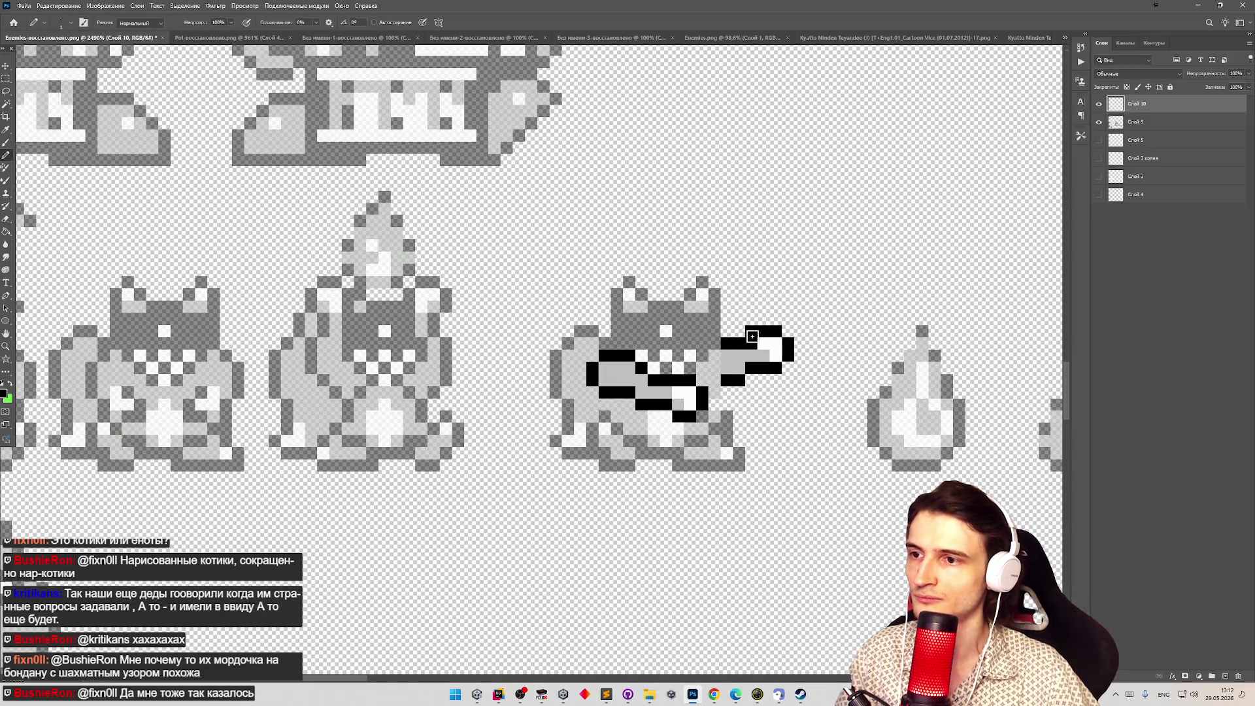
Make Слой 9 the active layer and restore its opacity to 100%.
{"action": "key", "text": "e"}
{"action": "key", "text": "z"}
{"action": "scroll", "coordinate": [759, 314], "scroll_direction": "down", "scroll_amount": 5}
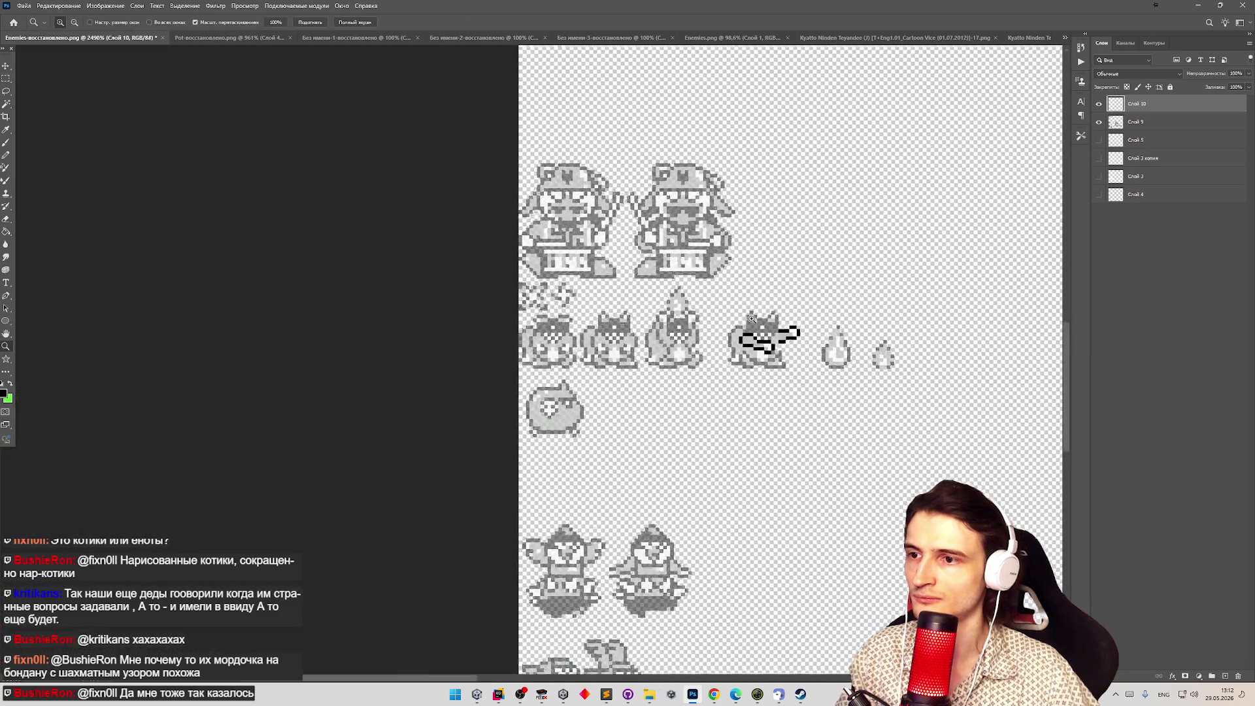
{"action": "scroll", "coordinate": [827, 318], "scroll_direction": "up", "scroll_amount": 2}
{"action": "scroll", "coordinate": [826, 318], "scroll_direction": "up", "scroll_amount": 2}
{"action": "scroll", "coordinate": [830, 320], "scroll_direction": "down", "scroll_amount": 4}
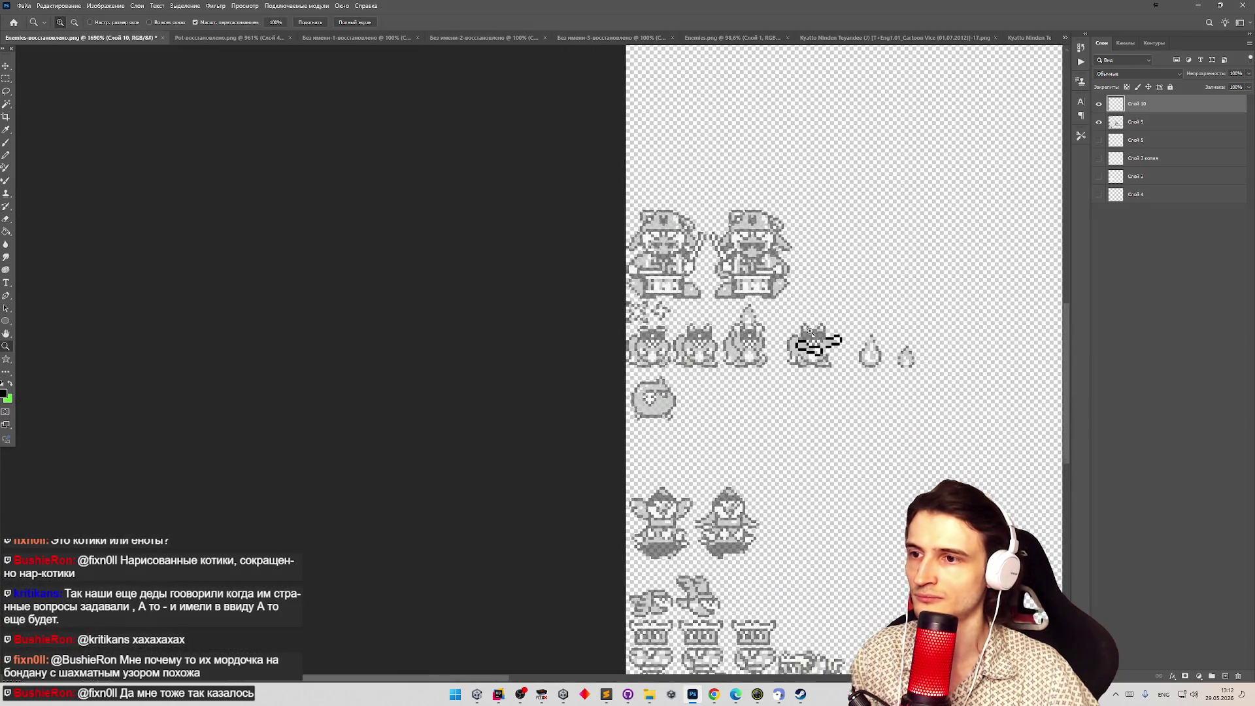
{"action": "scroll", "coordinate": [831, 320], "scroll_direction": "up", "scroll_amount": 5}
{"action": "key", "text": "e"}
{"action": "left_click", "coordinate": [1176, 120]}
{"action": "left_click", "coordinate": [1249, 73]}
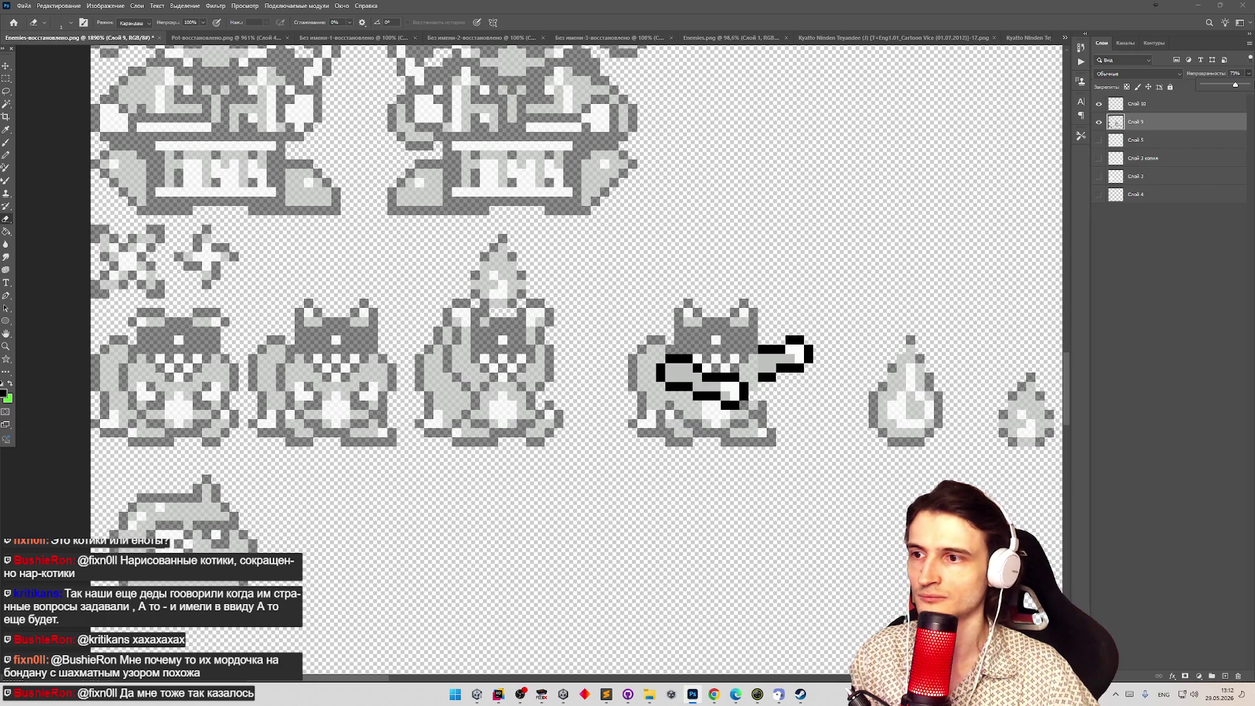
{"action": "key", "text": "z"}
{"action": "scroll", "coordinate": [793, 272], "scroll_direction": "down", "scroll_amount": 3}
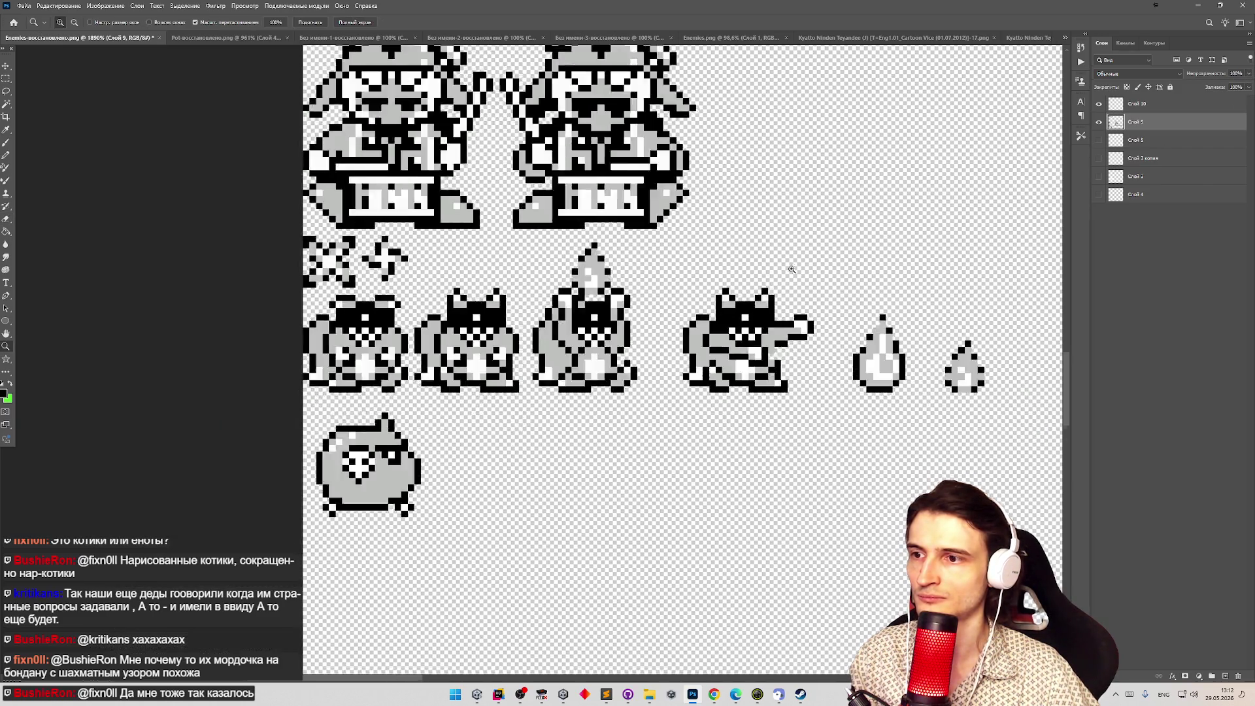
{"action": "scroll", "coordinate": [857, 270], "scroll_direction": "up", "scroll_amount": 3}
Redraw and erase pixels on the pointing cat sprite with the Pencil and Eraser.
{"action": "key", "text": "b"}
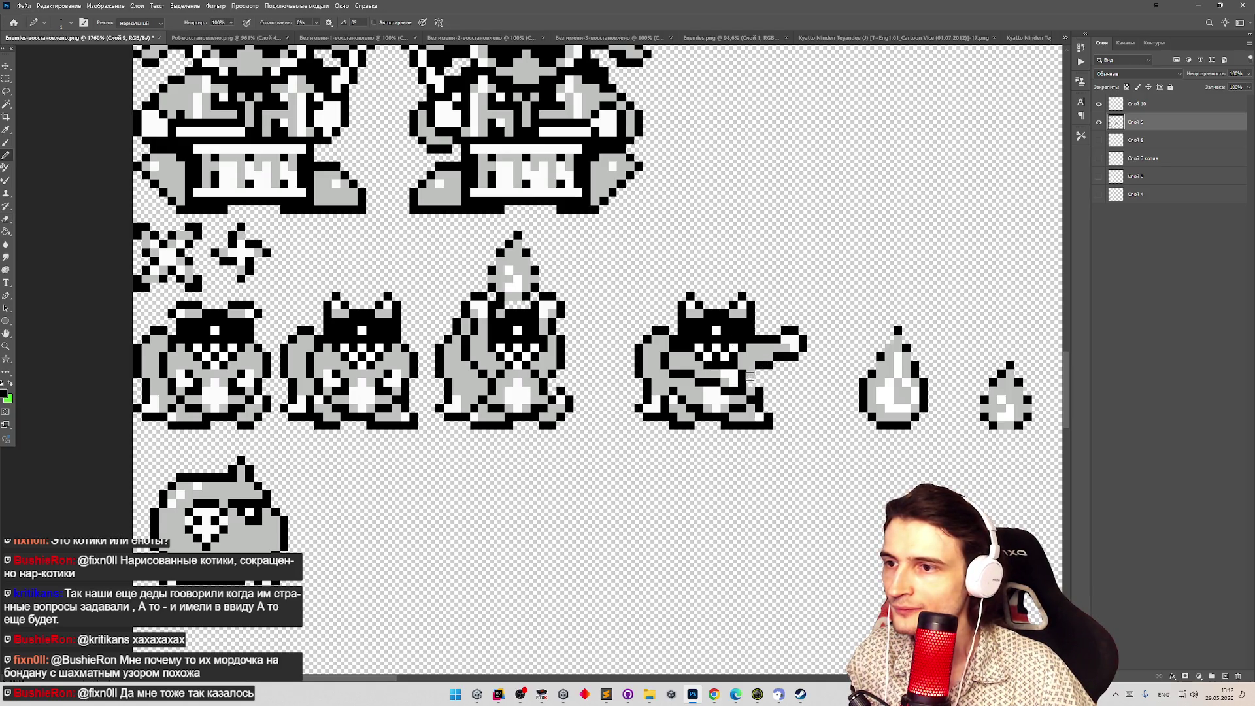
{"action": "key", "text": "e"}
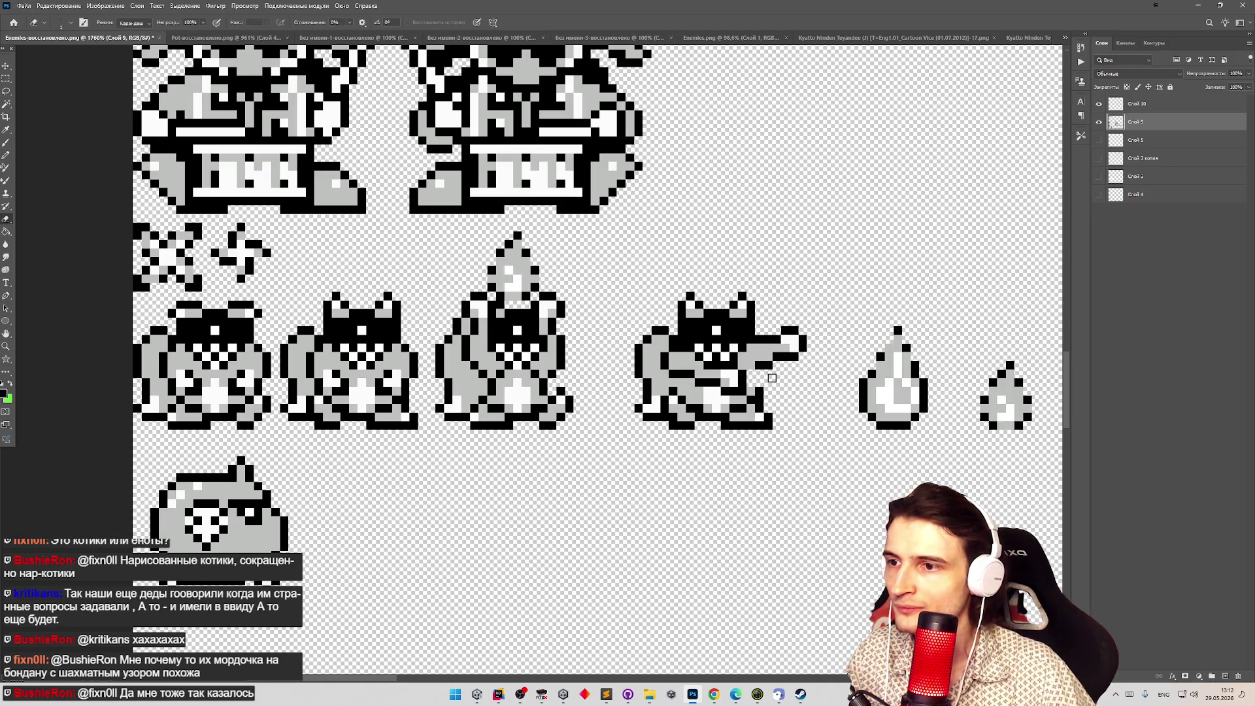
{"action": "key", "text": "b"}
{"action": "scroll", "coordinate": [768, 382], "scroll_direction": "down", "scroll_amount": 3}
{"action": "scroll", "coordinate": [767, 381], "scroll_direction": "up", "scroll_amount": 3}
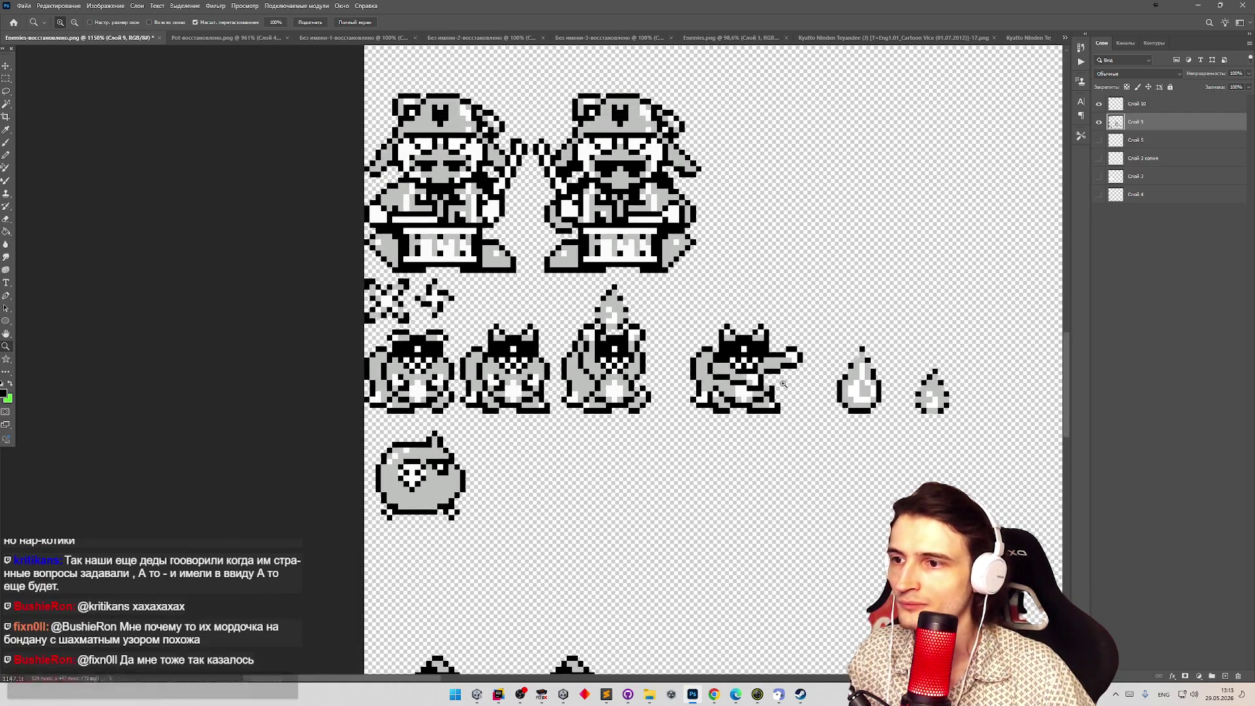
{"action": "key", "text": "z"}
{"action": "scroll", "coordinate": [797, 387], "scroll_direction": "down", "scroll_amount": 3}
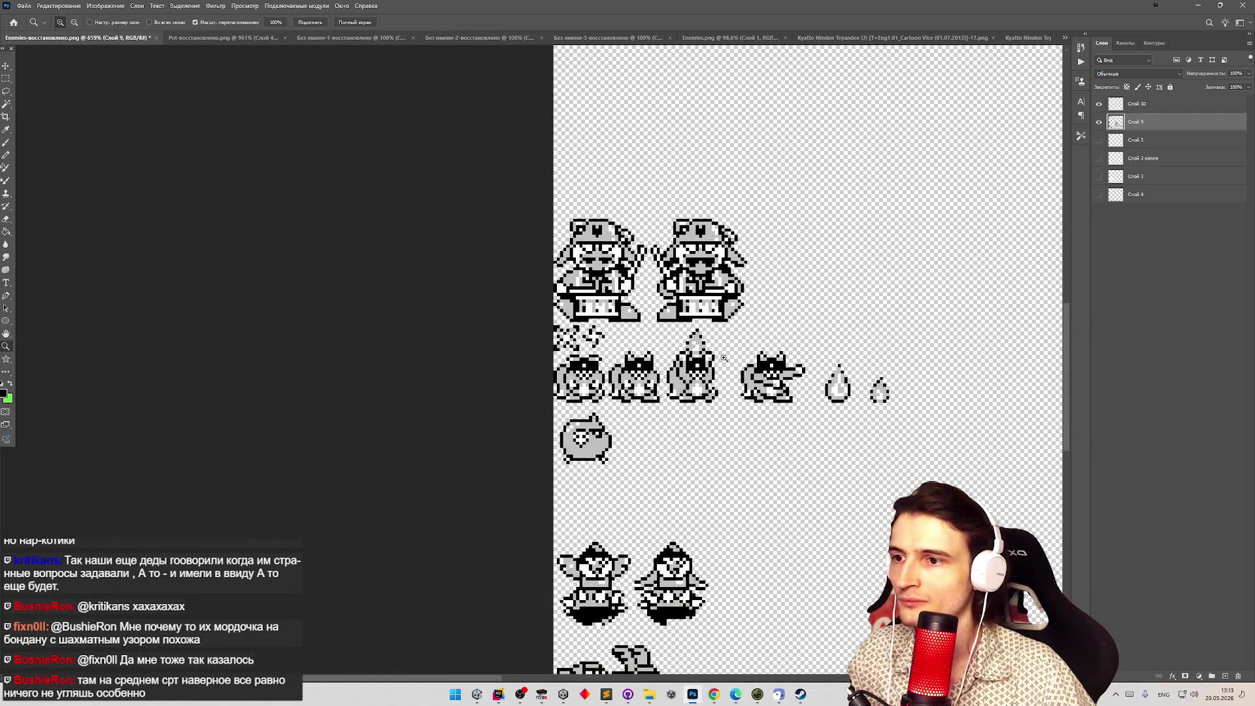
{"action": "scroll", "coordinate": [807, 393], "scroll_direction": "up", "scroll_amount": 3}
{"action": "scroll", "coordinate": [807, 393], "scroll_direction": "up", "scroll_amount": 1}
Keep erasing and redrawing stray pixels to finish cleaning up the pointing cat.
{"action": "key", "text": "e"}
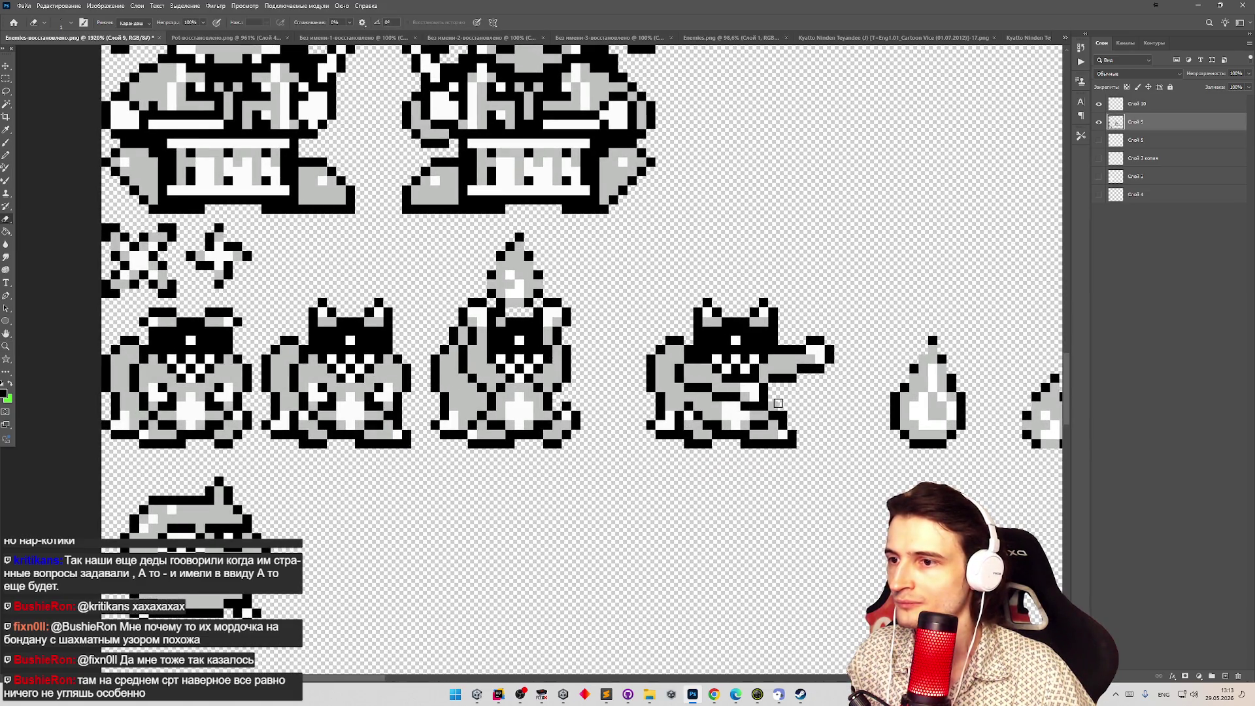
{"action": "key", "text": "z"}
{"action": "scroll", "coordinate": [815, 389], "scroll_direction": "down", "scroll_amount": 3}
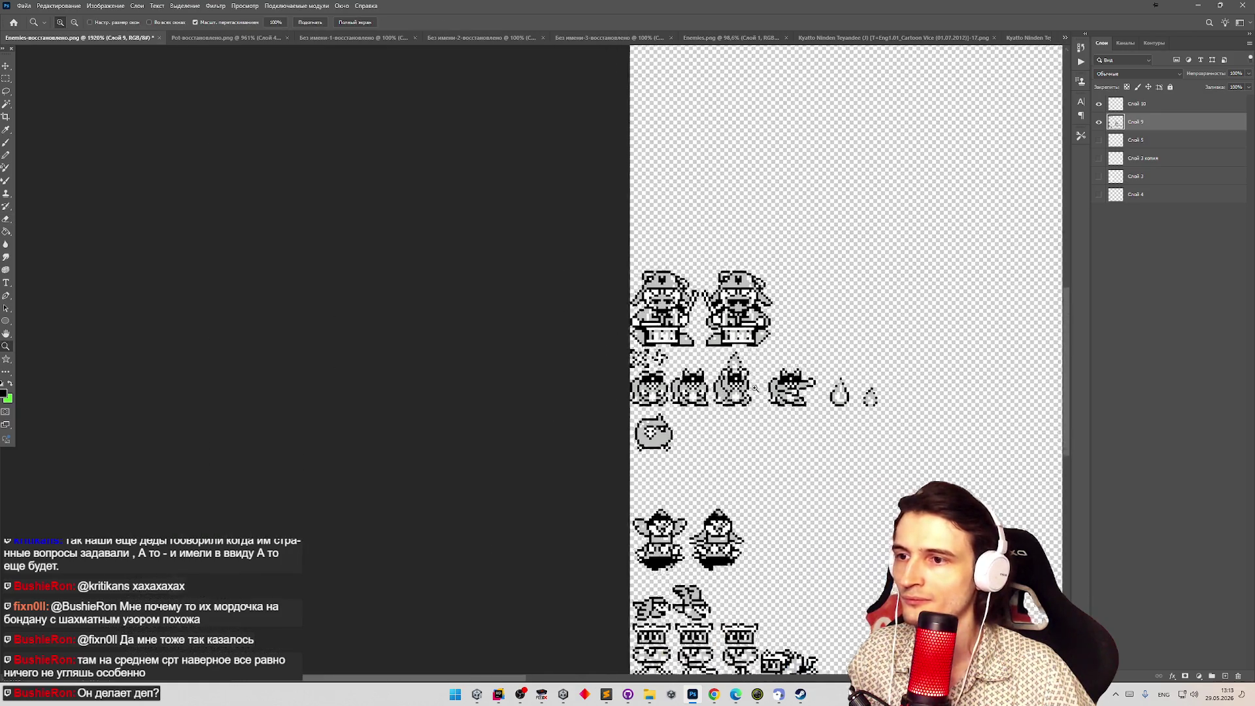
{"action": "scroll", "coordinate": [842, 382], "scroll_direction": "up", "scroll_amount": 3}
{"action": "key", "text": "b"}
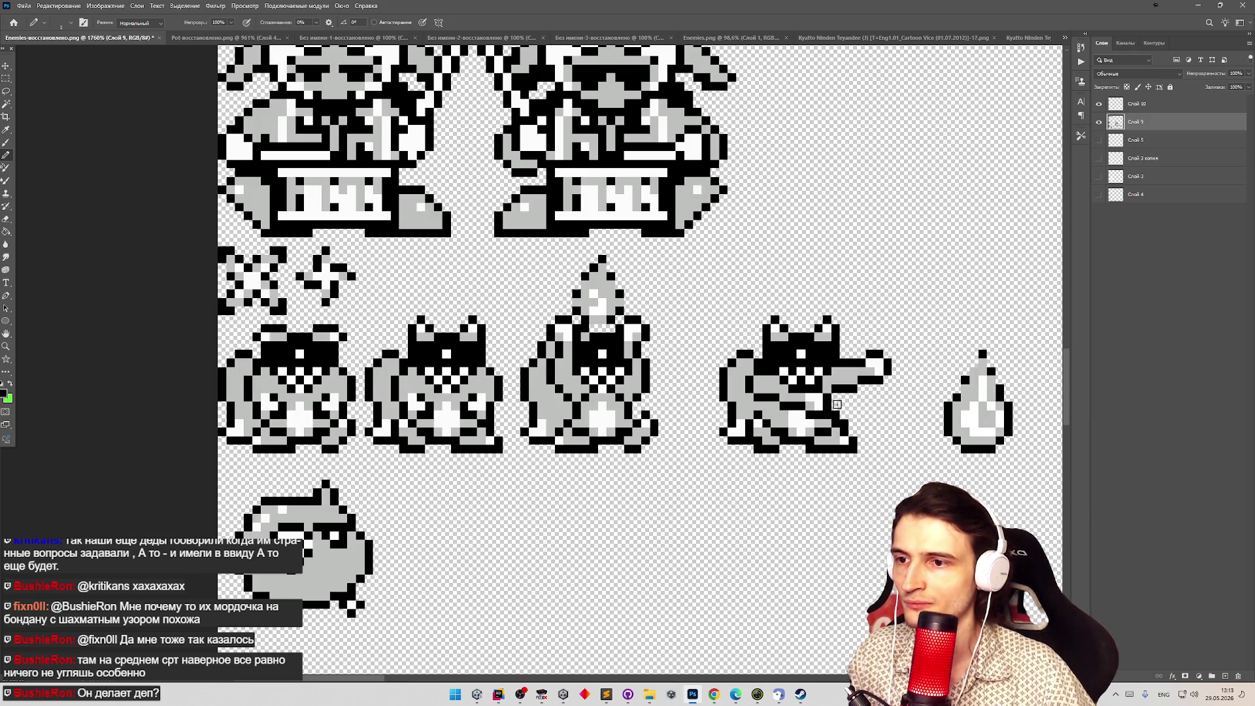
{"action": "key", "text": "z"}
{"action": "scroll", "coordinate": [832, 407], "scroll_direction": "down", "scroll_amount": 3}
{"action": "scroll", "coordinate": [832, 407], "scroll_direction": "down", "scroll_amount": 3}
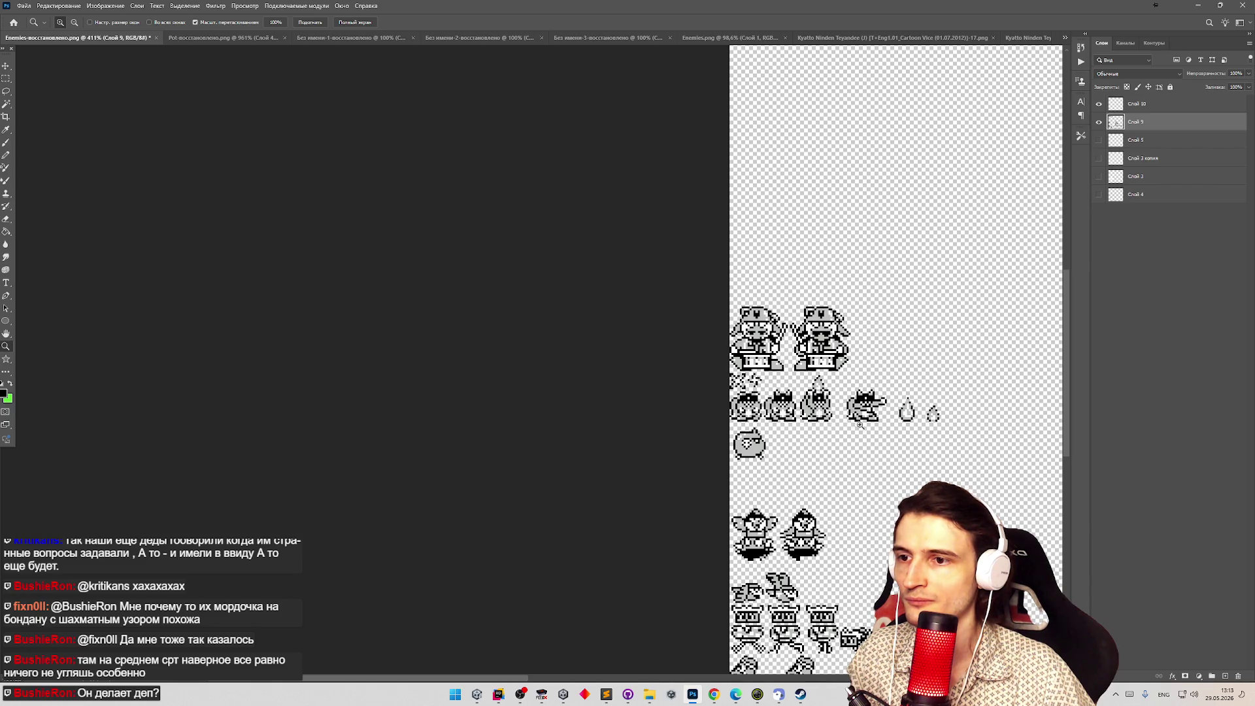
{"action": "scroll", "coordinate": [883, 422], "scroll_direction": "up", "scroll_amount": 2}
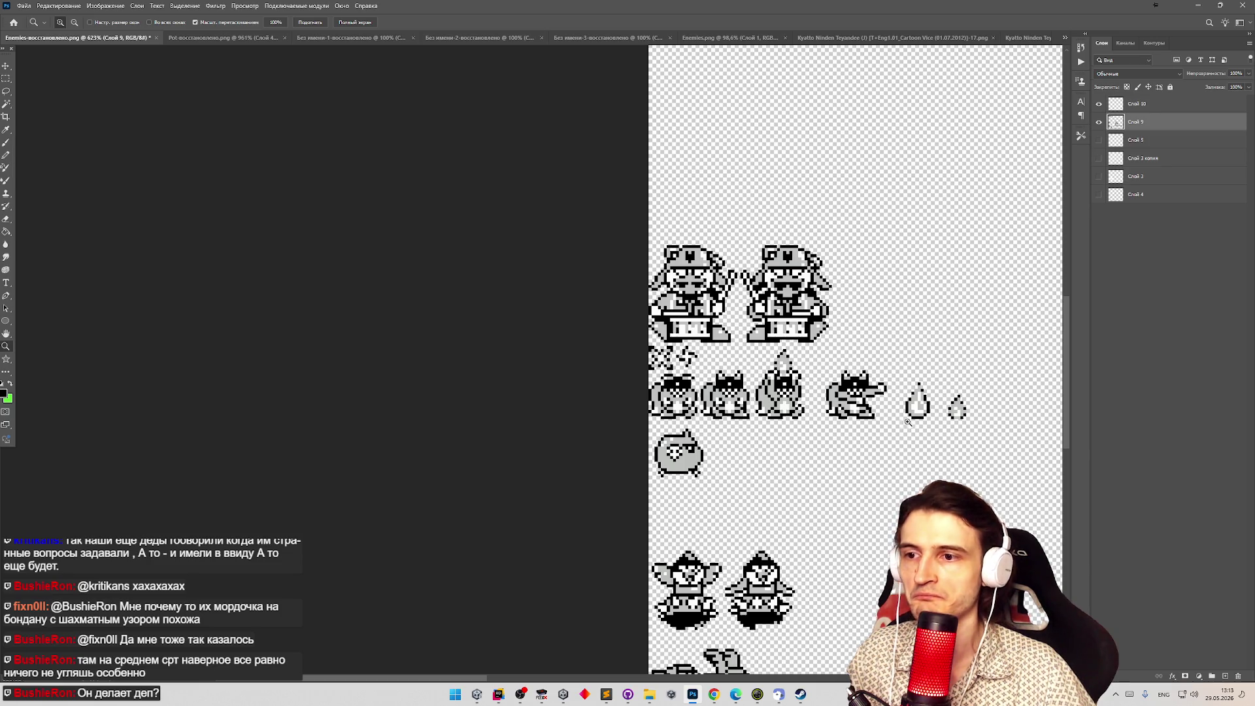
{"action": "scroll", "coordinate": [907, 422], "scroll_direction": "up", "scroll_amount": 2}
{"action": "key", "text": "m"}
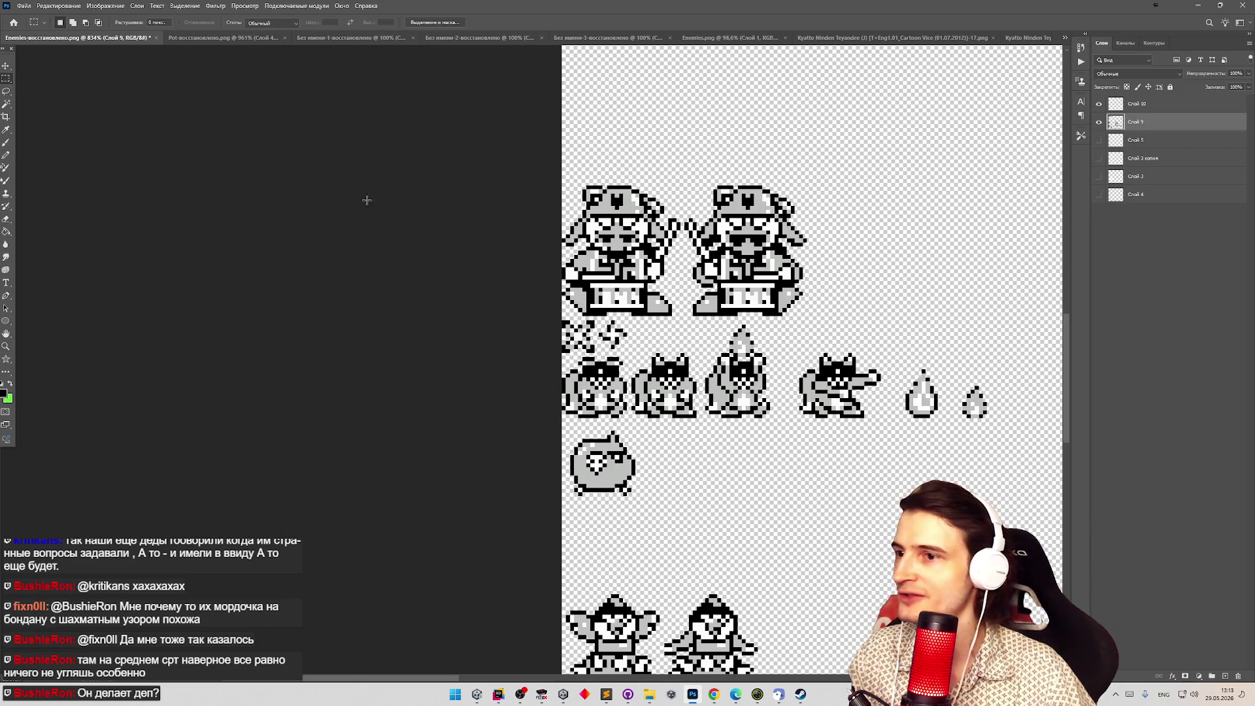
Select the pointing cat sprite and shift it 3 px left, then deselect.
{"action": "mouse_move", "coordinate": [786, 345]}
{"action": "left_mouse_down"}
{"action": "mouse_move", "coordinate": [861, 366]}
{"action": "mouse_move", "coordinate": [885, 419]}
{"action": "left_mouse_up"}
{"action": "key", "text": "v"}
{"action": "left_click_drag", "start_coordinate": [811, 406], "coordinate": [821, 406]}
{"action": "key", "text": "m"}
{"action": "left_click", "coordinate": [835, 285]}
On Слой 9, select the whole enemy row, adding the third sprite's pointed tip.
{"action": "left_click", "coordinate": [1124, 121]}
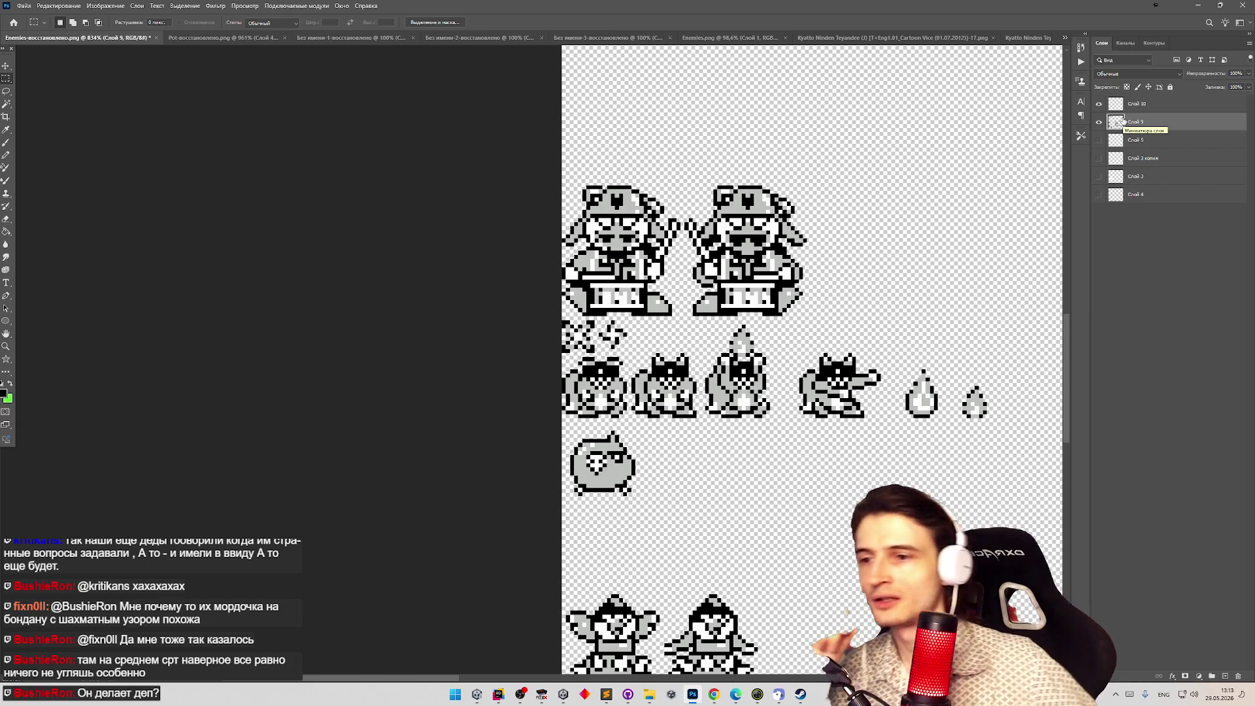
{"action": "scroll", "coordinate": [44, 100], "scroll_direction": "up", "scroll_amount": 3}
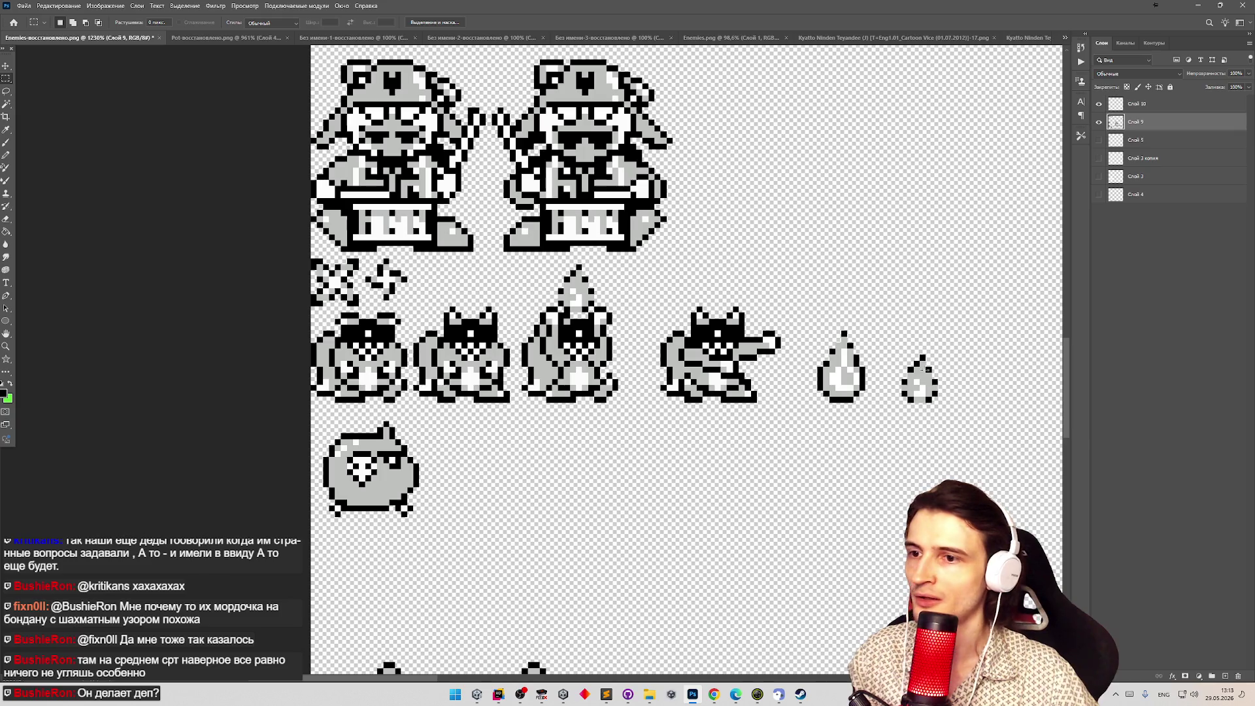
{"action": "mouse_move", "coordinate": [951, 403]}
{"action": "left_mouse_down"}
{"action": "mouse_move", "coordinate": [614, 330]}
{"action": "mouse_move", "coordinate": [313, 306]}
{"action": "left_mouse_up"}
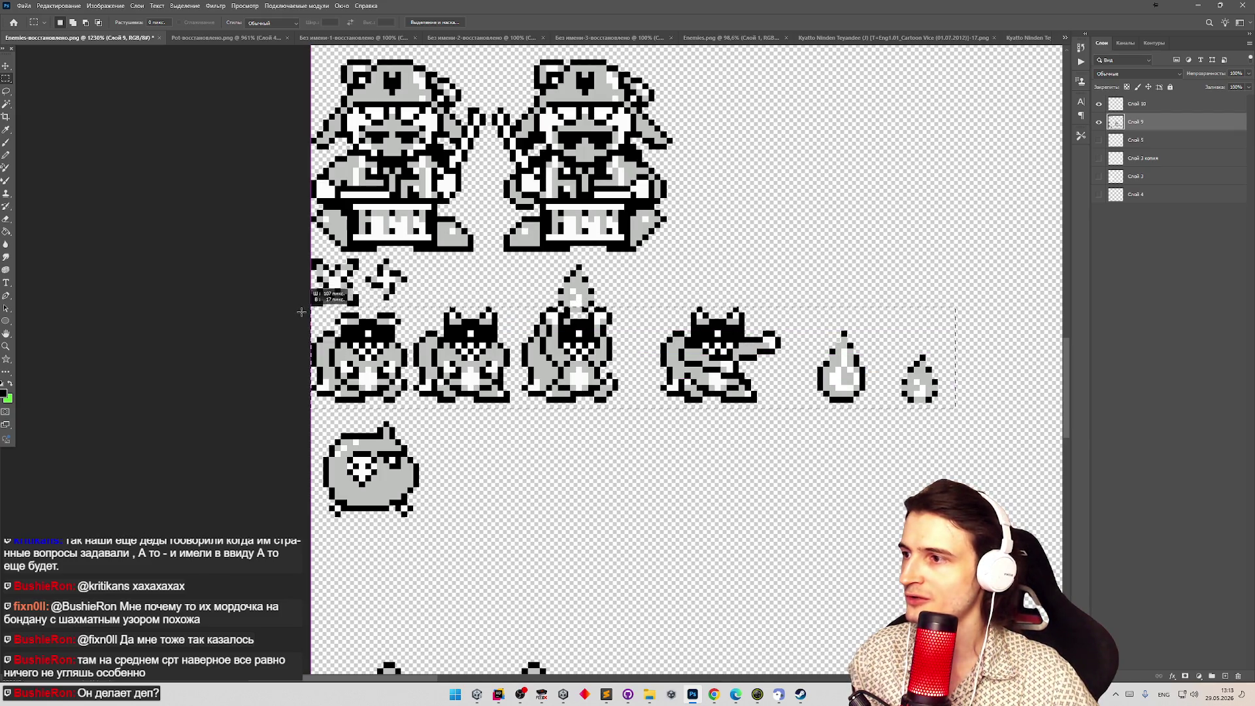
{"action": "mouse_move", "coordinate": [546, 258]}
{"action": "left_mouse_down"}
{"action": "mouse_move", "coordinate": [595, 281]}
{"action": "mouse_move", "coordinate": [606, 307]}
{"action": "left_mouse_up"}
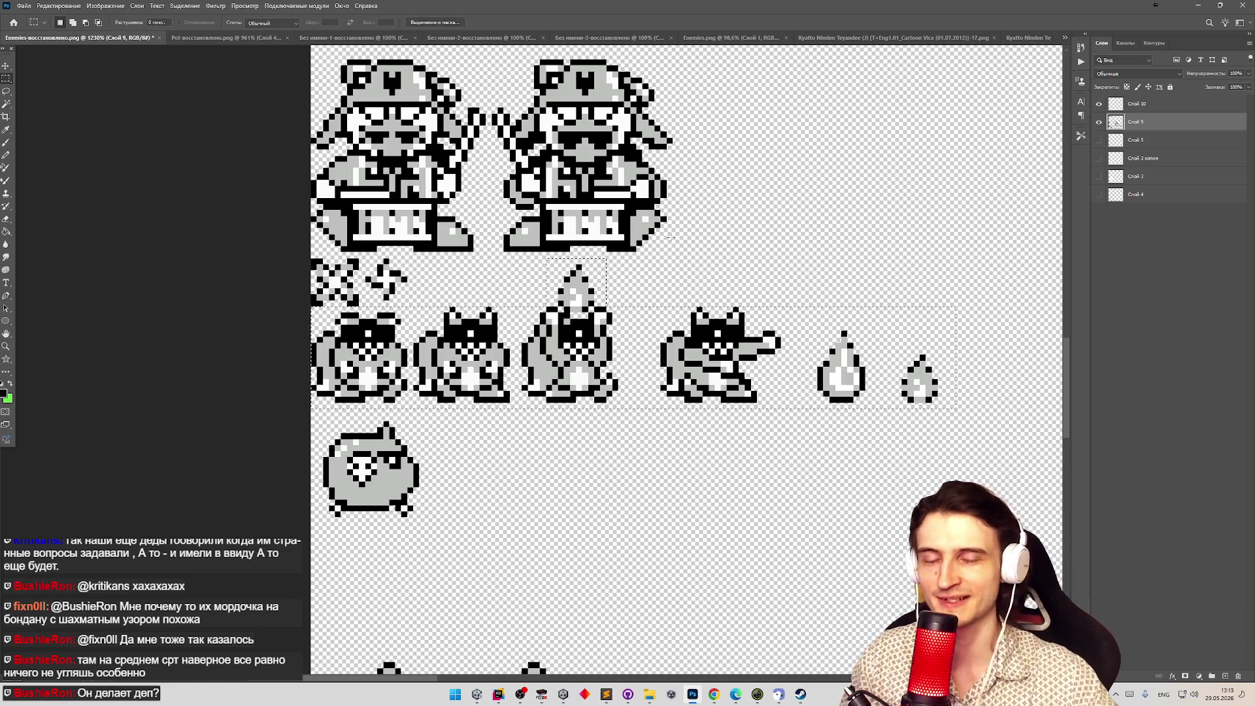
{"action": "key", "text": "z"}
{"action": "mouse_move", "coordinate": [807, 280]}
{"action": "left_mouse_down"}
{"action": "mouse_move", "coordinate": [635, 295]}
{"action": "mouse_move", "coordinate": [741, 274]}
{"action": "left_mouse_up"}
{"action": "key", "text": "m"}
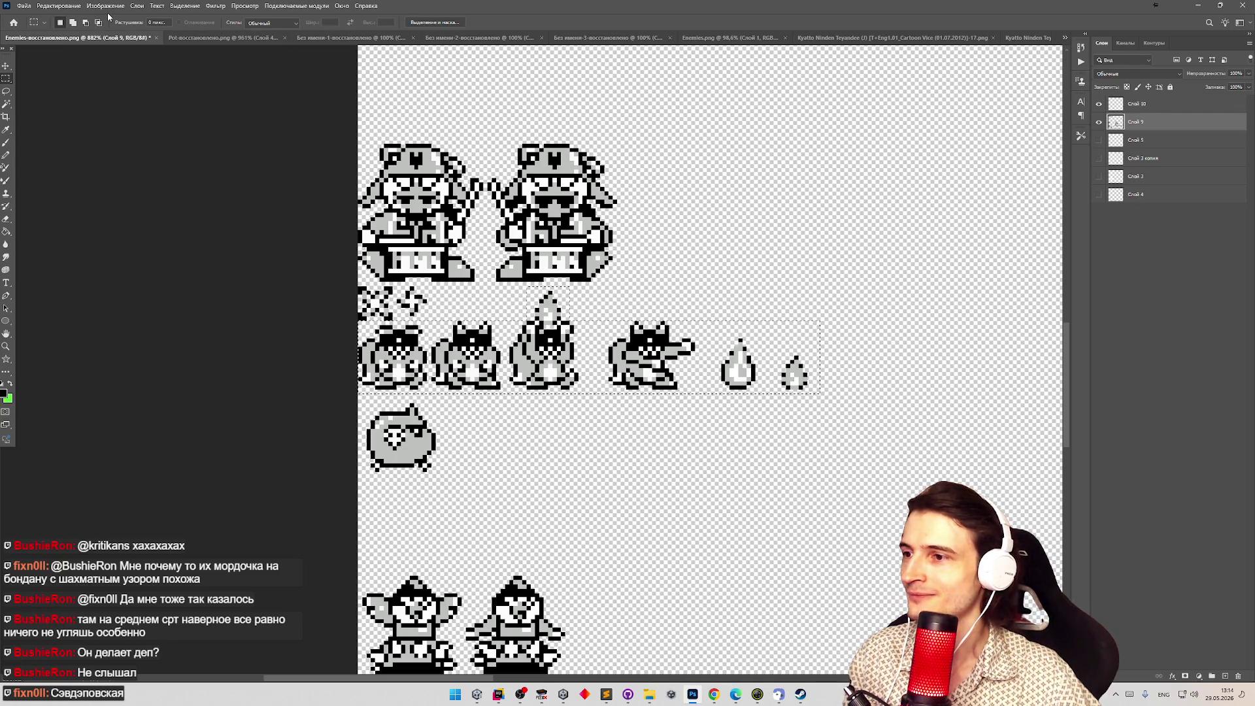
{"action": "key", "text": "z"}
{"action": "scroll", "coordinate": [632, 392], "scroll_direction": "up", "scroll_amount": 5}
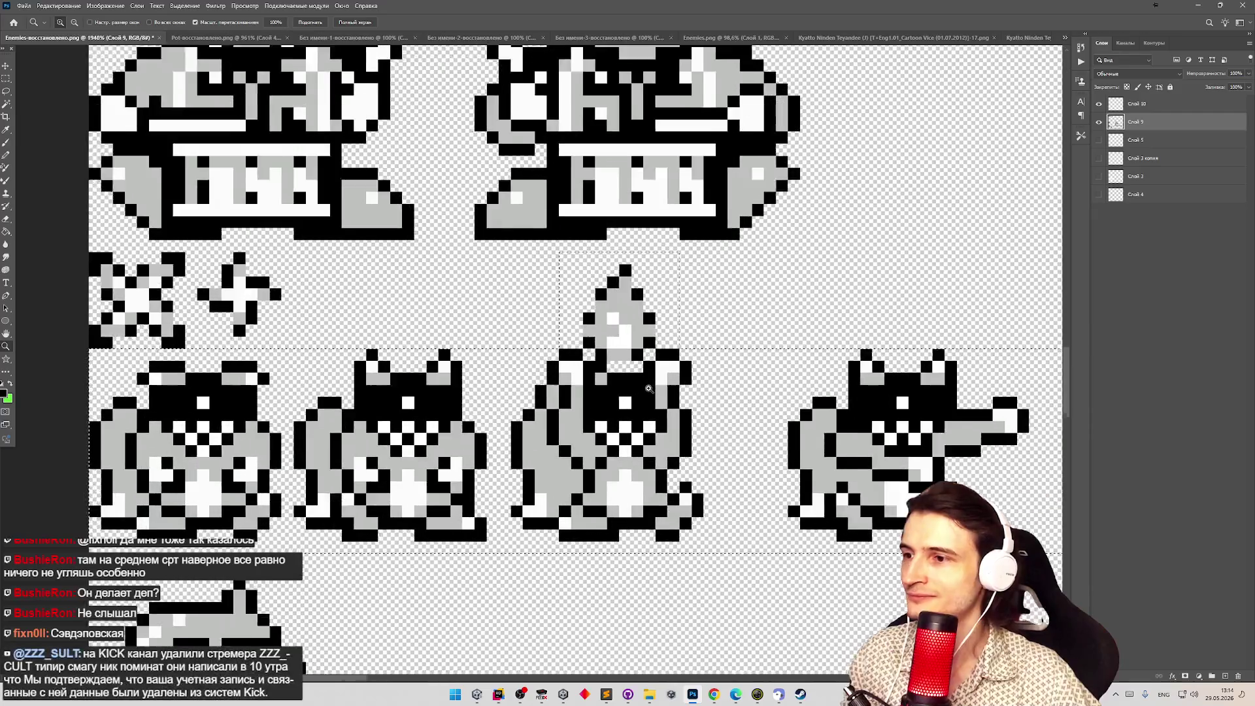
{"action": "scroll", "coordinate": [632, 392], "scroll_direction": "down", "scroll_amount": 6}
{"action": "scroll", "coordinate": [870, 435], "scroll_direction": "up", "scroll_amount": 1}
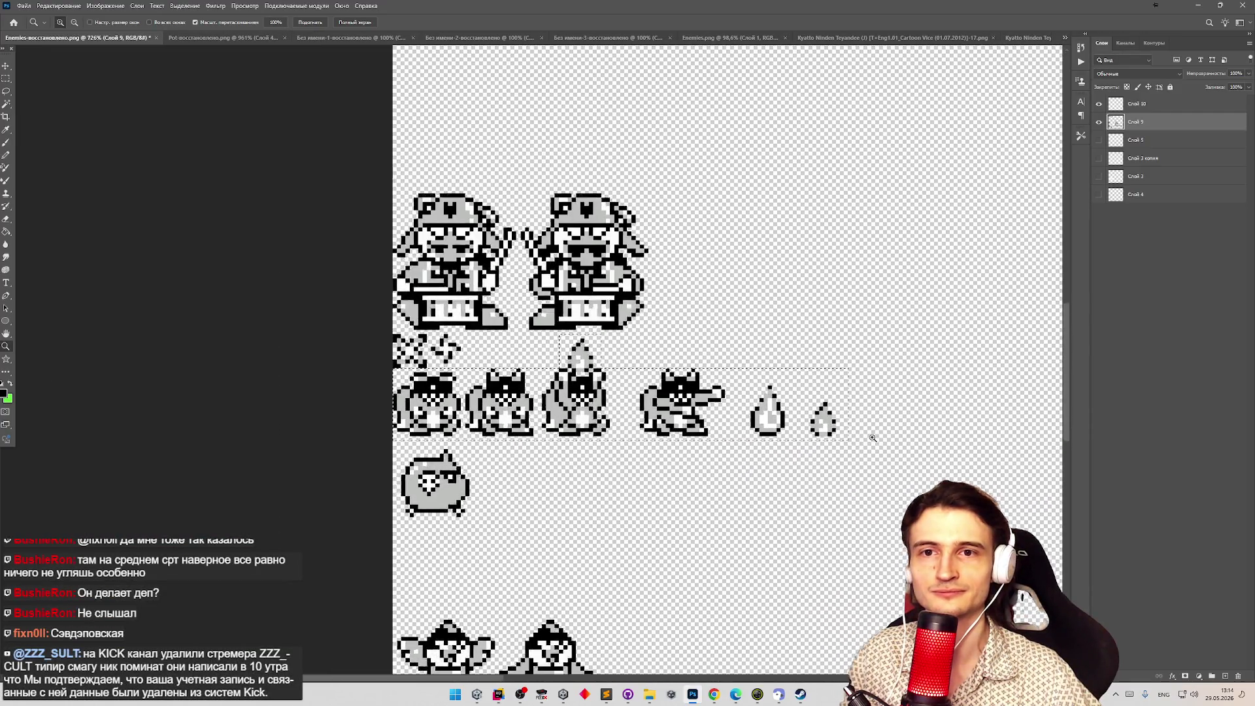
{"action": "scroll", "coordinate": [761, 426], "scroll_direction": "down", "scroll_amount": 2}
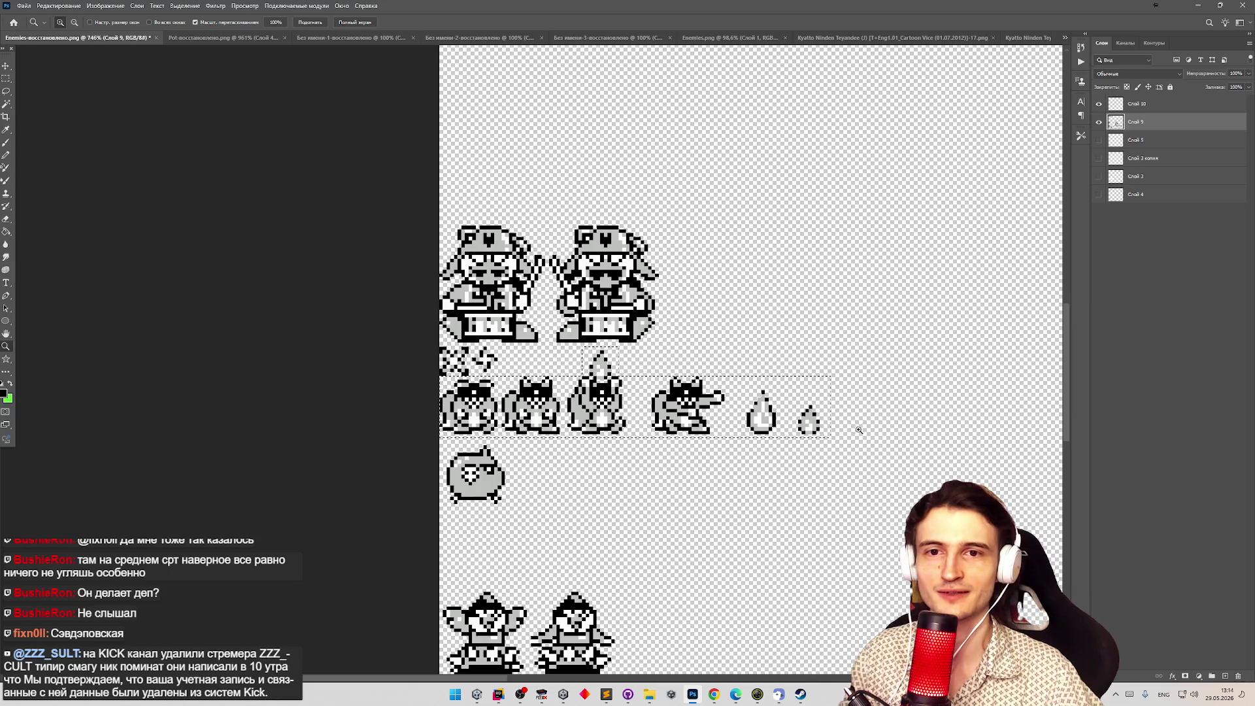
{"action": "scroll", "coordinate": [858, 430], "scroll_direction": "up", "scroll_amount": 1}
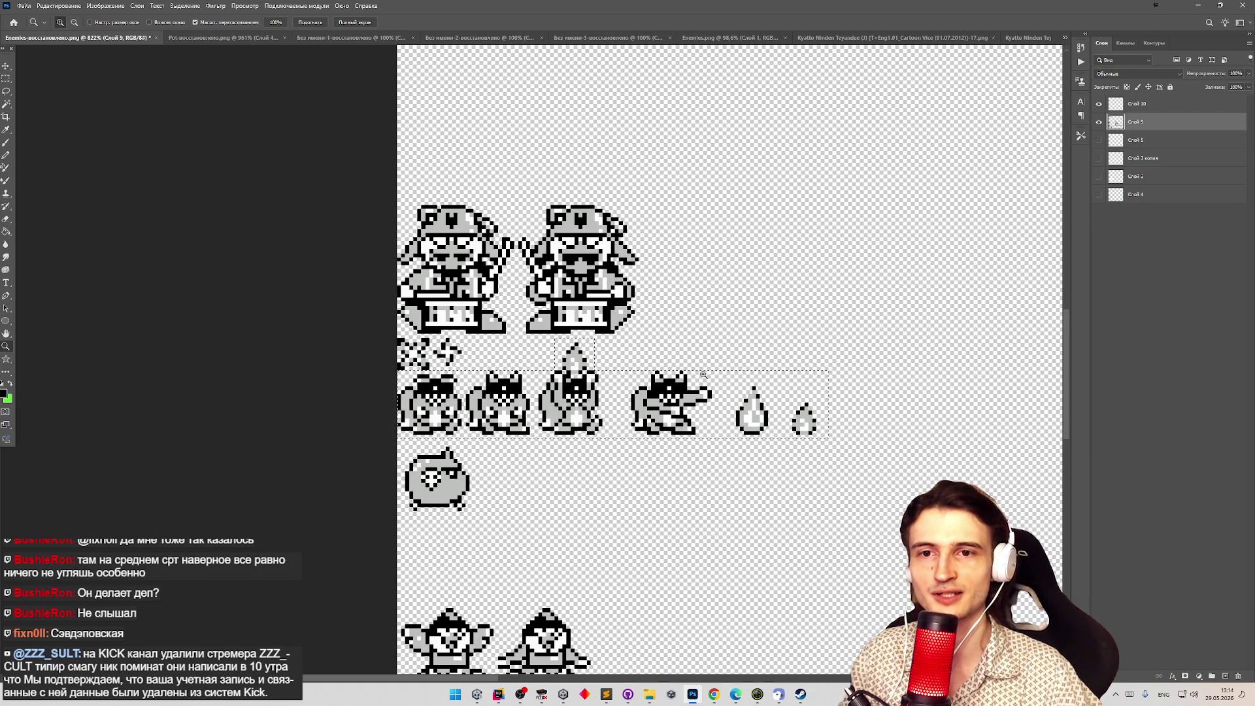
{"action": "scroll", "coordinate": [850, 392], "scroll_direction": "down", "scroll_amount": 3}
{"action": "scroll", "coordinate": [647, 381], "scroll_direction": "up", "scroll_amount": 5}
{"action": "key", "text": "m"}
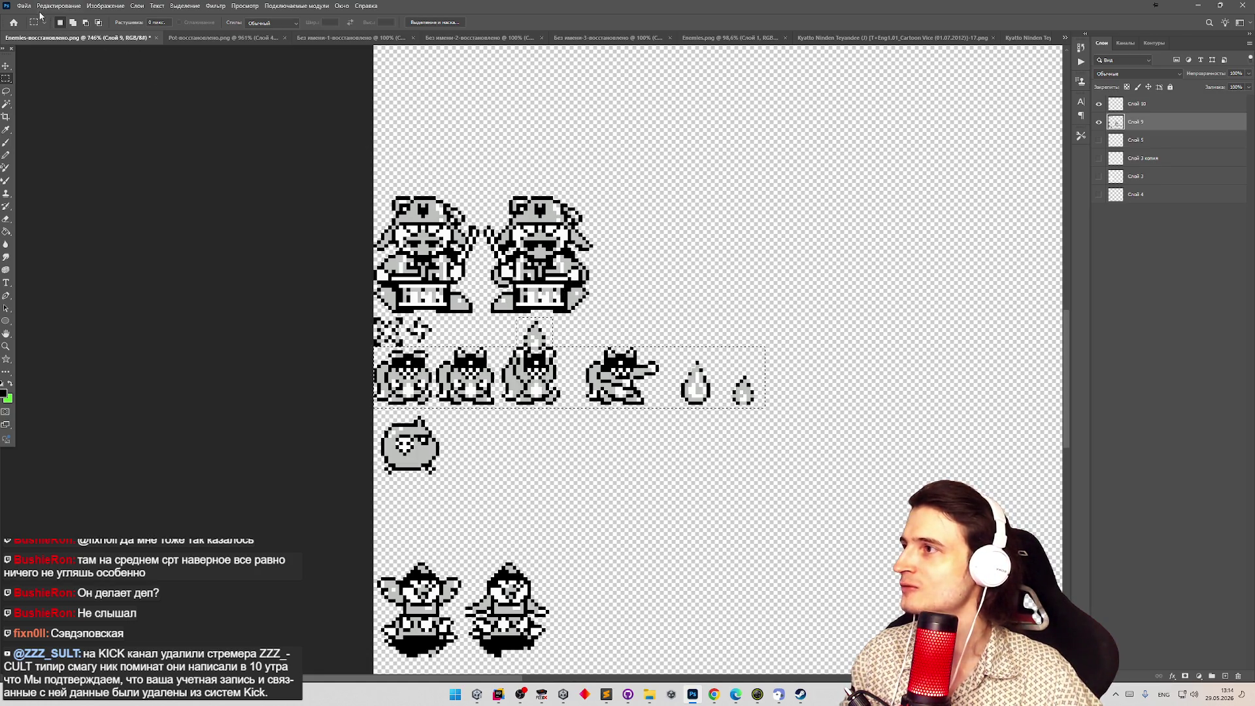
{"action": "left_click", "coordinate": [180, 41]}
Delete the lower green sprites from the Pot image.
{"action": "key", "text": "z"}
{"action": "mouse_move", "coordinate": [510, 330]}
{"action": "left_mouse_down"}
{"action": "mouse_move", "coordinate": [298, 338]}
{"action": "mouse_move", "coordinate": [573, 327]}
{"action": "left_mouse_up"}
{"action": "key", "text": "m"}
{"action": "left_click_drag", "start_coordinate": [631, 364], "coordinate": [281, 448]}
{"action": "key", "text": "Delete"}
Paste the copied grey enemy row into the Pot image and move it lower-left.
{"action": "key", "text": "ctrl+v"}
{"action": "key", "text": "v"}
{"action": "left_click_drag", "start_coordinate": [514, 346], "coordinate": [325, 427]}
{"action": "key", "text": "z"}
{"action": "mouse_move", "coordinate": [395, 336]}
{"action": "left_mouse_down"}
{"action": "mouse_move", "coordinate": [366, 303]}
{"action": "mouse_move", "coordinate": [379, 302]}
{"action": "left_mouse_up"}
{"action": "key", "text": "v"}
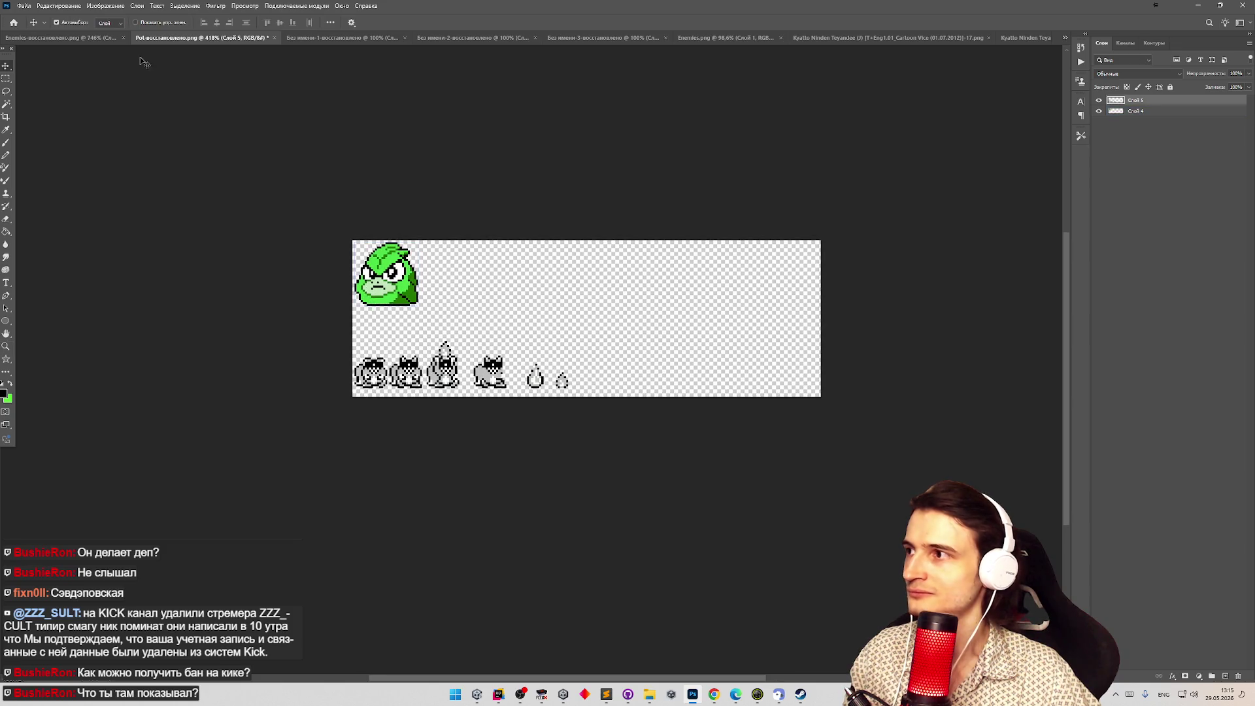
Merge the visible layers of the Enemies sheet from Слой 10's menu.
{"action": "left_click", "coordinate": [60, 38]}
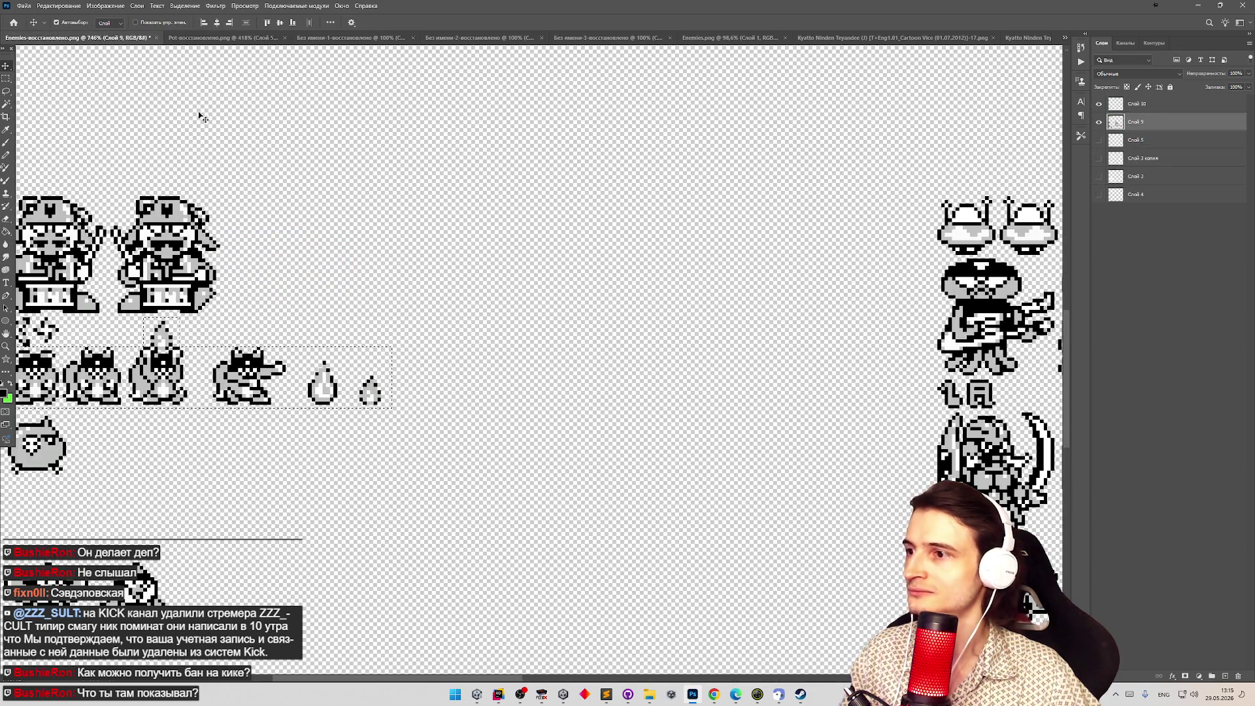
{"action": "right_click", "coordinate": [1125, 105]}
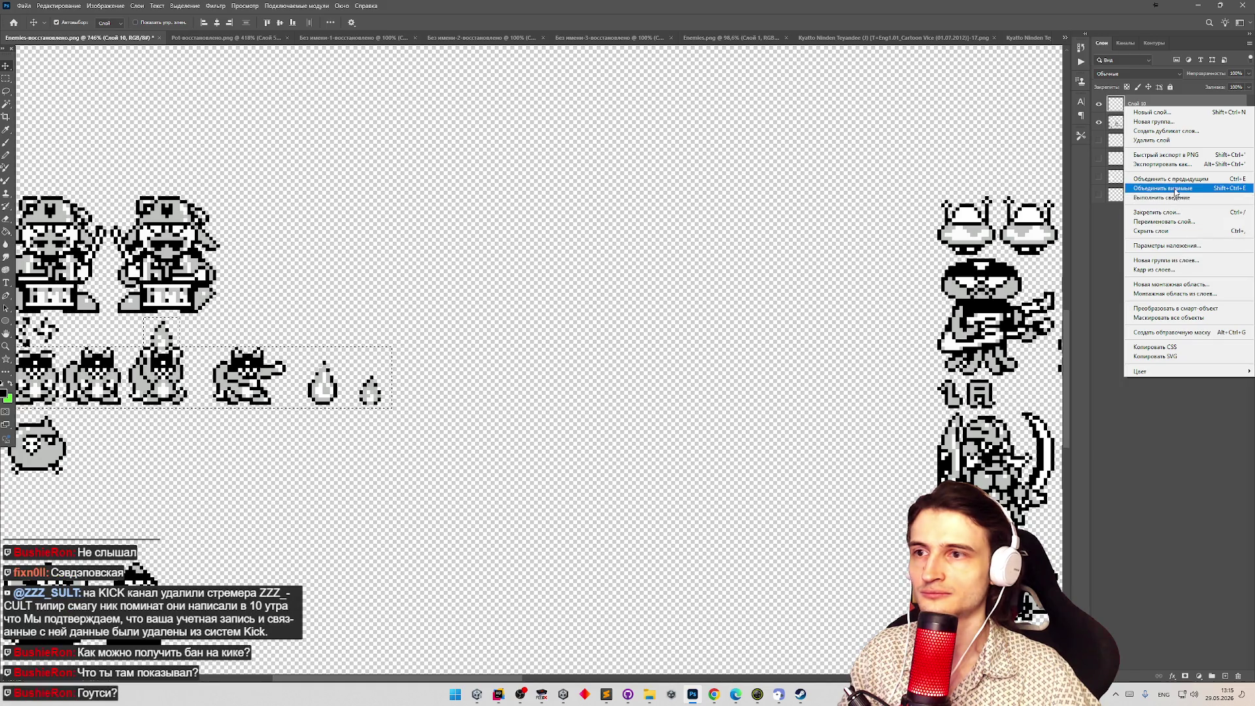
{"action": "left_click", "coordinate": [1170, 178]}
Undo and redo the row's last moves, then reposition it at the Pot image's bottom-left.
{"action": "left_click", "coordinate": [222, 38]}
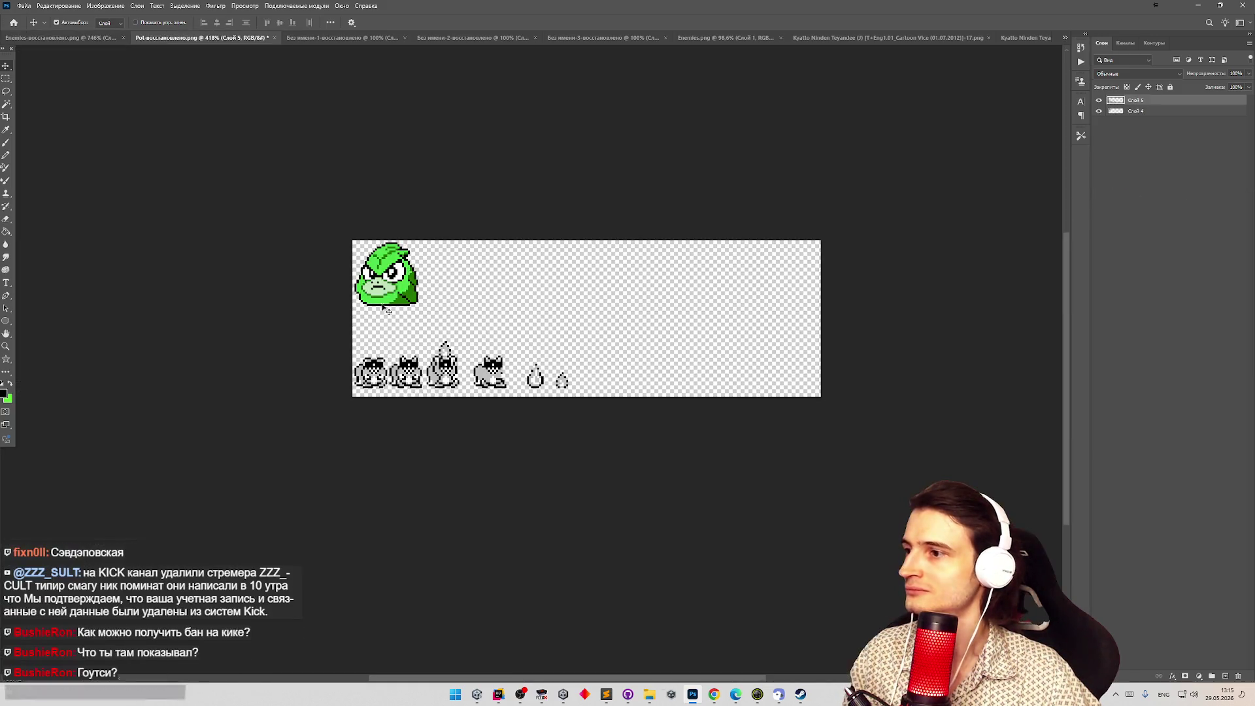
{"action": "key", "text": "ctrl+z"}
{"action": "key", "text": "ctrl+z"}
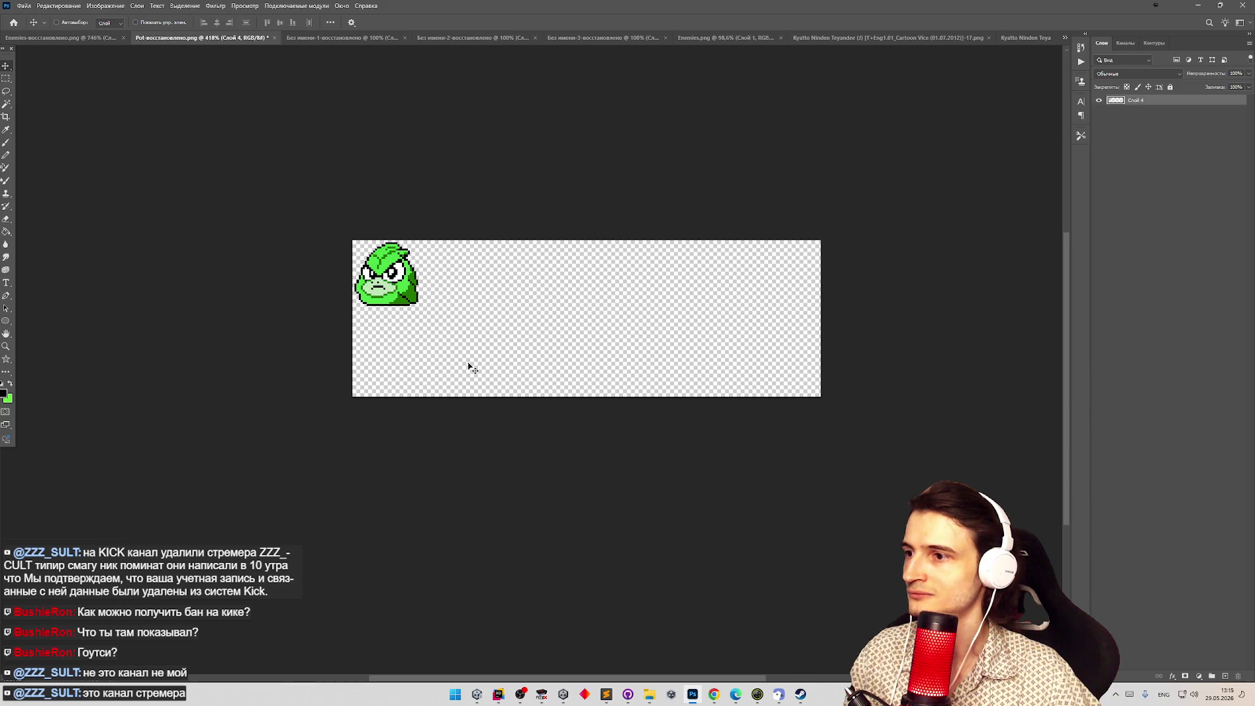
{"action": "key", "text": "ctrl+shift+z"}
{"action": "left_click_drag", "start_coordinate": [535, 308], "coordinate": [409, 346]}
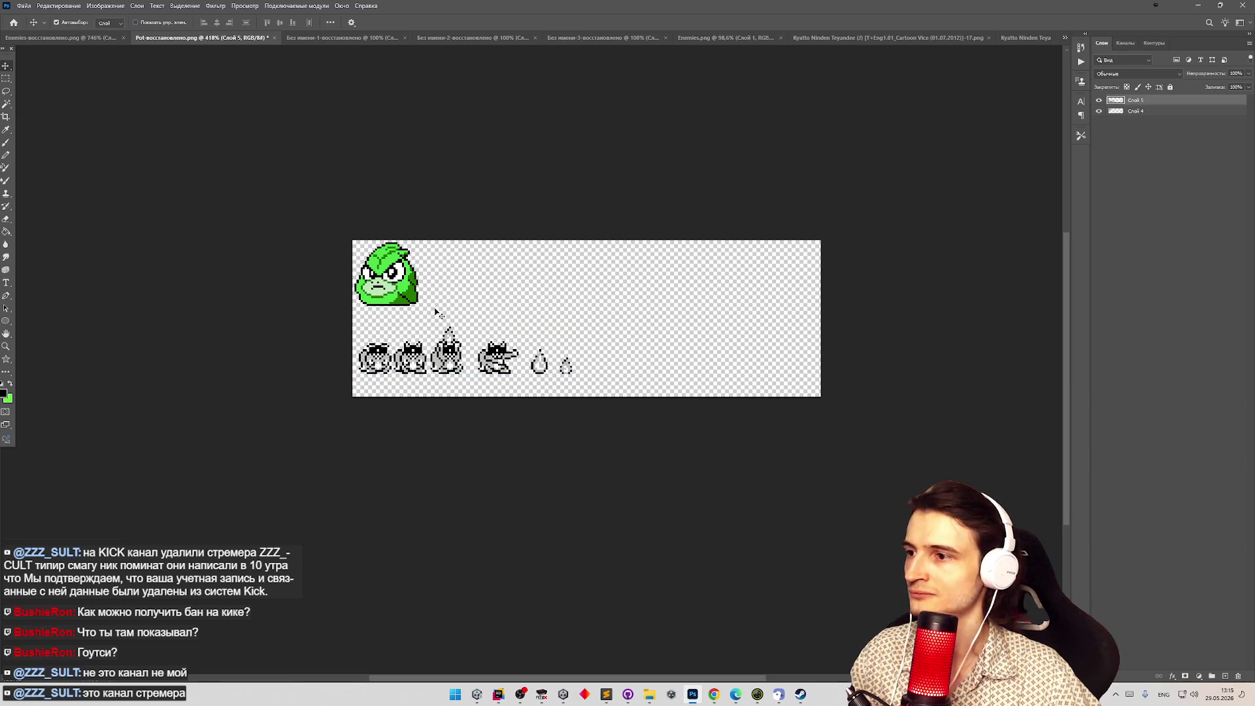
{"action": "key", "text": "z"}
{"action": "scroll", "coordinate": [379, 304], "scroll_direction": "down", "scroll_amount": 2}
{"action": "scroll", "coordinate": [378, 304], "scroll_direction": "up", "scroll_amount": 1}
{"action": "scroll", "coordinate": [378, 304], "scroll_direction": "up", "scroll_amount": 3}
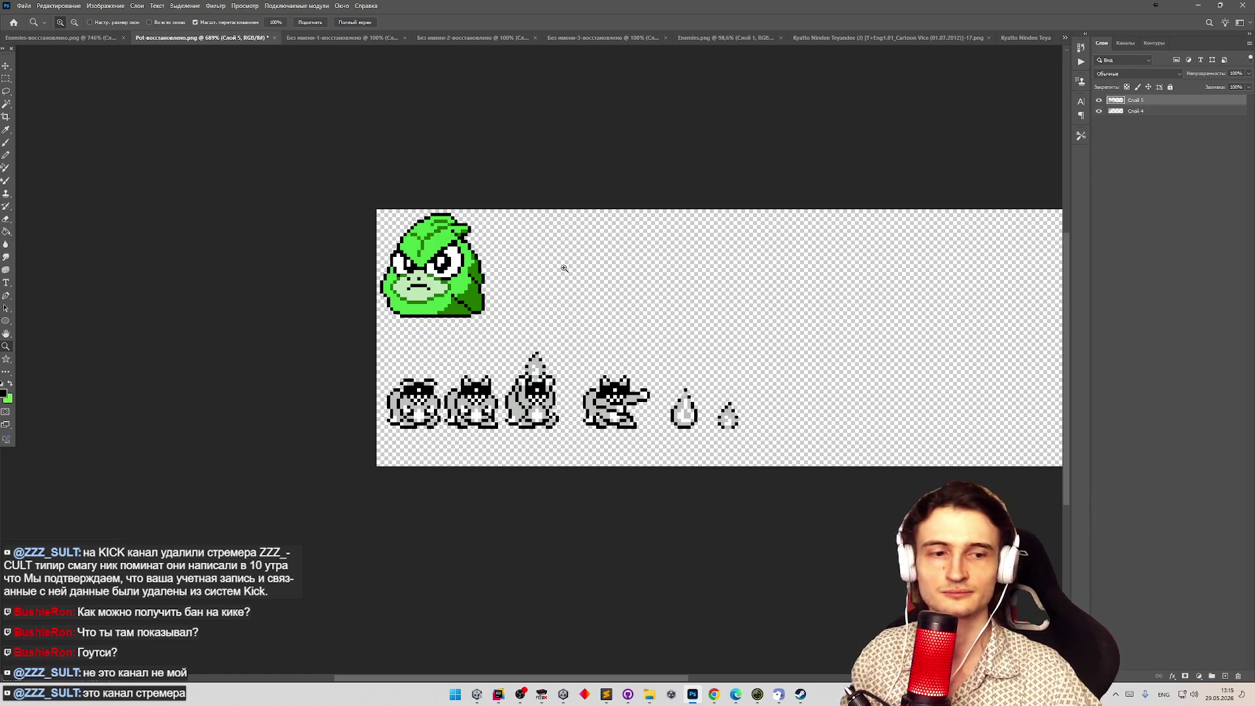
{"action": "scroll", "coordinate": [561, 272], "scroll_direction": "down", "scroll_amount": 2}
{"action": "key", "text": "v"}
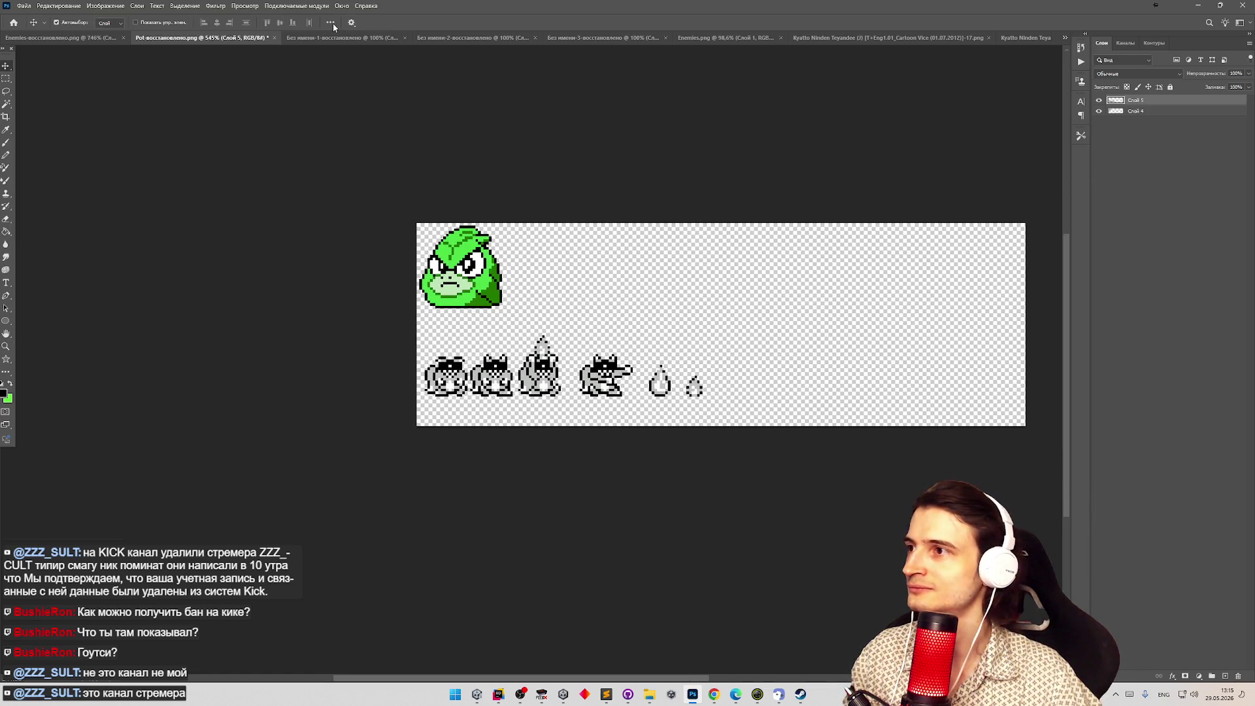
{"action": "left_click", "coordinate": [344, 37]}
{"action": "left_click", "coordinate": [240, 37]}
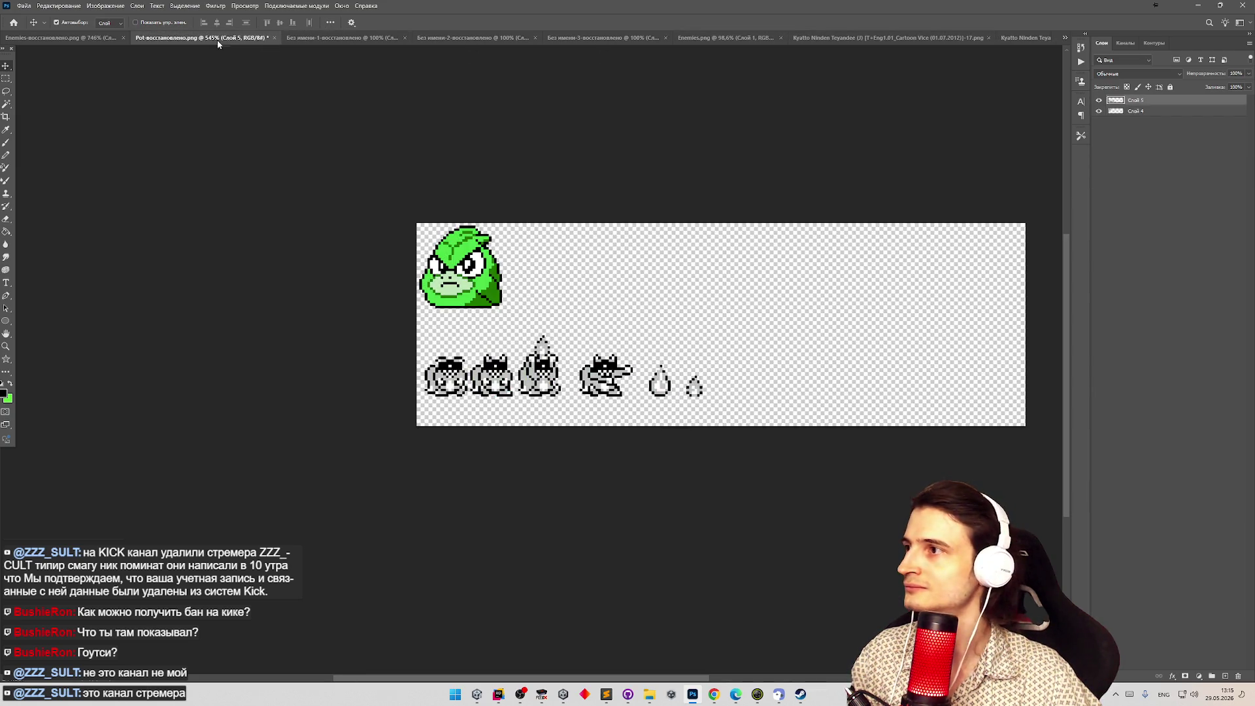
Copy the orange rabbit sprite from the Enemies sheet.
{"action": "left_click", "coordinate": [91, 37]}
{"action": "key", "text": "z"}
{"action": "mouse_move", "coordinate": [566, 347]}
{"action": "left_mouse_down"}
{"action": "mouse_move", "coordinate": [499, 308]}
{"action": "mouse_move", "coordinate": [574, 271]}
{"action": "mouse_move", "coordinate": [713, 265]}
{"action": "left_mouse_up"}
{"action": "key", "text": "m"}
{"action": "mouse_move", "coordinate": [508, 292]}
{"action": "left_mouse_down"}
{"action": "mouse_move", "coordinate": [586, 350]}
{"action": "mouse_move", "coordinate": [623, 416]}
{"action": "left_mouse_up"}
{"action": "key", "text": "ctrl+c"}
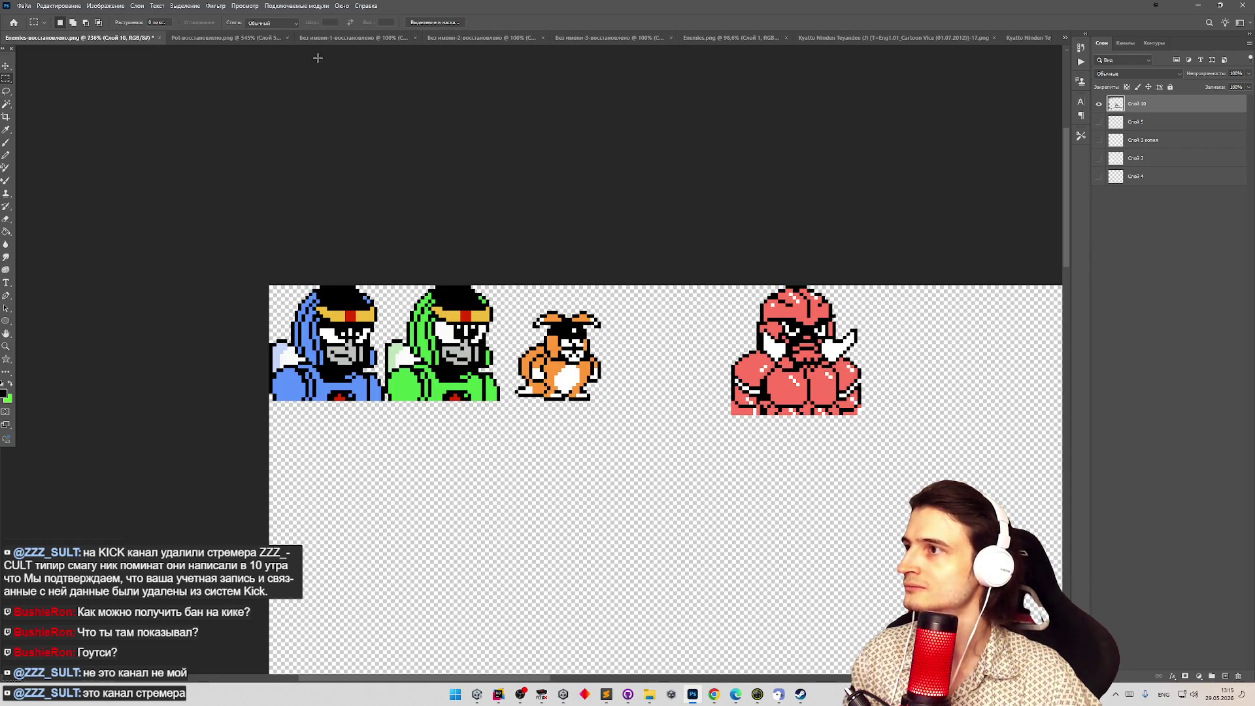
Paste the orange sprite into the Pot document and move it onto the green enemy.
{"action": "key", "text": "ctrl+Tab"}
{"action": "key", "text": "ctrl+v"}
{"action": "key", "text": "v"}
{"action": "mouse_move", "coordinate": [720, 344]}
{"action": "left_mouse_down"}
{"action": "mouse_move", "coordinate": [473, 282]}
{"action": "mouse_move", "coordinate": [458, 293]}
{"action": "left_mouse_up"}
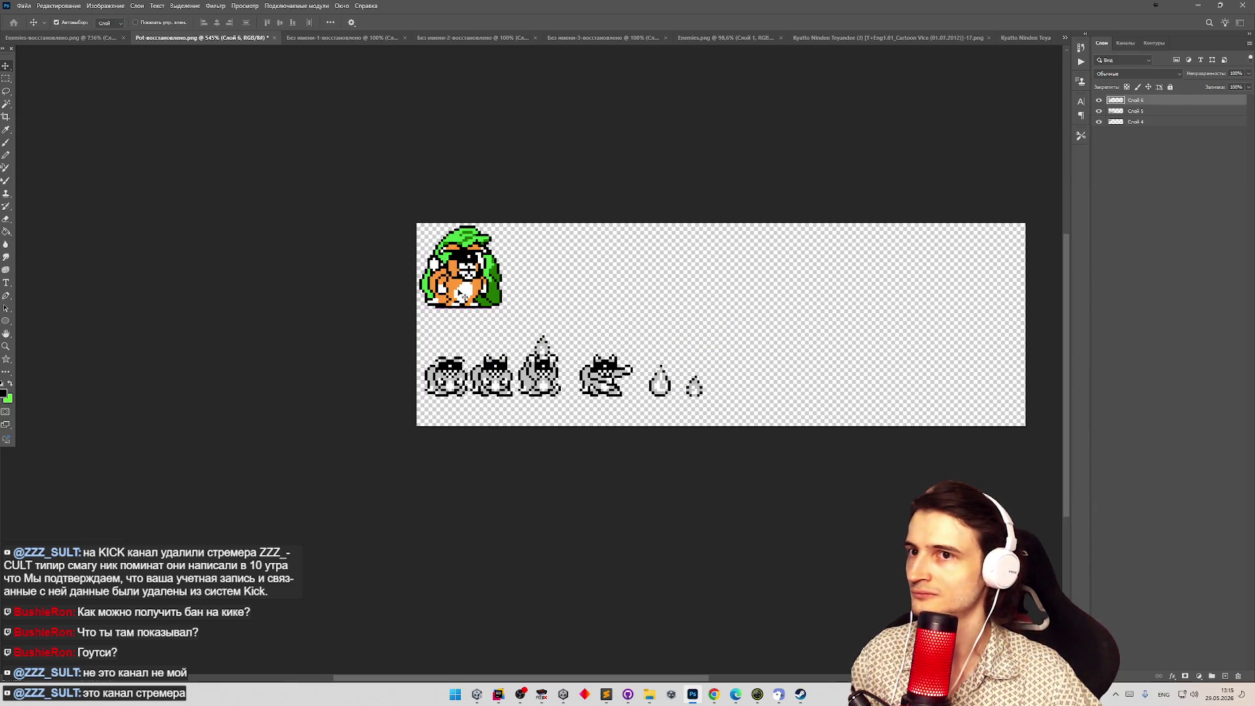
Delete the green enemy from layer Слой 4 and clear the selection.
{"action": "left_click", "coordinate": [1137, 122]}
{"action": "left_click", "coordinate": [6, 79]}
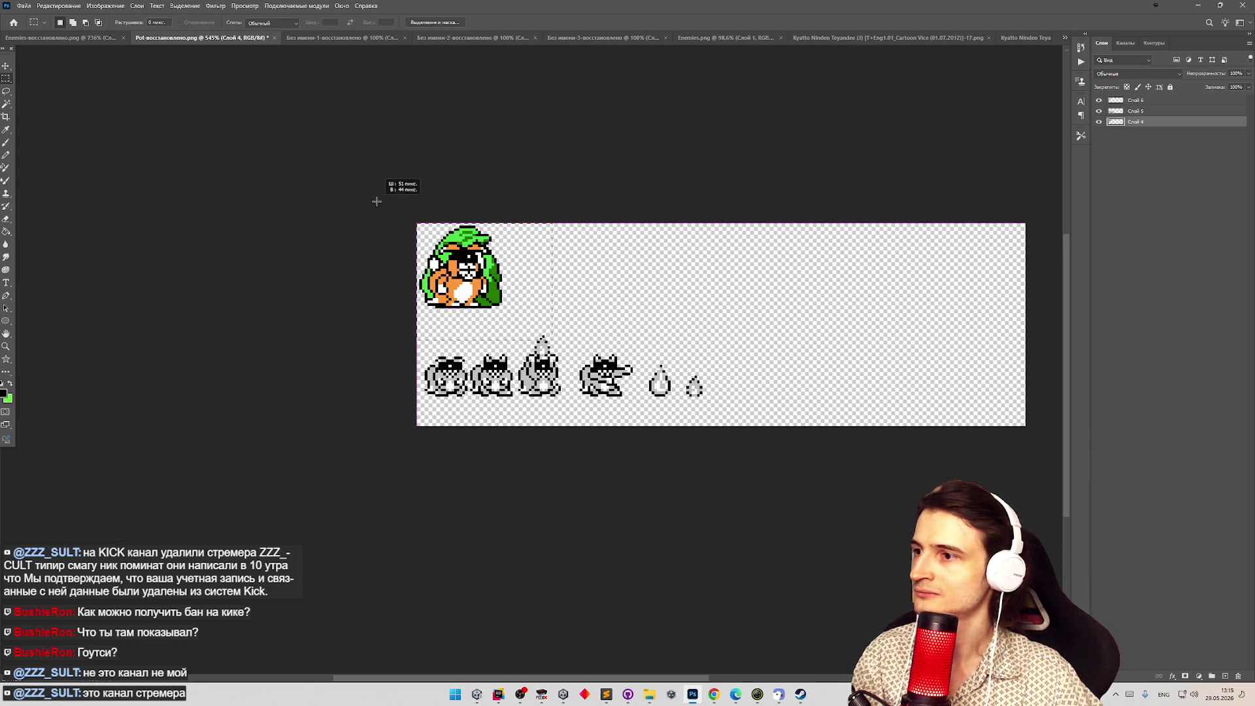
{"action": "left_click_drag", "start_coordinate": [523, 322], "coordinate": [423, 219]}
{"action": "key", "text": "Delete"}
{"action": "left_click", "coordinate": [557, 248]}
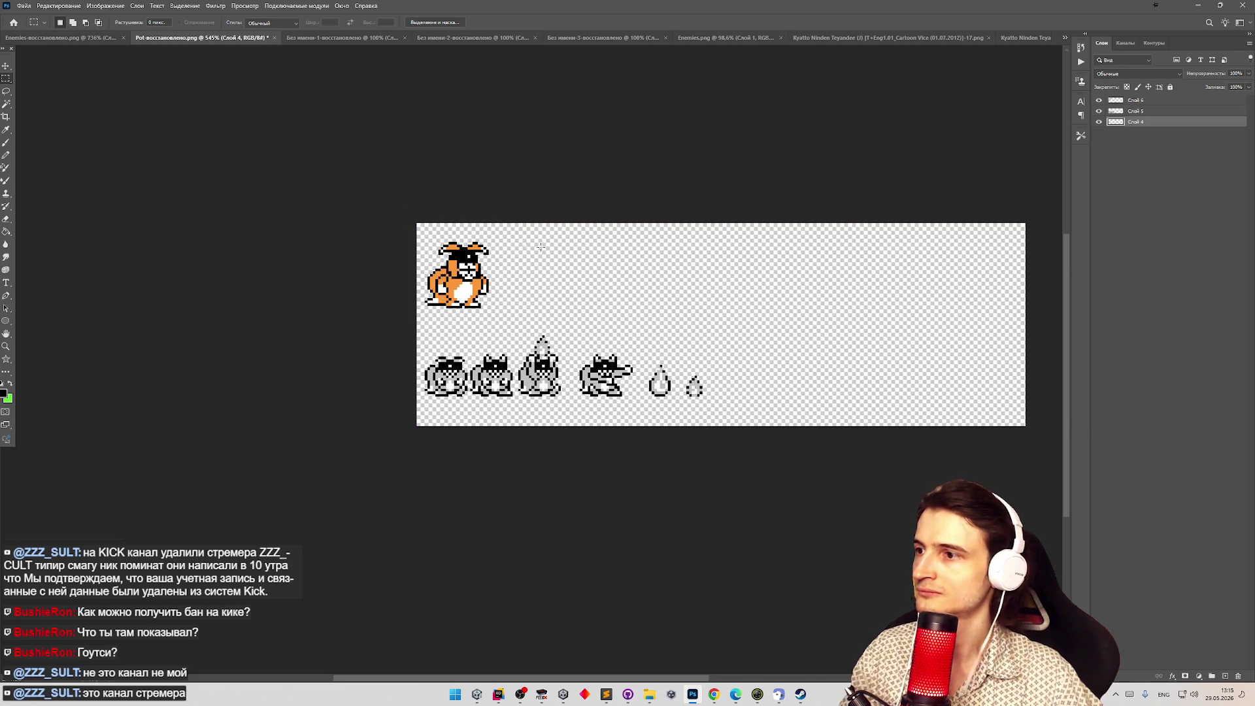
Zoom in on the orange sprite and marquee the area around it.
{"action": "key", "text": "z"}
{"action": "left_click_drag", "start_coordinate": [405, 286], "coordinate": [620, 269]}
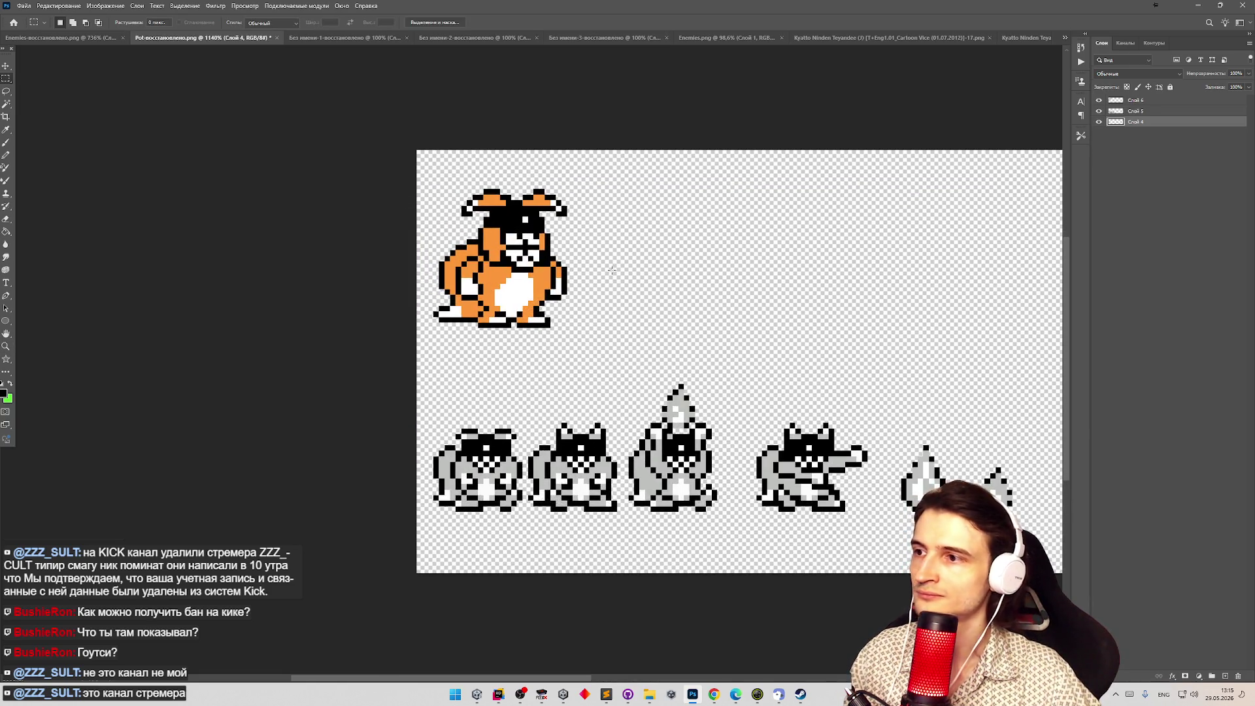
{"action": "scroll", "coordinate": [620, 268], "scroll_direction": "down", "scroll_amount": 5}
{"action": "scroll", "coordinate": [681, 293], "scroll_direction": "up", "scroll_amount": 5}
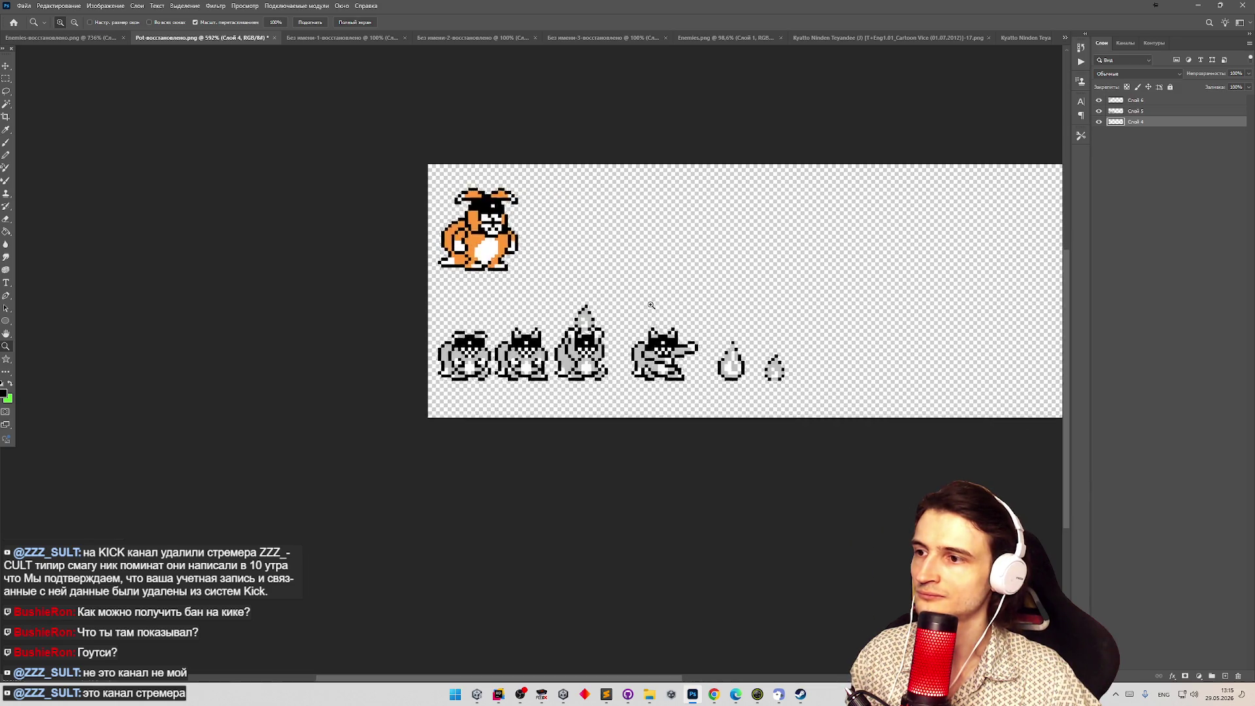
{"action": "key", "text": "m"}
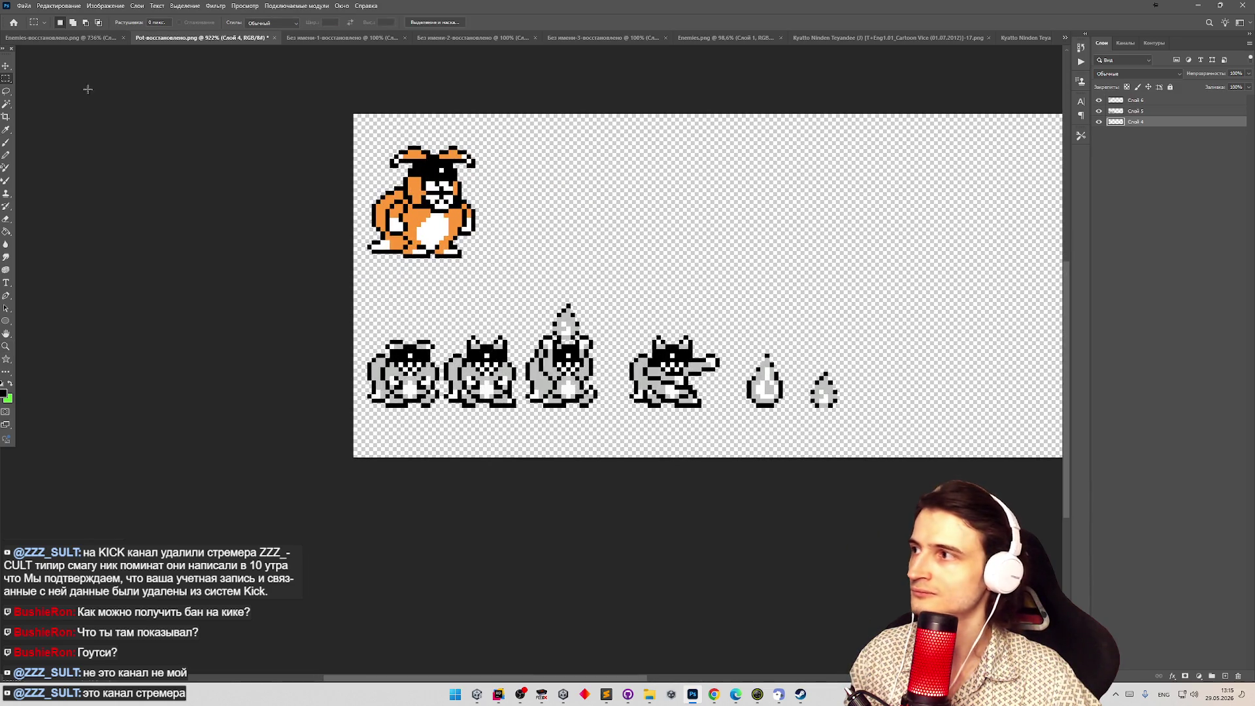
{"action": "left_click_drag", "start_coordinate": [354, 132], "coordinate": [497, 260]}
Select layer Слой 5, dismissing the empty-selection error messages.
{"action": "key", "text": "v"}
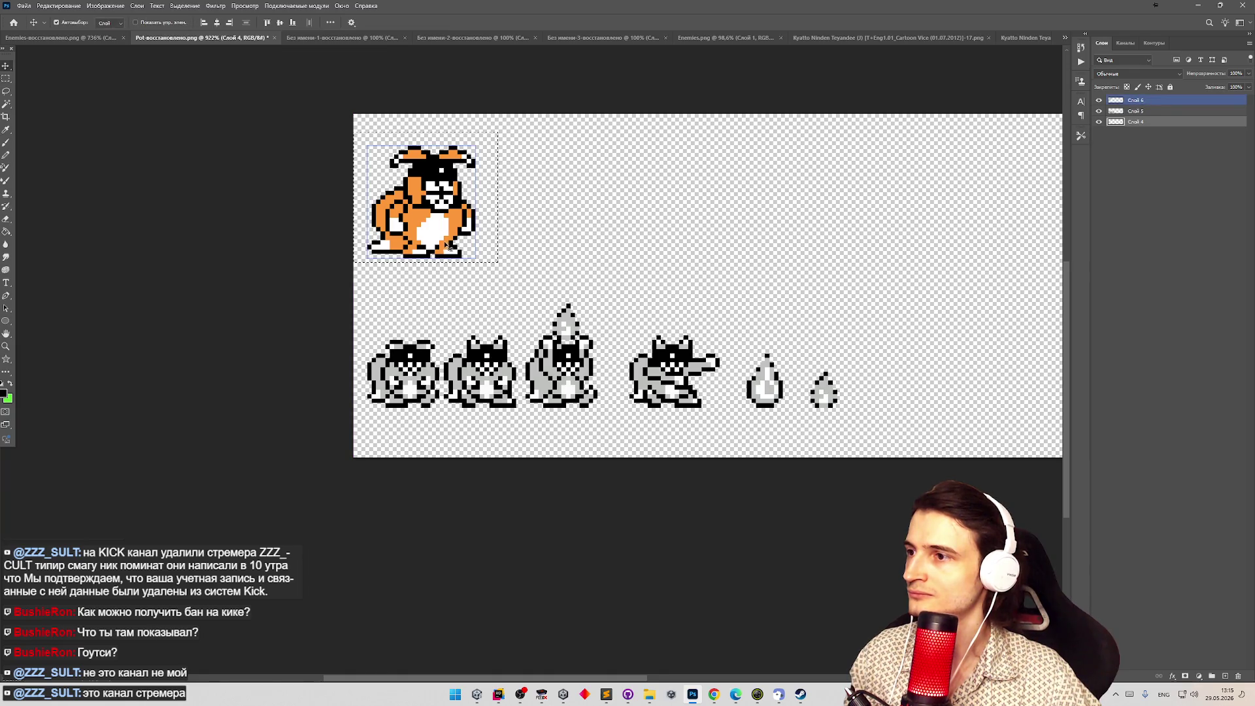
{"action": "left_click", "coordinate": [449, 247]}
{"action": "left_click", "coordinate": [629, 251]}
{"action": "left_click", "coordinate": [674, 369]}
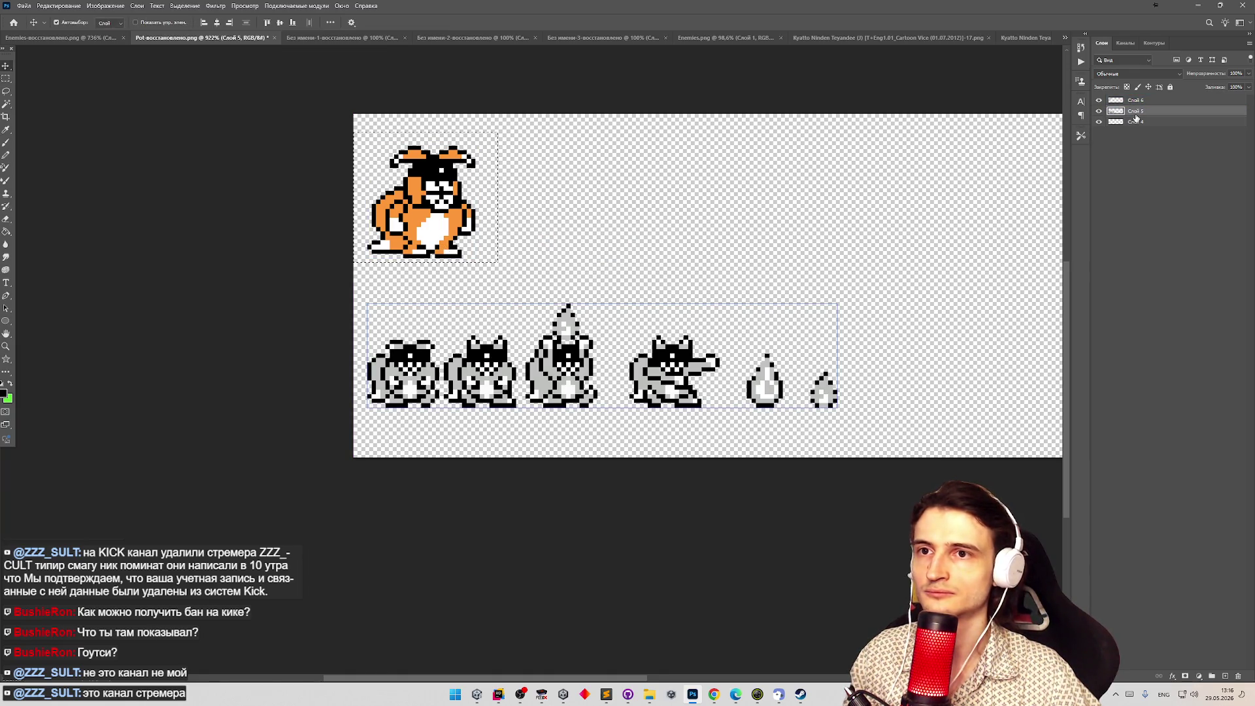
{"action": "left_click", "coordinate": [440, 214]}
{"action": "left_click", "coordinate": [595, 251]}
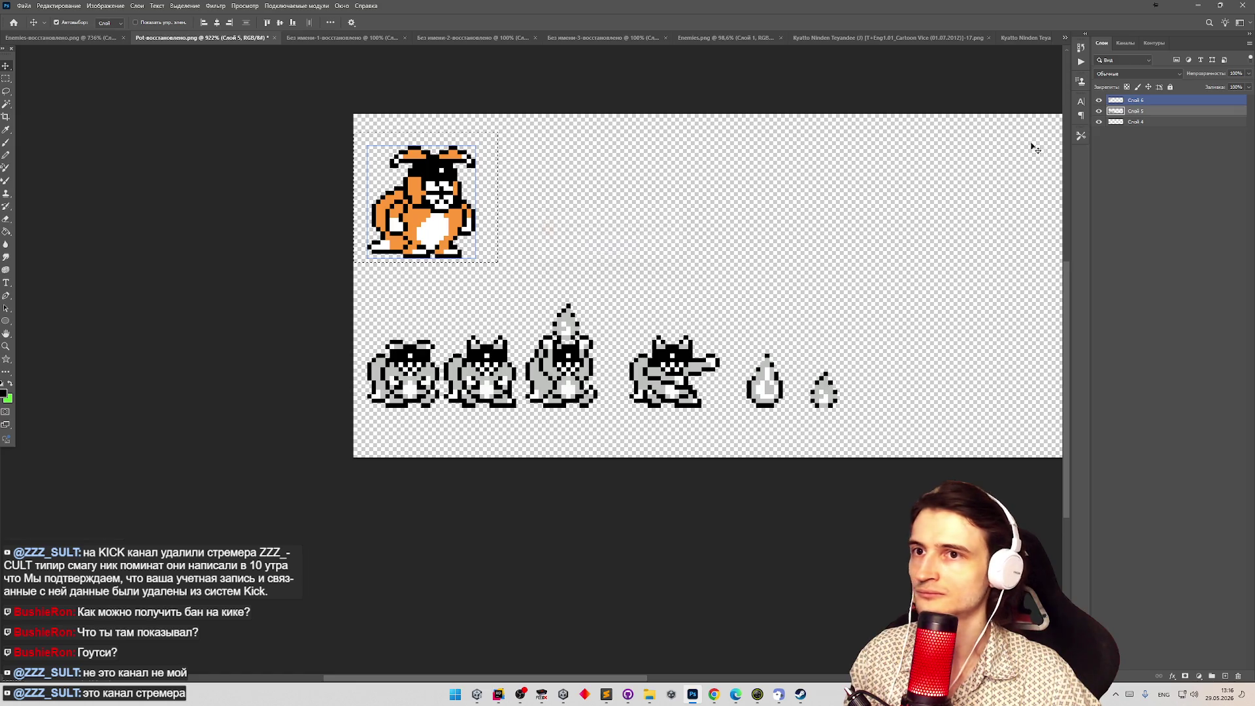
Merge the Pot image's visible layers and nudge the orange sprite slightly left.
{"action": "right_click", "coordinate": [1124, 103]}
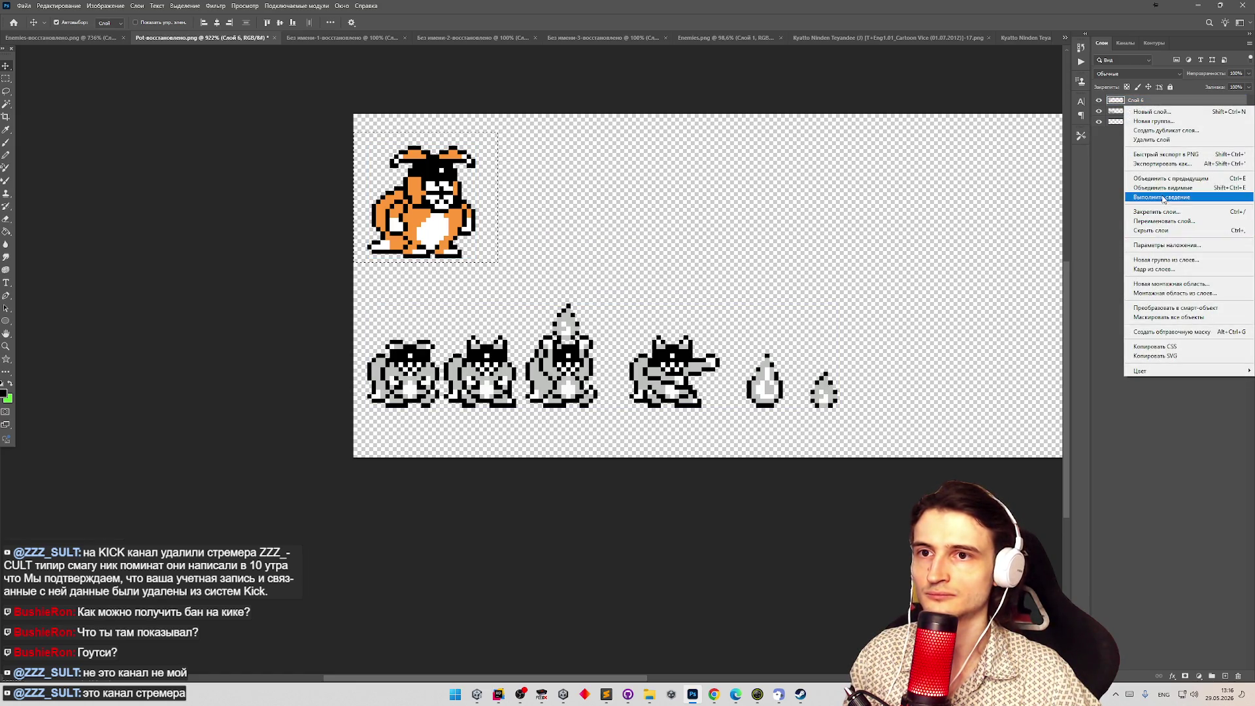
{"action": "left_click", "coordinate": [1163, 188]}
{"action": "left_click_drag", "start_coordinate": [433, 208], "coordinate": [428, 178]}
{"action": "key", "text": "z"}
{"action": "mouse_move", "coordinate": [633, 230]}
{"action": "left_mouse_down"}
{"action": "mouse_move", "coordinate": [575, 233]}
{"action": "mouse_move", "coordinate": [826, 263]}
{"action": "left_mouse_up"}
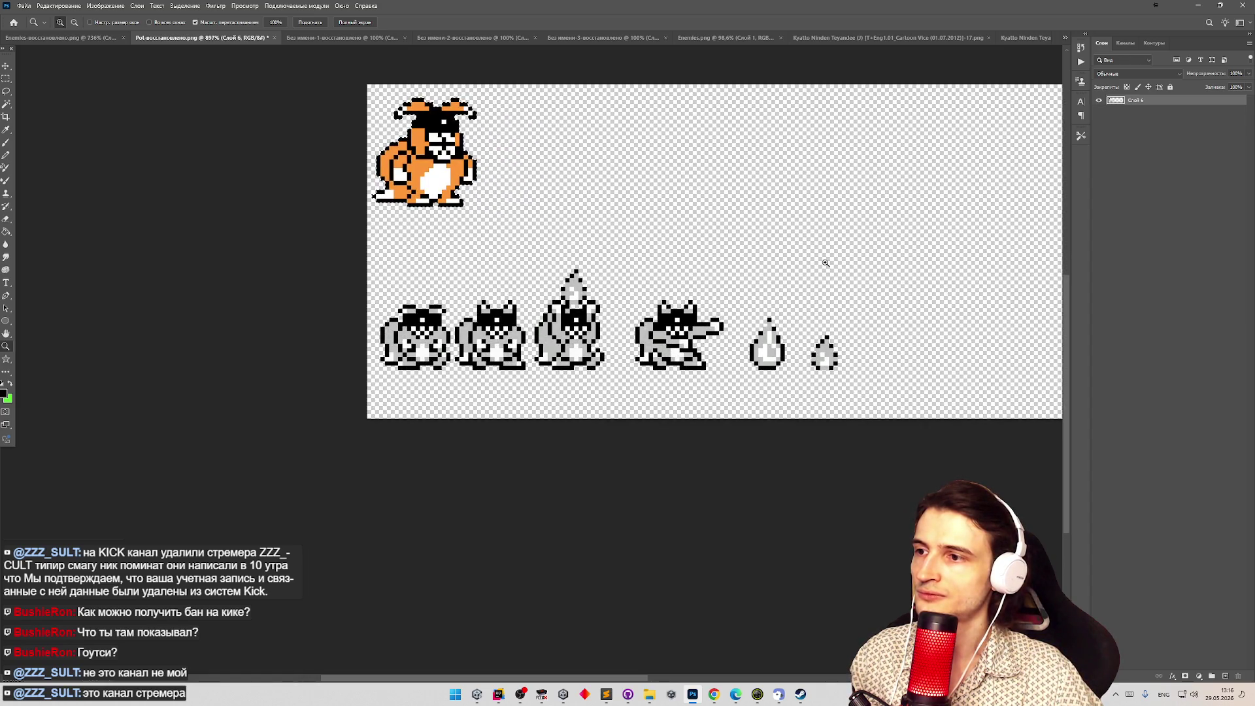
{"action": "left_click_drag", "start_coordinate": [648, 288], "coordinate": [665, 285]}
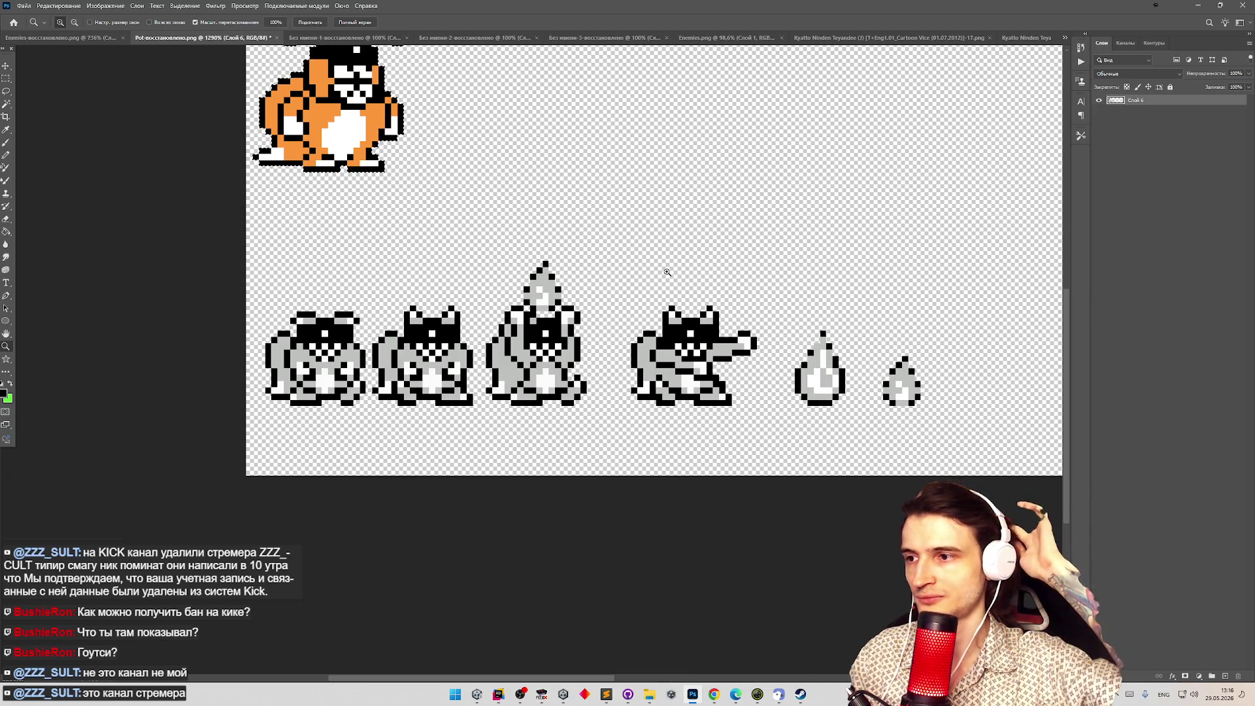
Zoom around the merged sprite sheet to check the orange sprite's placement.
{"action": "scroll", "coordinate": [668, 272], "scroll_direction": "down", "scroll_amount": 5}
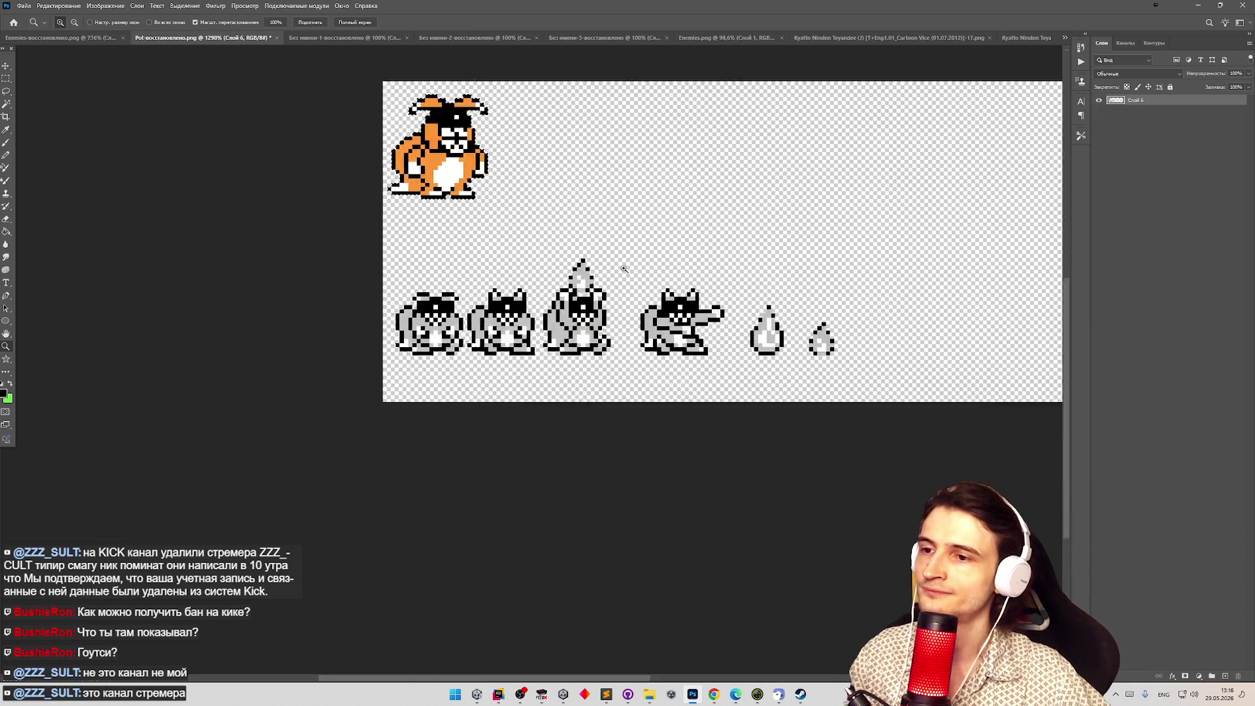
{"action": "scroll", "coordinate": [854, 260], "scroll_direction": "up", "scroll_amount": 4}
{"action": "scroll", "coordinate": [854, 260], "scroll_direction": "up", "scroll_amount": 1}
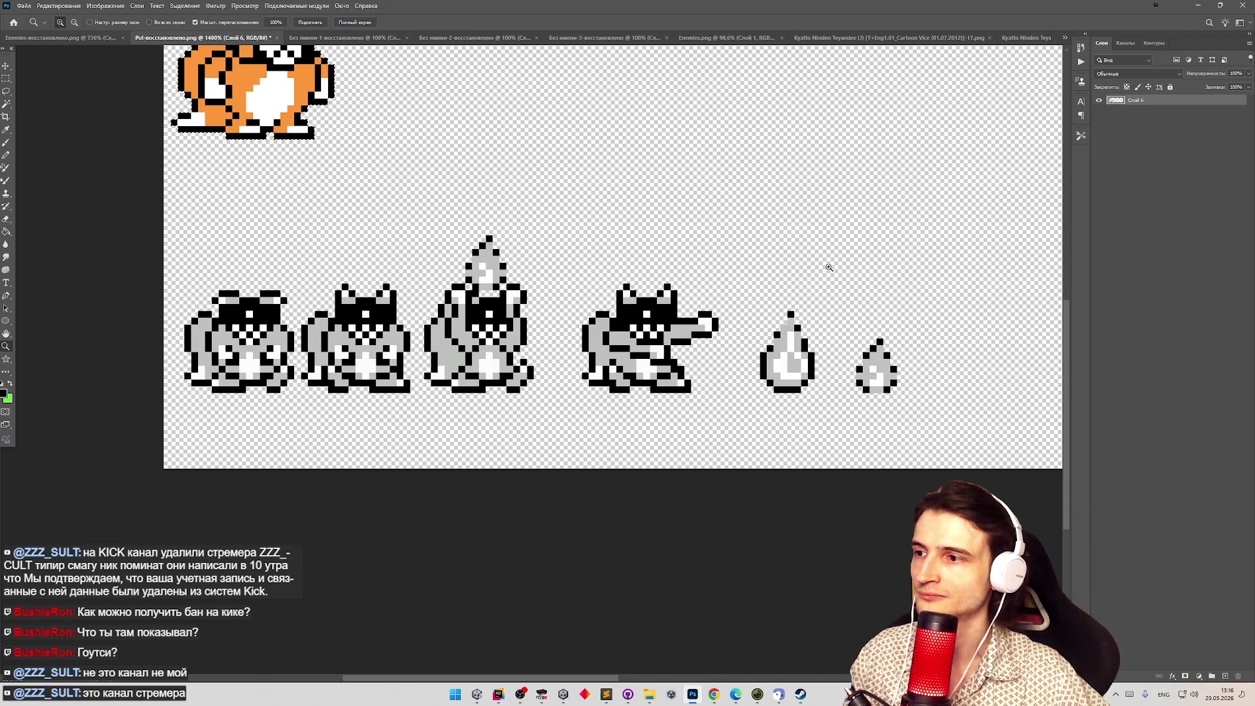
{"action": "scroll", "coordinate": [763, 277], "scroll_direction": "down", "scroll_amount": 4}
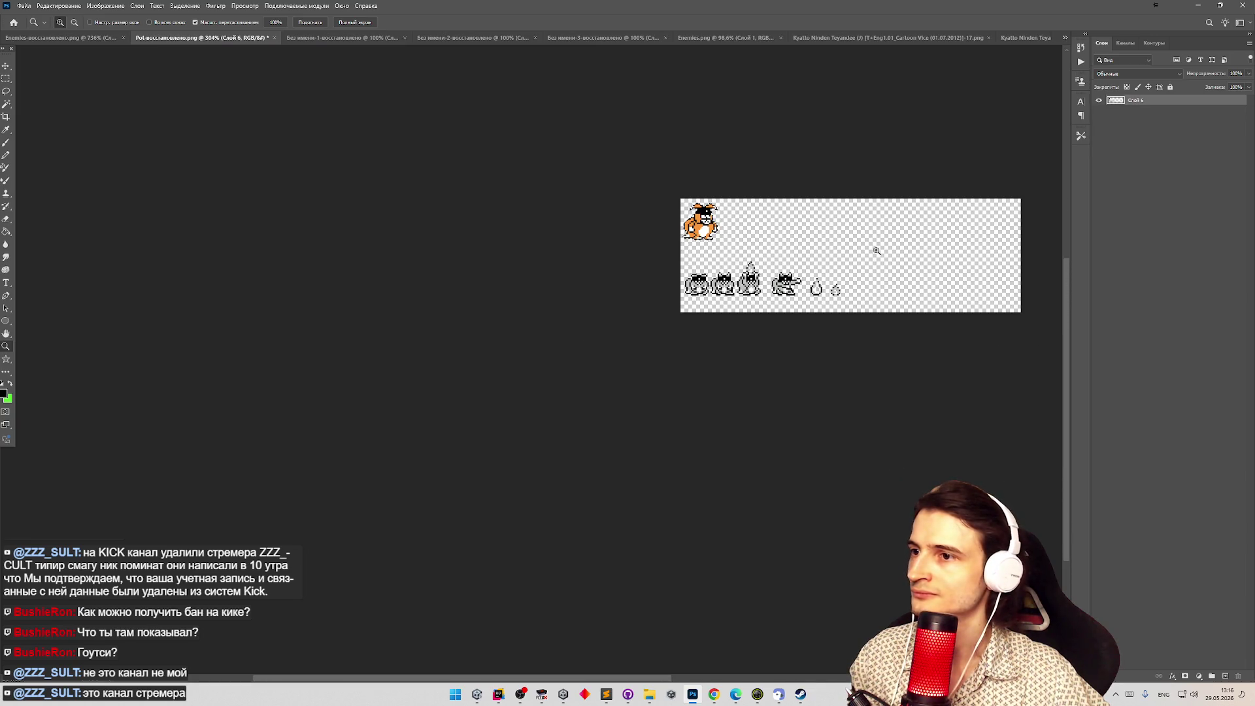
{"action": "scroll", "coordinate": [869, 253], "scroll_direction": "up", "scroll_amount": 3}
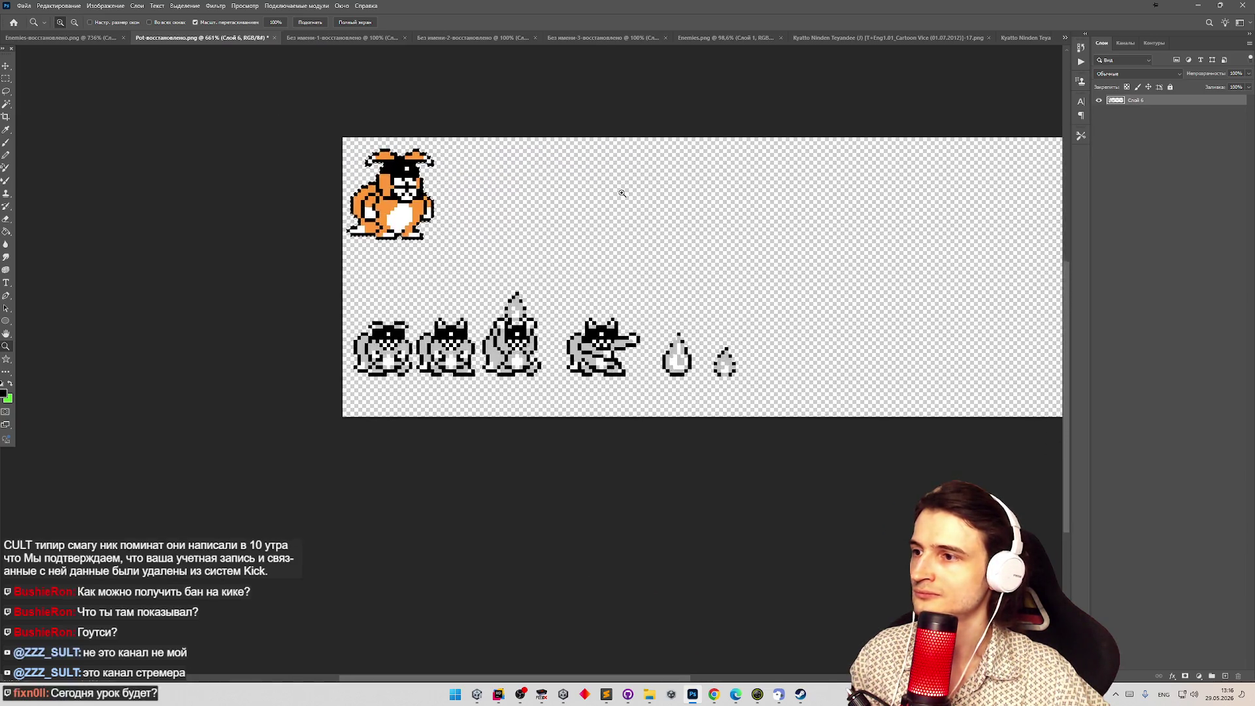
{"action": "scroll", "coordinate": [627, 192], "scroll_direction": "up", "scroll_amount": 1}
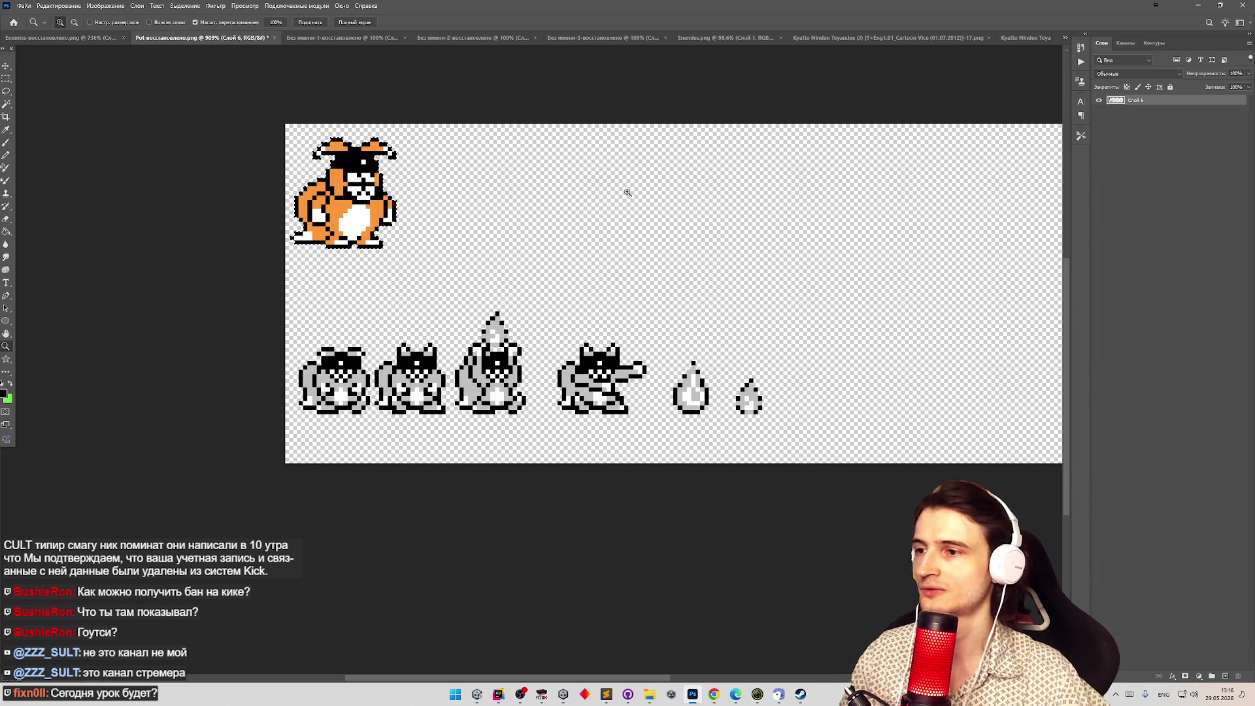
{"action": "key", "text": "v"}
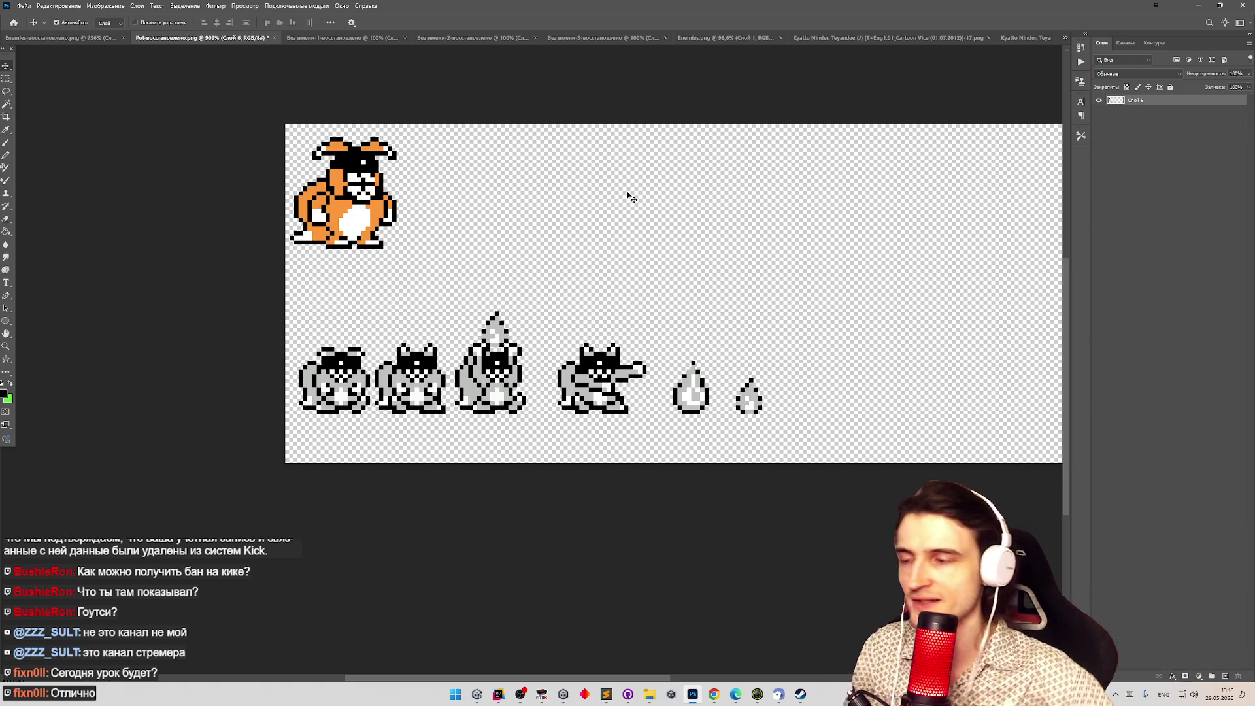
{"action": "key", "text": "z"}
{"action": "scroll", "coordinate": [533, 268], "scroll_direction": "down", "scroll_amount": 3}
{"action": "scroll", "coordinate": [471, 219], "scroll_direction": "up", "scroll_amount": 2}
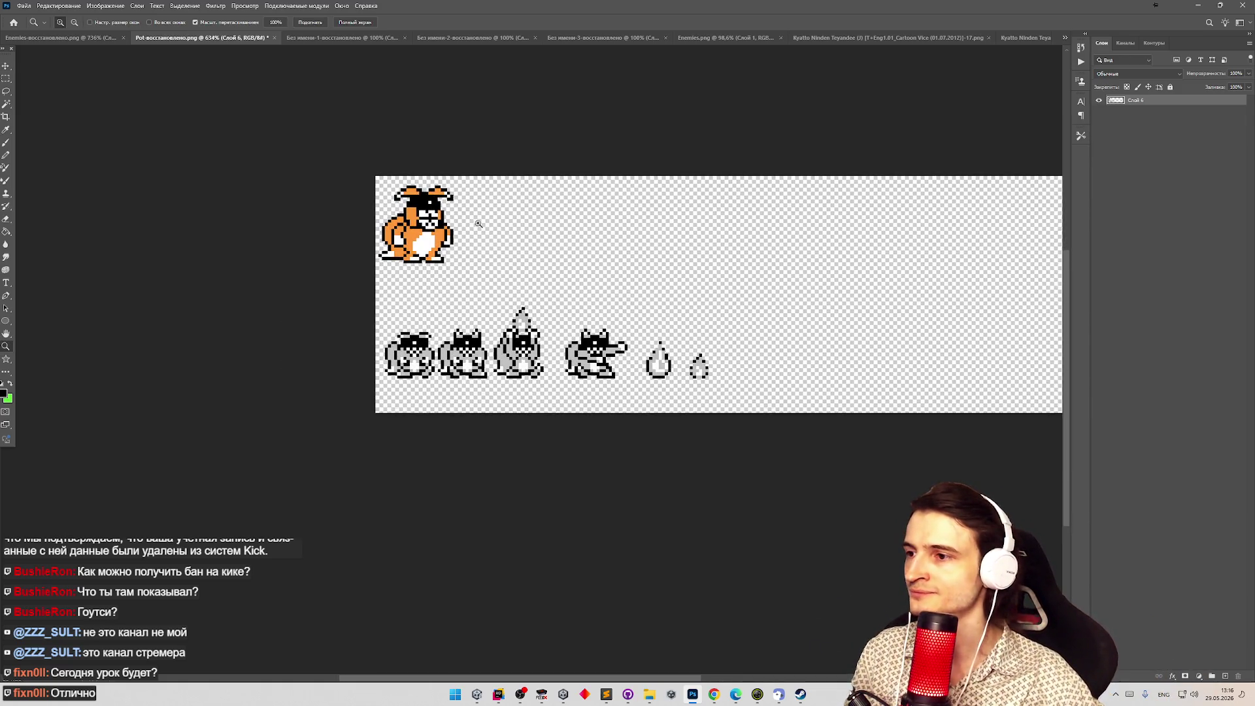
{"action": "scroll", "coordinate": [617, 265], "scroll_direction": "up", "scroll_amount": 1}
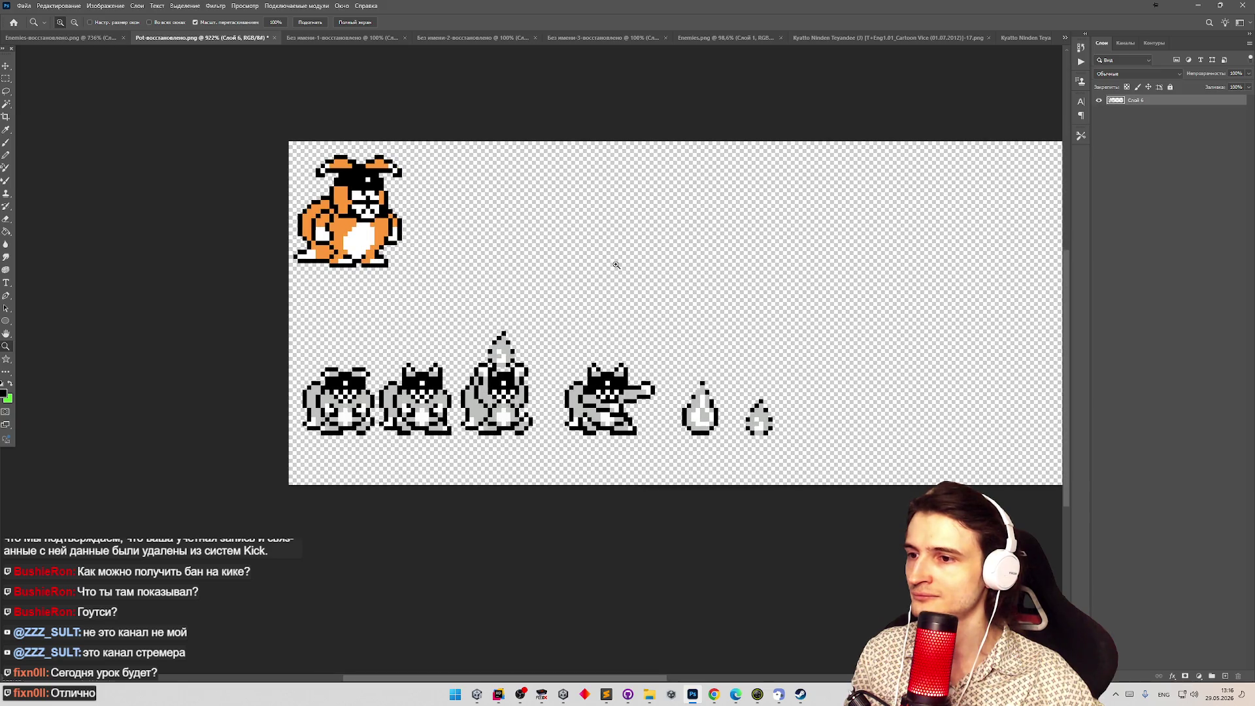
{"action": "key", "text": "v"}
{"action": "key", "text": "g"}
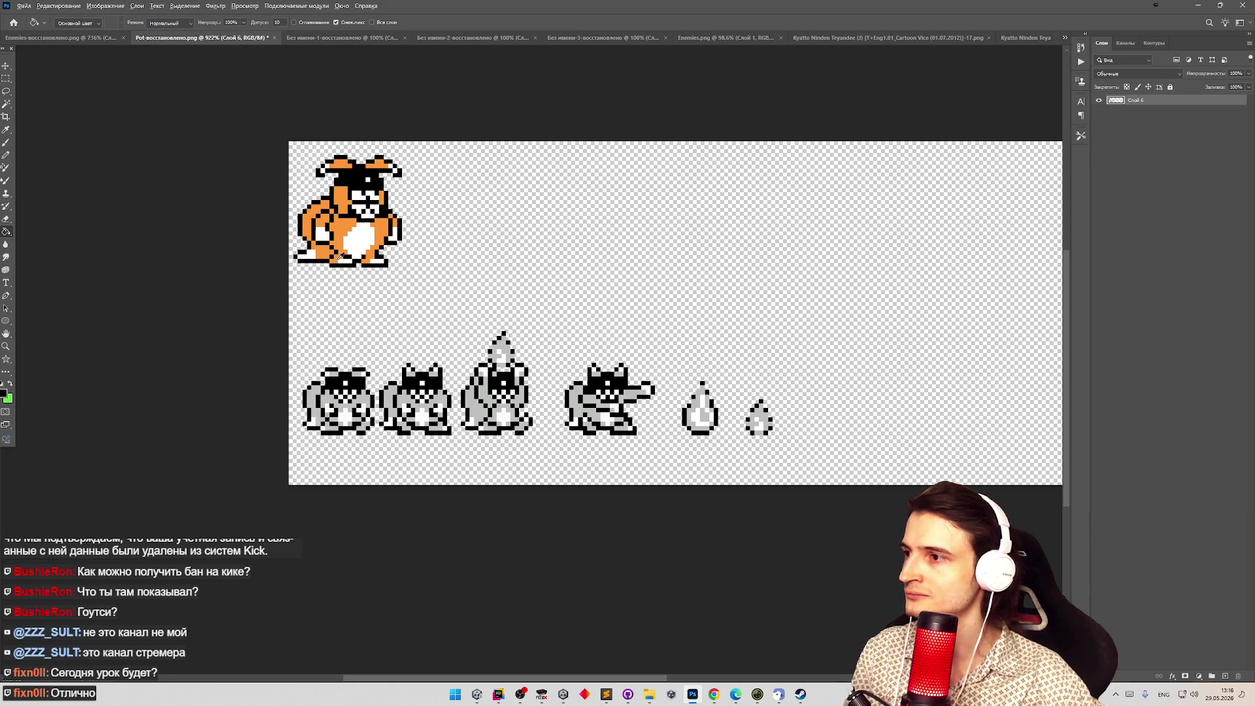
{"action": "left_click", "coordinate": [24, 6]}
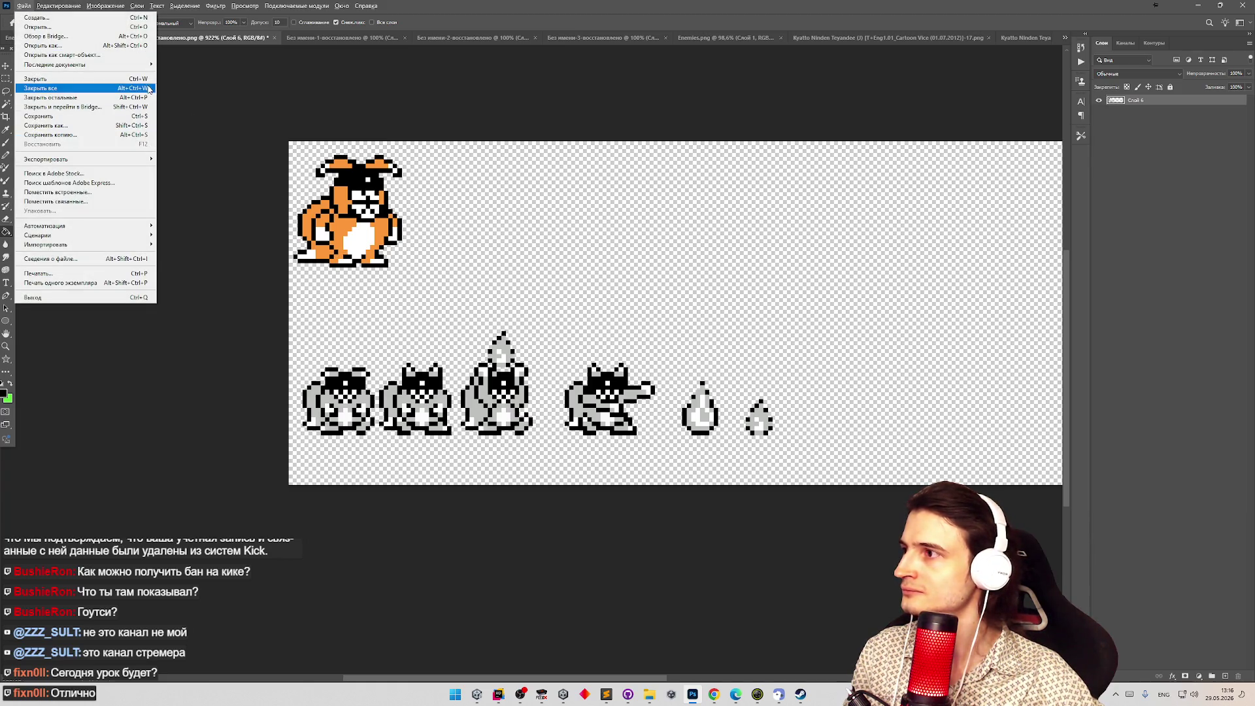
Open the recent Palette.png as a floating window and fill the grey sprites orange.
{"action": "mouse_move", "coordinate": [151, 67]}
{"action": "left_click", "coordinate": [226, 92]}
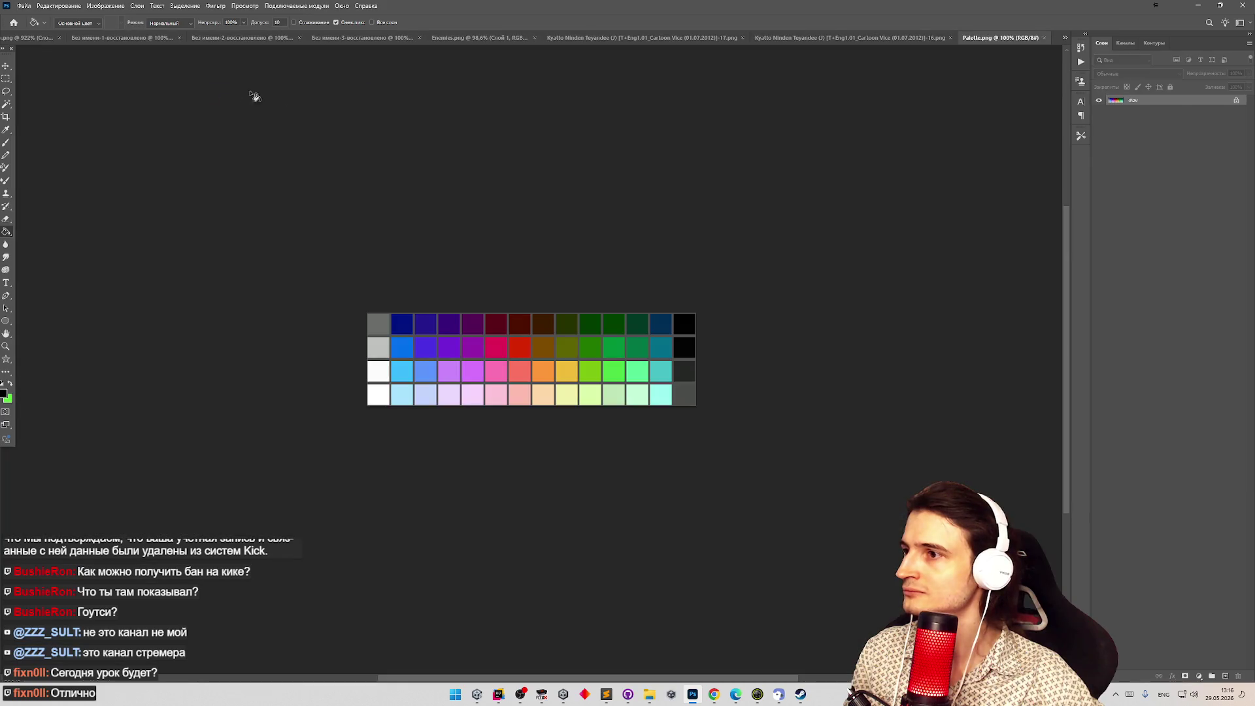
{"action": "mouse_move", "coordinate": [1000, 37]}
{"action": "left_mouse_down"}
{"action": "mouse_move", "coordinate": [933, 110]}
{"action": "mouse_move", "coordinate": [620, 110]}
{"action": "left_mouse_up"}
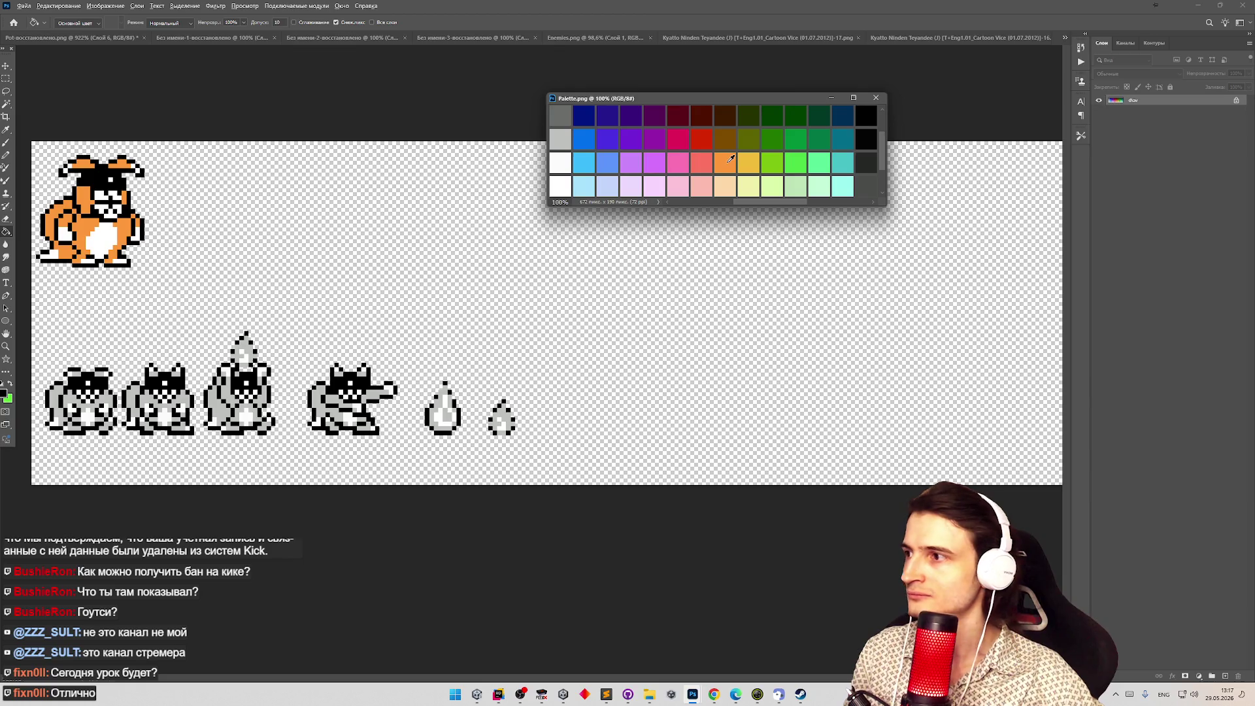
{"action": "left_click", "coordinate": [170, 246]}
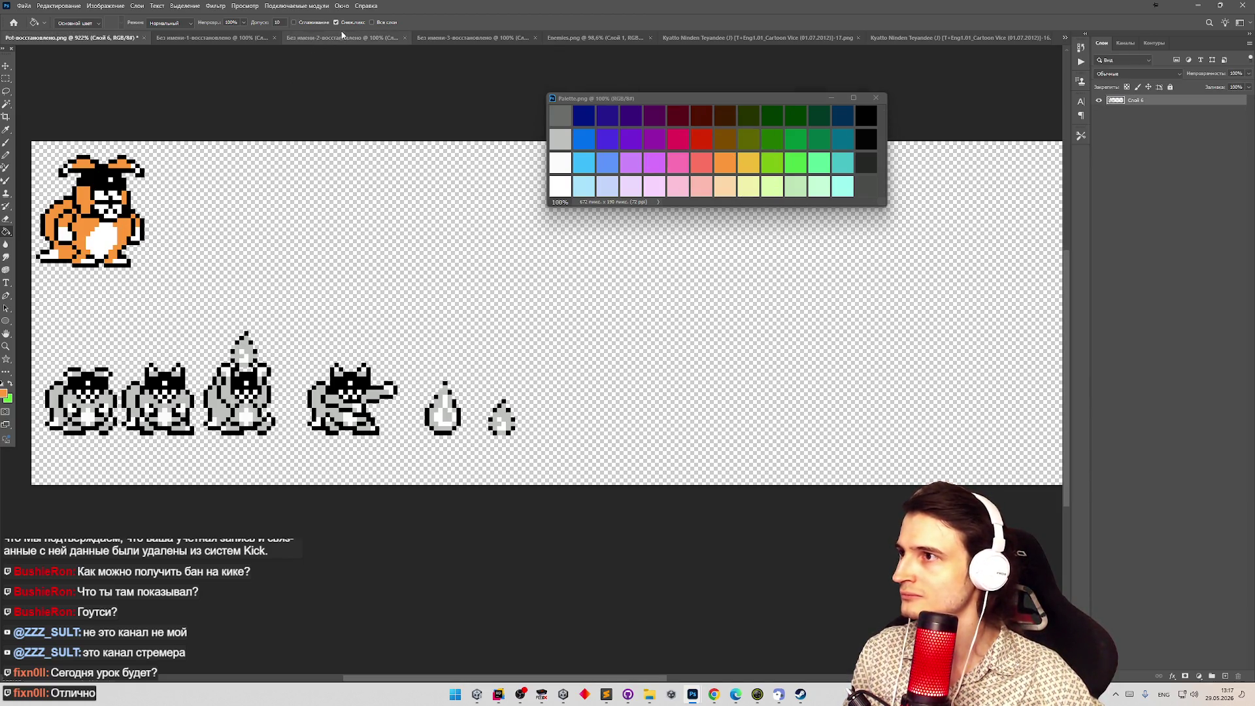
{"action": "left_click", "coordinate": [318, 405]}
Magic-wand select all white pixels across the orange sprites, zooming to check the selection.
{"action": "key", "text": "z"}
{"action": "mouse_move", "coordinate": [318, 401]}
{"action": "left_mouse_down"}
{"action": "mouse_move", "coordinate": [275, 398]}
{"action": "mouse_move", "coordinate": [402, 389]}
{"action": "mouse_move", "coordinate": [448, 346]}
{"action": "left_mouse_up"}
{"action": "left_click_drag", "start_coordinate": [370, 383], "coordinate": [385, 384]}
{"action": "key", "text": "w"}
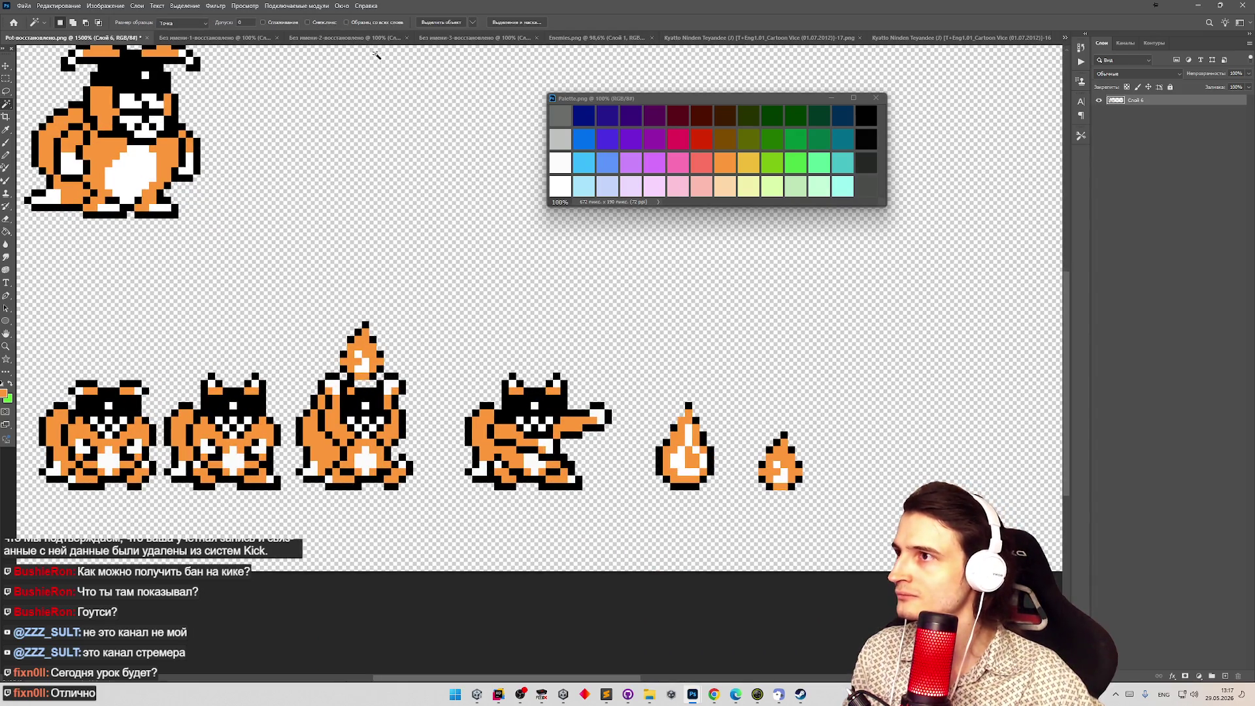
{"action": "left_click", "coordinate": [236, 423]}
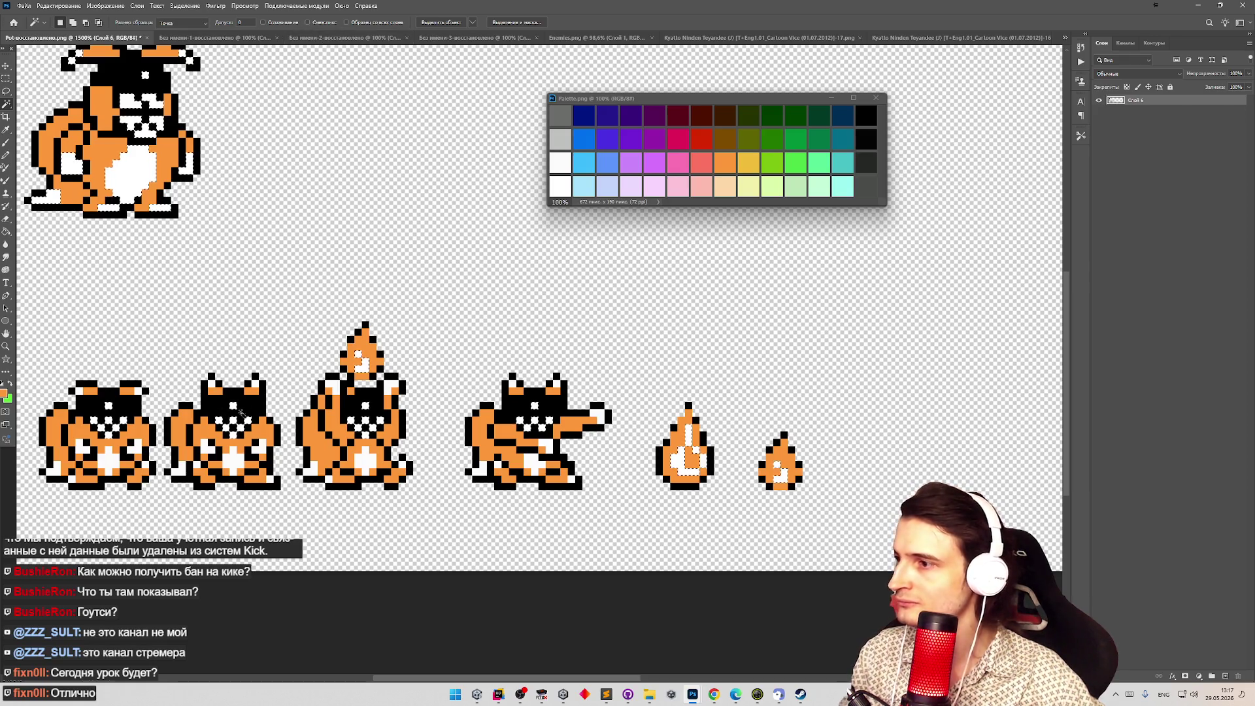
{"action": "key", "text": "z"}
{"action": "left_click", "coordinate": [336, 292], "text": "alt"}
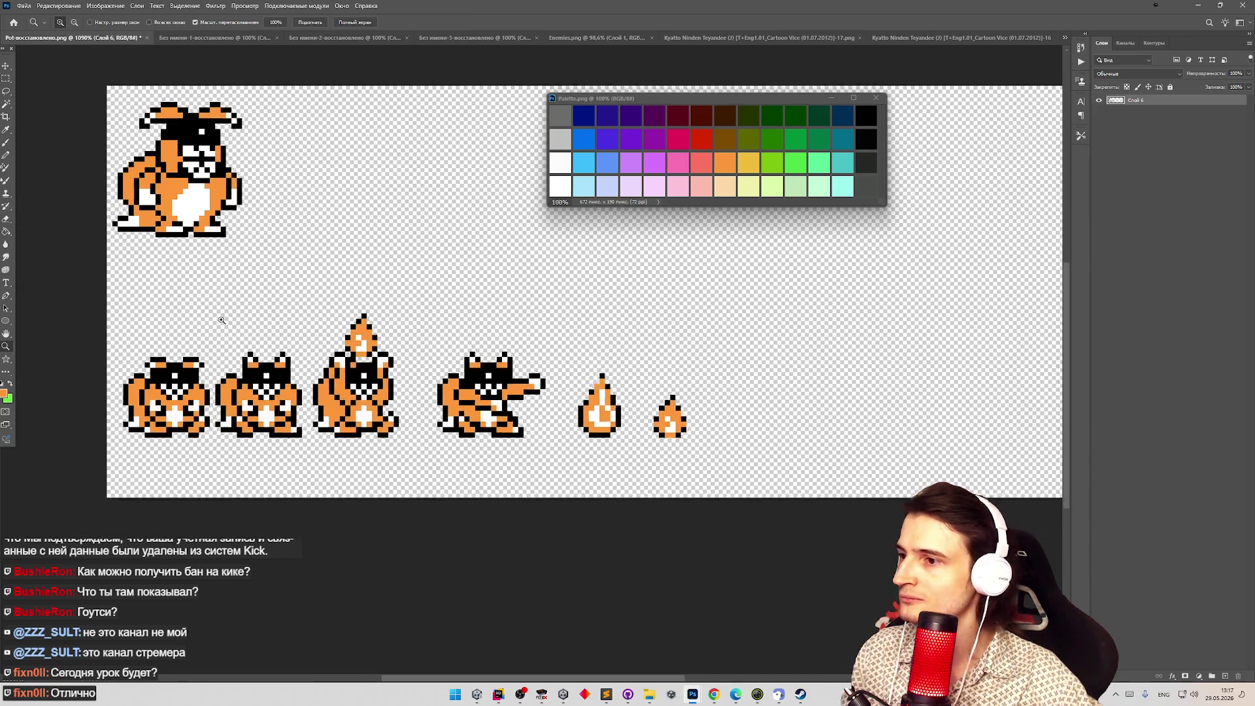
{"action": "left_click", "coordinate": [228, 319]}
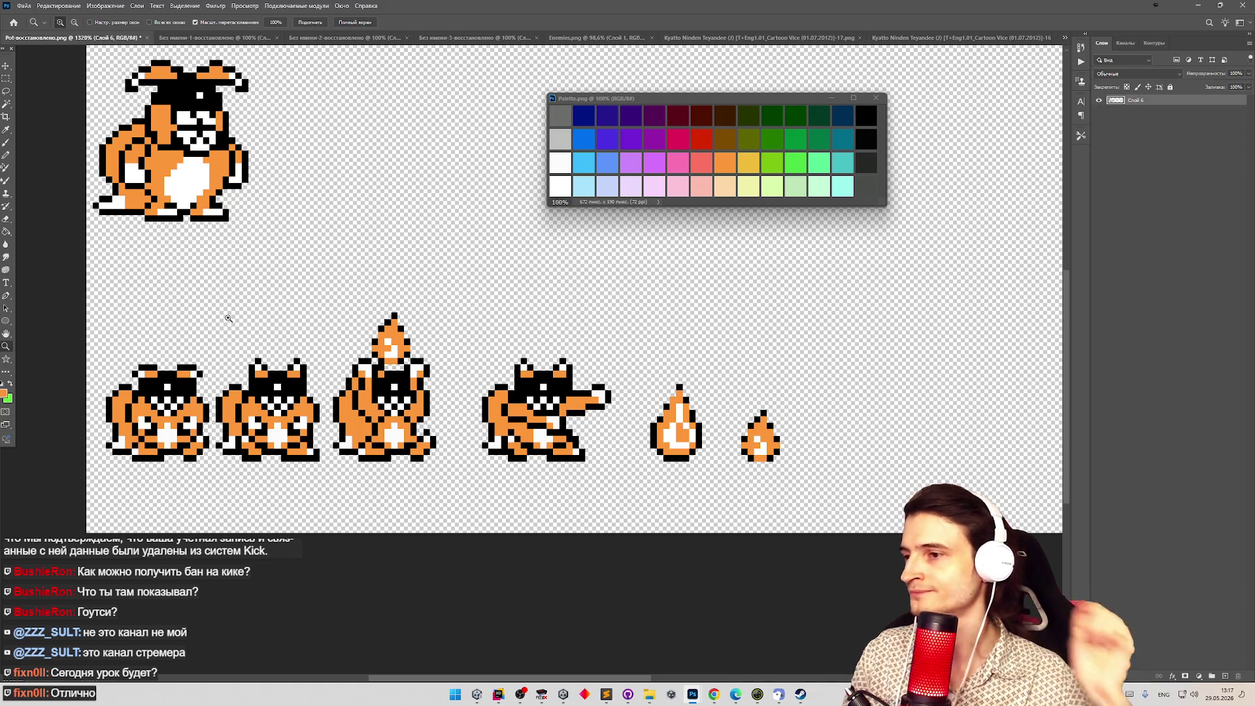
{"action": "key", "text": "g"}
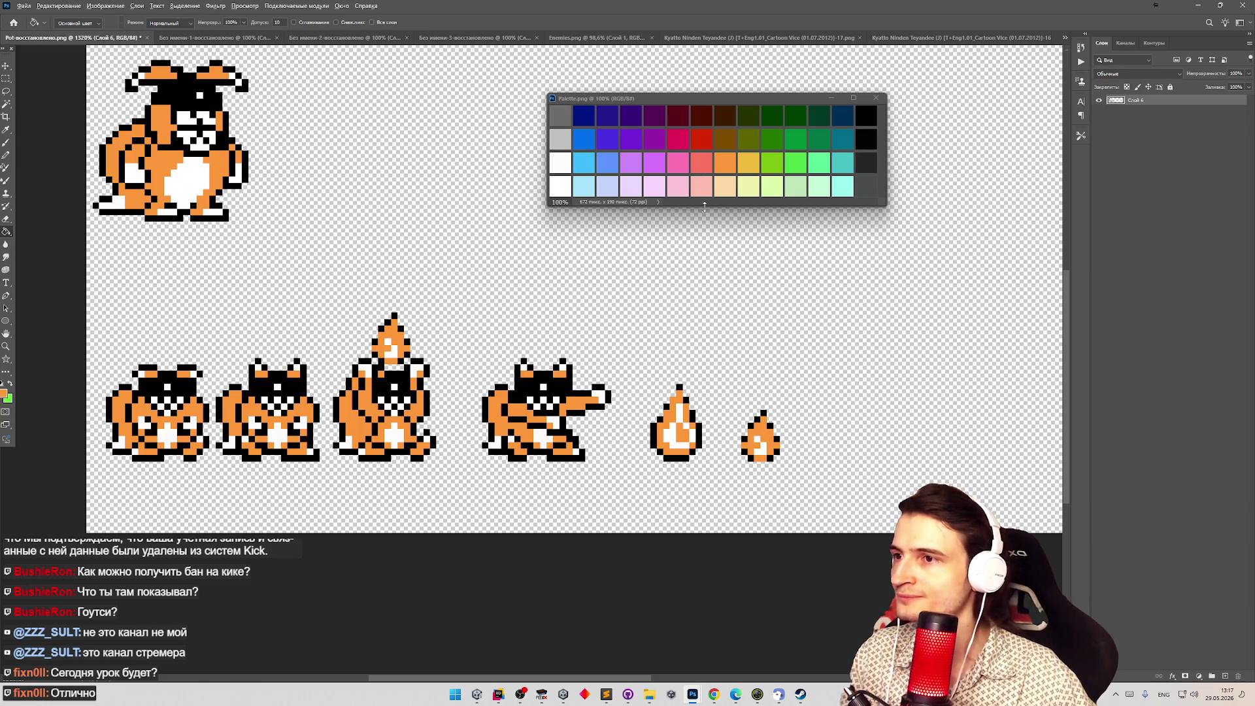
Sample the paint colour and repaint the third creature's top flame green.
{"action": "left_click", "coordinate": [398, 391], "text": "alt"}
{"action": "key", "text": "b"}
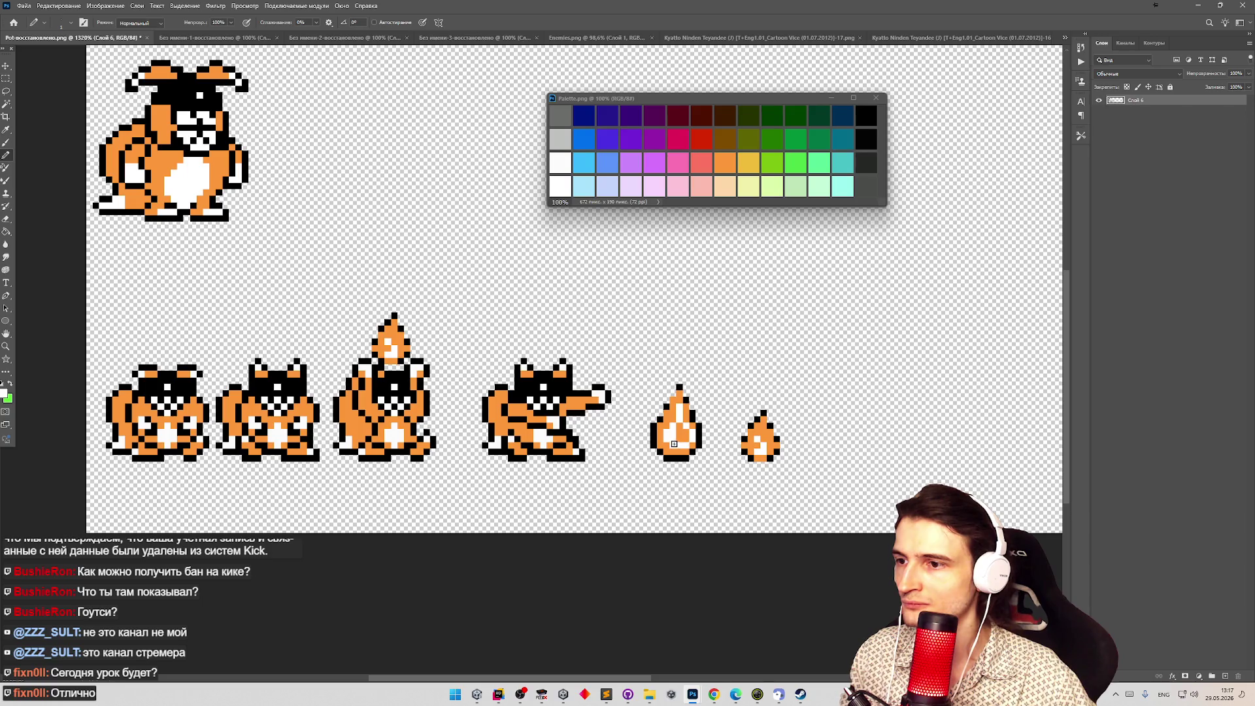
{"action": "key", "text": "g"}
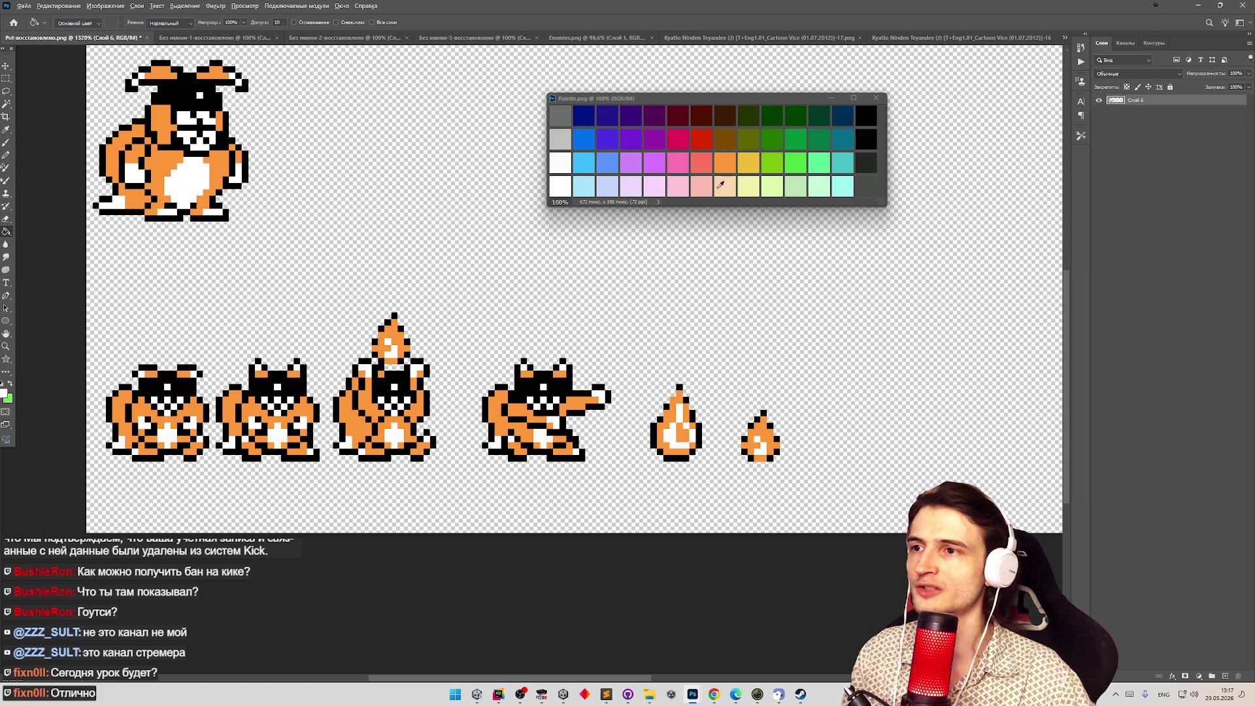
{"action": "key", "text": "b"}
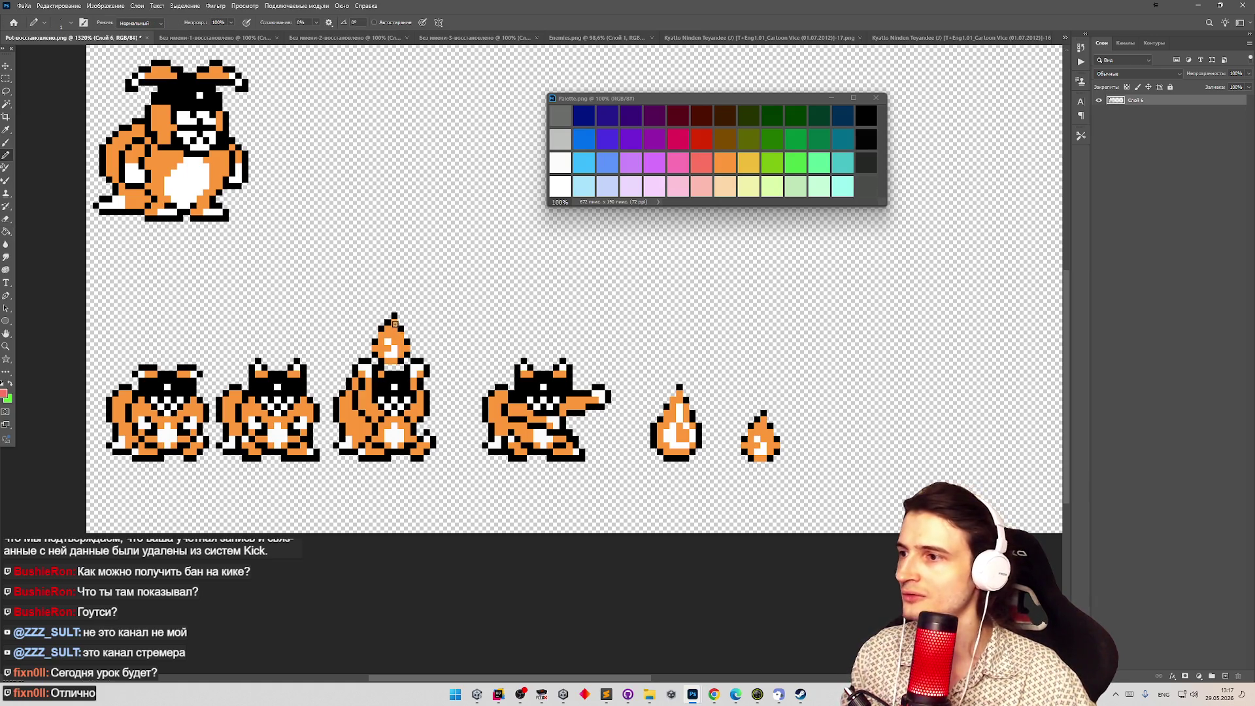
{"action": "key", "text": "ctrl+z"}
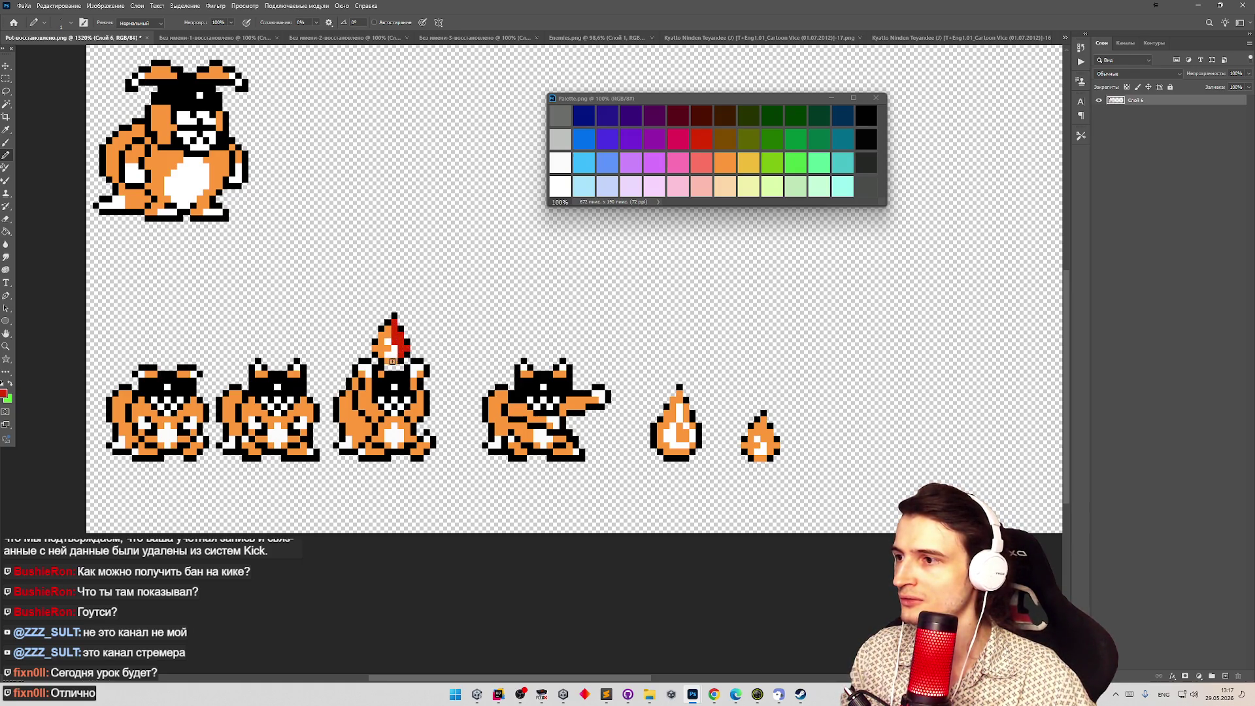
{"action": "left_click_drag", "start_coordinate": [392, 330], "coordinate": [395, 332]}
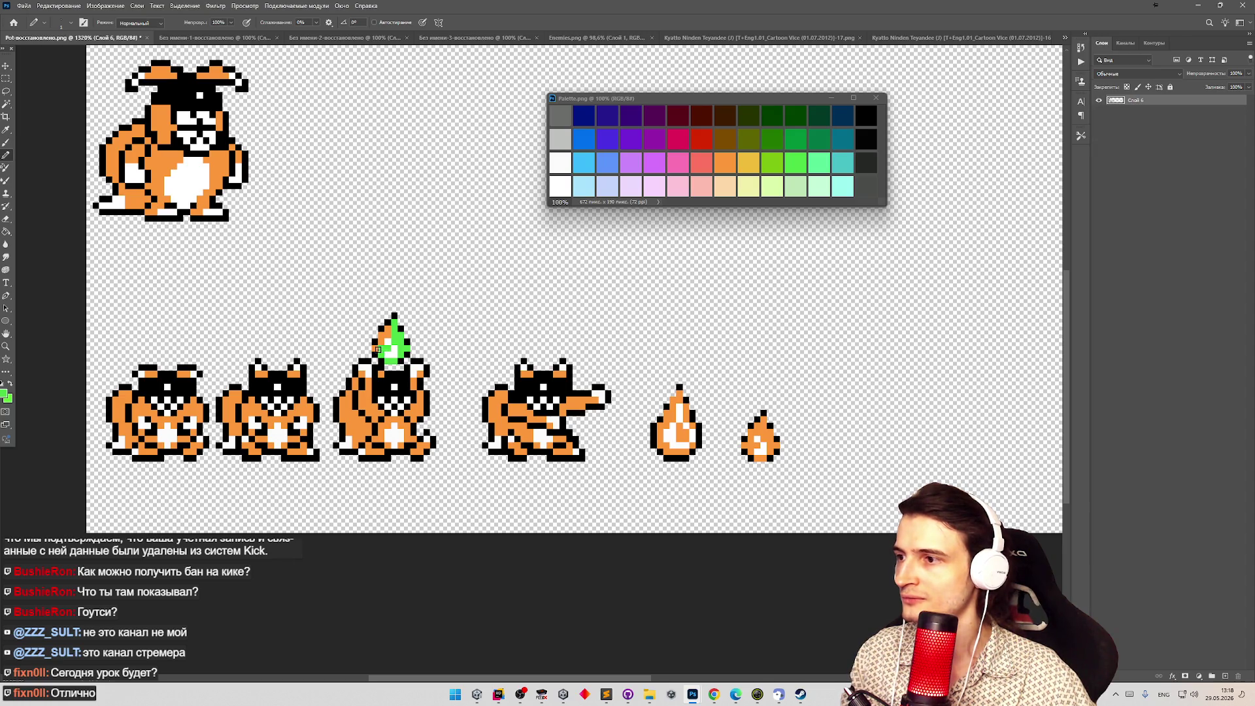
Repaint the larger and small flame sprites green, fixing a leftover orange pixel.
{"action": "scroll", "coordinate": [509, 352], "scroll_direction": "down", "scroll_amount": 5}
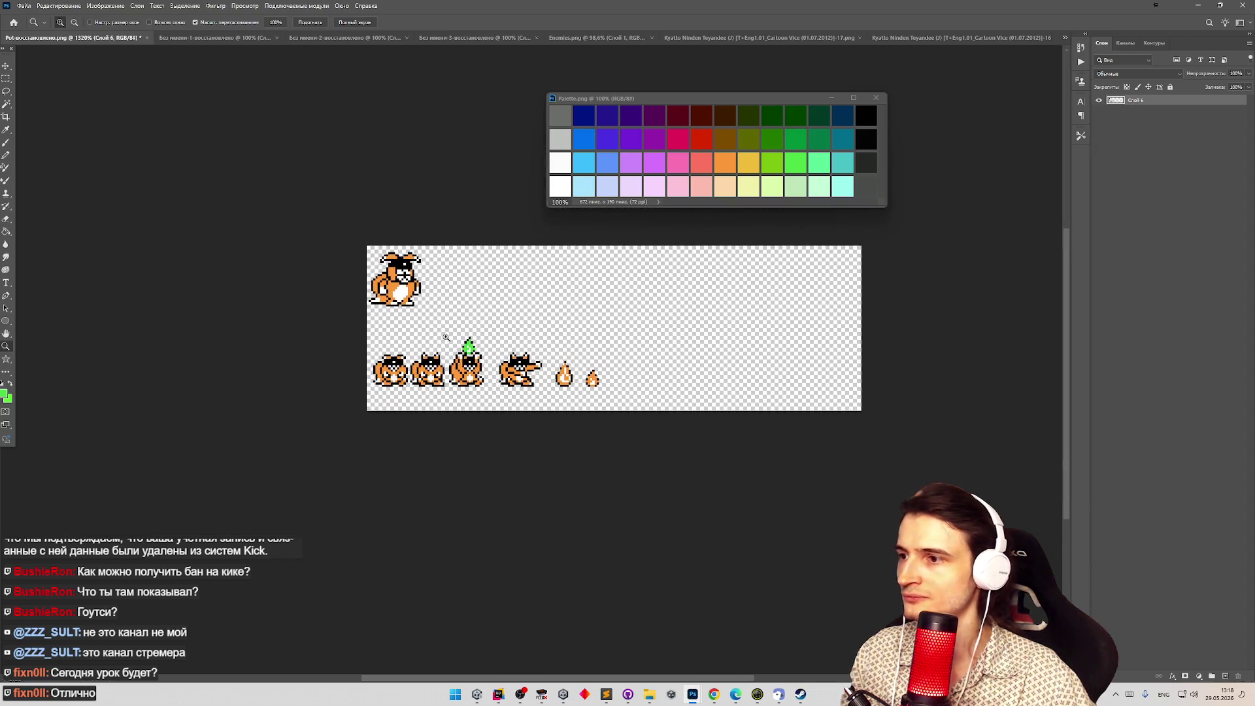
{"action": "scroll", "coordinate": [437, 332], "scroll_direction": "up", "scroll_amount": 6}
{"action": "mouse_move", "coordinate": [538, 358]}
{"action": "left_mouse_down"}
{"action": "mouse_move", "coordinate": [549, 356]}
{"action": "mouse_move", "coordinate": [541, 378]}
{"action": "left_mouse_up"}
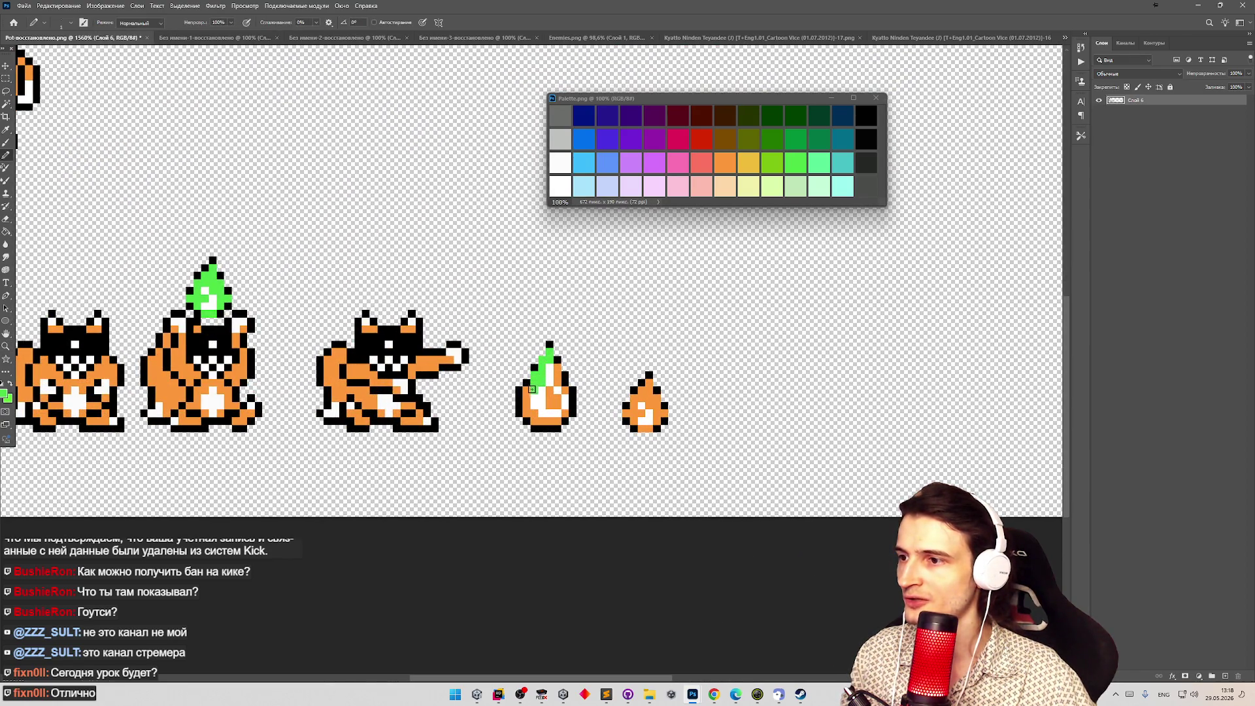
{"action": "mouse_move", "coordinate": [532, 416]}
{"action": "left_mouse_down"}
{"action": "mouse_move", "coordinate": [552, 419]}
{"action": "mouse_move", "coordinate": [552, 395]}
{"action": "left_mouse_up"}
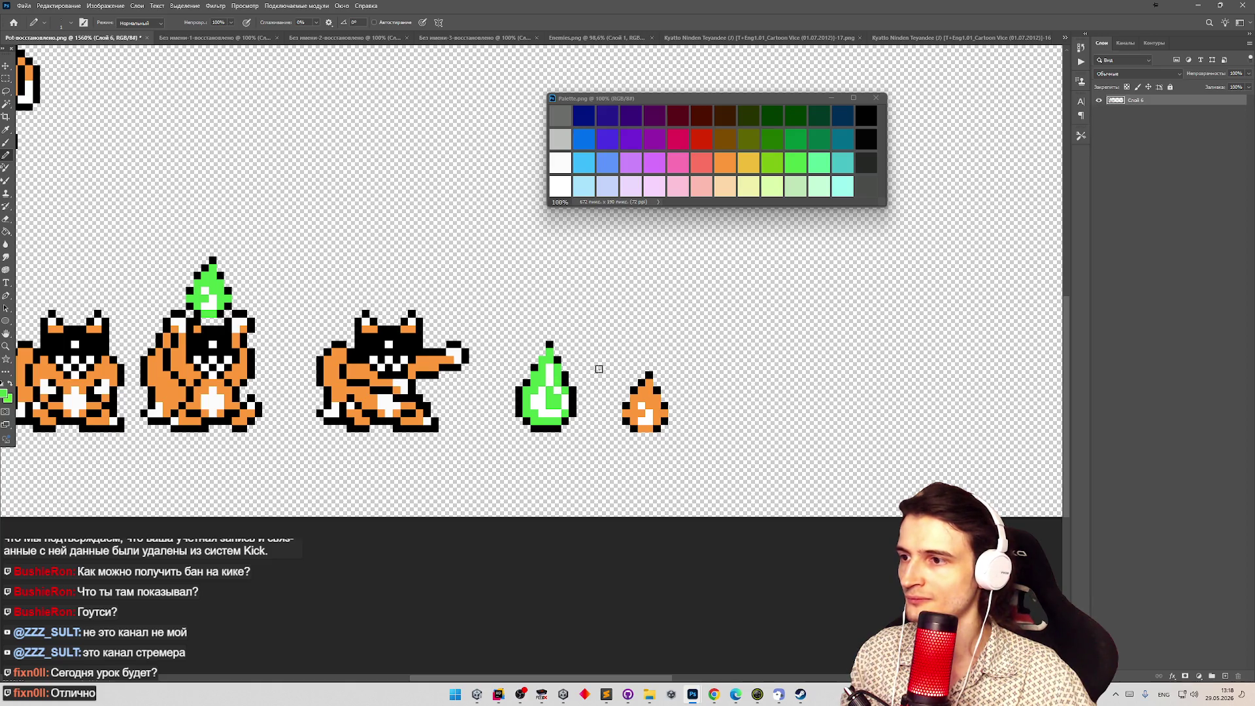
{"action": "left_click_drag", "start_coordinate": [647, 388], "coordinate": [646, 398]}
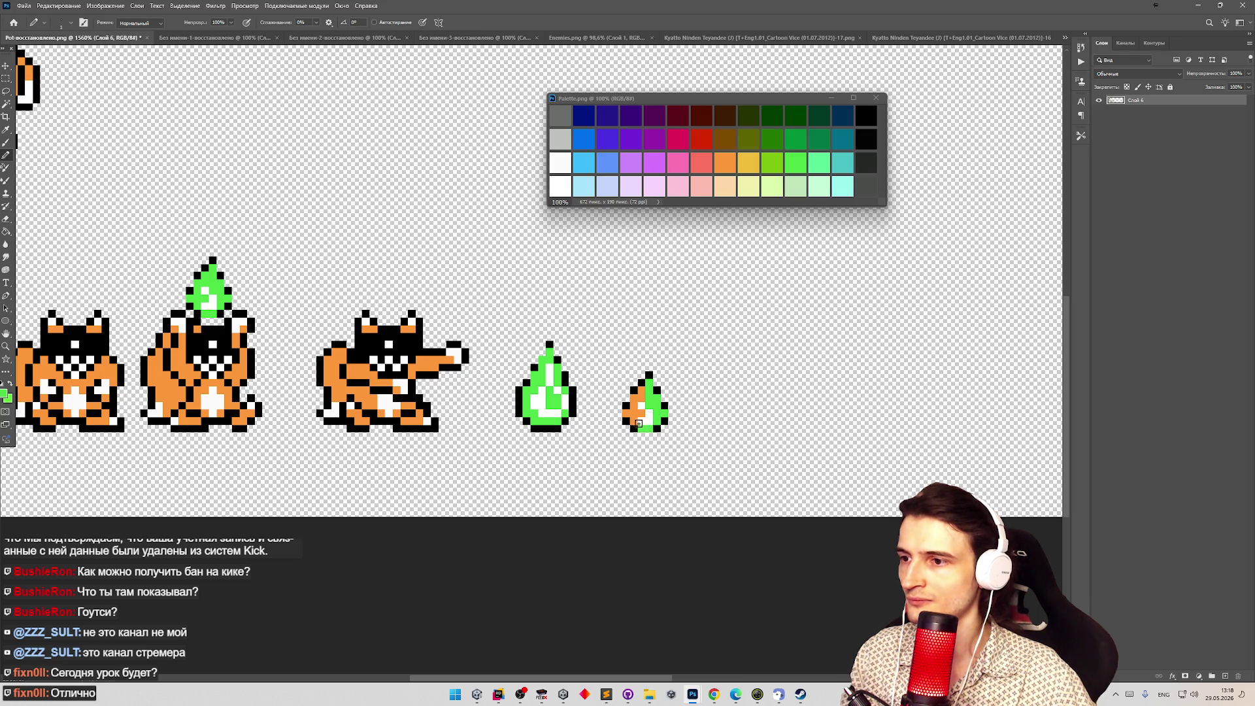
{"action": "left_click", "coordinate": [637, 392]}
{"action": "key", "text": "z"}
{"action": "mouse_move", "coordinate": [638, 393]}
{"action": "left_mouse_down"}
{"action": "mouse_move", "coordinate": [406, 316]}
{"action": "mouse_move", "coordinate": [445, 312]}
{"action": "left_mouse_up"}
{"action": "key", "text": "b"}
{"action": "left_click", "coordinate": [22, 6]}
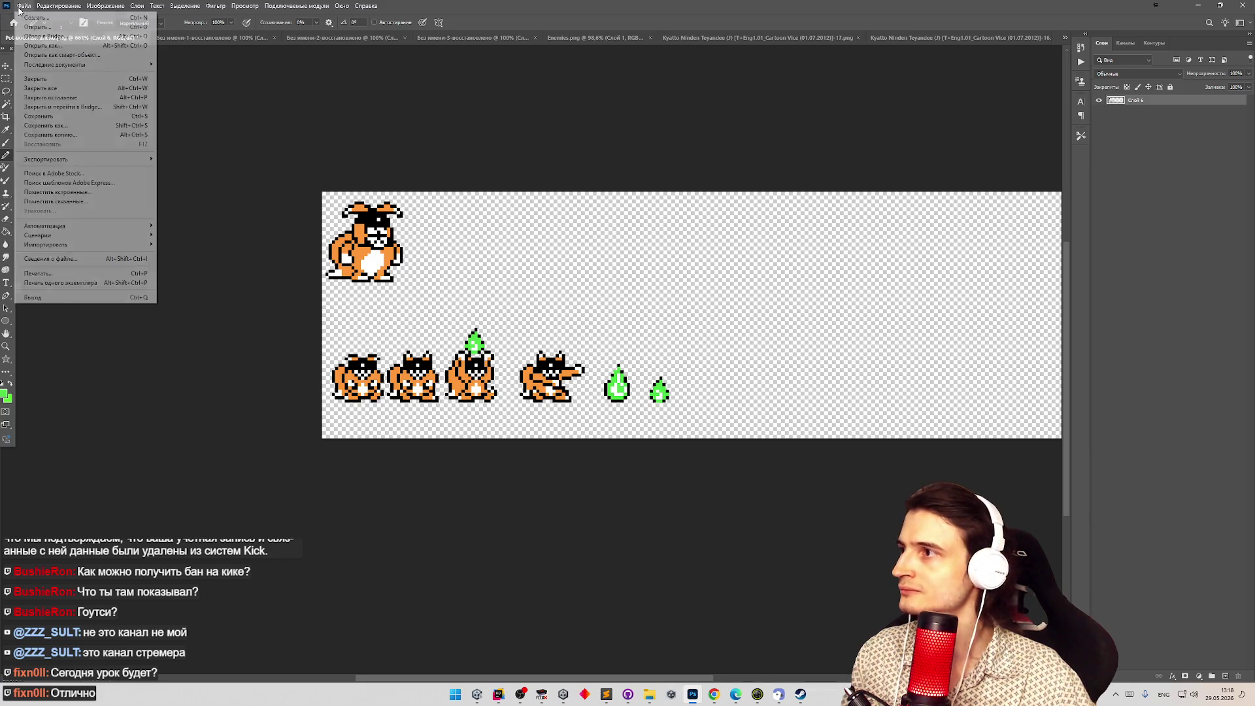
Quick-export the recoloured sprite sheet as Pot.png into the Characters sprites folder.
{"action": "mouse_move", "coordinate": [150, 161]}
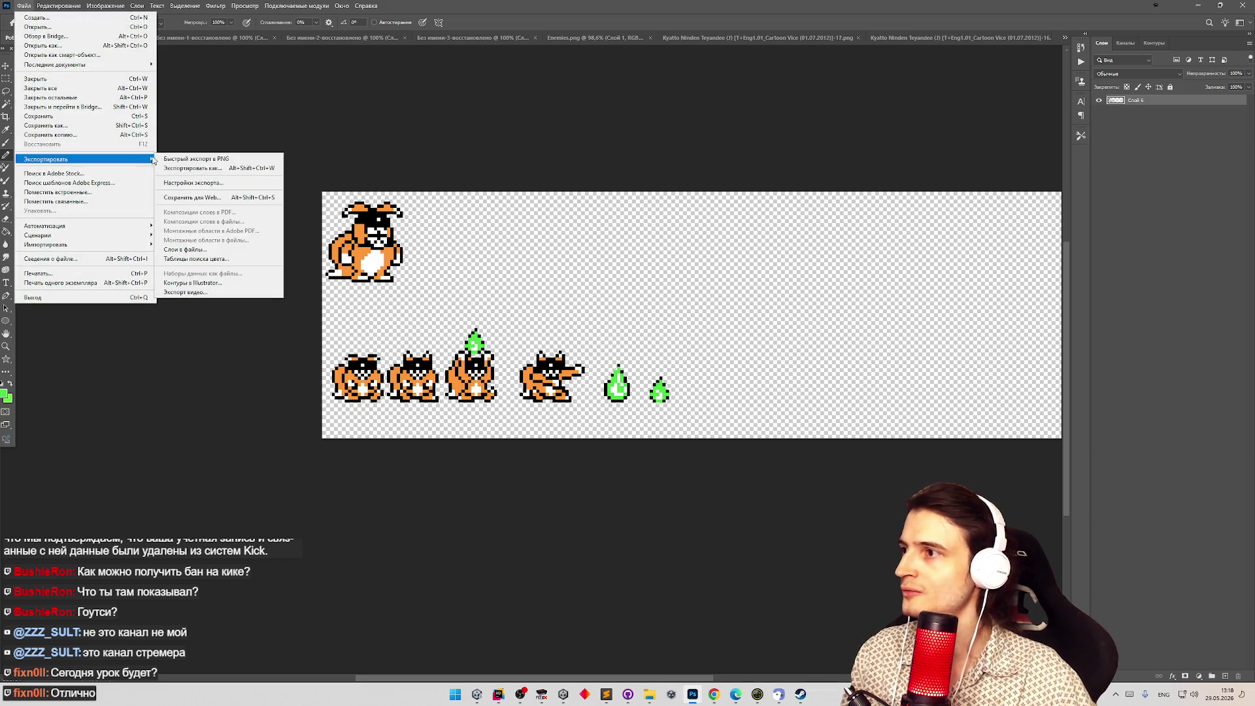
{"action": "left_click", "coordinate": [196, 159]}
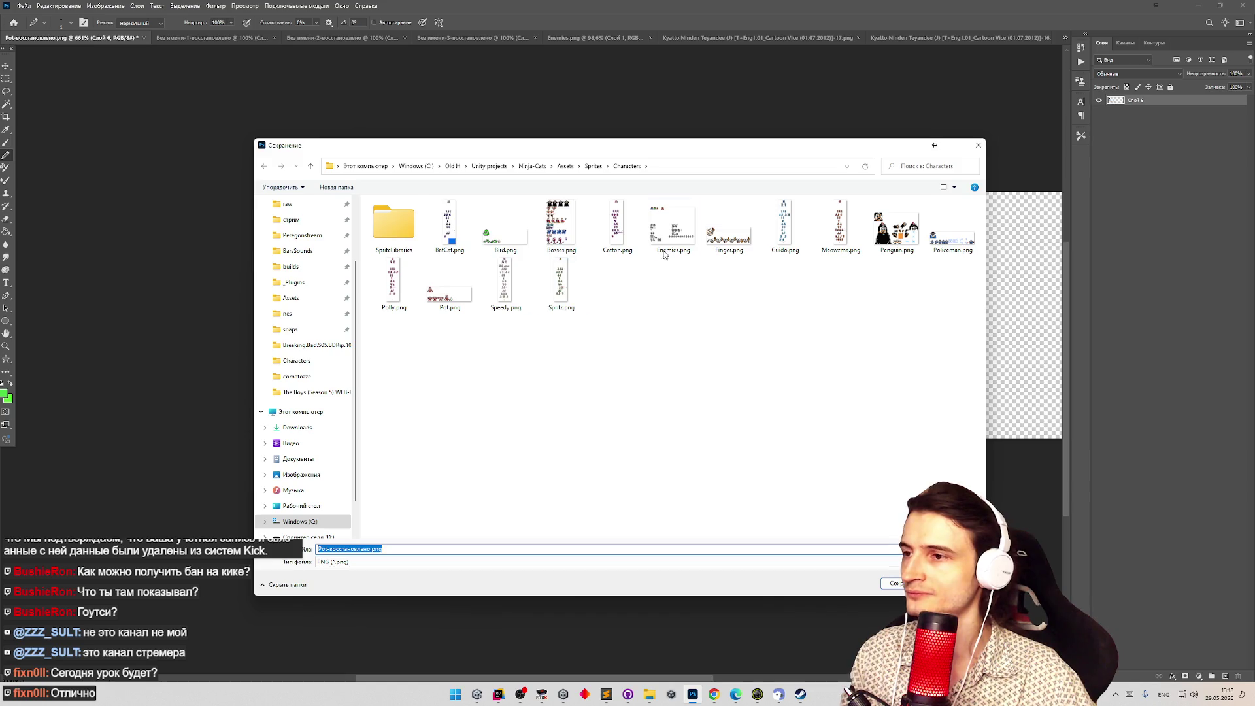
{"action": "type", "text": "Bunny"}
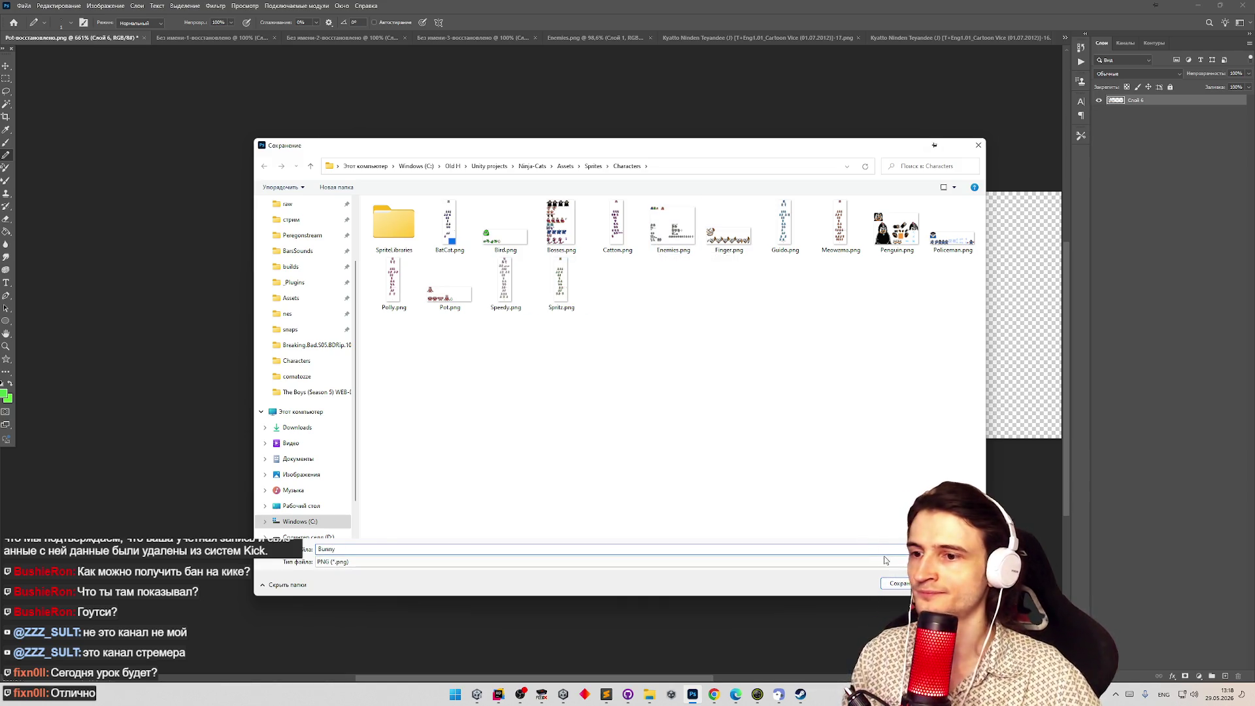
{"action": "left_click", "coordinate": [895, 589]}
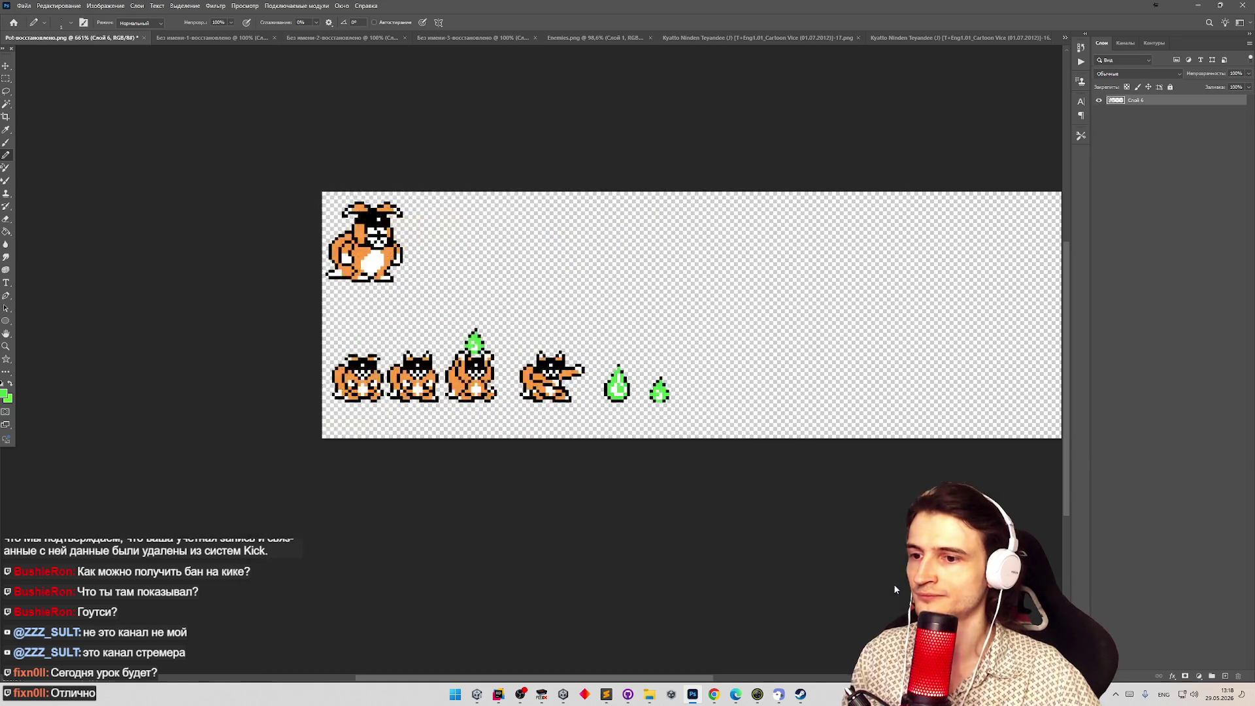
Zoom in to check the recoloured sprites, then switch back to Unity.
{"action": "key", "text": "z"}
{"action": "scroll", "coordinate": [687, 303], "scroll_direction": "down", "scroll_amount": 3}
{"action": "scroll", "coordinate": [686, 303], "scroll_direction": "up", "scroll_amount": 4}
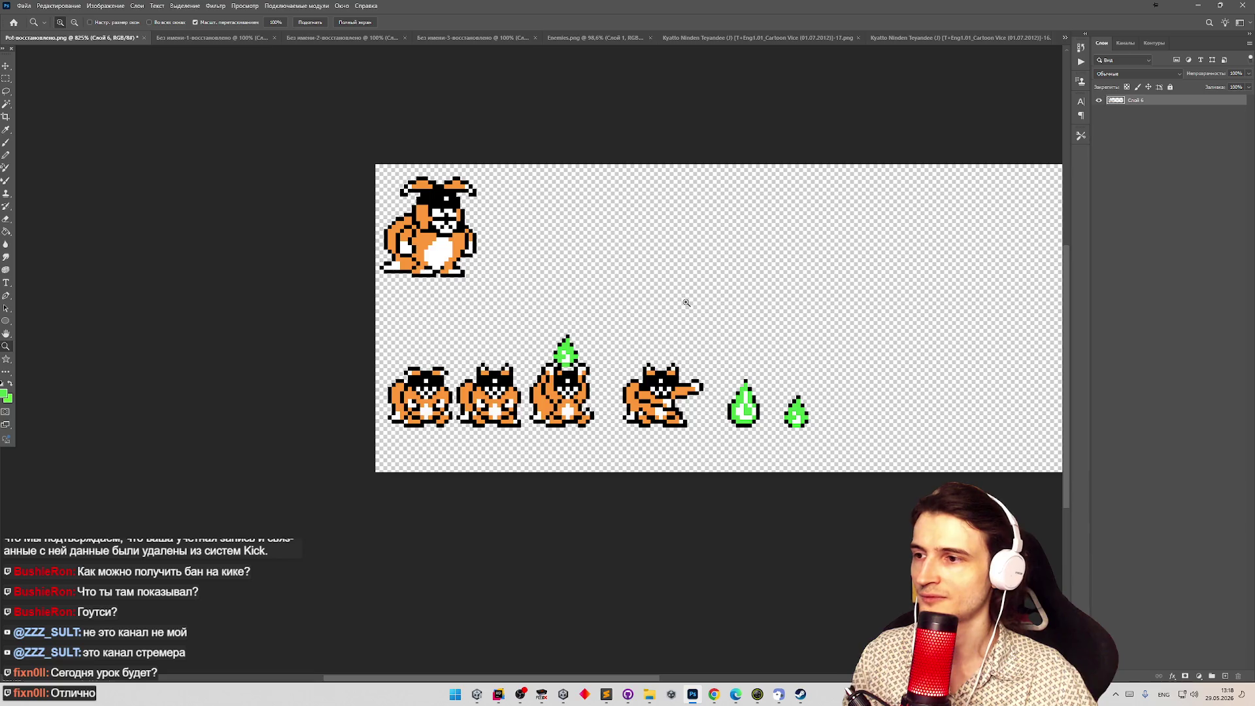
{"action": "scroll", "coordinate": [687, 302], "scroll_direction": "up", "scroll_amount": 2}
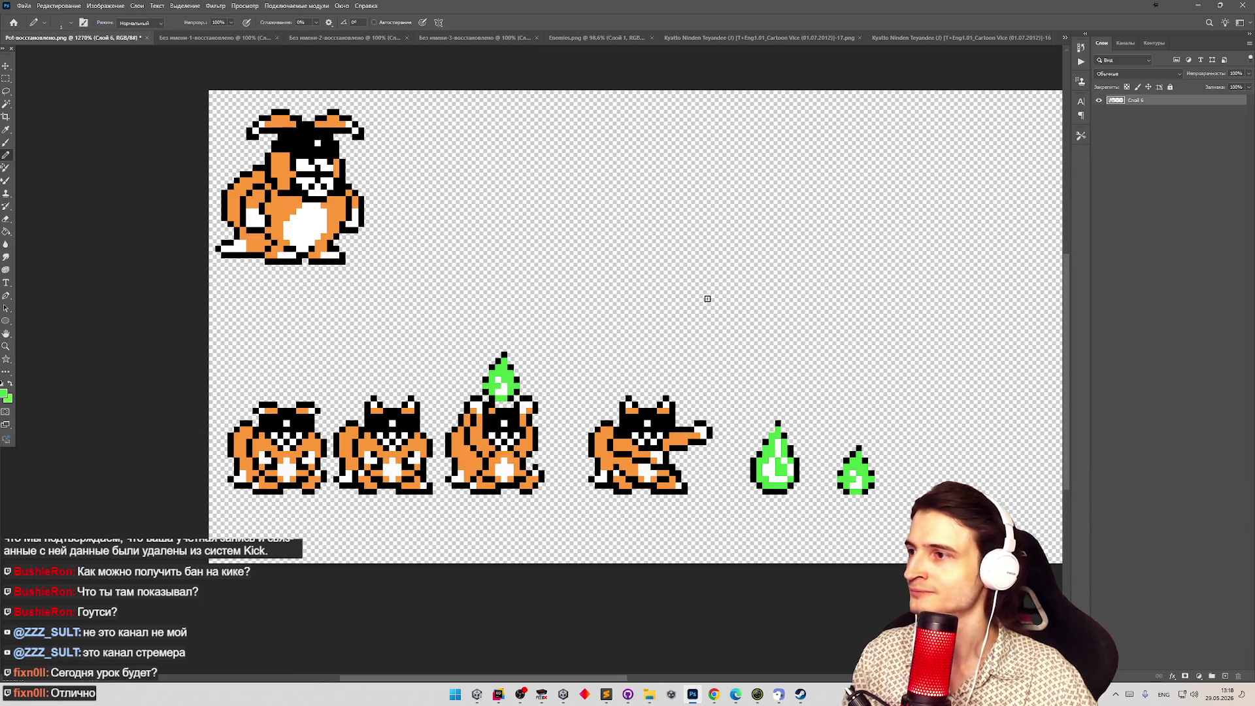
{"action": "key", "text": "alt+Tab"}
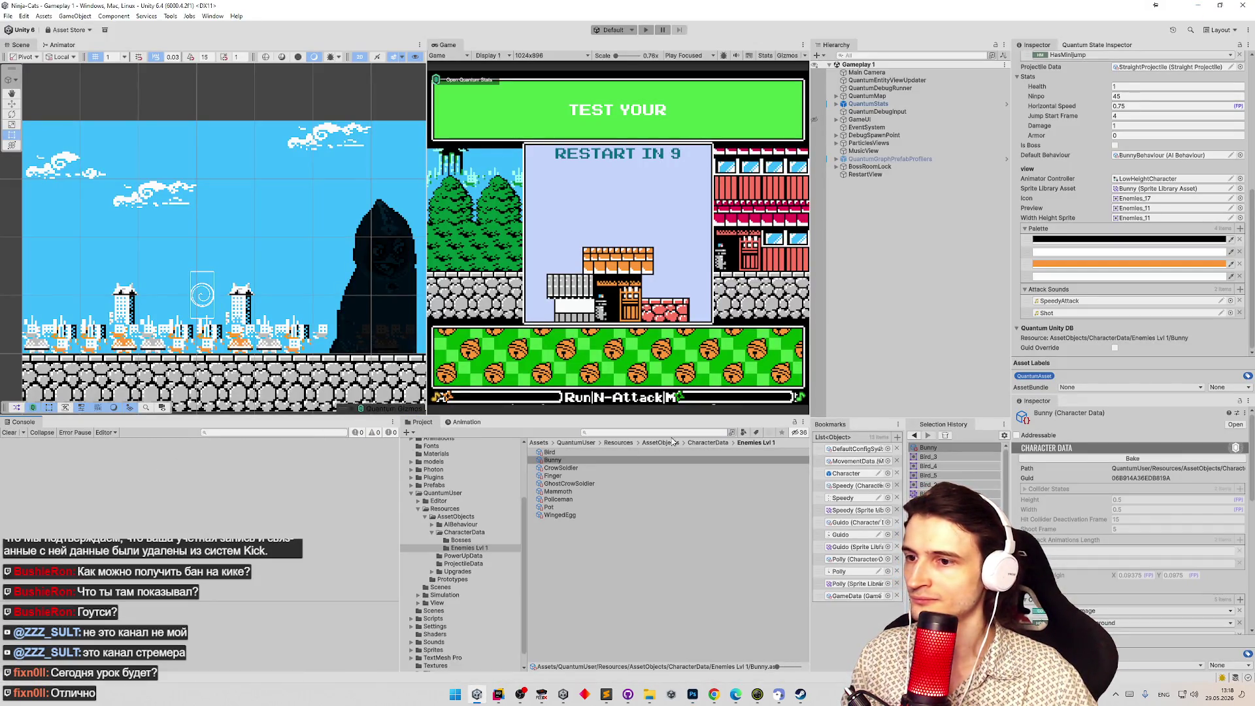
Inspect a few sprite slices of the Enemies sheet in the Sprite Editor, then close it.
{"action": "left_click", "coordinate": [634, 432]}
{"action": "type", "text": "ene"}
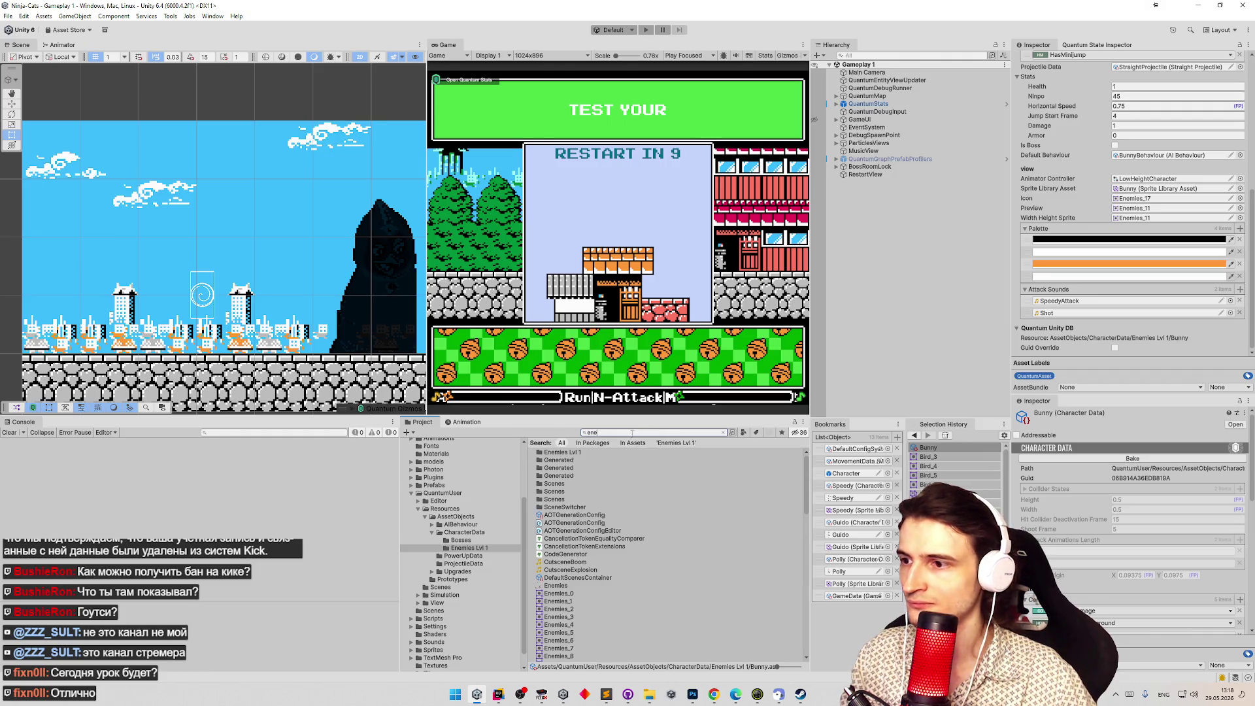
{"action": "type", "text": "mi"}
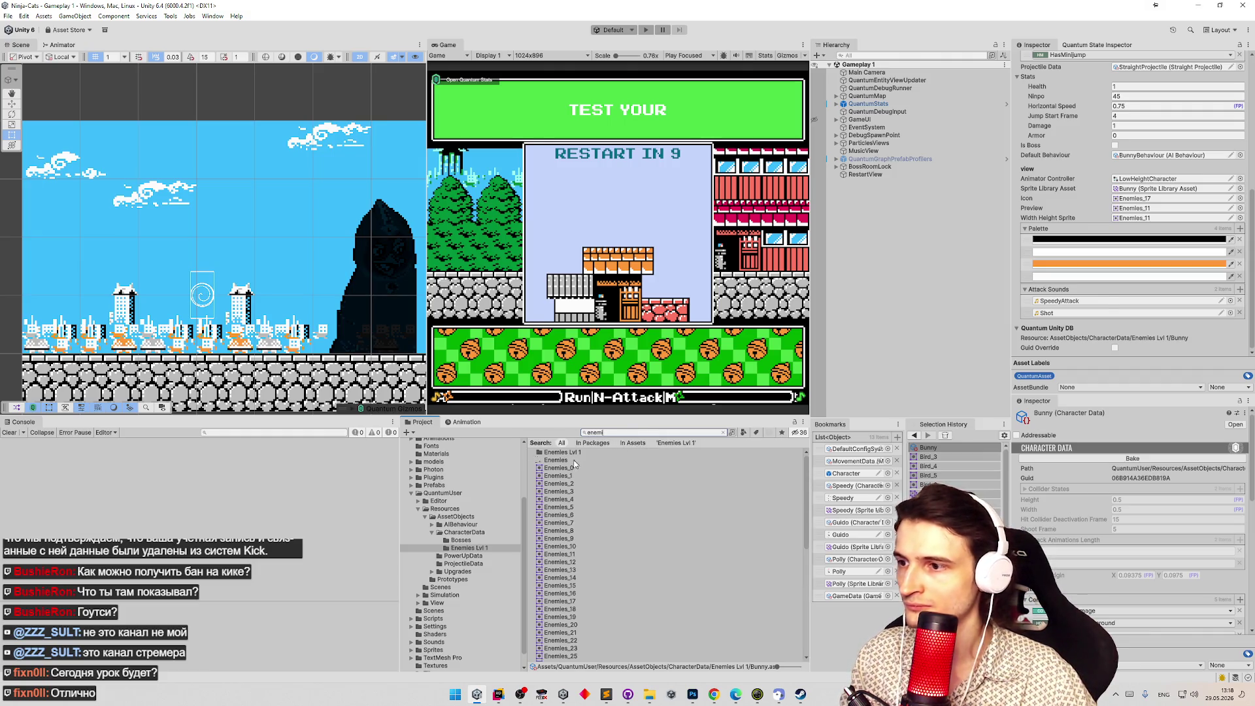
{"action": "double_click", "coordinate": [574, 462]}
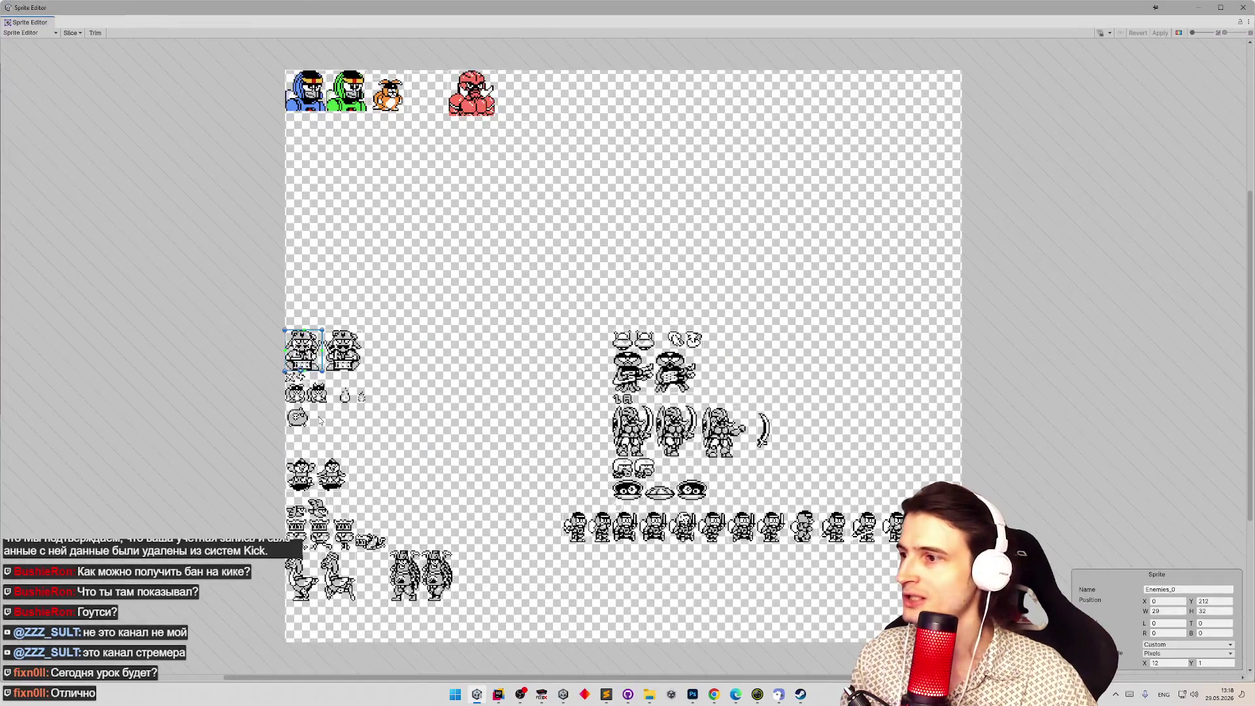
{"action": "left_click", "coordinate": [302, 397]}
{"action": "left_click", "coordinate": [318, 393]}
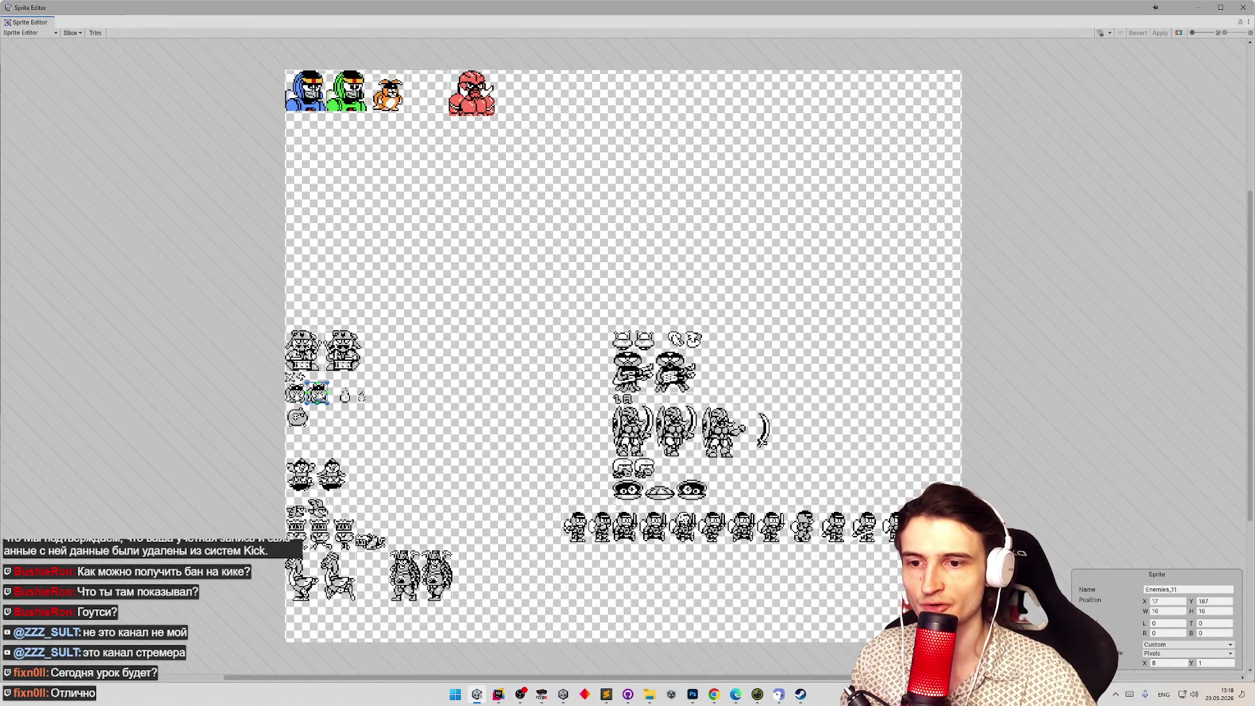
{"action": "left_click", "coordinate": [298, 393]}
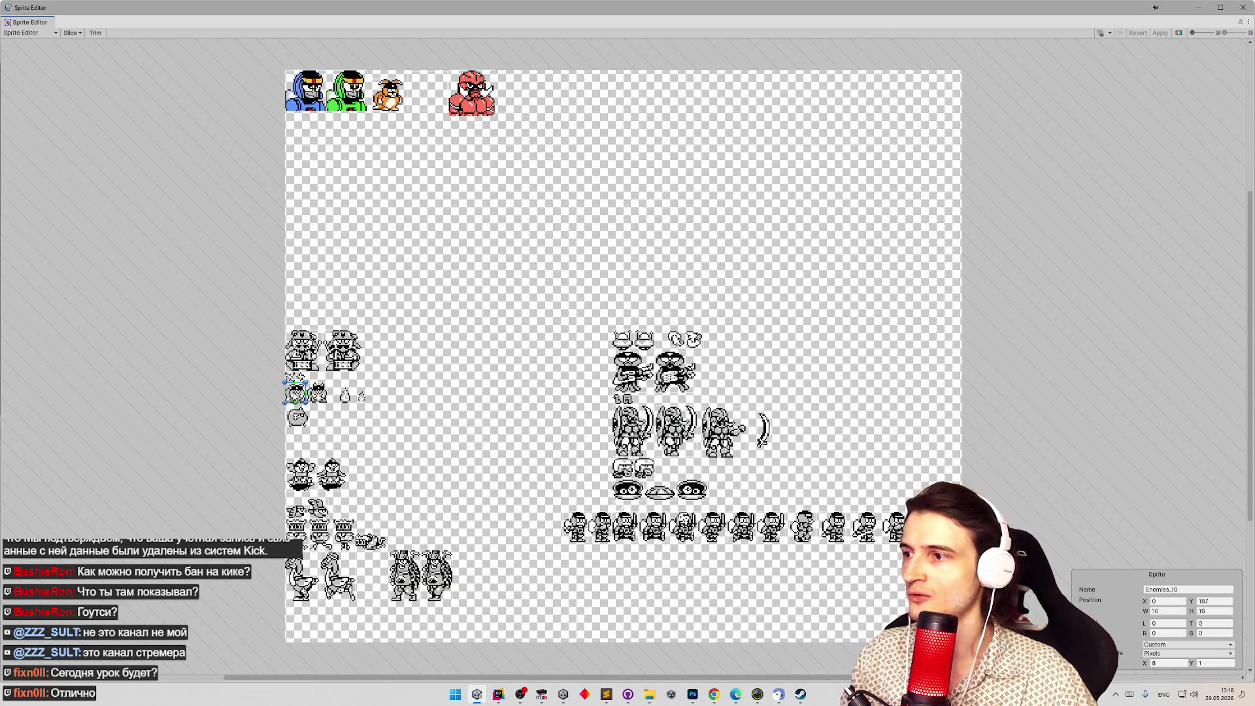
{"action": "left_click", "coordinate": [1243, 8]}
Open the Bunny texture in the Sprite Editor and remove its invalid sprite rect.
{"action": "left_click", "coordinate": [601, 433]}
{"action": "type", "text": "unny"}
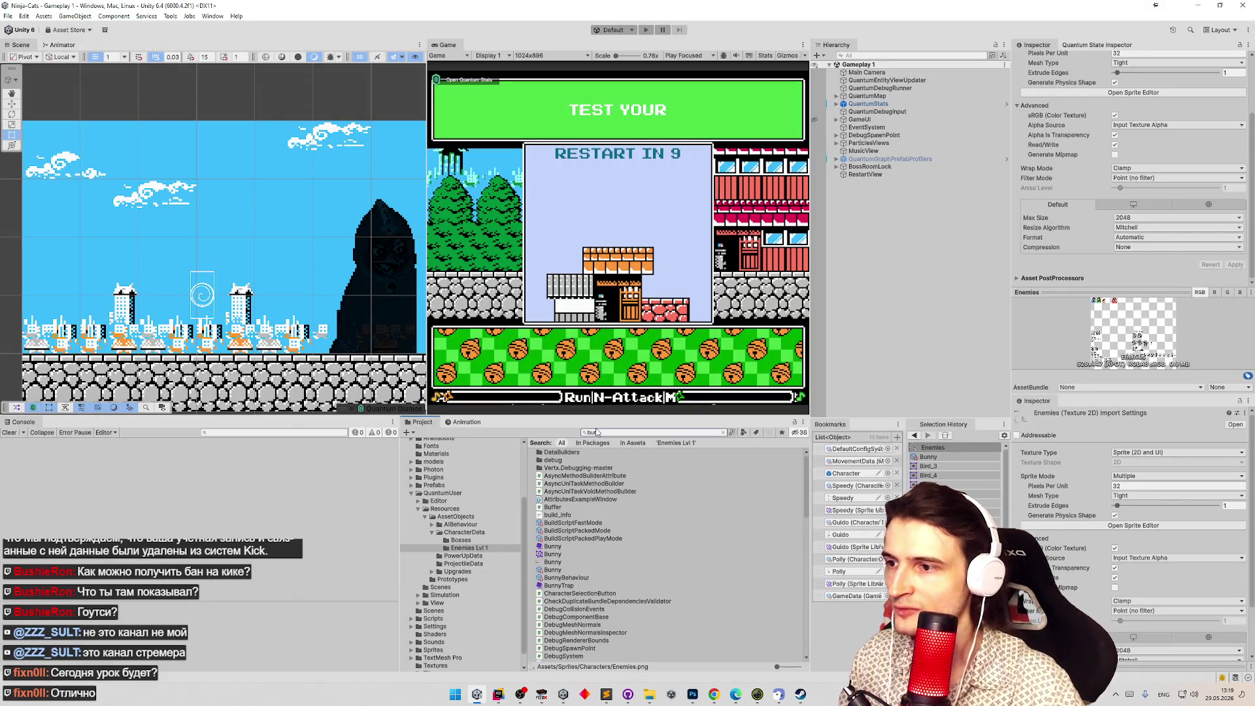
{"action": "left_click", "coordinate": [569, 460]}
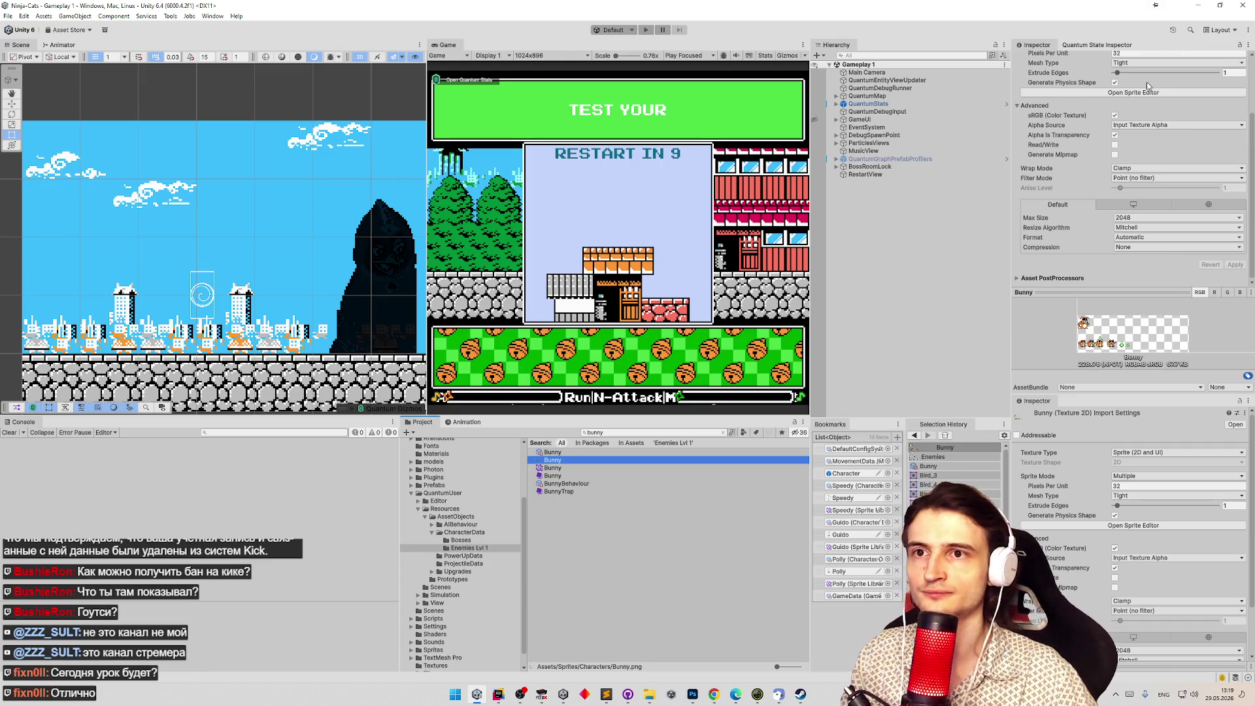
{"action": "left_click", "coordinate": [1141, 92]}
{"action": "left_click", "coordinate": [602, 363]}
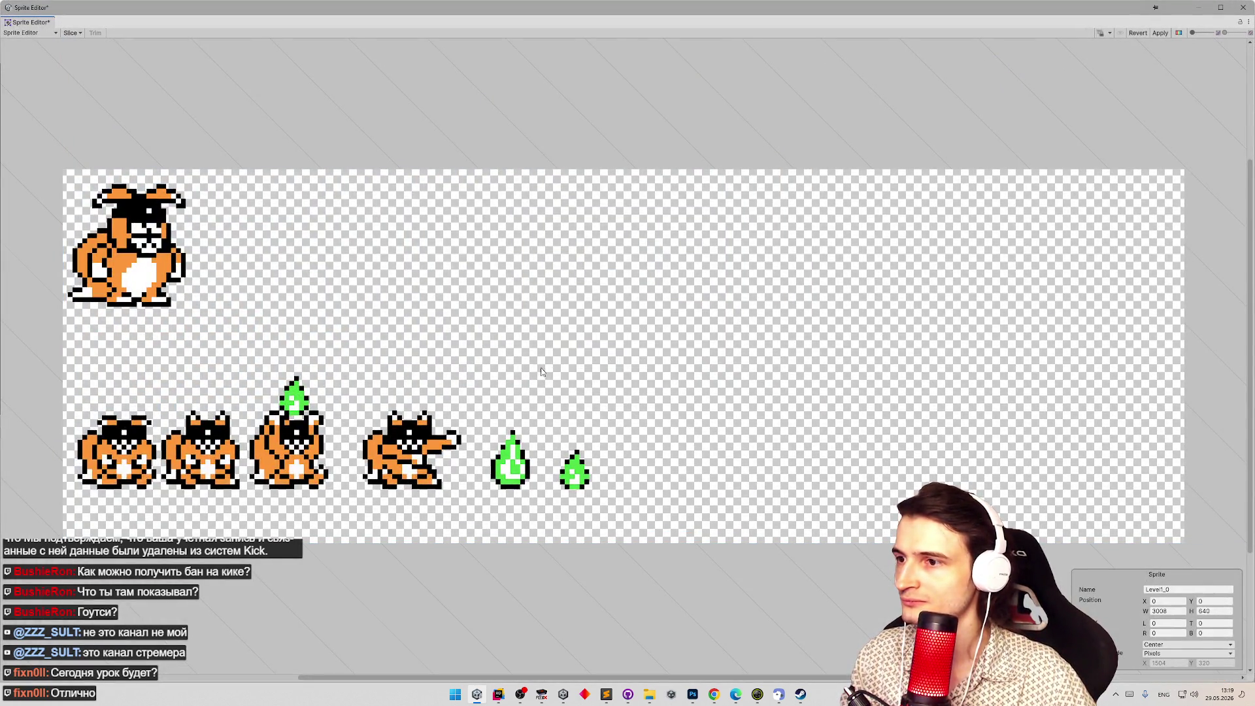
Slice the first small bunny, extend it up one pixel, and use a custom pivot measured in pixels.
{"action": "left_click_drag", "start_coordinate": [105, 445], "coordinate": [158, 489]}
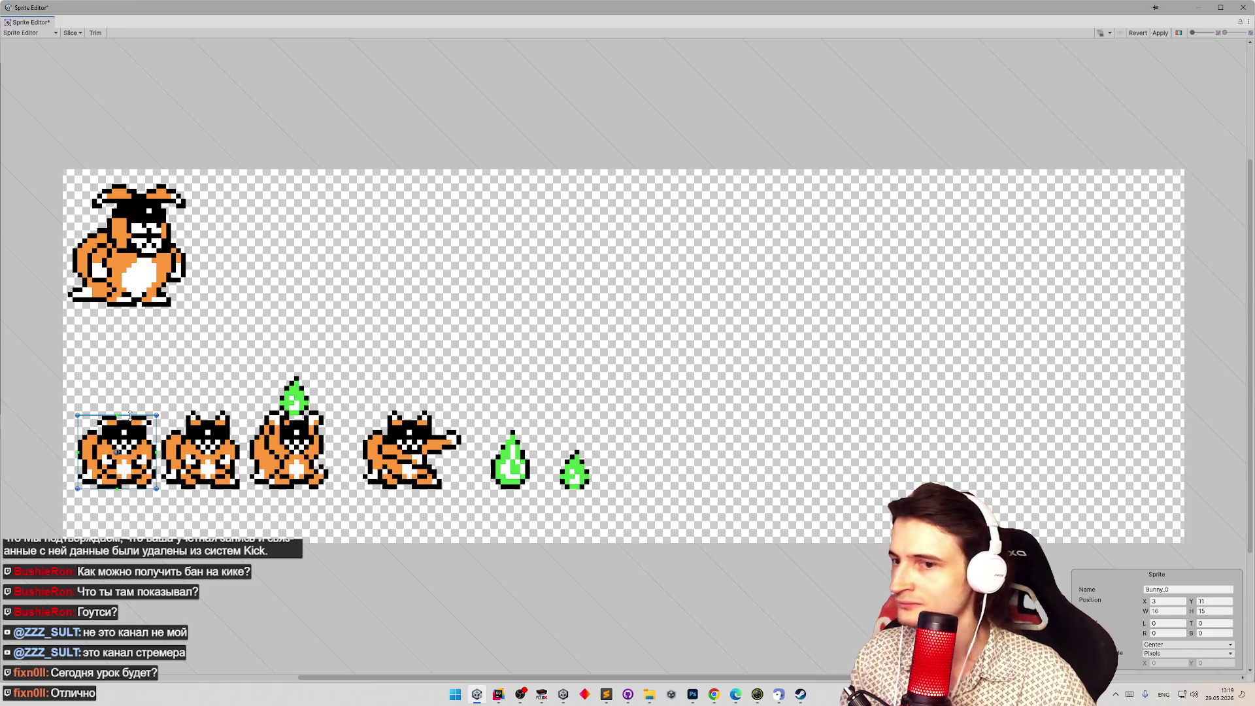
{"action": "left_click_drag", "start_coordinate": [130, 415], "coordinate": [131, 409]}
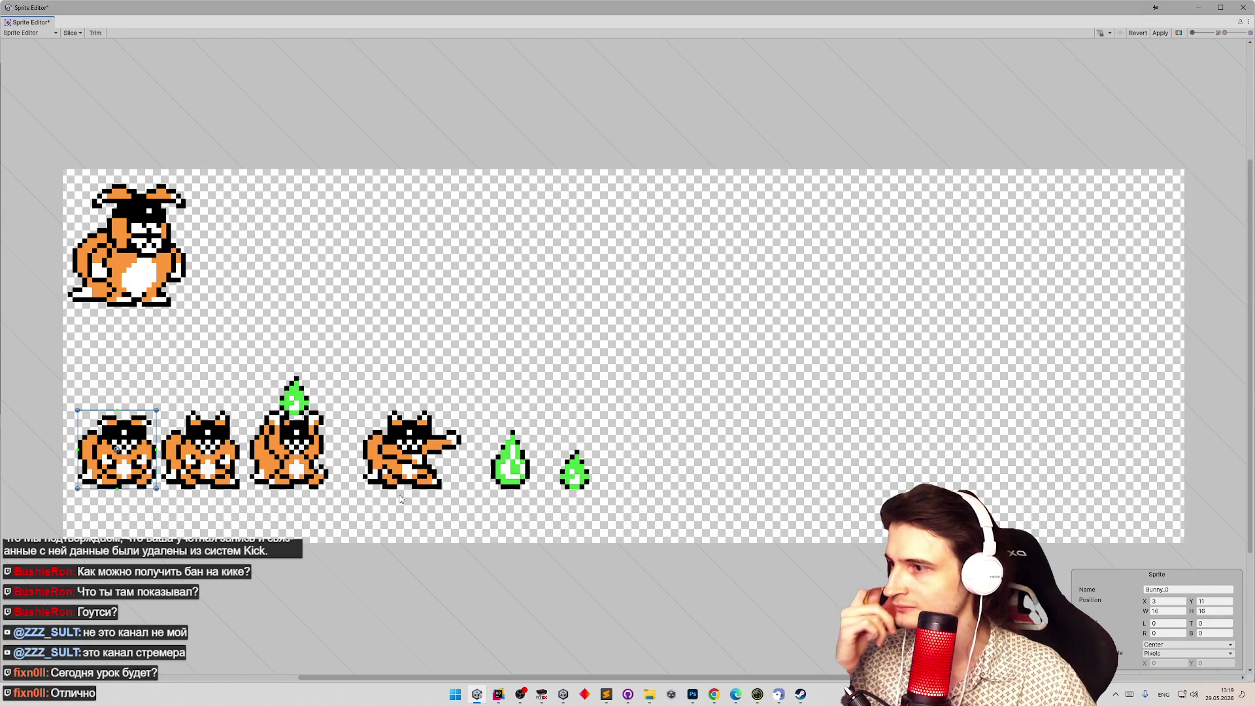
{"action": "left_click", "coordinate": [1154, 646]}
{"action": "left_click", "coordinate": [1171, 657]}
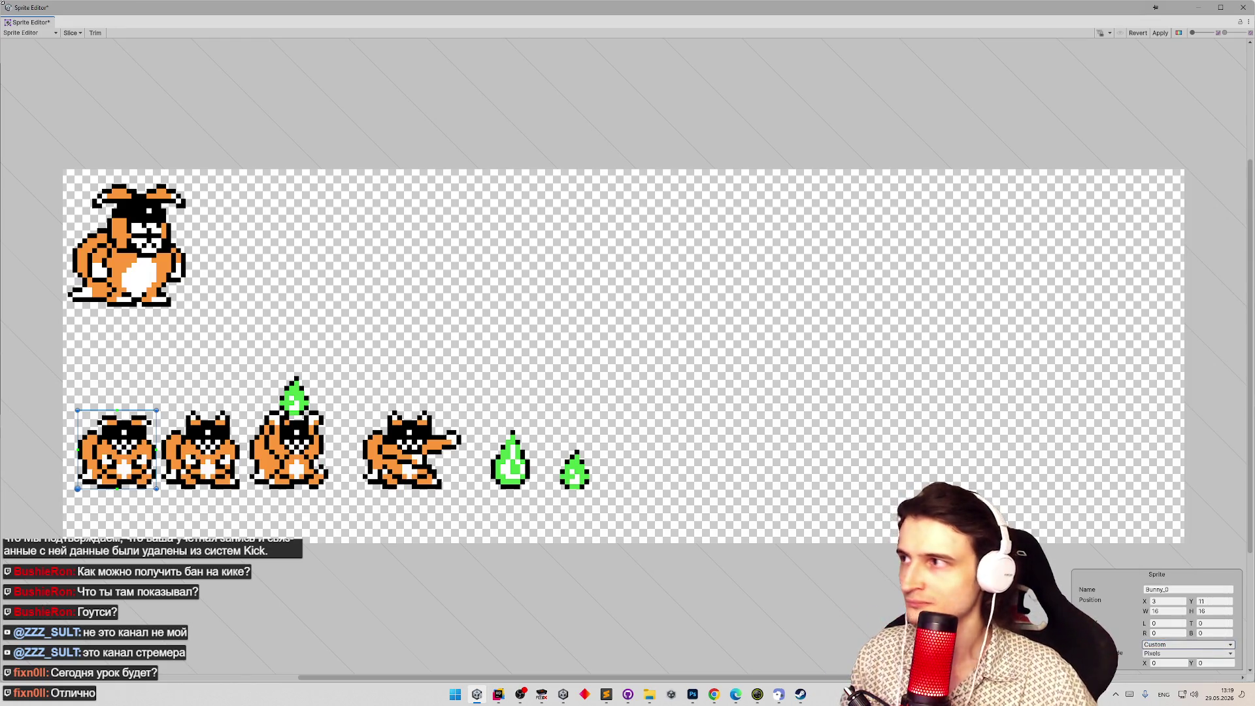
{"action": "left_click", "coordinate": [72, 33]}
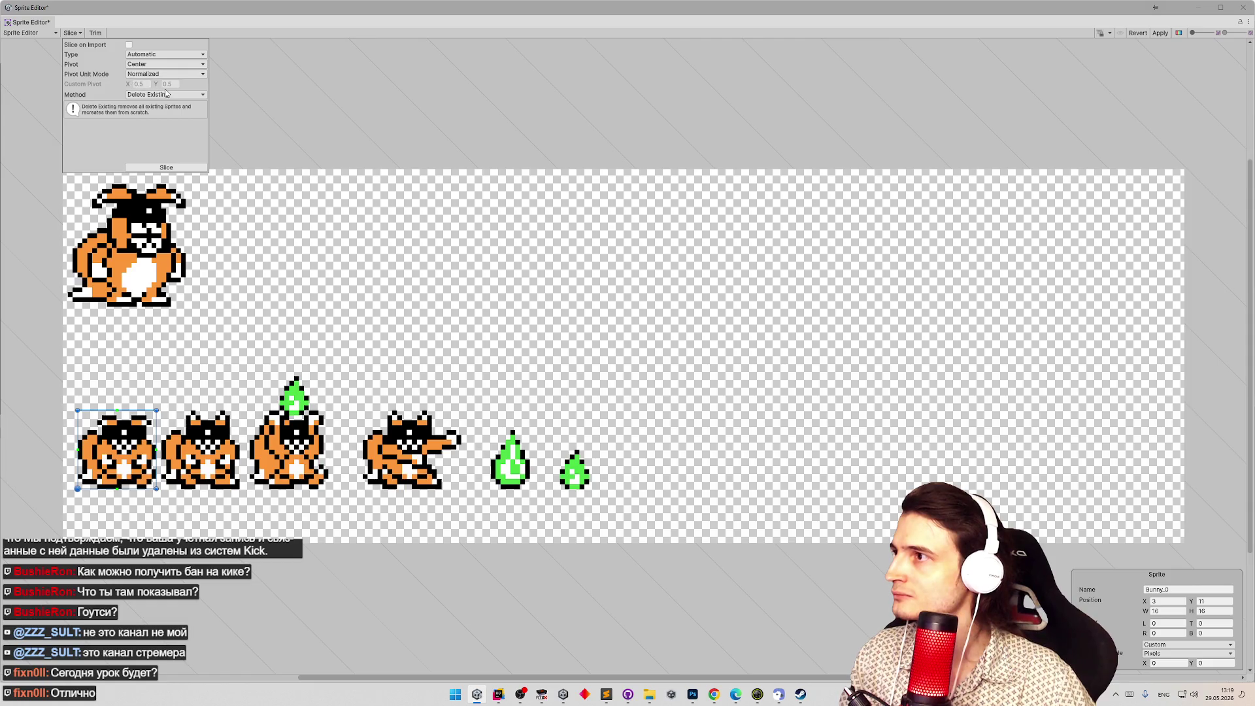
{"action": "left_click", "coordinate": [167, 64]}
{"action": "left_click", "coordinate": [151, 163]}
{"action": "left_click", "coordinate": [153, 74]}
{"action": "left_click", "coordinate": [151, 96]}
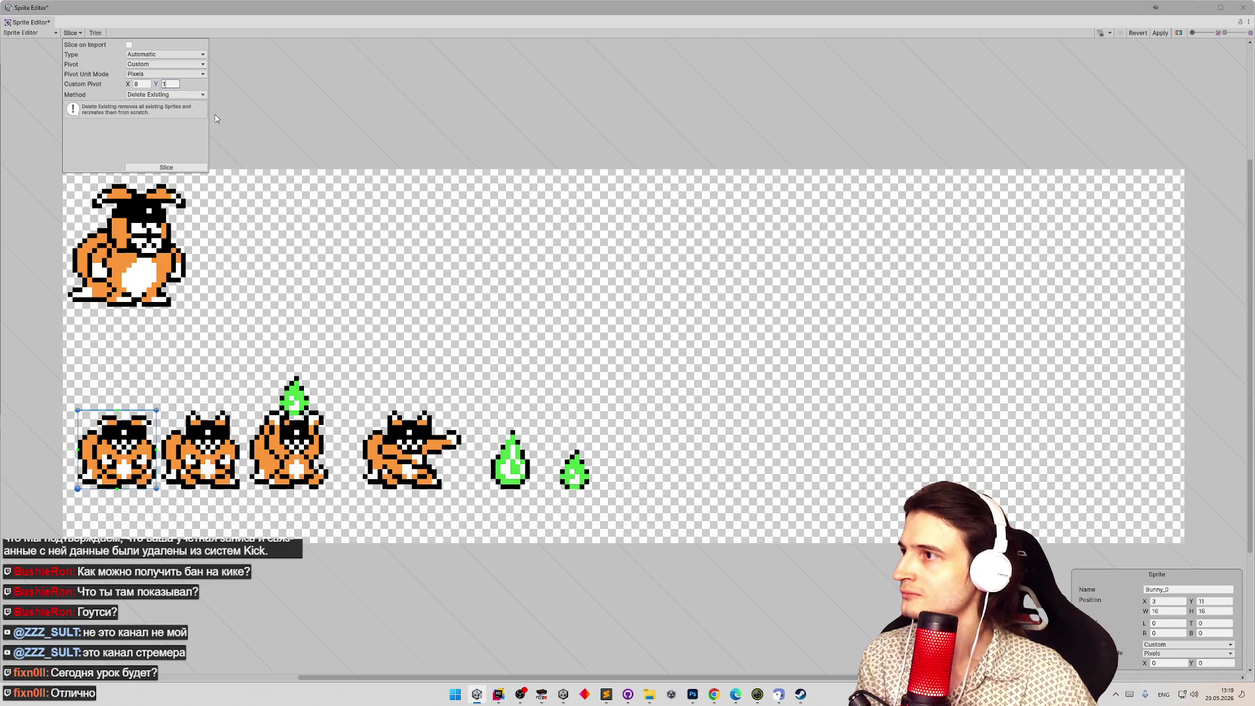
{"action": "left_click", "coordinate": [166, 168]}
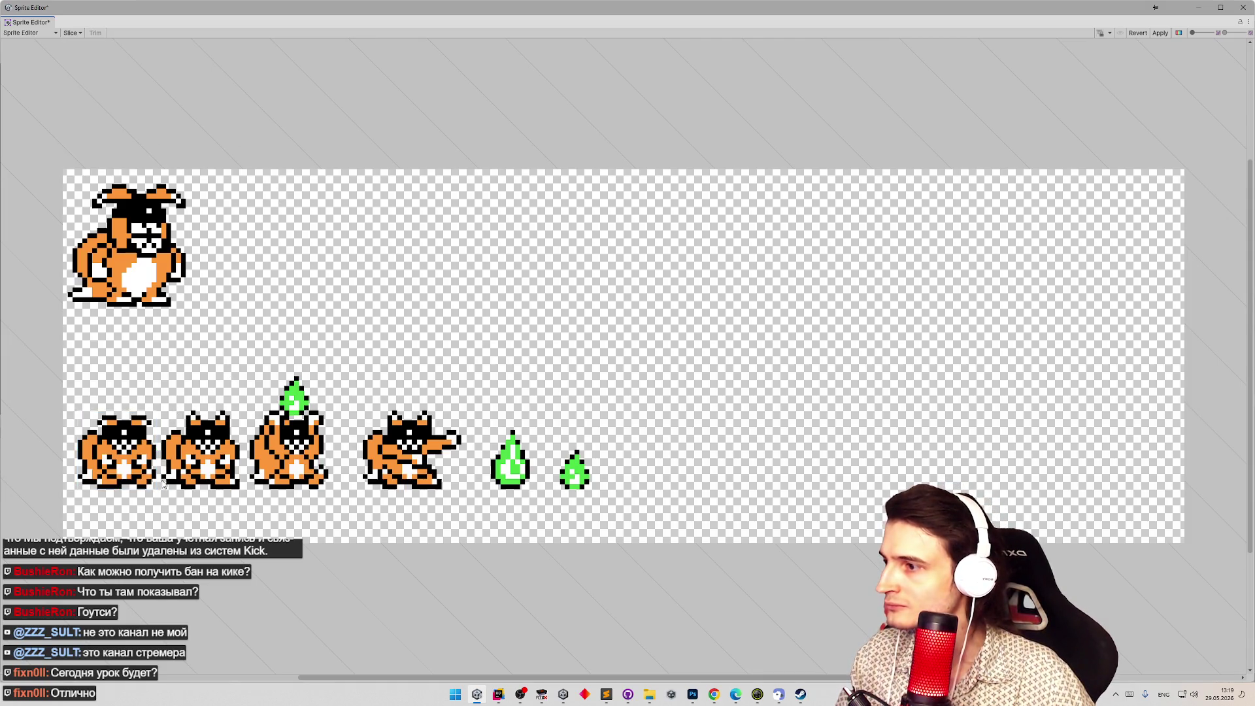
Slice the second bunny 16 px tall and give the first two bunnies custom pivot X 8.
{"action": "left_click_drag", "start_coordinate": [162, 489], "coordinate": [240, 406]}
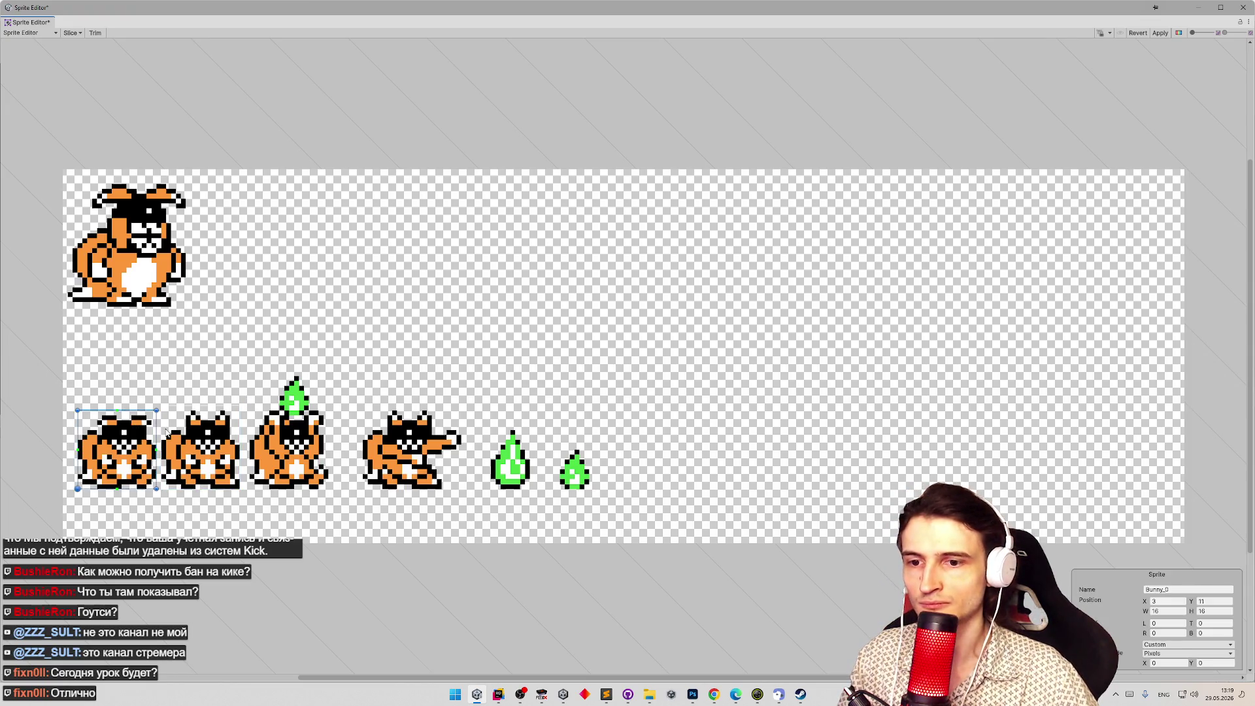
{"action": "left_click_drag", "start_coordinate": [211, 406], "coordinate": [211, 411]}
{"action": "left_click", "coordinate": [131, 444]}
{"action": "left_click", "coordinate": [1167, 663]}
{"action": "type", "text": "8"}
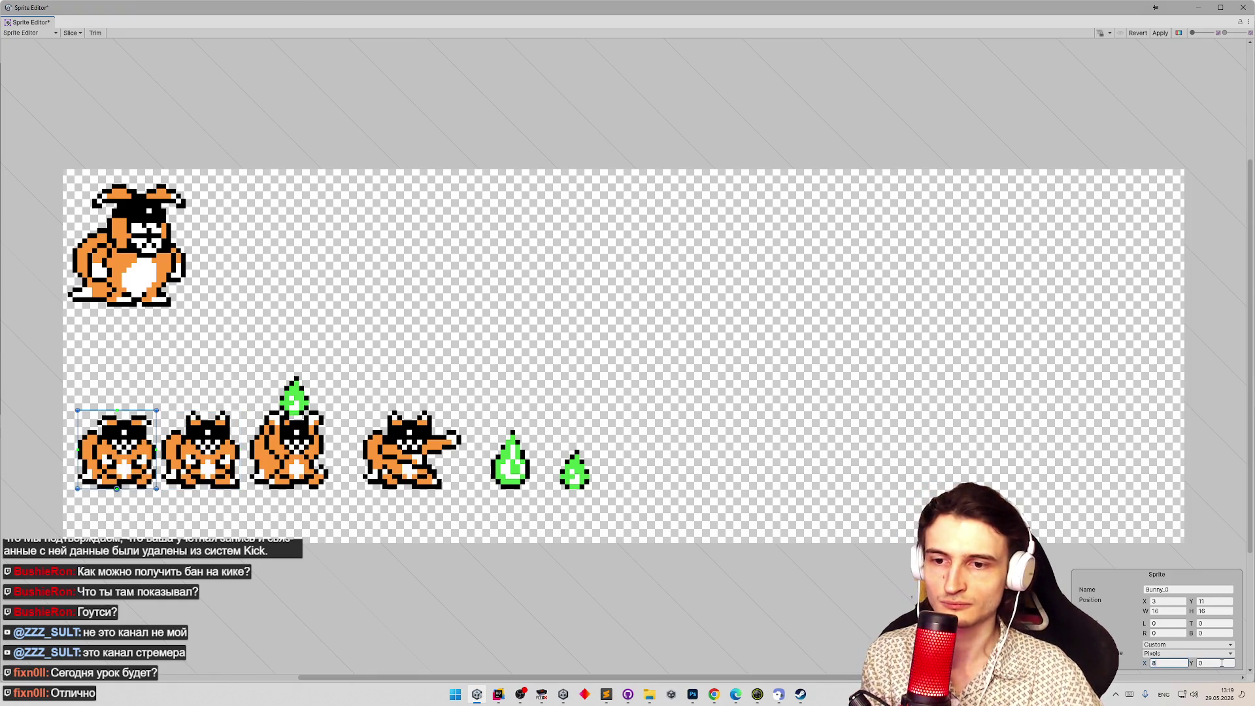
{"action": "left_click", "coordinate": [200, 451]}
{"action": "left_click", "coordinate": [1198, 646]}
{"action": "left_click", "coordinate": [1188, 659]}
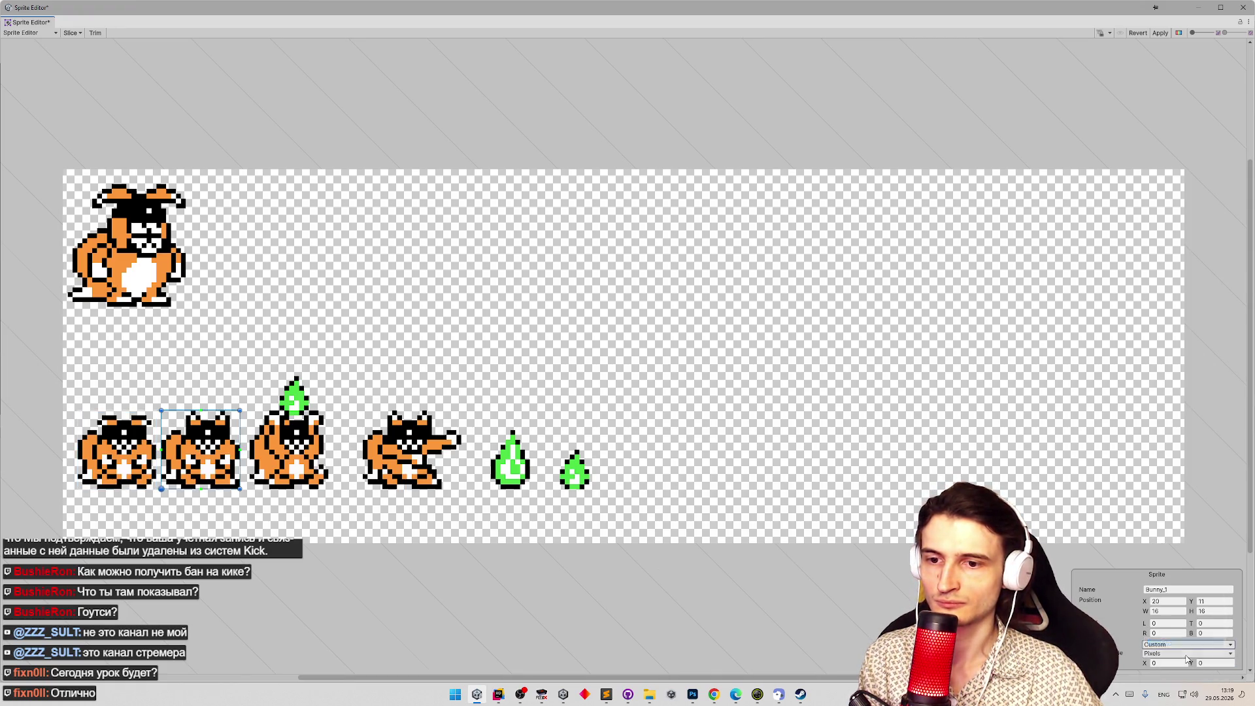
{"action": "left_click", "coordinate": [1174, 663]}
{"action": "type", "text": "8"}
{"action": "left_click", "coordinate": [1220, 663]}
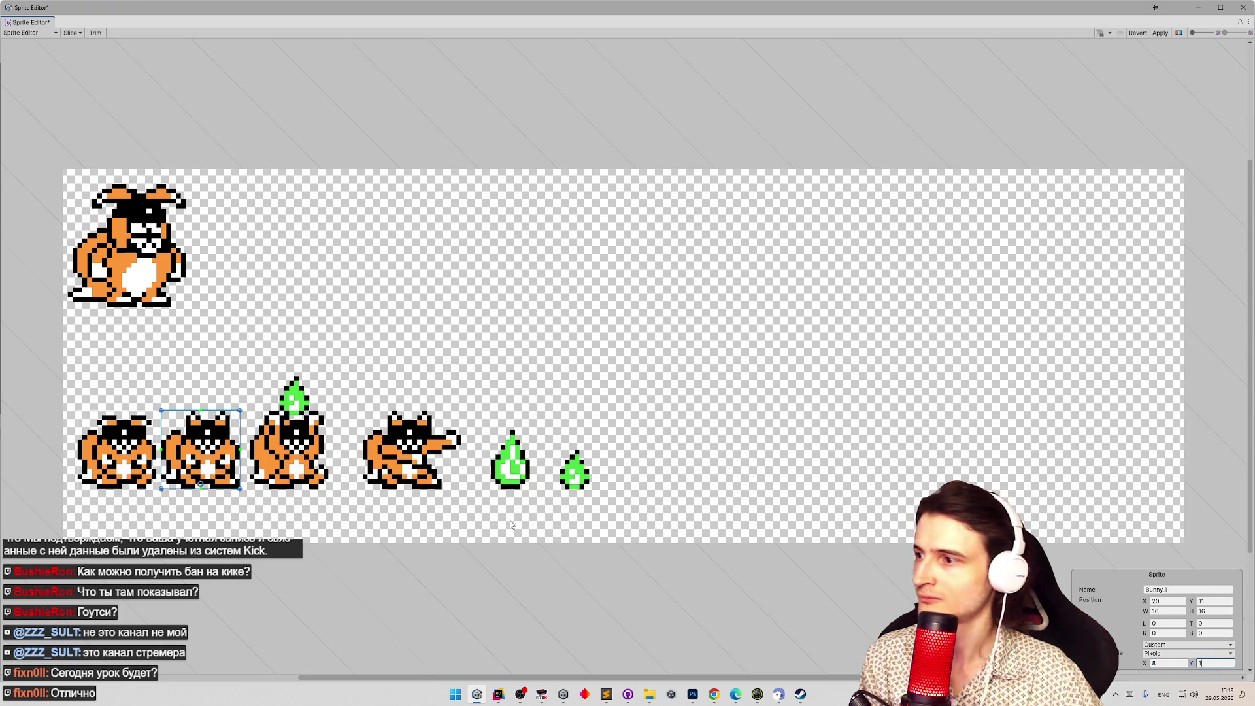
Slice the third bunny including its flame, with a custom pixel pivot of X 8, Y 1.
{"action": "left_click", "coordinate": [259, 489]}
{"action": "mouse_move", "coordinate": [259, 489]}
{"action": "left_mouse_down"}
{"action": "mouse_move", "coordinate": [317, 404]}
{"action": "mouse_move", "coordinate": [332, 416]}
{"action": "mouse_move", "coordinate": [328, 378]}
{"action": "left_mouse_up"}
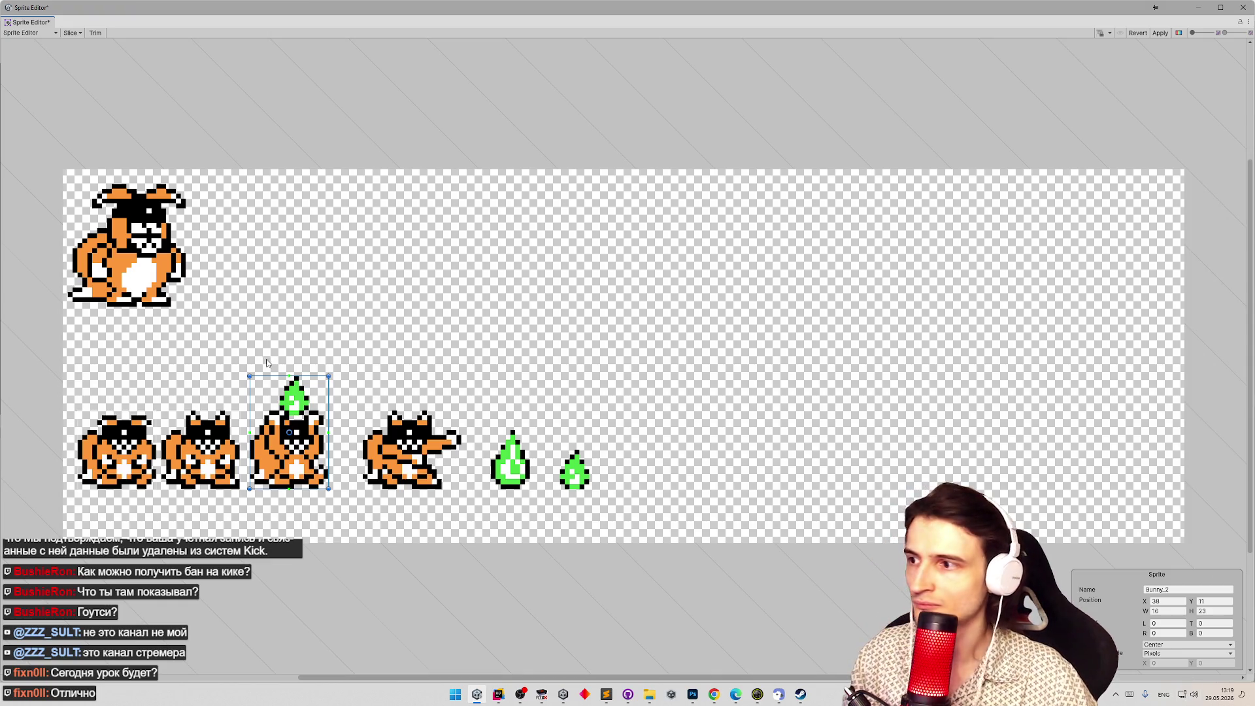
{"action": "left_click_drag", "start_coordinate": [312, 377], "coordinate": [310, 367]}
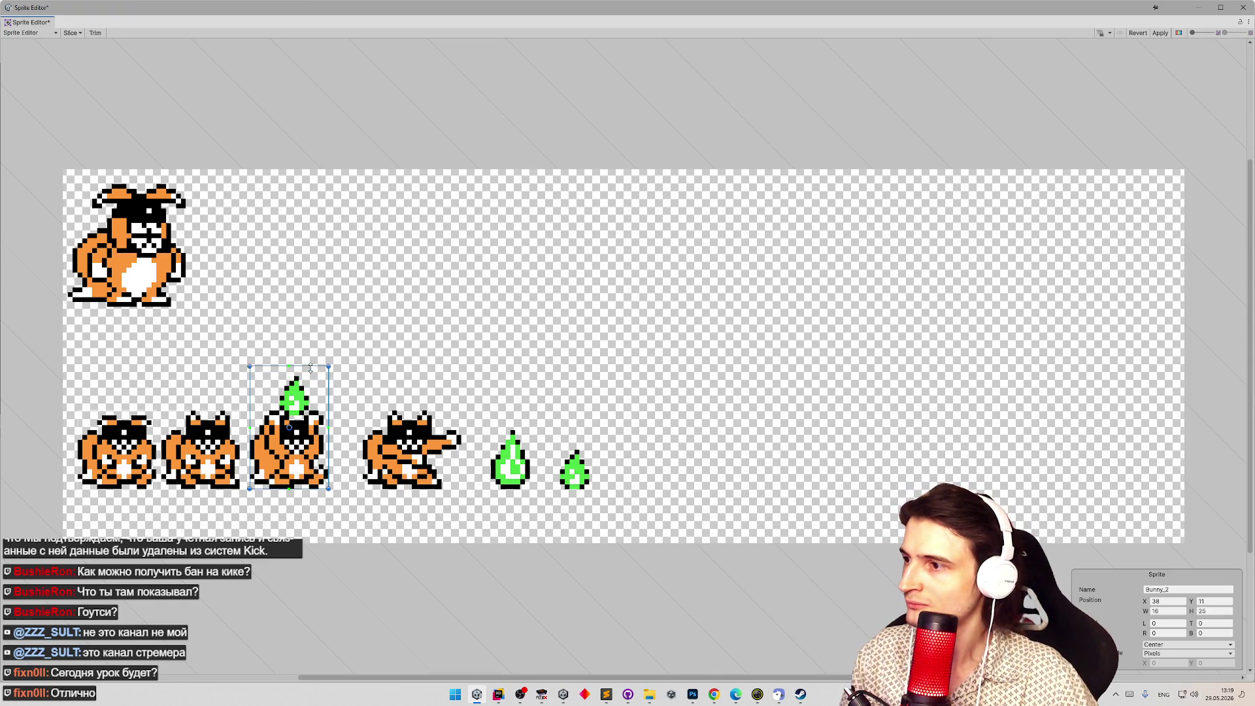
{"action": "left_click", "coordinate": [1188, 645]}
{"action": "left_click", "coordinate": [1177, 652]}
{"action": "left_click", "coordinate": [1186, 654]}
{"action": "left_click", "coordinate": [1168, 676]}
{"action": "left_click", "coordinate": [1170, 664]}
{"action": "type", "text": "8"}
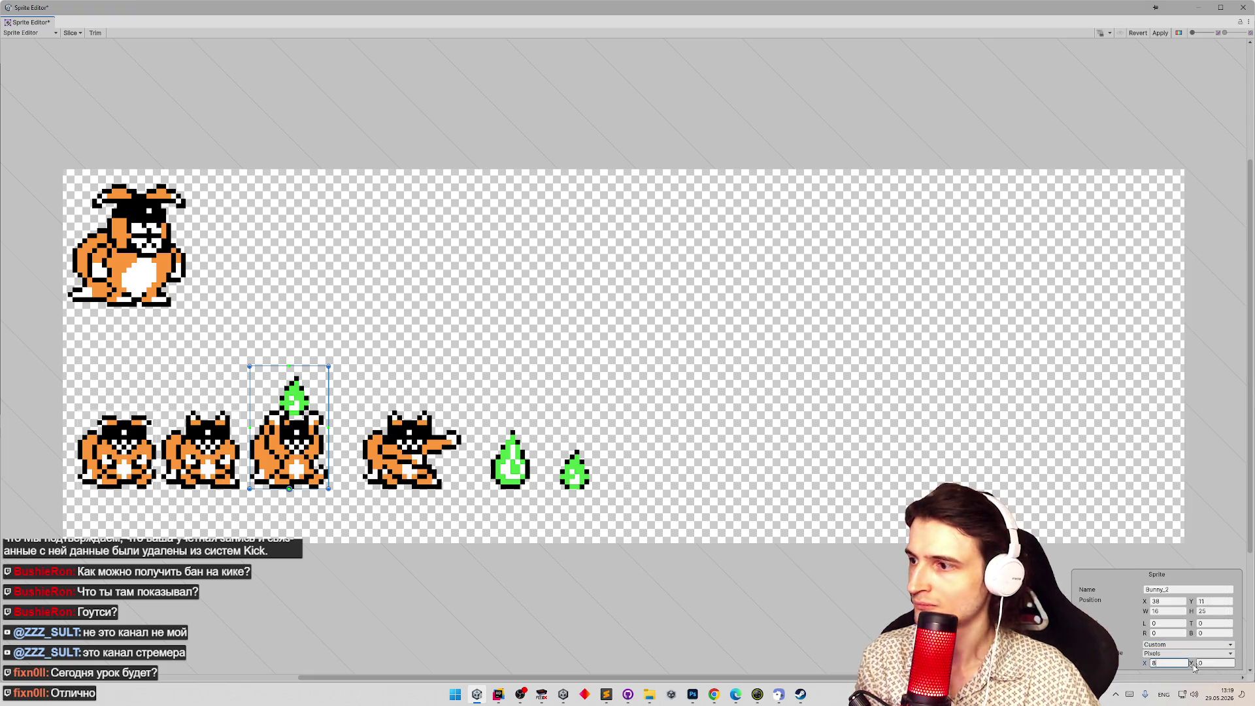
{"action": "left_click", "coordinate": [1216, 663]}
{"action": "type", "text": "1"}
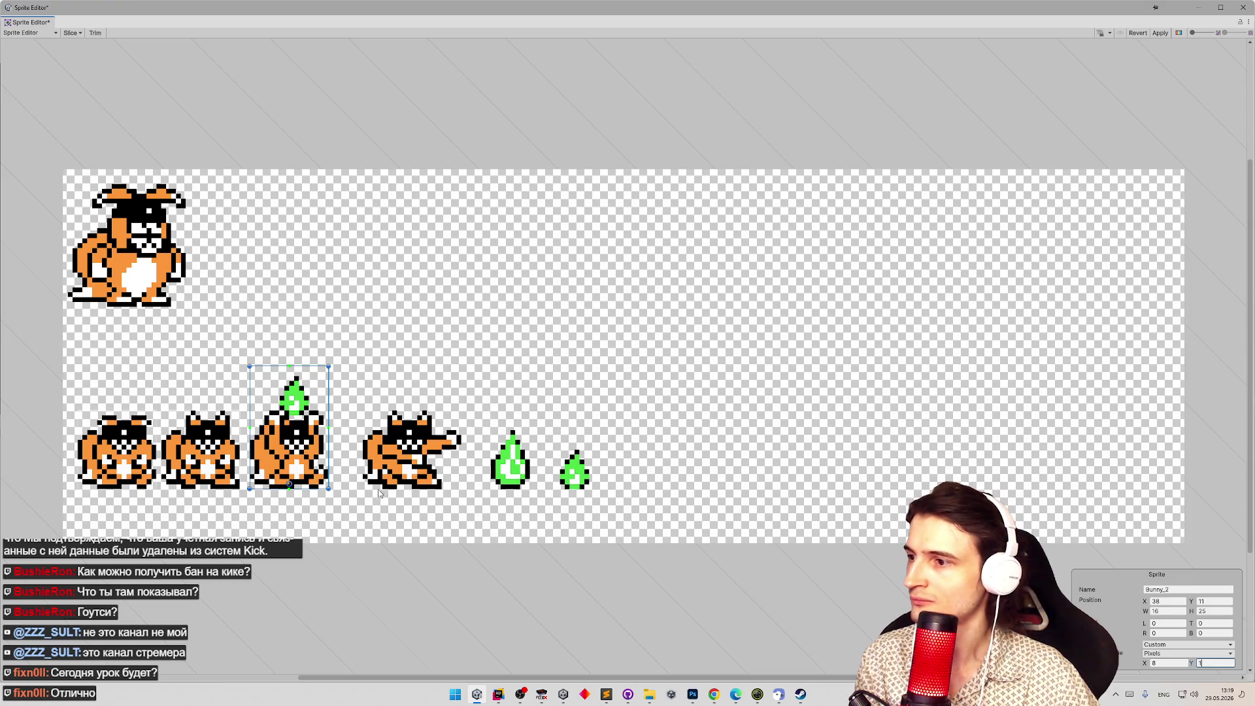
{"action": "left_click", "coordinate": [367, 489]}
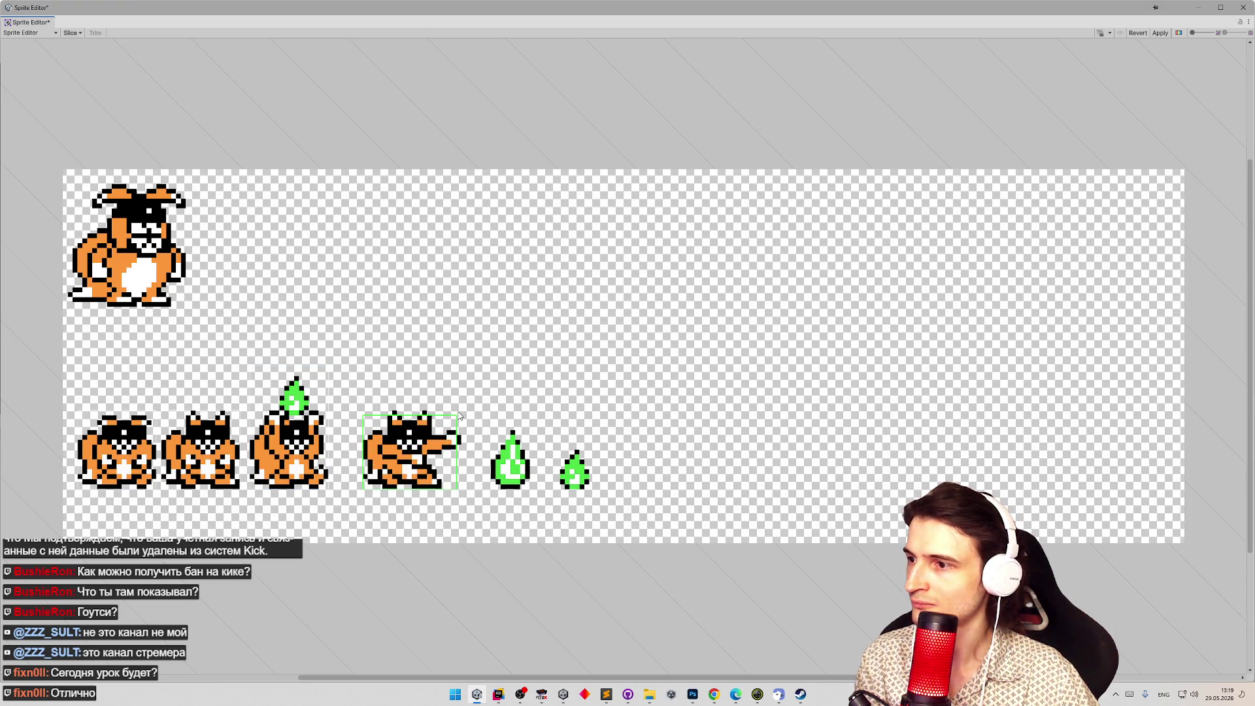
Trim the crouching fourth bunny's slice to 16 px tall and set custom pivot X 8, Y 1.
{"action": "left_click", "coordinate": [460, 410]}
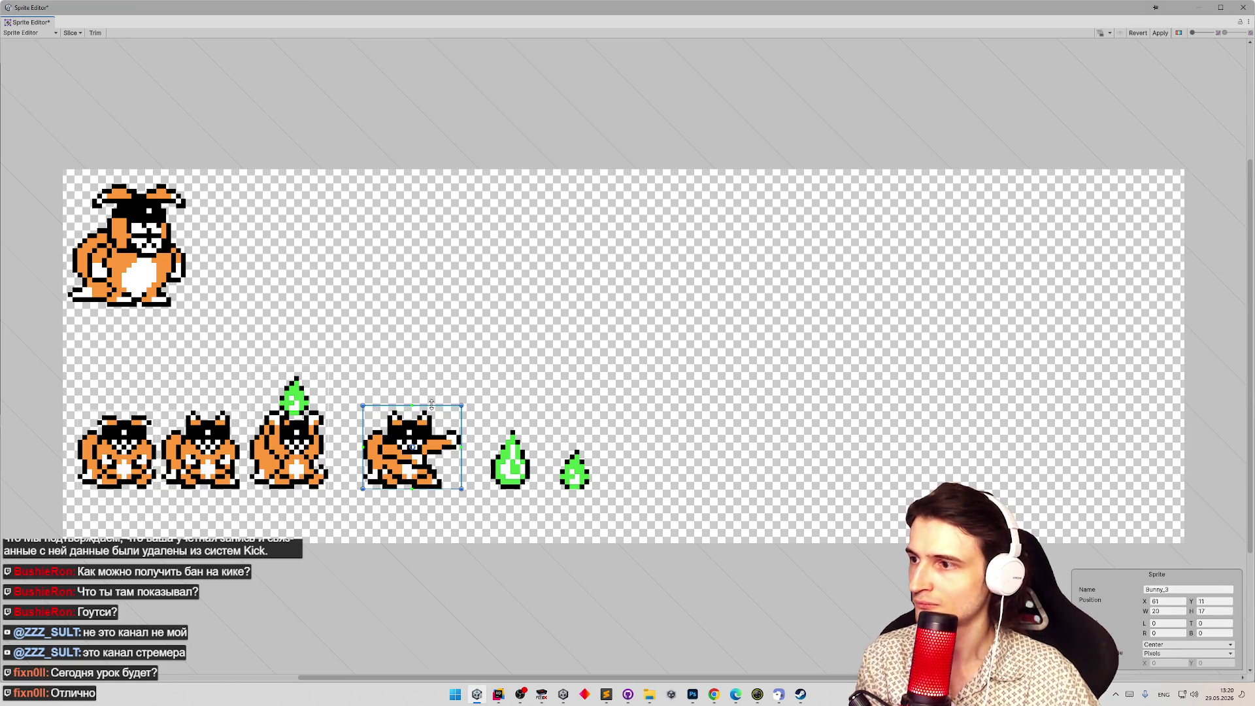
{"action": "left_click_drag", "start_coordinate": [433, 406], "coordinate": [435, 411]}
{"action": "left_click", "coordinate": [1168, 645]}
{"action": "left_click", "coordinate": [1177, 654]}
{"action": "left_click", "coordinate": [1181, 662]}
{"action": "type", "text": "8"}
{"action": "key", "text": "Tab"}
{"action": "type", "text": "1"}
Review the pivot settings of the other bunny slices.
{"action": "left_click", "coordinate": [270, 446]}
{"action": "left_click", "coordinate": [147, 448]}
{"action": "left_click", "coordinate": [439, 460]}
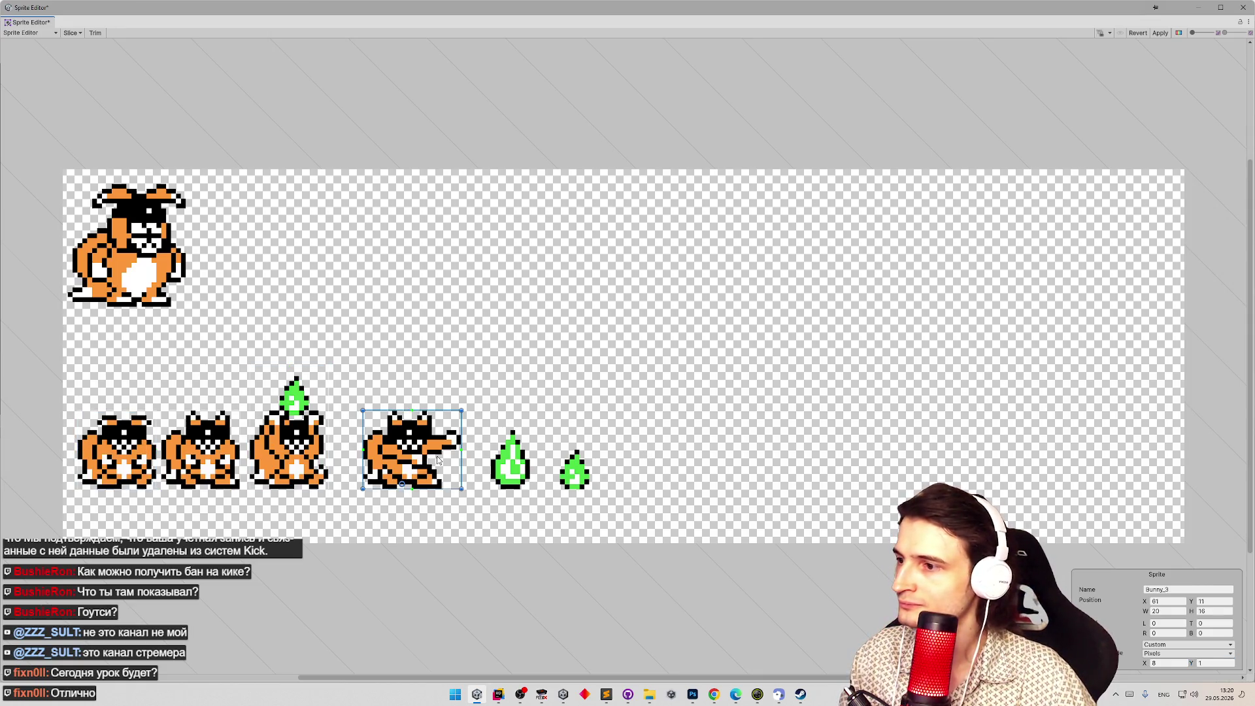
{"action": "left_click", "coordinate": [252, 443]}
{"action": "left_click", "coordinate": [182, 441]}
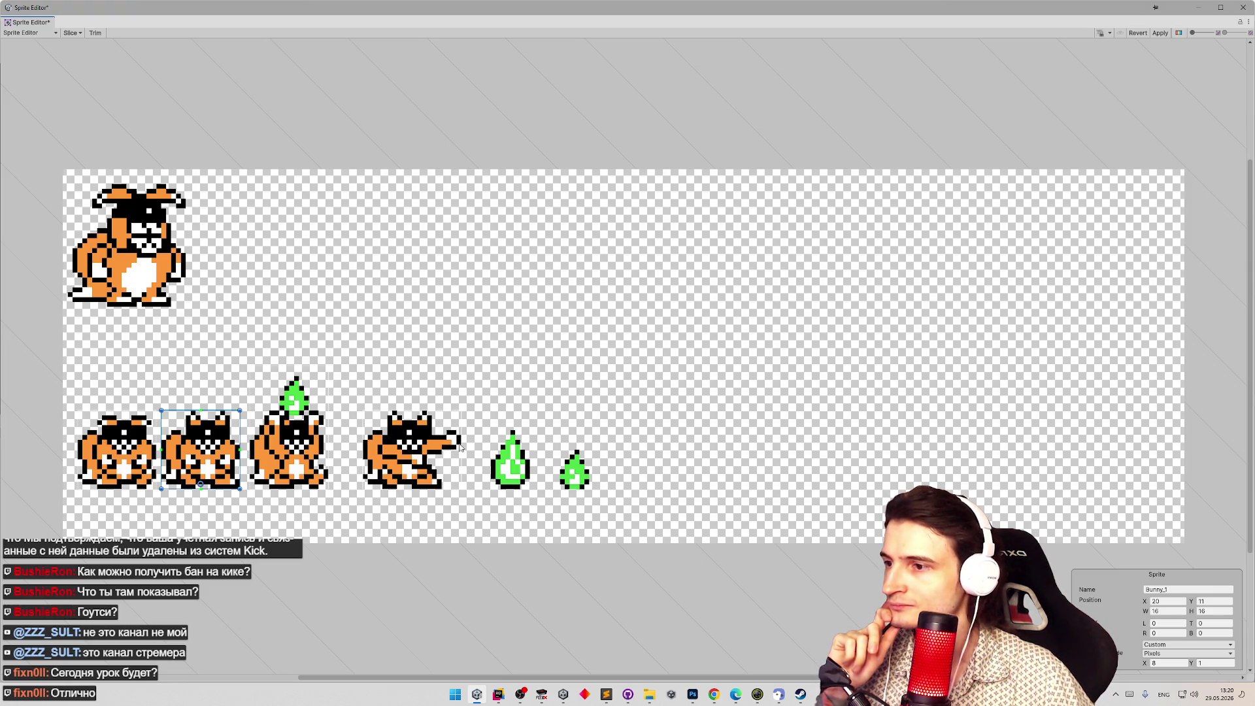
Draw slices around the two green flames, widening the second flame's slice to 8 px.
{"action": "left_click", "coordinate": [493, 489]}
{"action": "left_click_drag", "start_coordinate": [516, 456], "coordinate": [531, 431]}
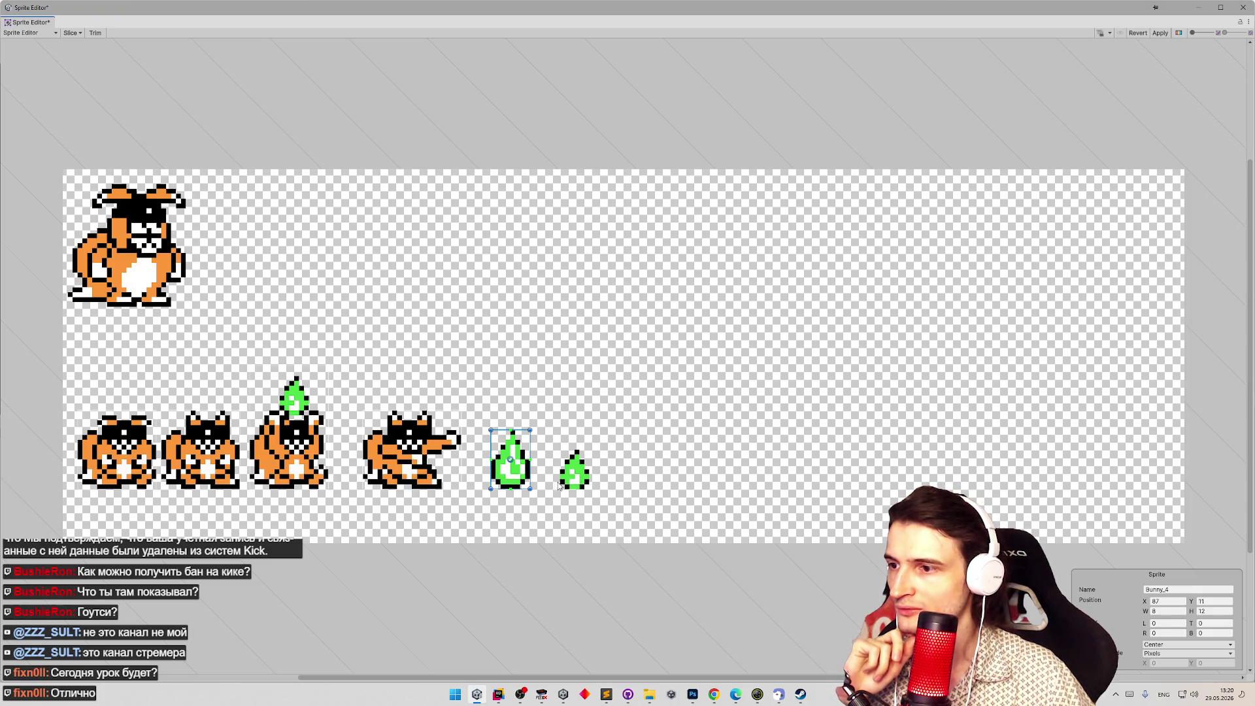
{"action": "left_click_drag", "start_coordinate": [560, 490], "coordinate": [592, 429]}
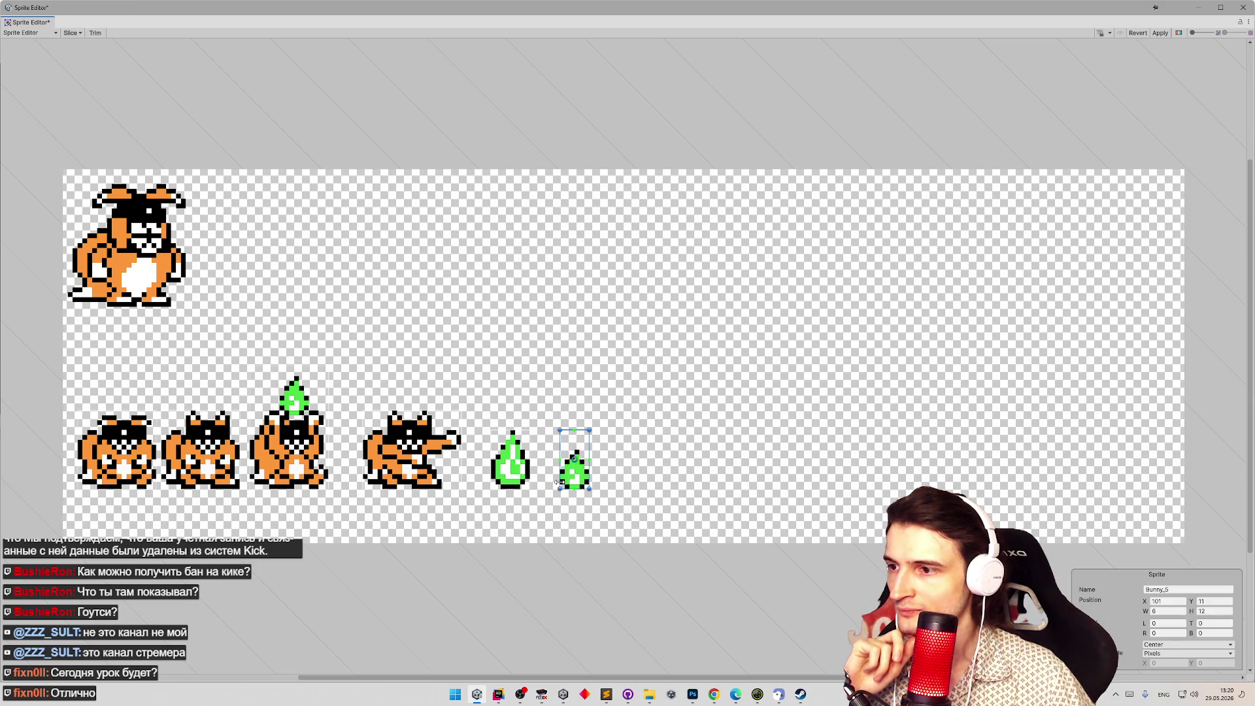
{"action": "left_click_drag", "start_coordinate": [557, 479], "coordinate": [596, 472]}
Compare the two flame slices' sizes, then start outlining the large bunny at top left.
{"action": "left_click", "coordinate": [513, 469]}
{"action": "left_click", "coordinate": [565, 471]}
{"action": "left_click", "coordinate": [513, 470]}
{"action": "left_click", "coordinate": [565, 470]}
{"action": "left_click", "coordinate": [517, 465]}
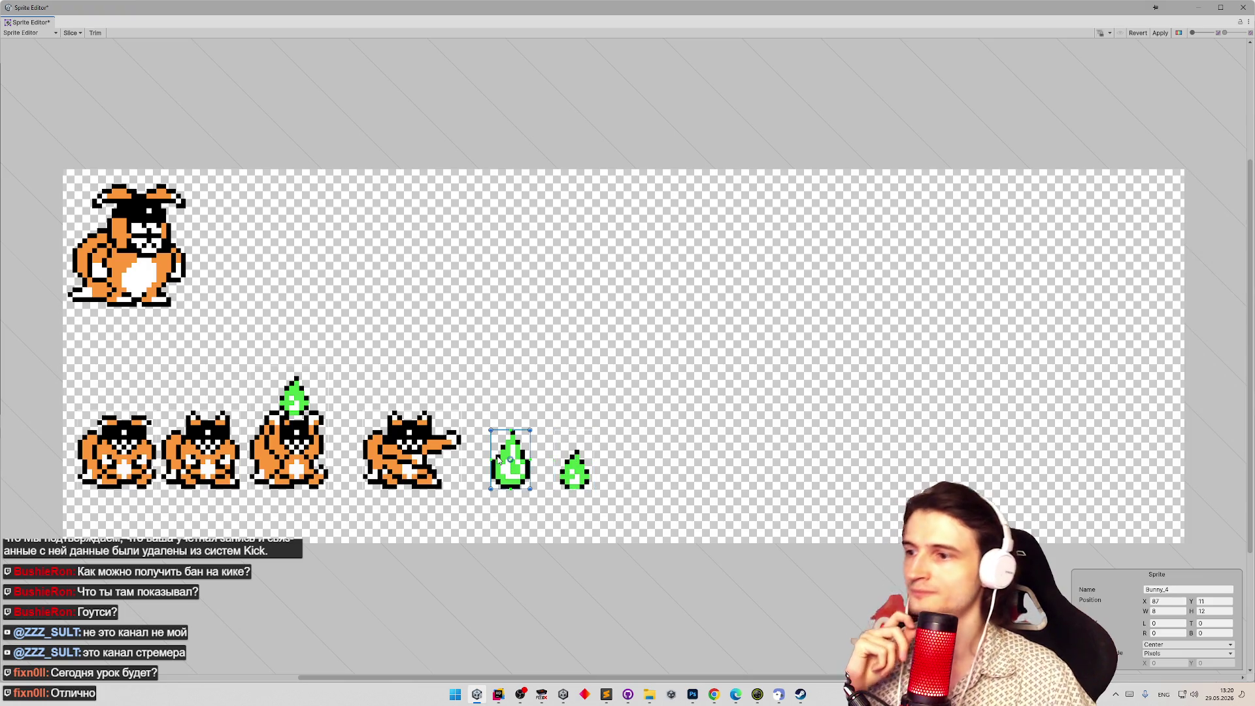
{"action": "left_click", "coordinate": [567, 466]}
{"action": "left_click", "coordinate": [512, 471]}
{"action": "left_click", "coordinate": [575, 468]}
{"action": "left_click", "coordinate": [513, 470]}
{"action": "left_click", "coordinate": [566, 466]}
{"action": "left_click", "coordinate": [514, 469]}
{"action": "left_click", "coordinate": [566, 466]}
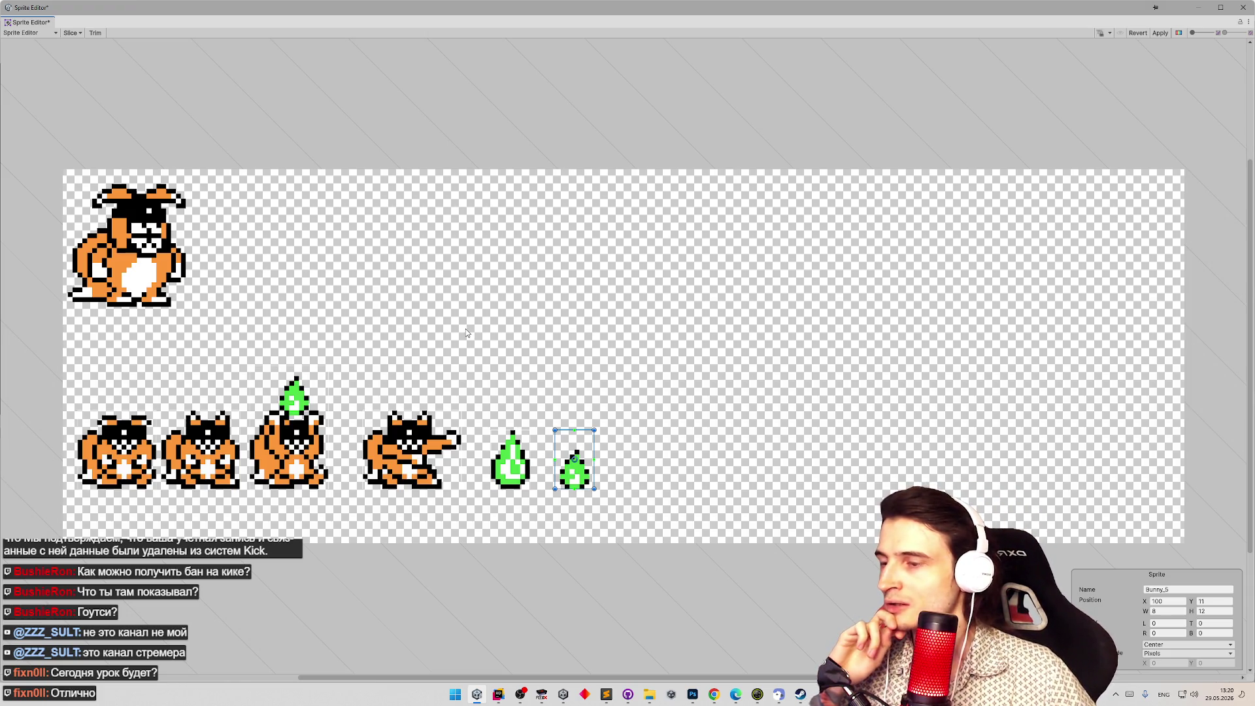
{"action": "left_click", "coordinate": [515, 445]}
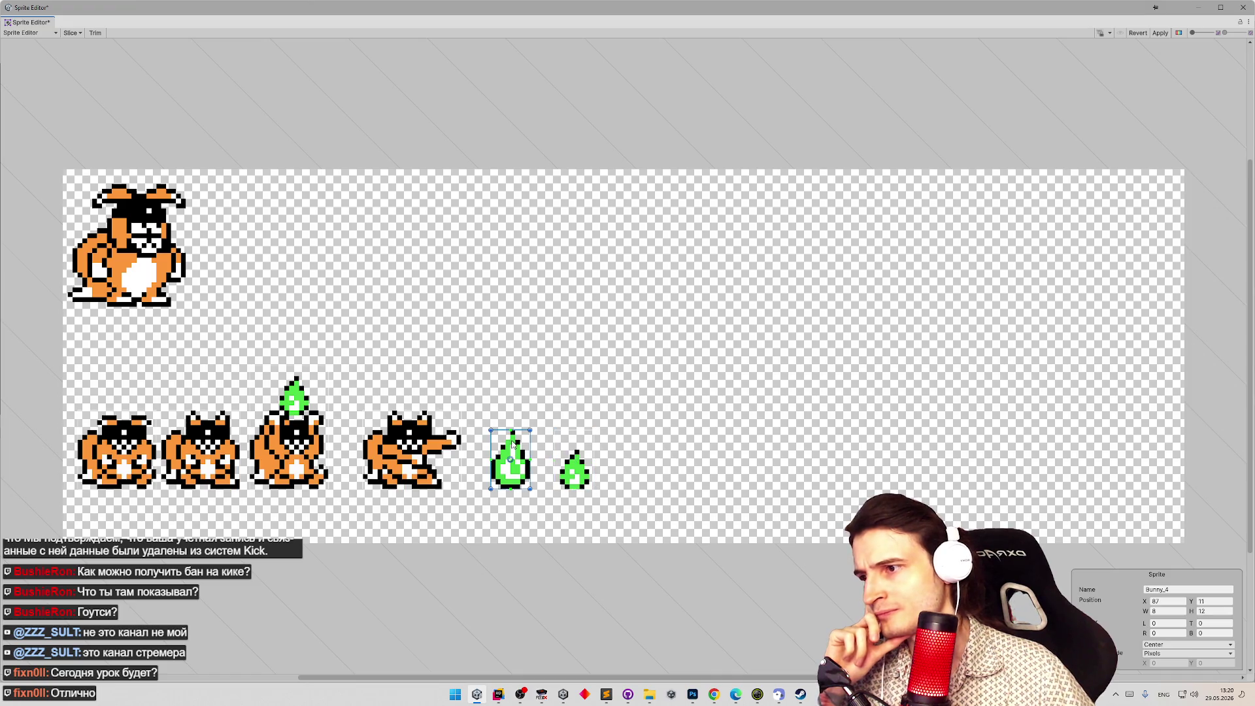
{"action": "left_click", "coordinate": [589, 466]}
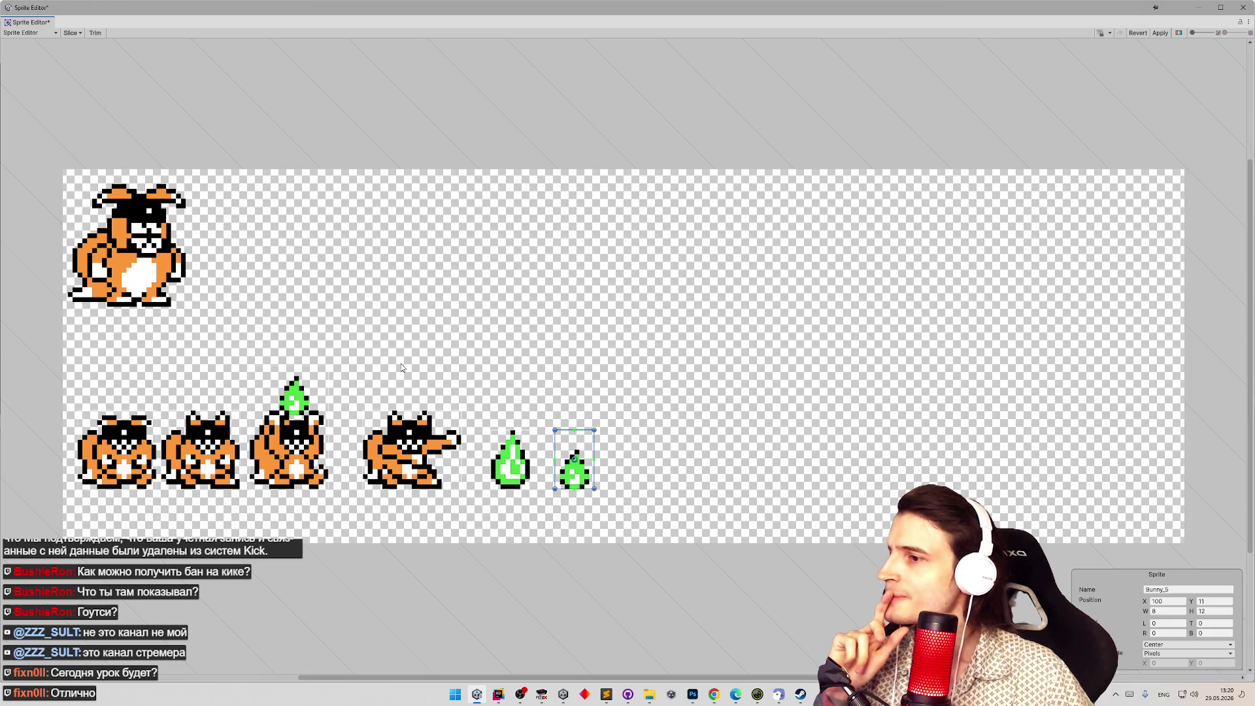
{"action": "left_click", "coordinate": [71, 307]}
{"action": "left_click_drag", "start_coordinate": [71, 307], "coordinate": [191, 183]}
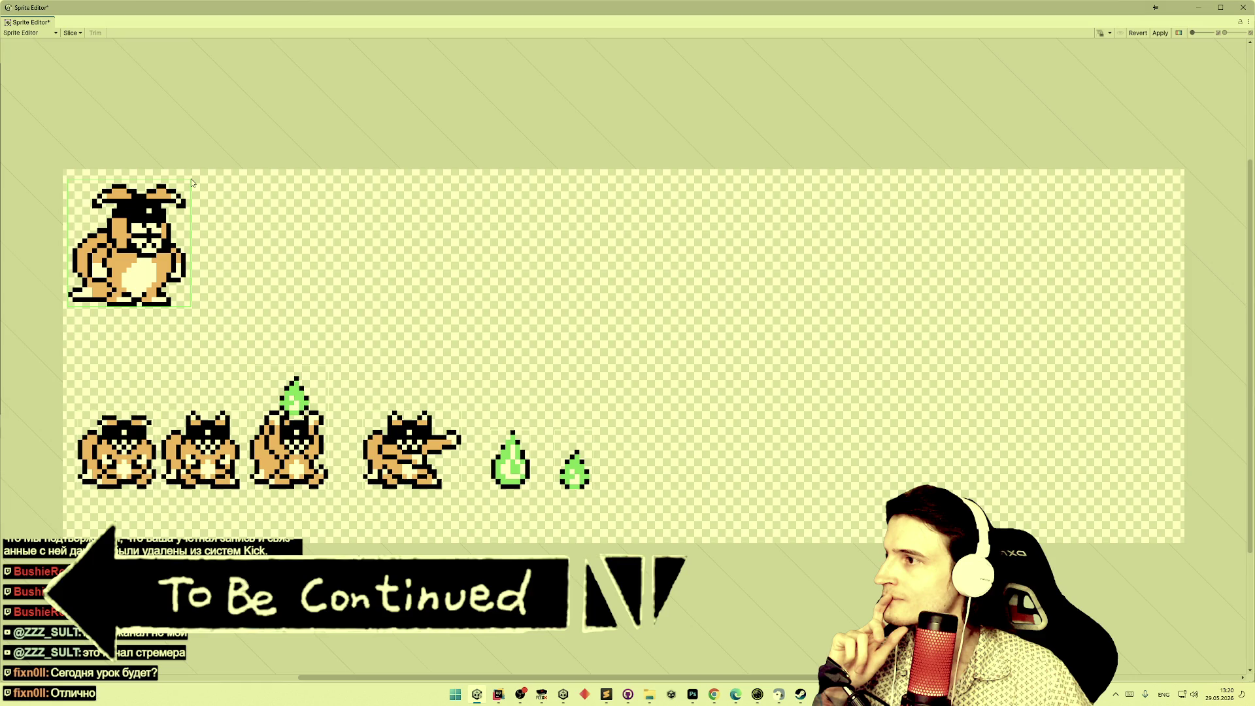
Finish the large bunny's slice at 26 px wide, apply the slices and close the Sprite Editor.
{"action": "left_click_drag", "start_coordinate": [192, 183], "coordinate": [192, 184]}
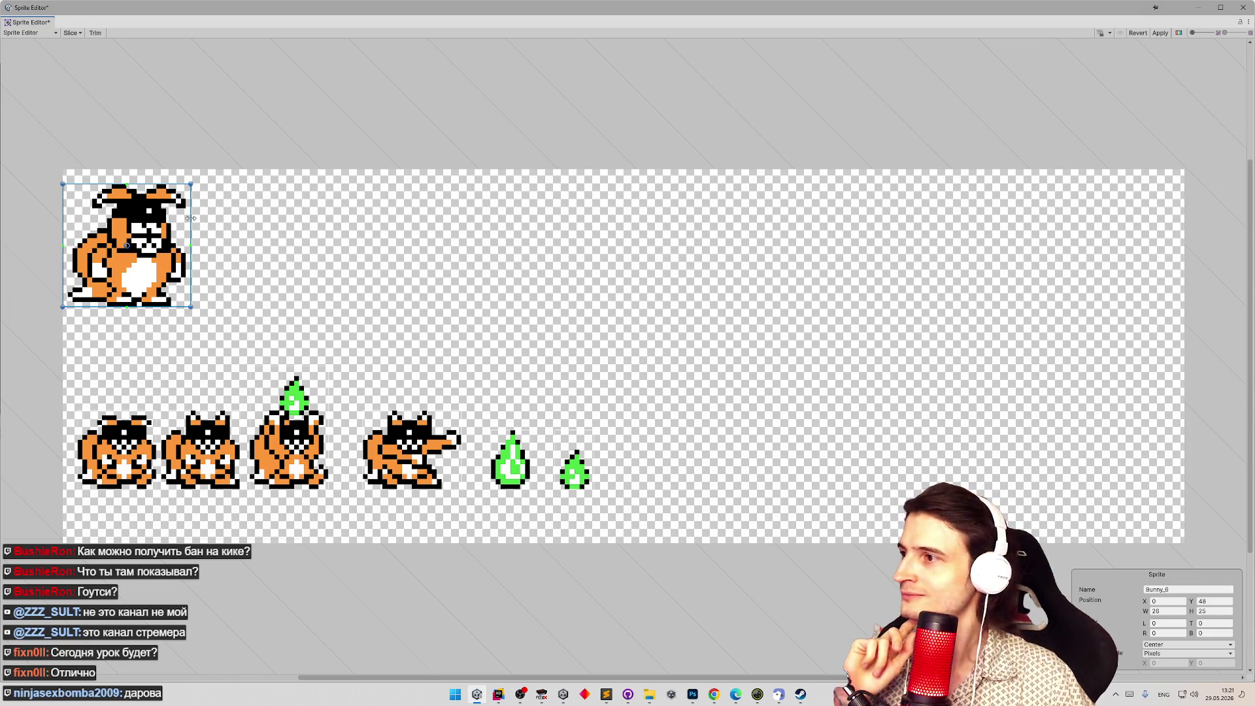
{"action": "left_click_drag", "start_coordinate": [189, 218], "coordinate": [162, 178]}
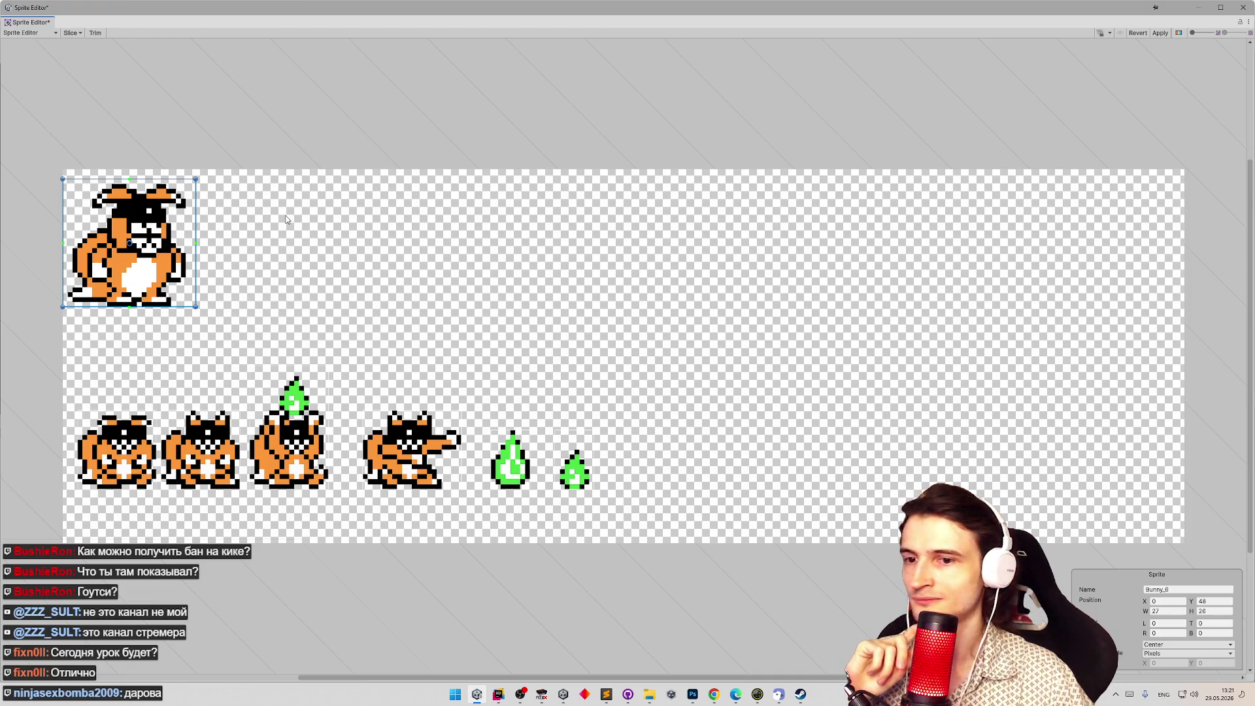
{"action": "left_click_drag", "start_coordinate": [196, 219], "coordinate": [192, 218]}
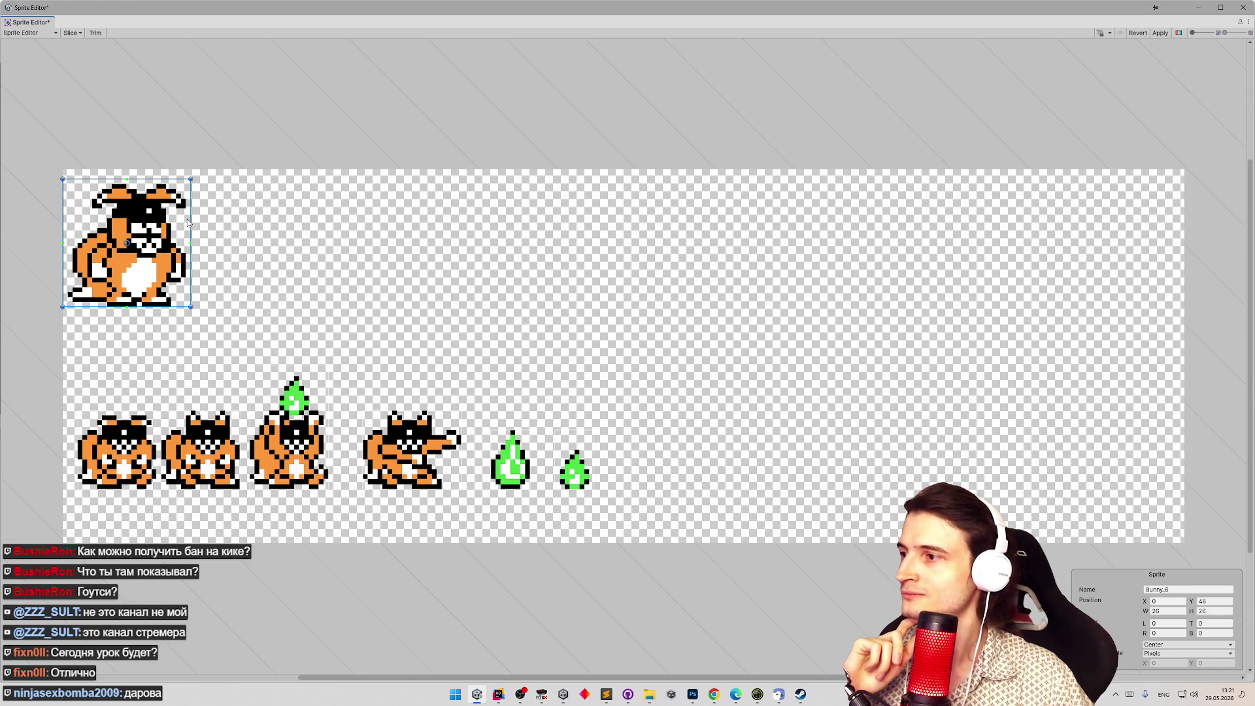
{"action": "left_click", "coordinate": [1161, 33]}
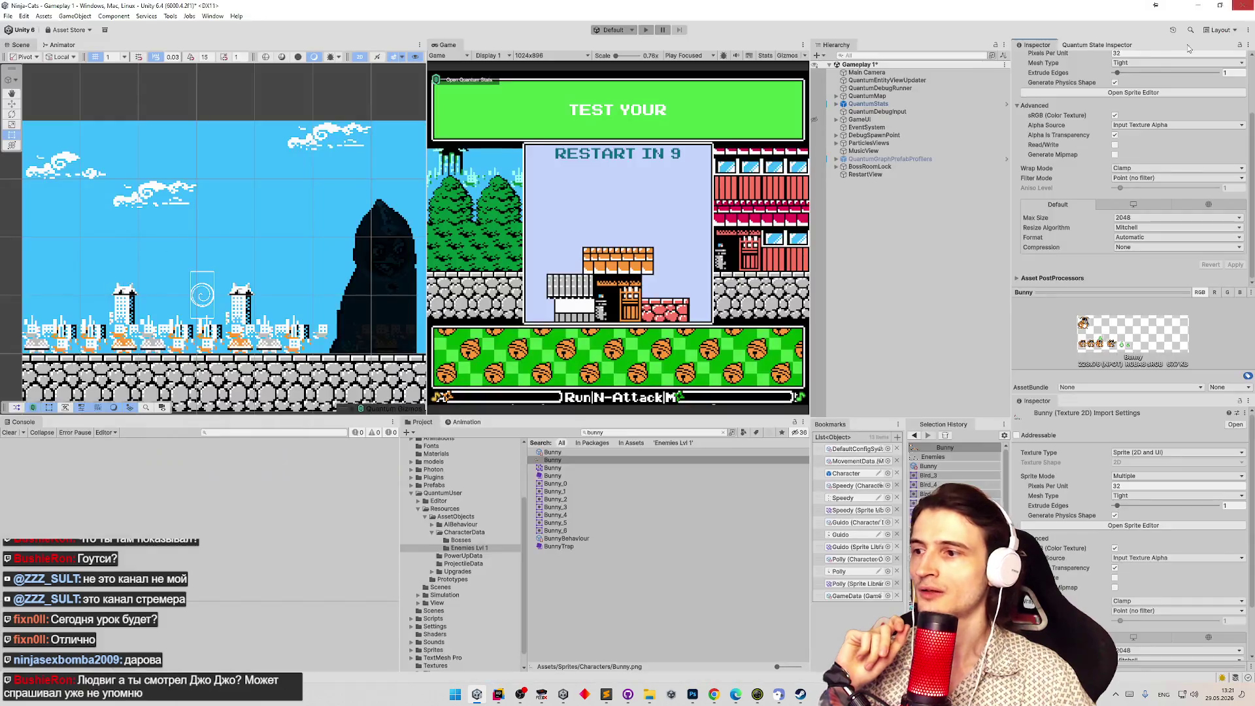
{"action": "left_click", "coordinate": [1243, 7]}
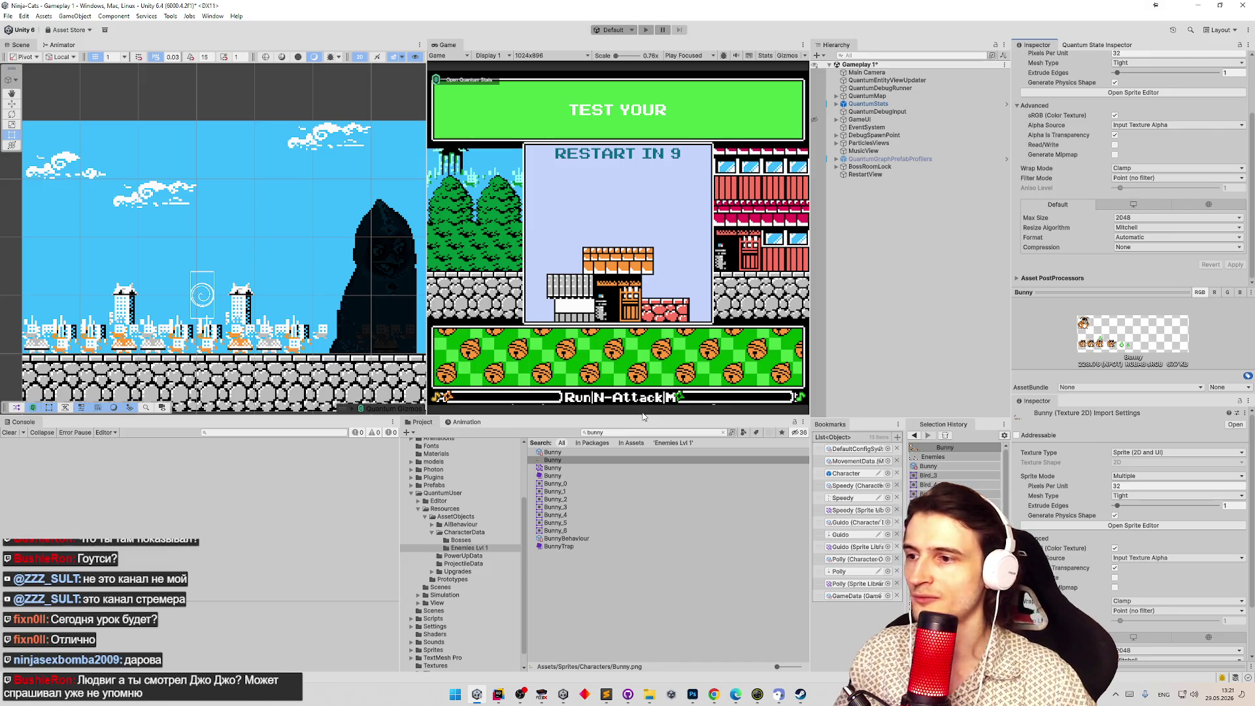
Clear the Project search, select the Bunny sprite sheet, then search 'bunny' and open the Bunny character data.
{"action": "left_click", "coordinate": [721, 433]}
{"action": "key", "text": "BackSpace"}
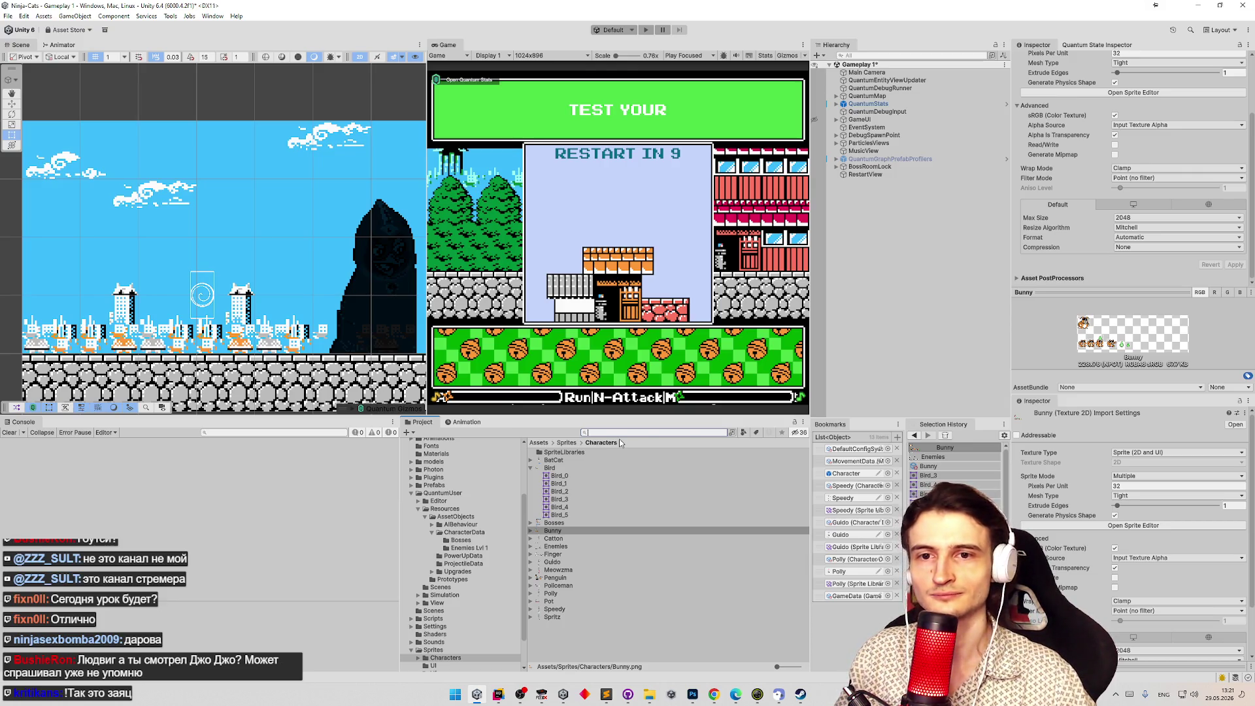
{"action": "left_click", "coordinate": [576, 525]}
{"action": "left_click", "coordinate": [577, 531]}
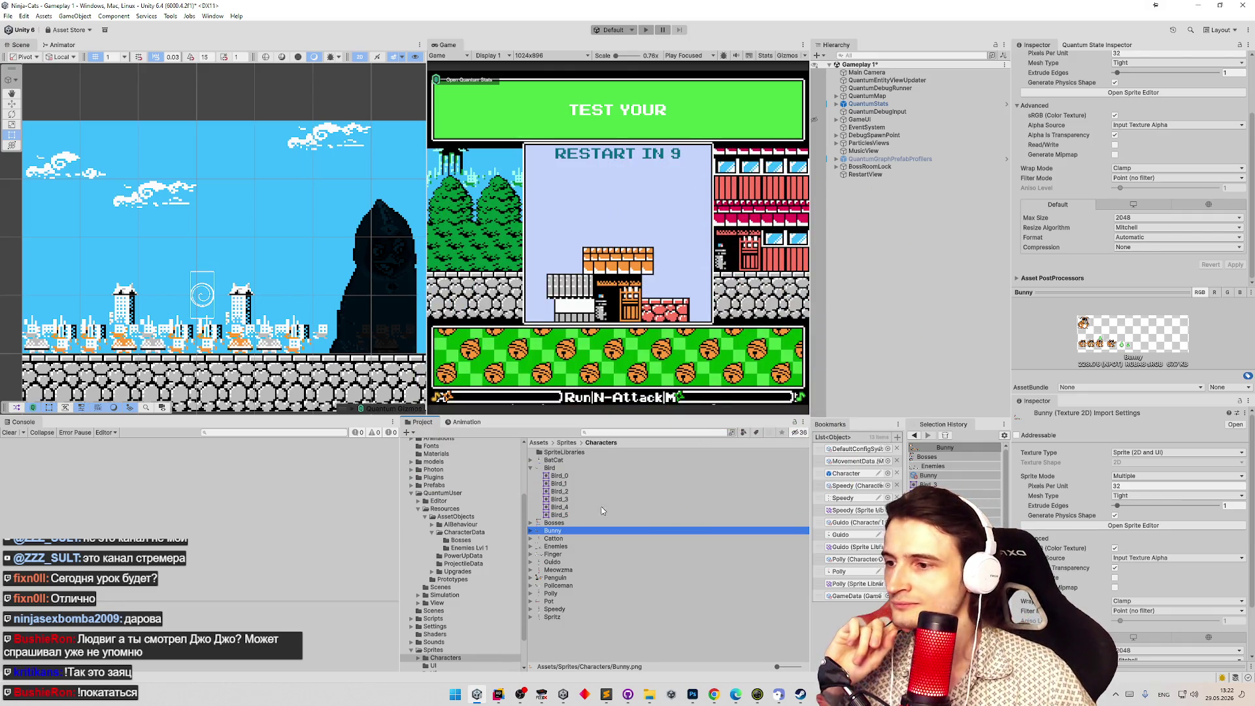
{"action": "left_click", "coordinate": [609, 433]}
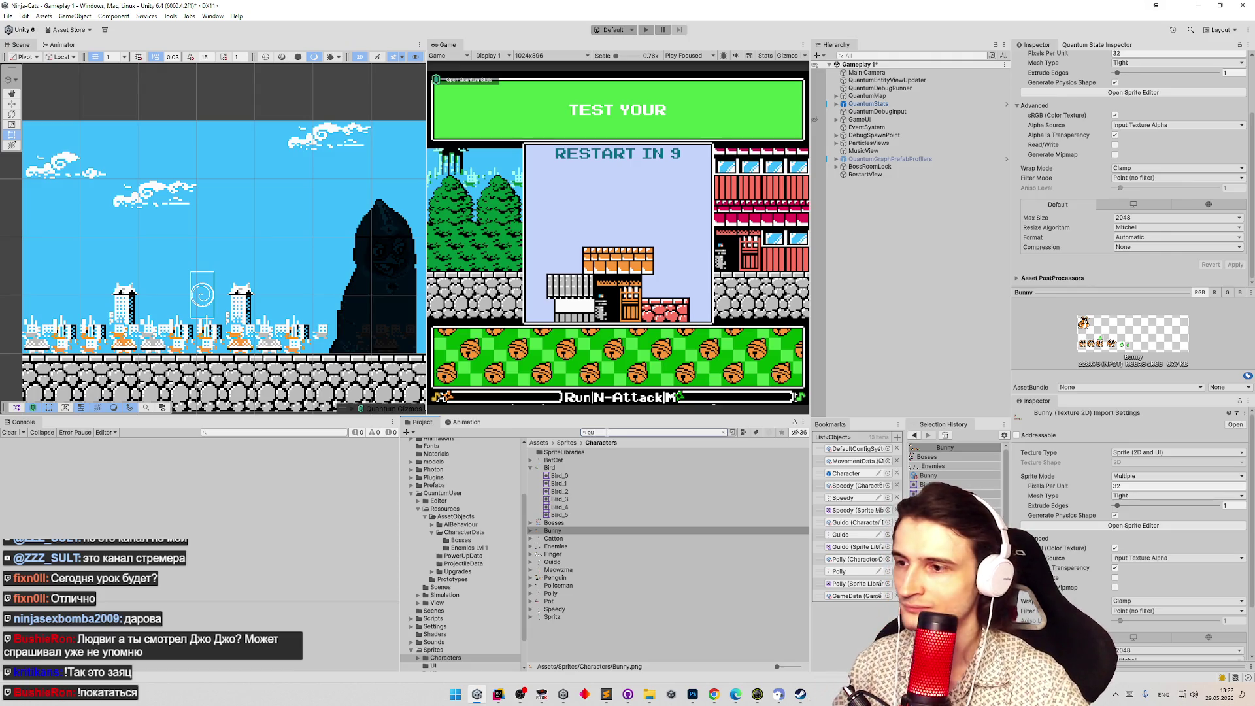
{"action": "type", "text": "nny"}
{"action": "left_click", "coordinate": [570, 452]}
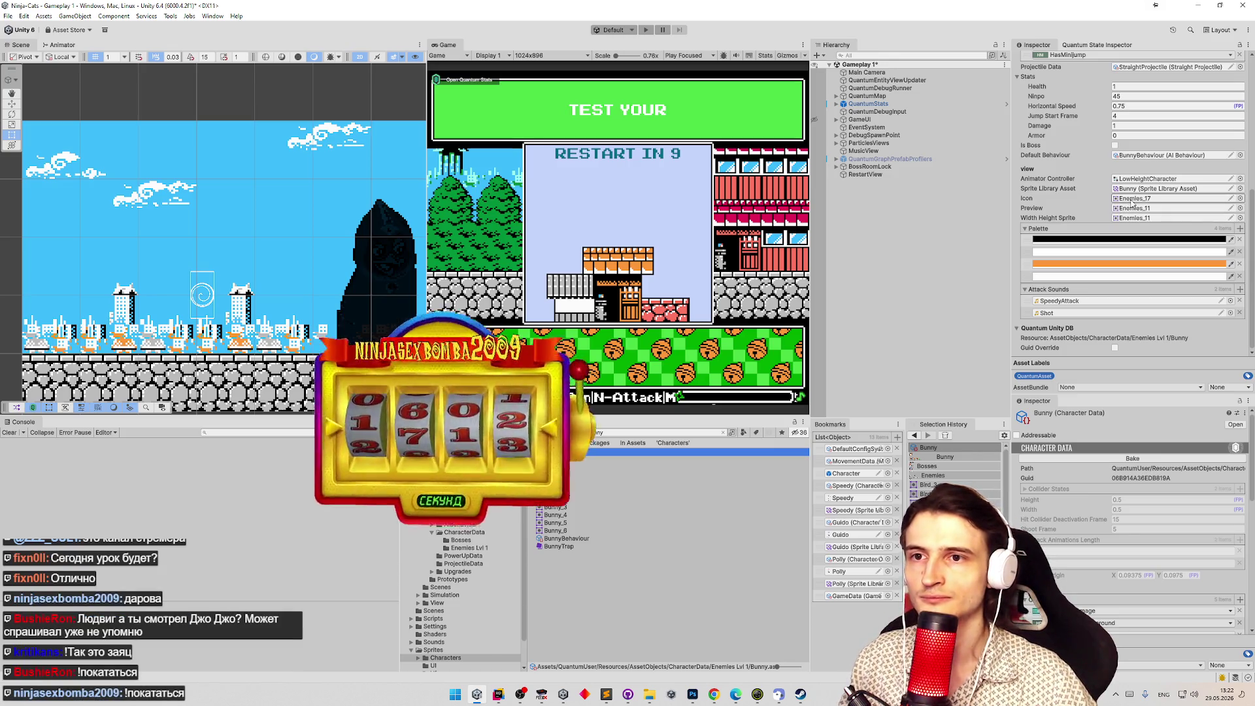
Assign Bunny_6 as Icon, Bunny_2 as Preview and Bunny_1 as Width Height Sprite.
{"action": "left_click", "coordinate": [1135, 198]}
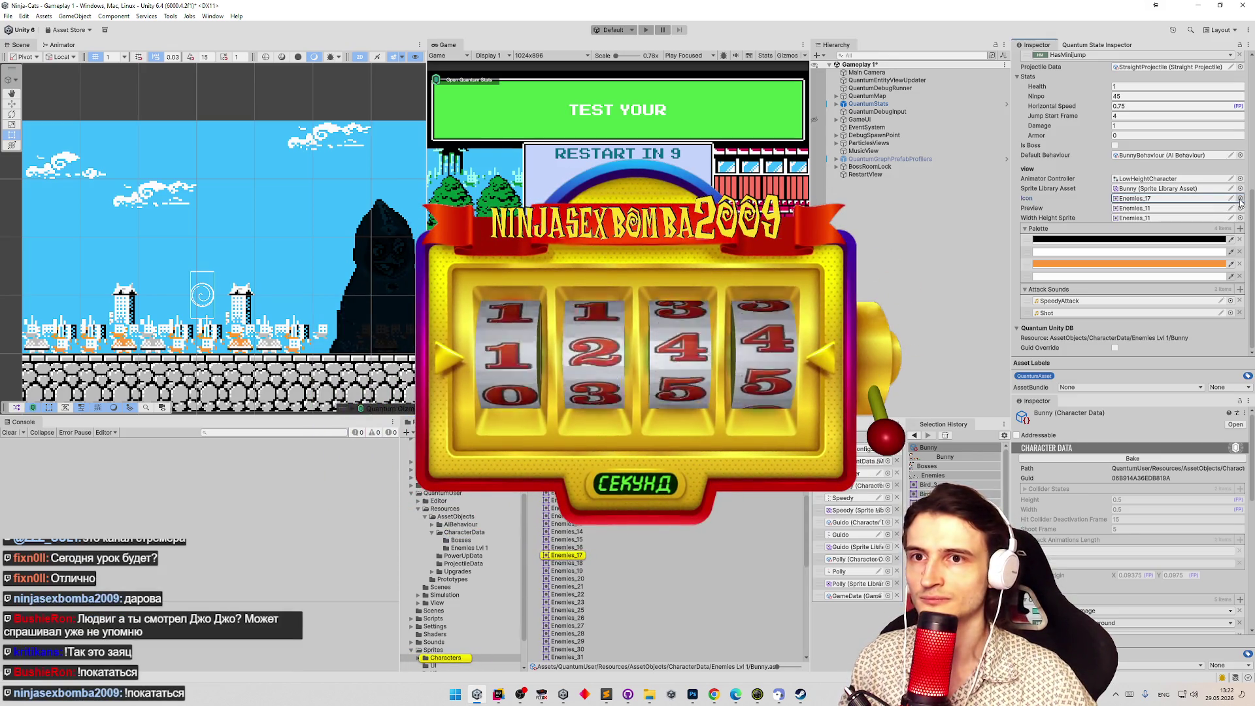
{"action": "left_click", "coordinate": [1240, 199]}
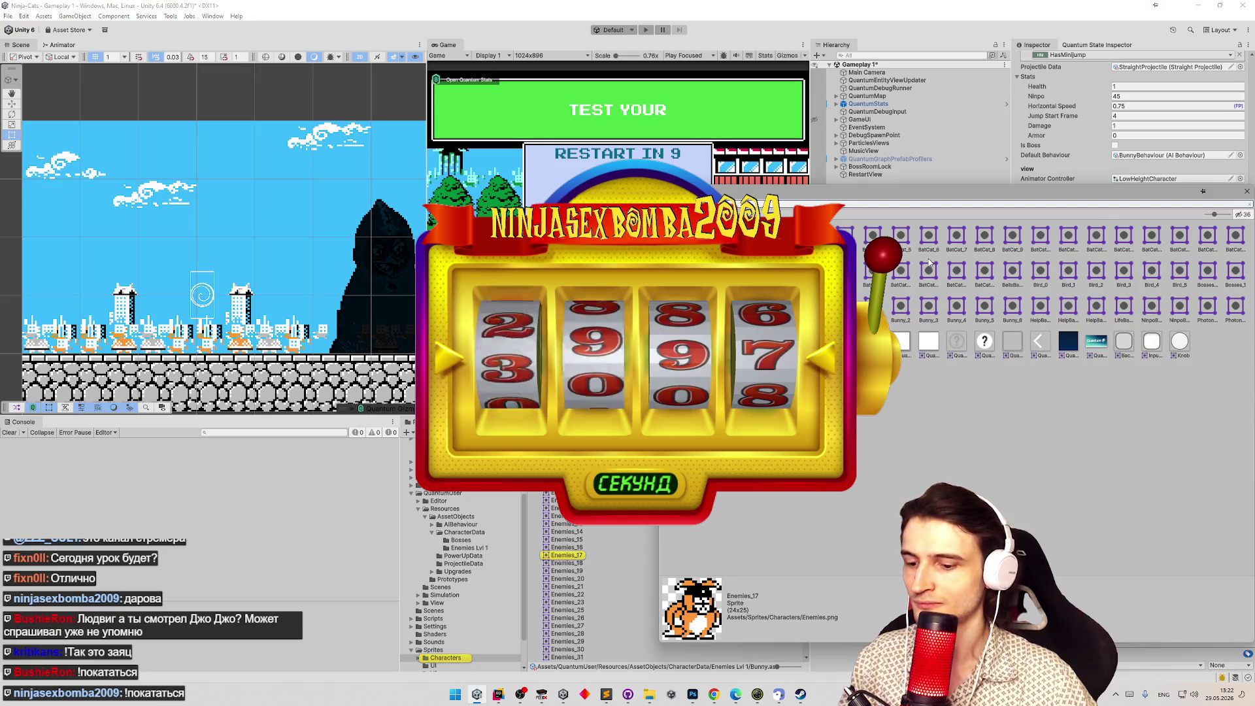
{"action": "type", "text": "Enemies_17"}
{"action": "double_click", "coordinate": [867, 234]}
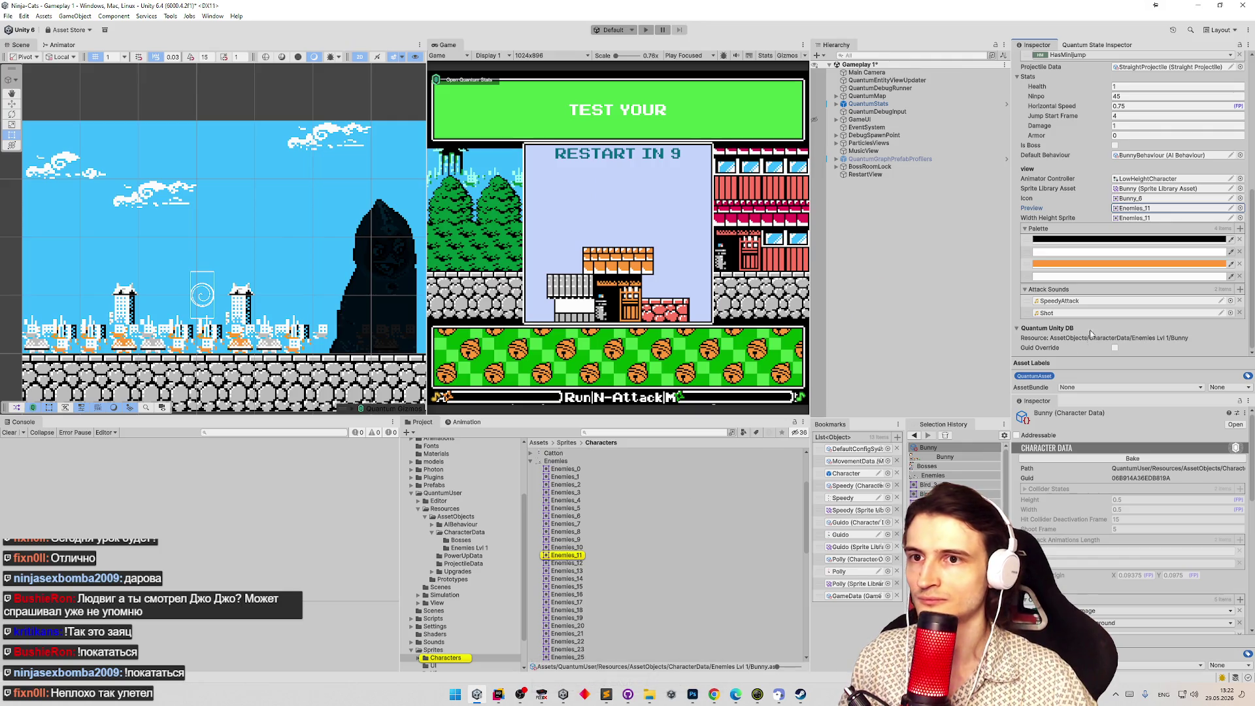
{"action": "left_click", "coordinate": [1240, 208]}
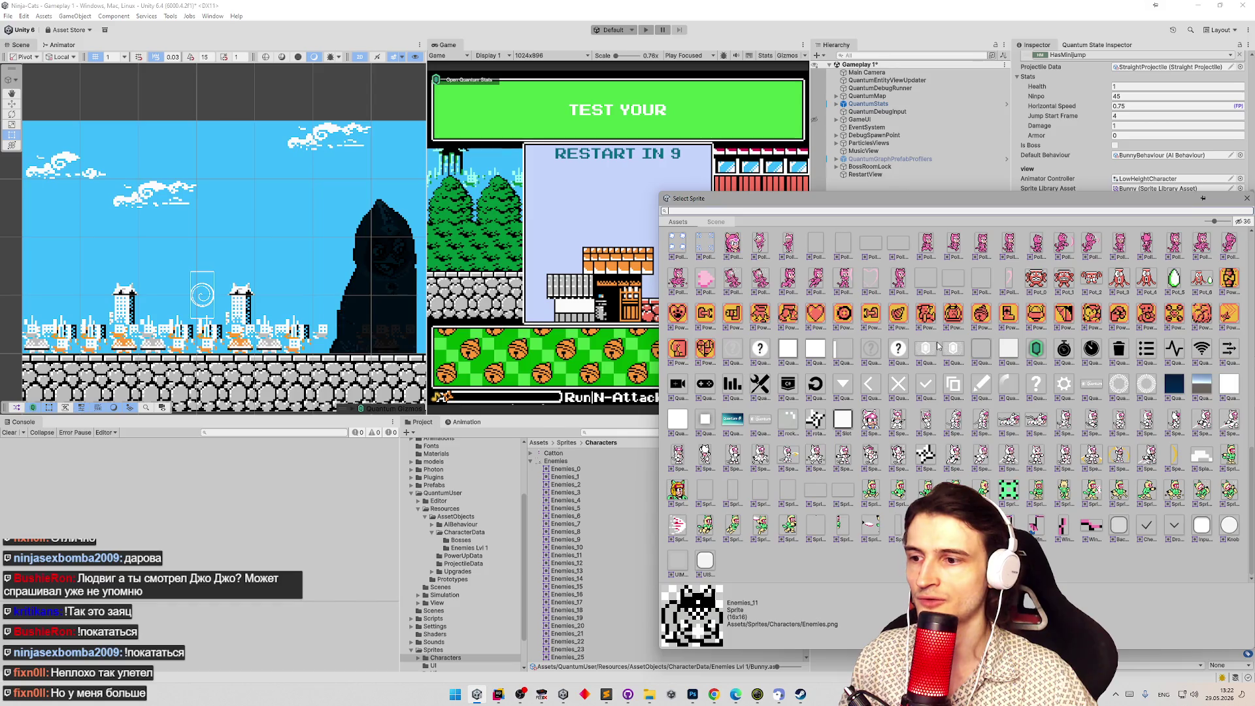
{"action": "left_click", "coordinate": [811, 212]}
{"action": "type", "text": "bunny"}
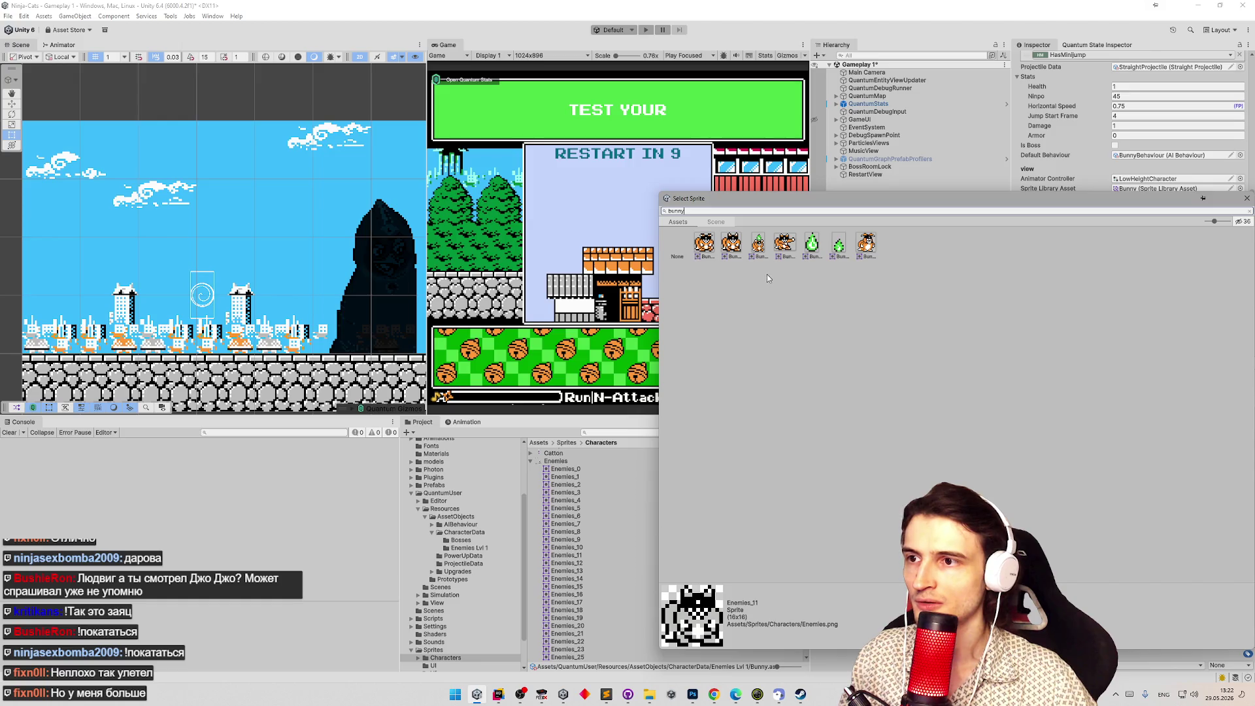
{"action": "mouse_move", "coordinate": [811, 205]}
{"action": "left_mouse_down"}
{"action": "mouse_move", "coordinate": [789, 357]}
{"action": "mouse_move", "coordinate": [787, 324]}
{"action": "left_mouse_up"}
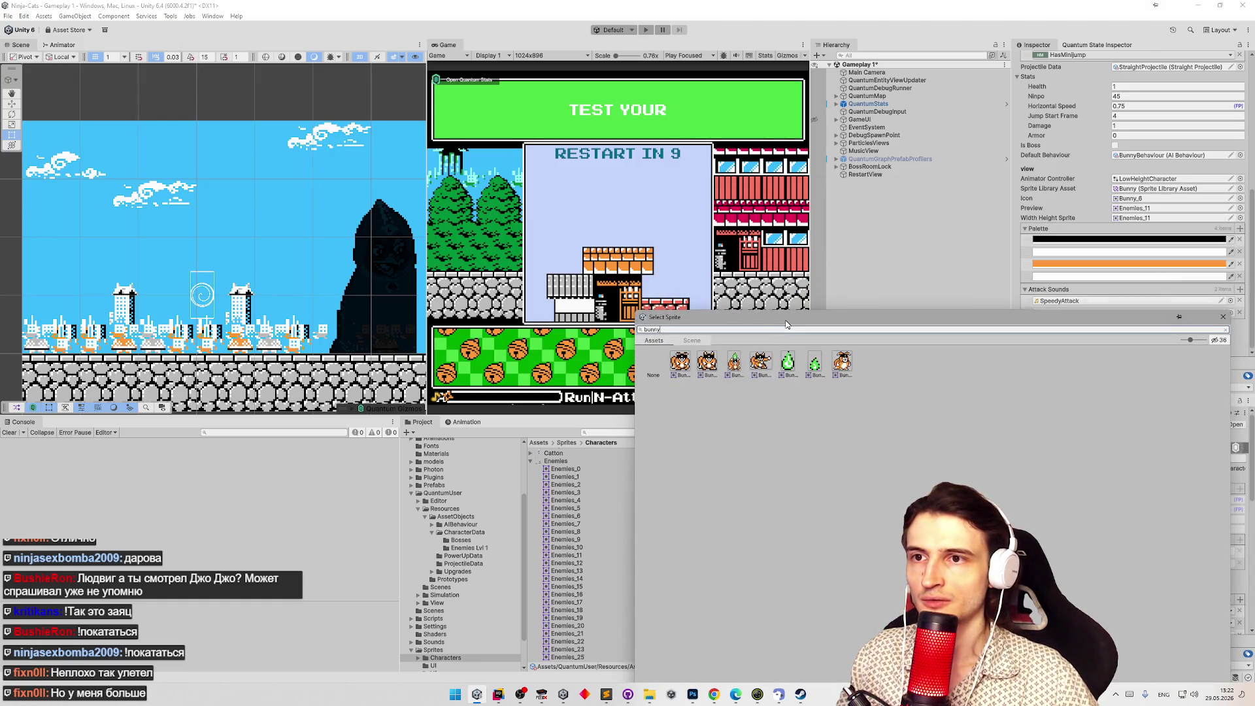
{"action": "double_click", "coordinate": [736, 364]}
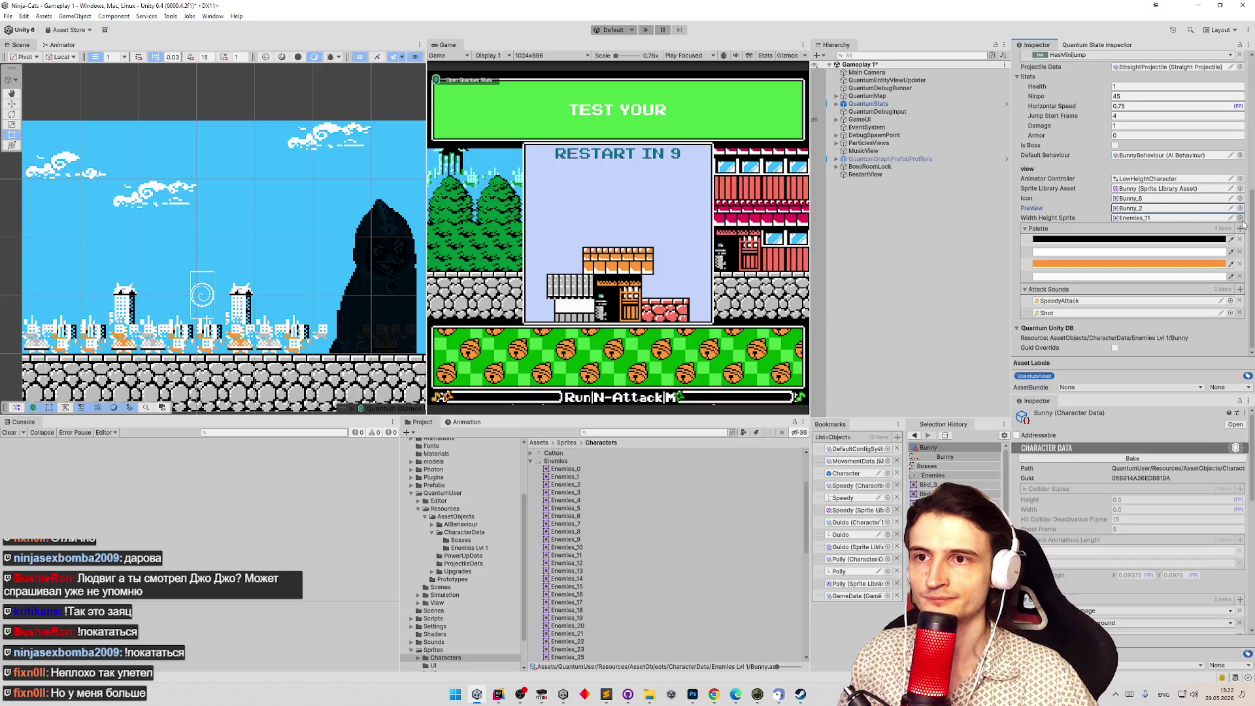
{"action": "left_click", "coordinate": [1240, 219]}
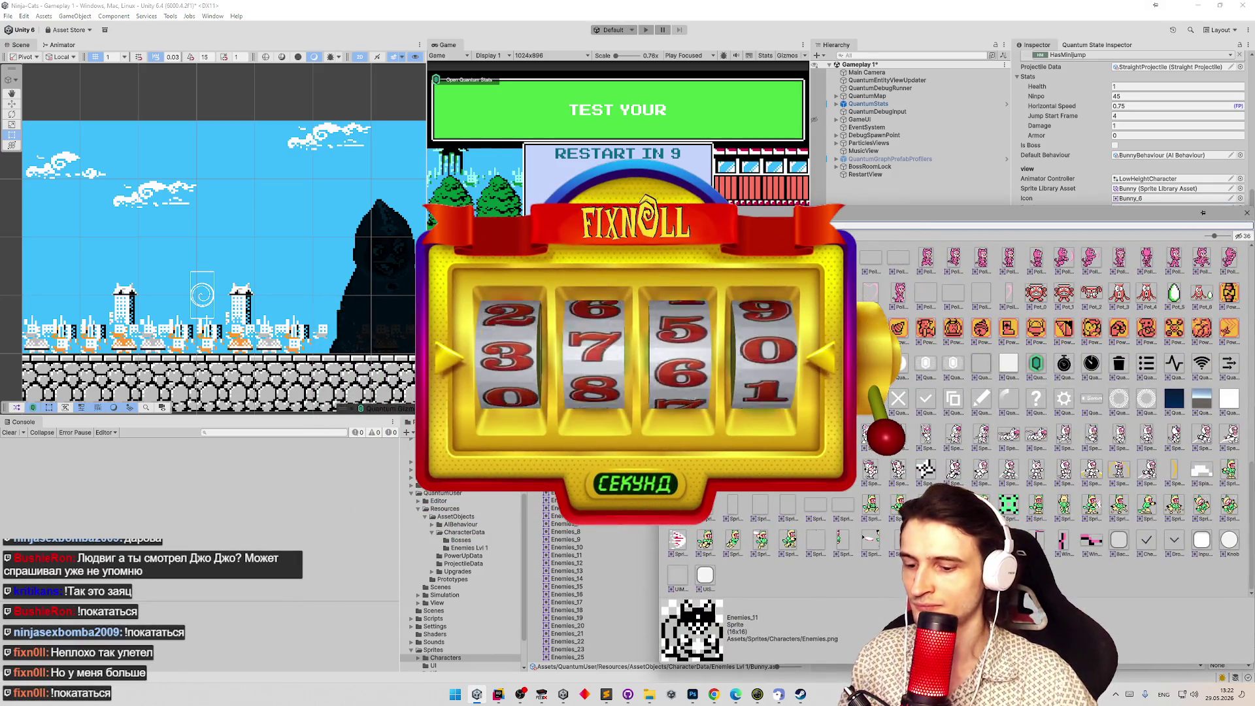
{"action": "type", "text": "bunny"}
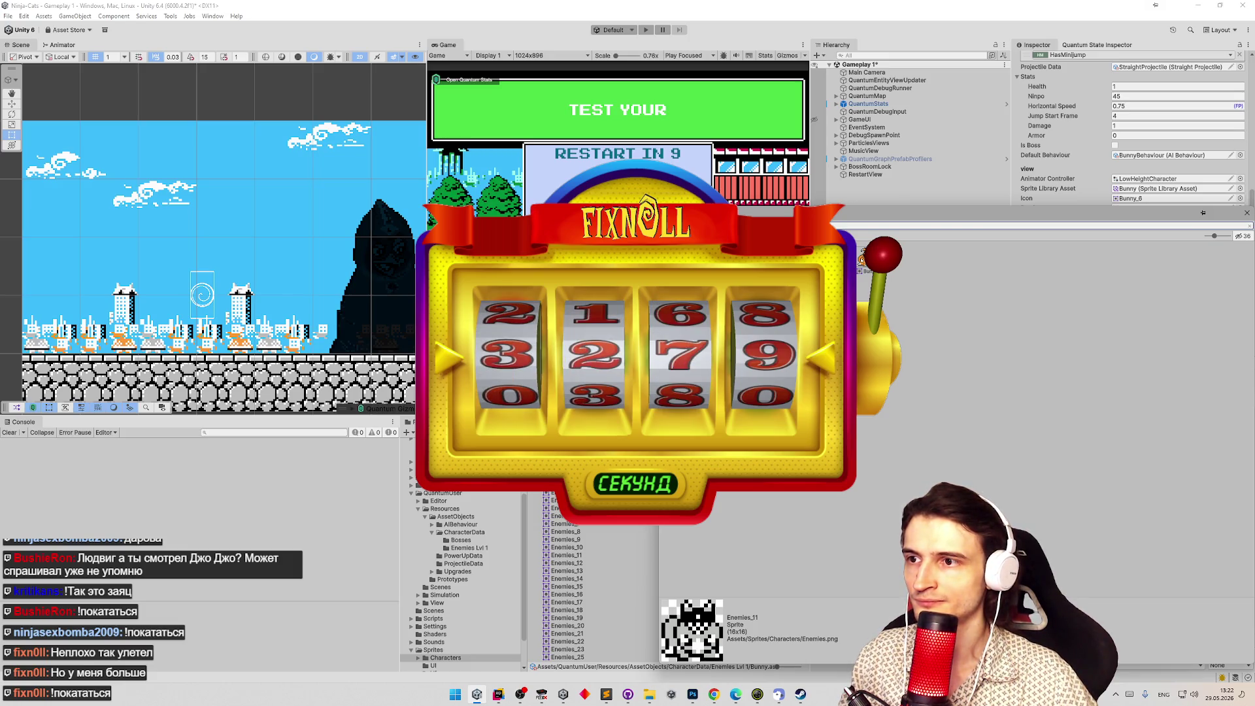
{"action": "double_click", "coordinate": [865, 260]}
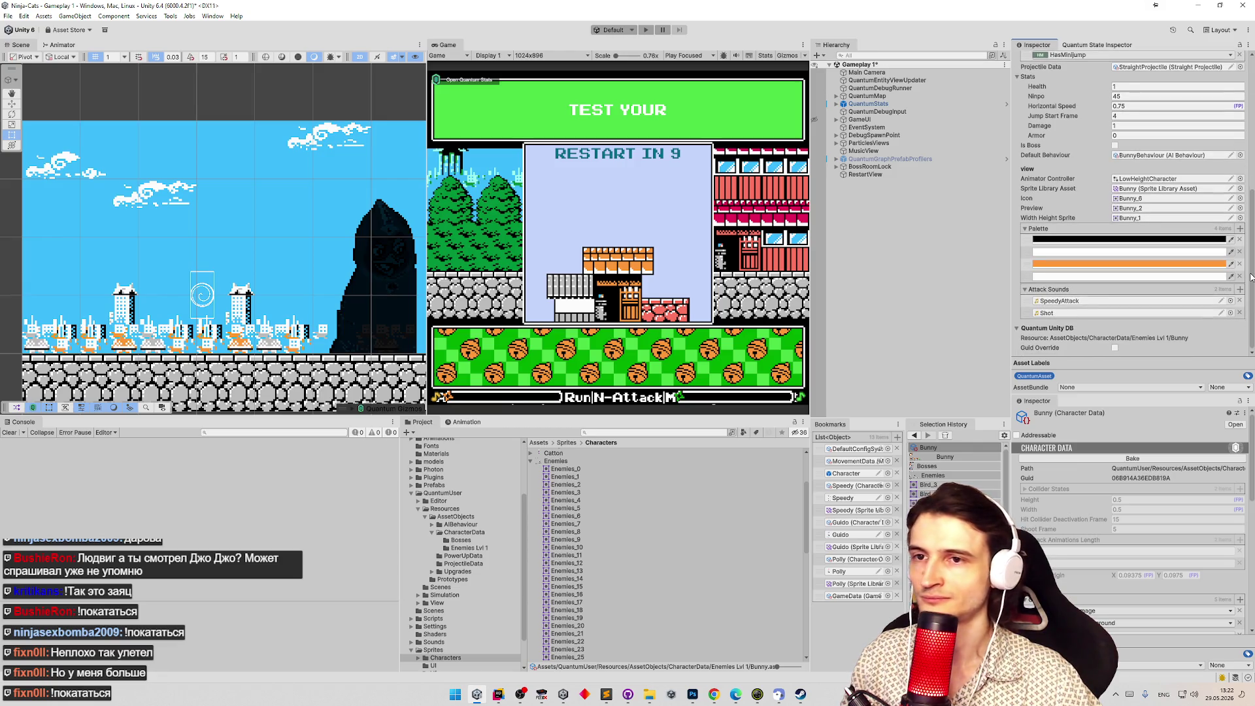
{"action": "scroll", "coordinate": [1251, 275], "scroll_direction": "up", "scroll_amount": 5}
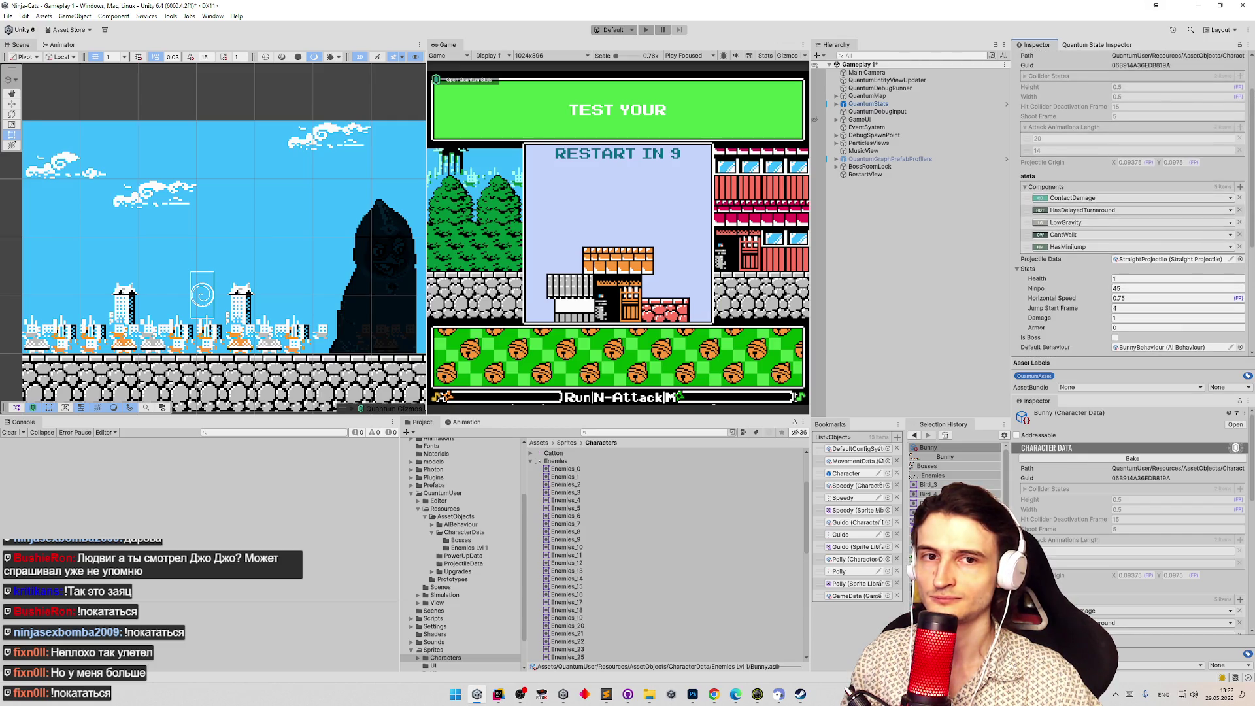
Scroll the Inspector and glance at the tasks.todo notes in Sublime Text.
{"action": "scroll", "coordinate": [1239, 266], "scroll_direction": "down", "scroll_amount": 5}
{"action": "scroll", "coordinate": [1239, 267], "scroll_direction": "down", "scroll_amount": 2}
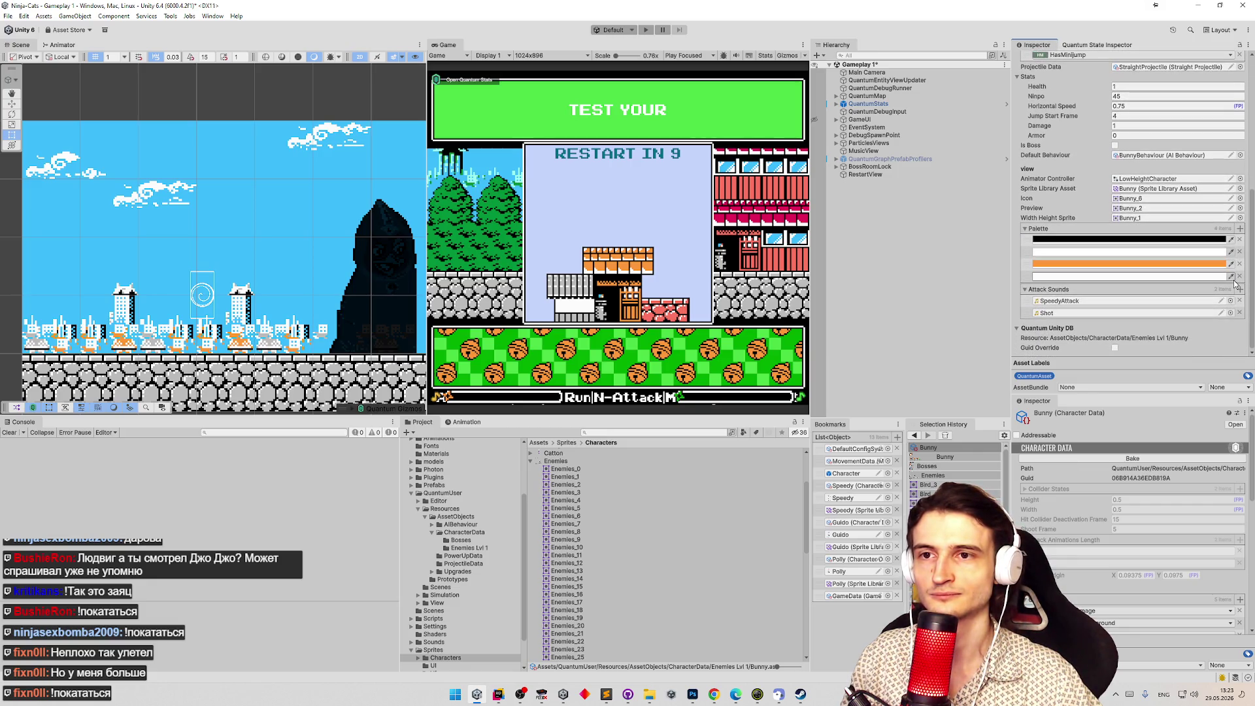
{"action": "left_click", "coordinate": [613, 697]}
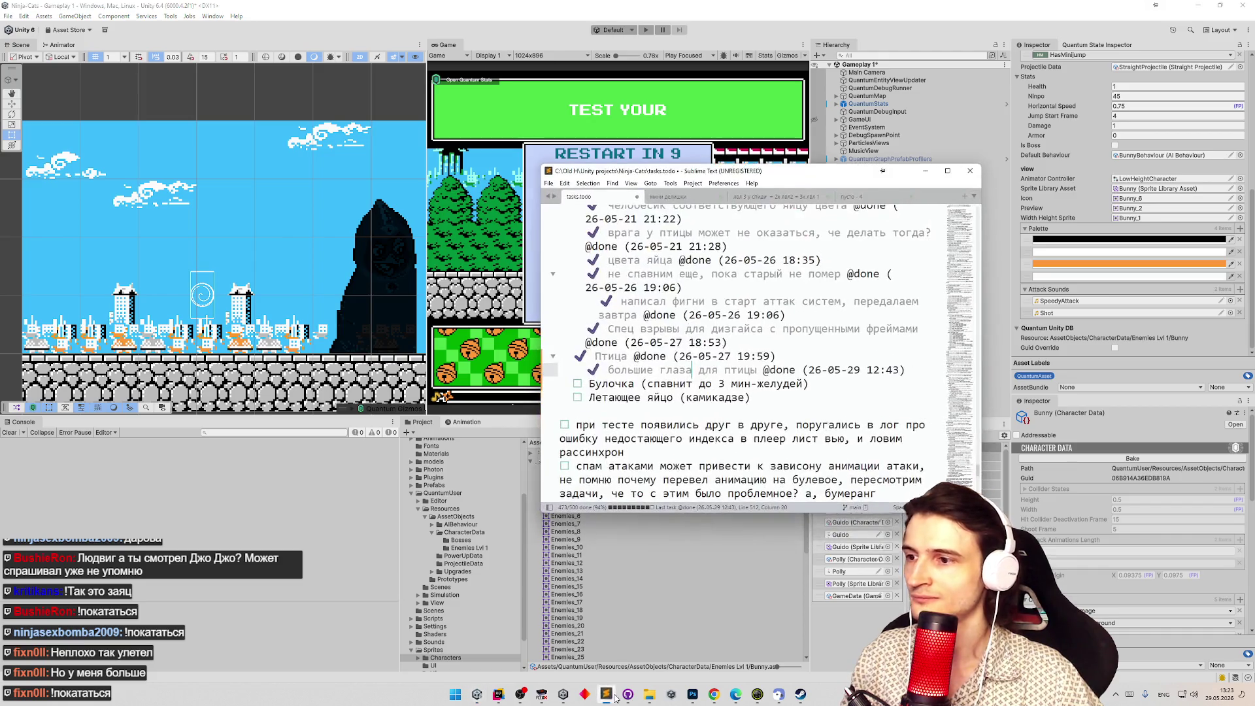
{"action": "left_click", "coordinate": [613, 697]}
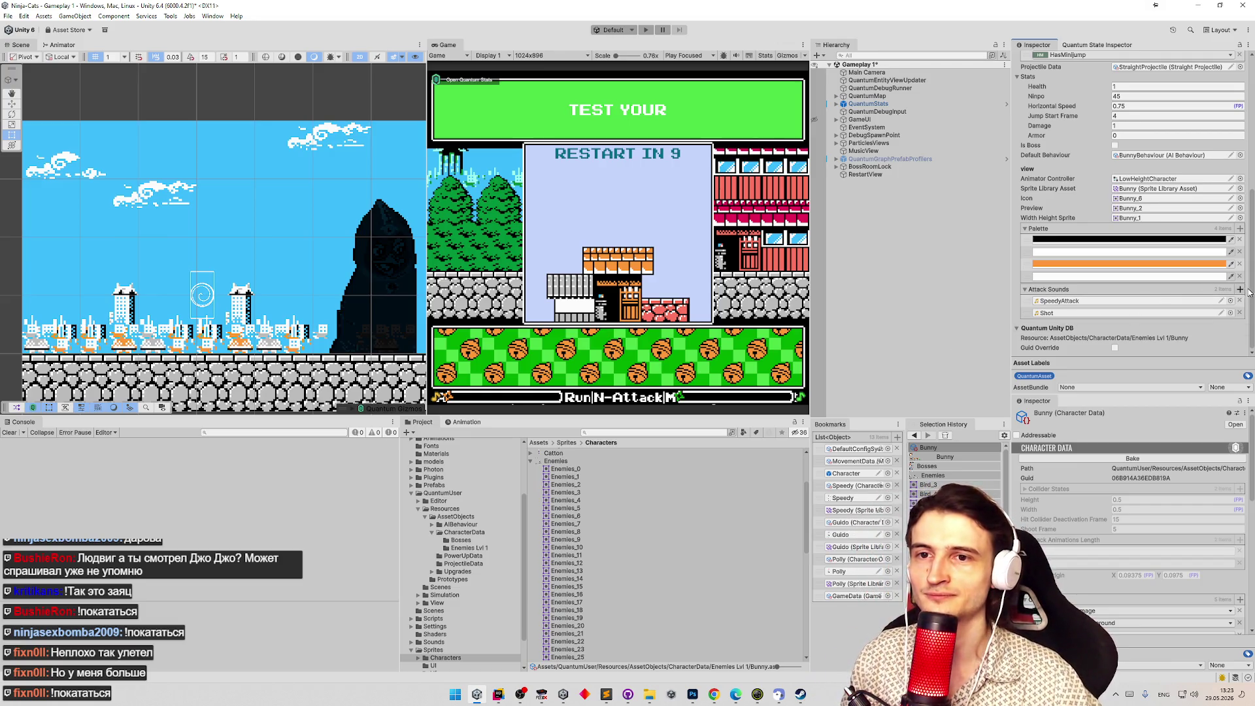
Locate the Bunny sprite library asset from the Sprite Library Asset field and select it in the Project.
{"action": "left_click_drag", "start_coordinate": [1251, 292], "coordinate": [1246, 162]}
{"action": "scroll", "coordinate": [1217, 281], "scroll_direction": "down", "scroll_amount": 5}
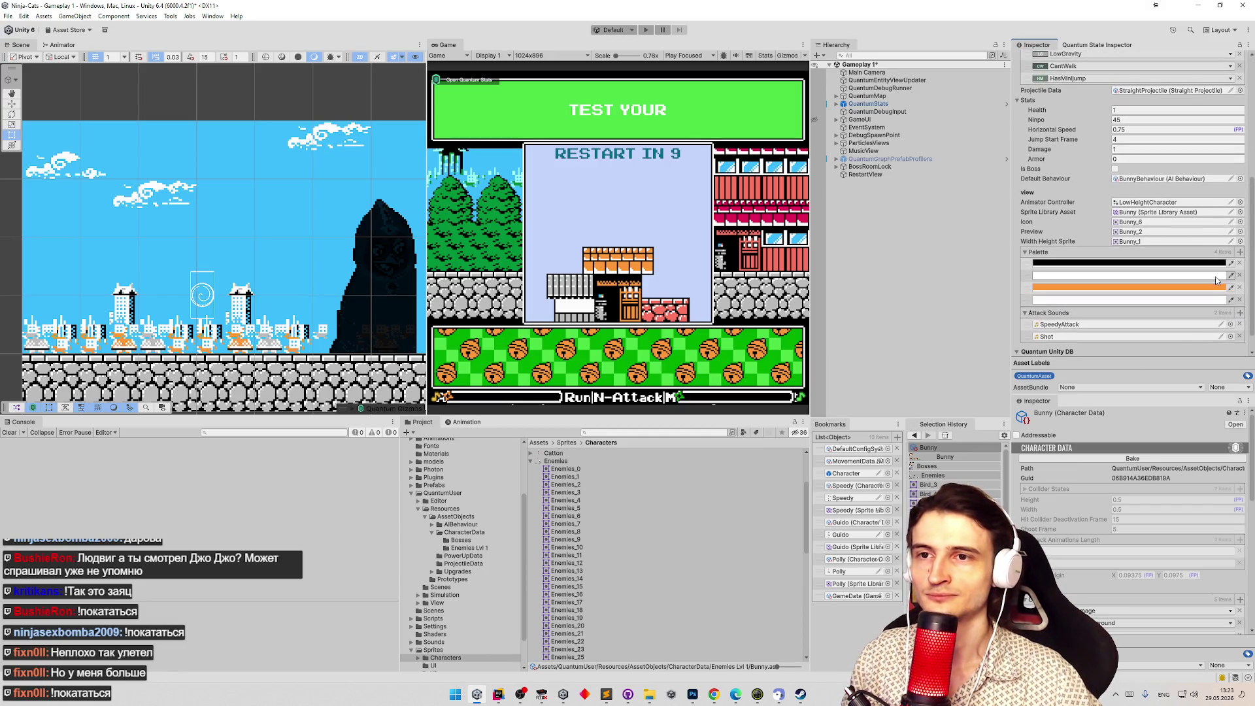
{"action": "scroll", "coordinate": [1218, 281], "scroll_direction": "down", "scroll_amount": 2}
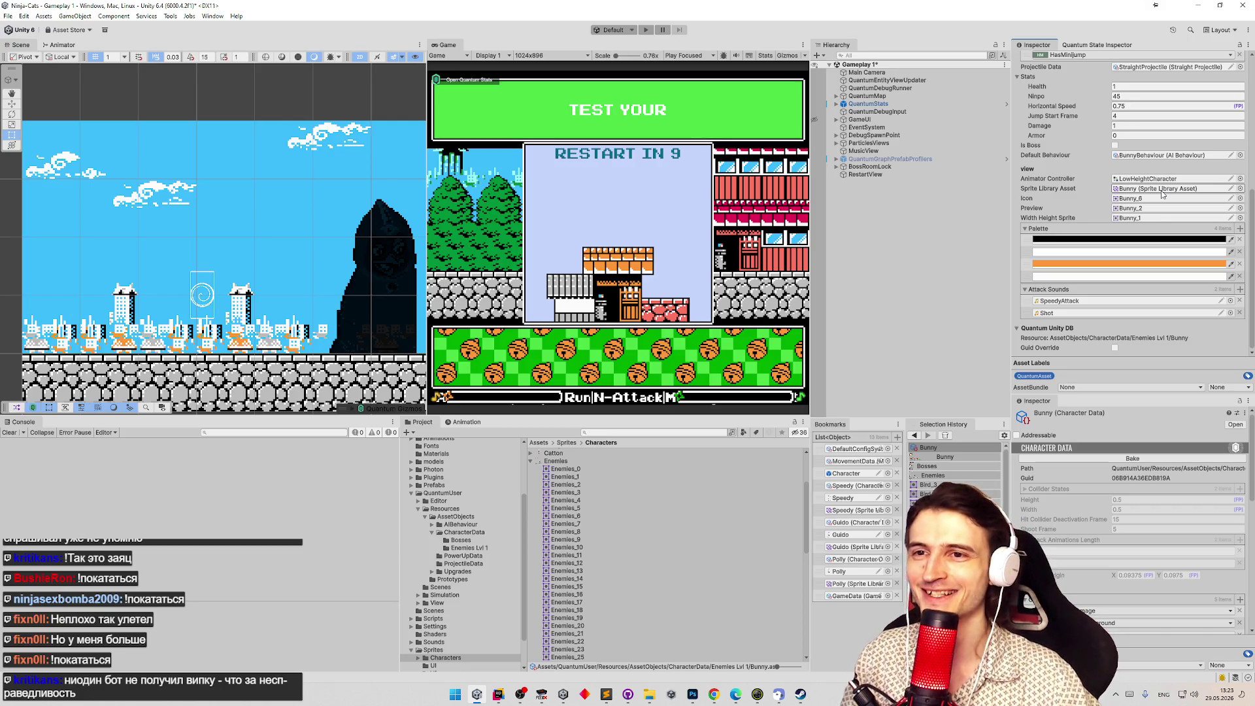
{"action": "left_click", "coordinate": [1163, 190]}
{"action": "left_click", "coordinate": [554, 469]}
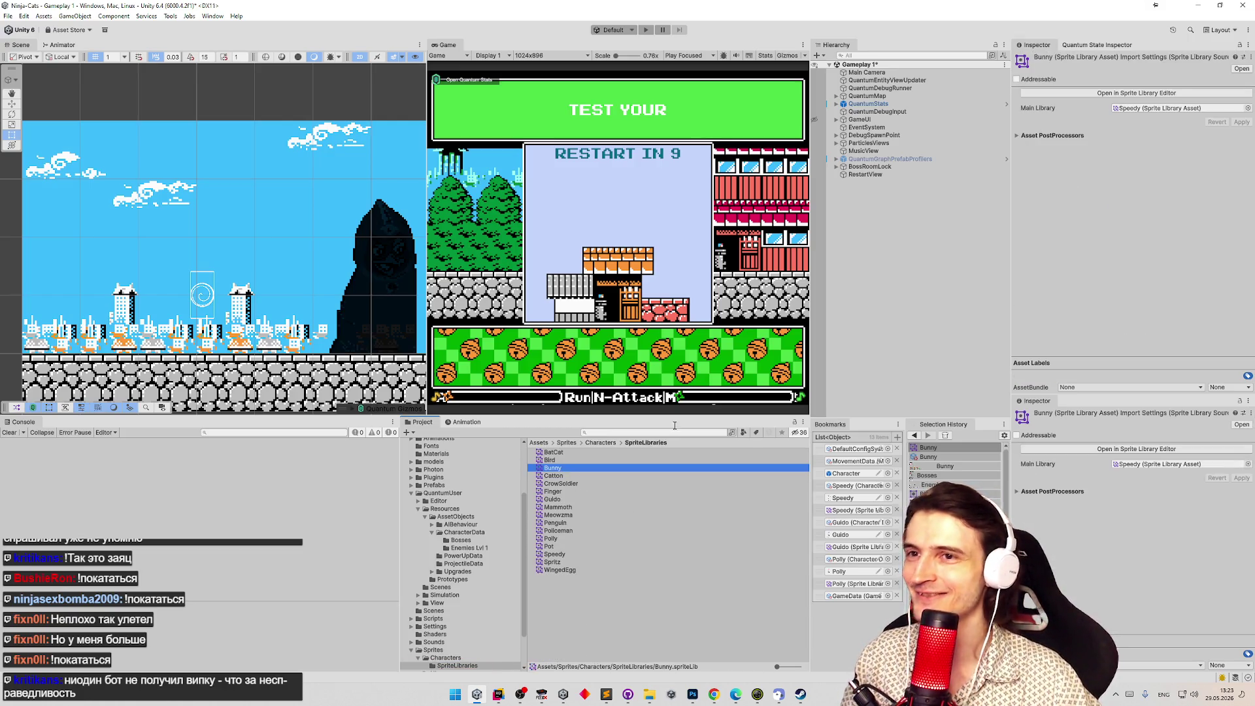
Open the Bunny sprite library in the Sprite Library Editor and review its Move, Shoot and Idle frames.
{"action": "left_click", "coordinate": [1156, 94]}
{"action": "left_click", "coordinate": [177, 124]}
{"action": "left_click", "coordinate": [169, 144]}
{"action": "left_click", "coordinate": [157, 163]}
{"action": "left_click", "coordinate": [154, 183]}
{"action": "left_click", "coordinate": [148, 193]}
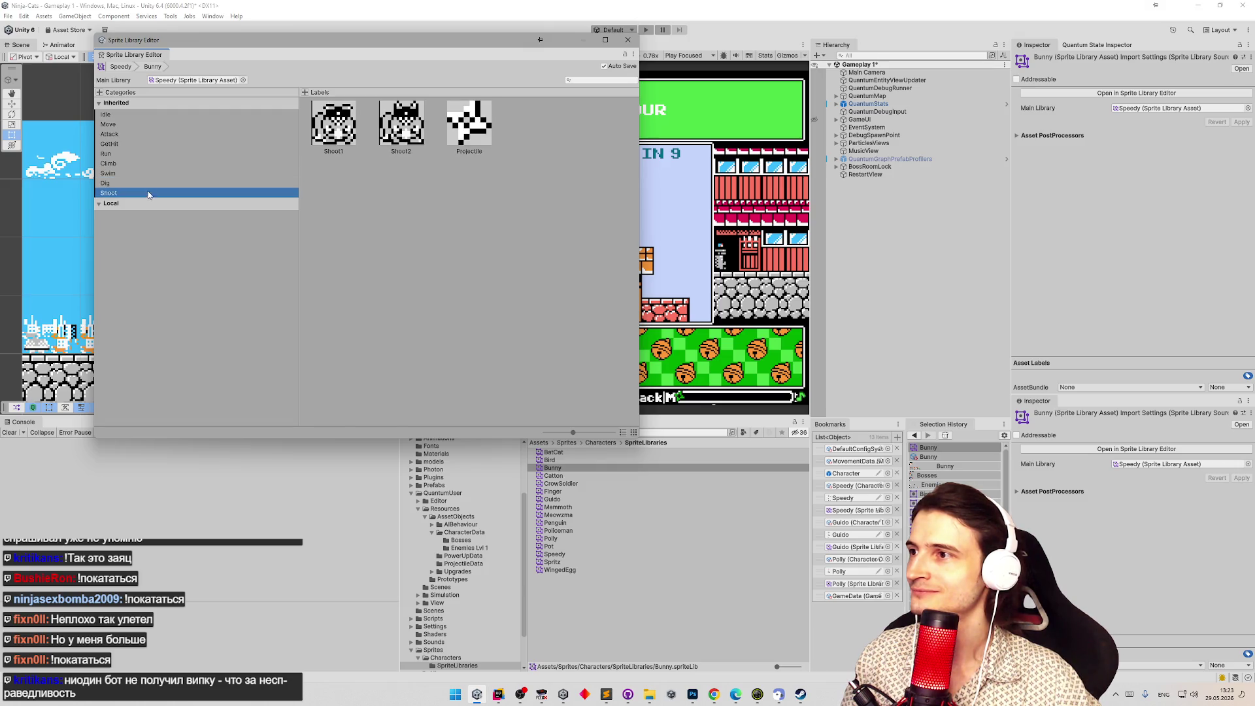
{"action": "left_click", "coordinate": [160, 114]}
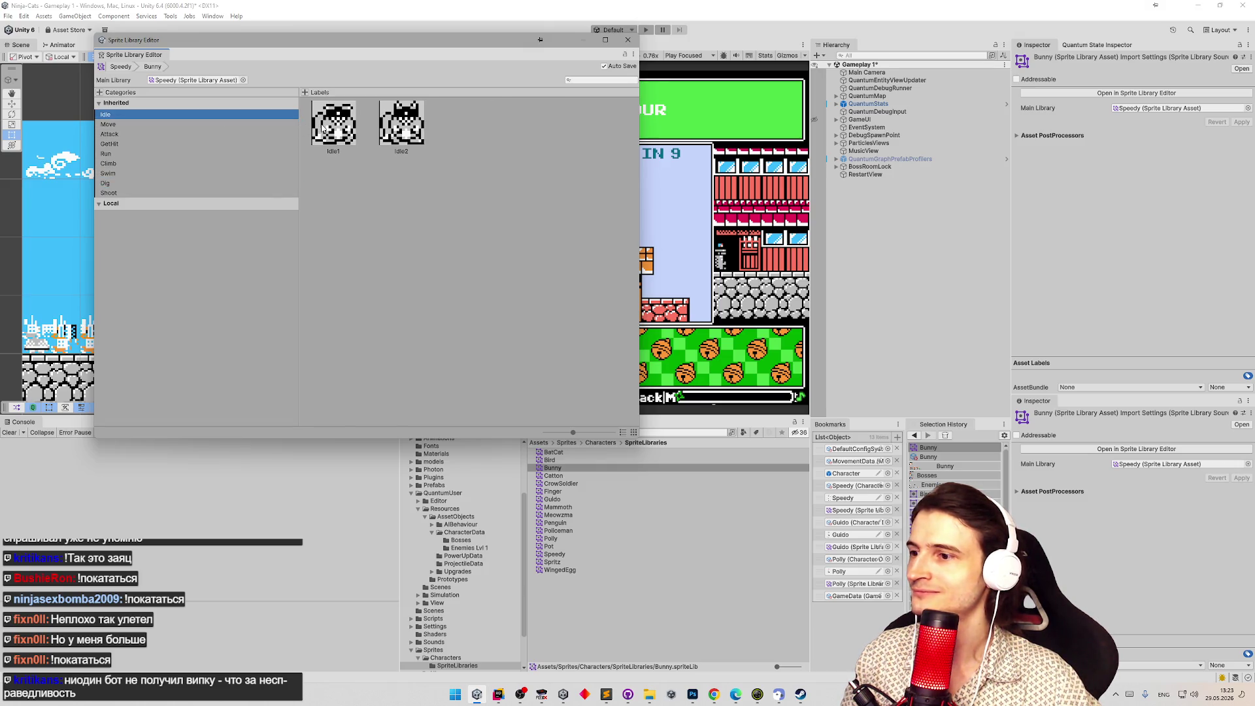
{"action": "right_click", "coordinate": [553, 468]}
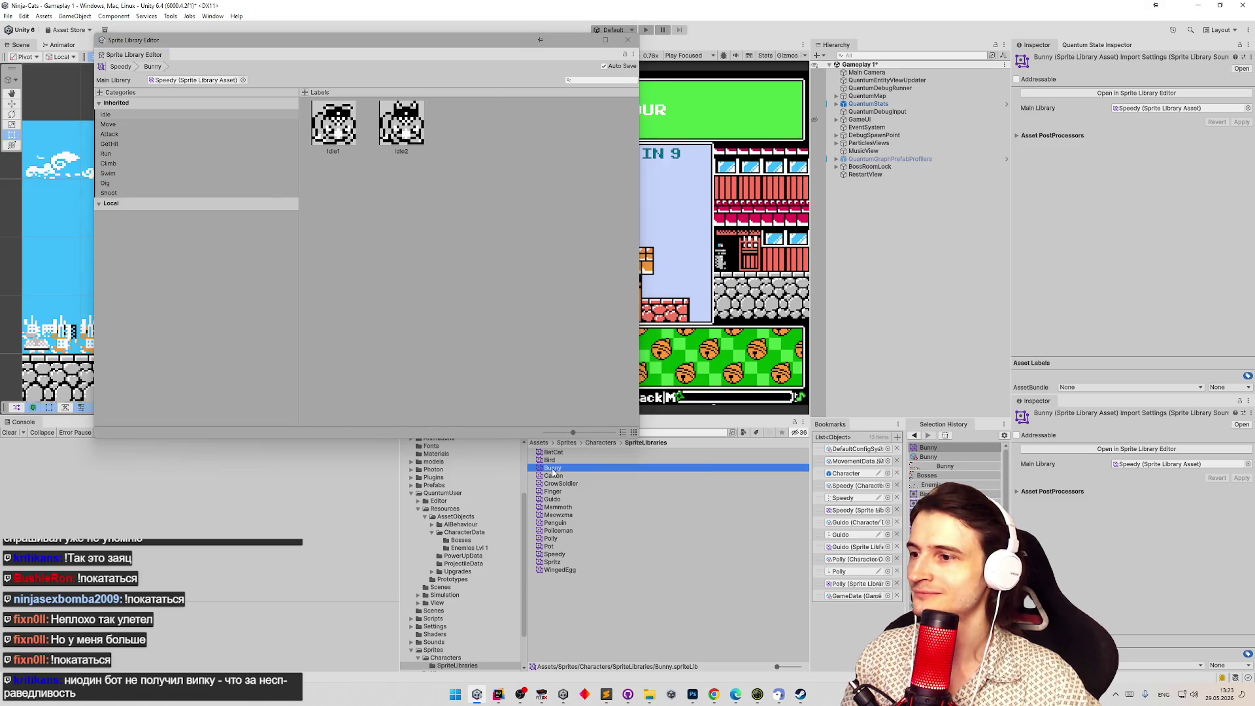
{"action": "left_click", "coordinate": [121, 135]}
Check which sprite the Attack1 frame currently uses, then shrink the editor to uncover the Project list.
{"action": "left_click", "coordinate": [334, 130]}
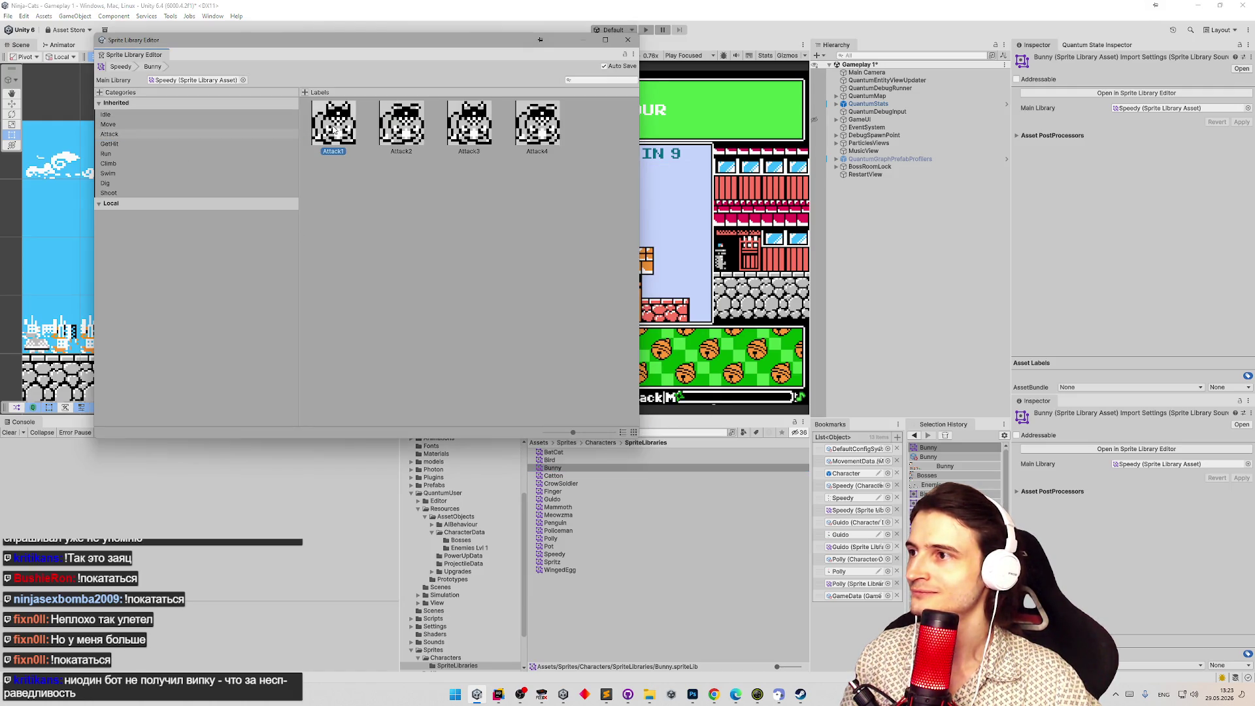
{"action": "right_click", "coordinate": [338, 127]}
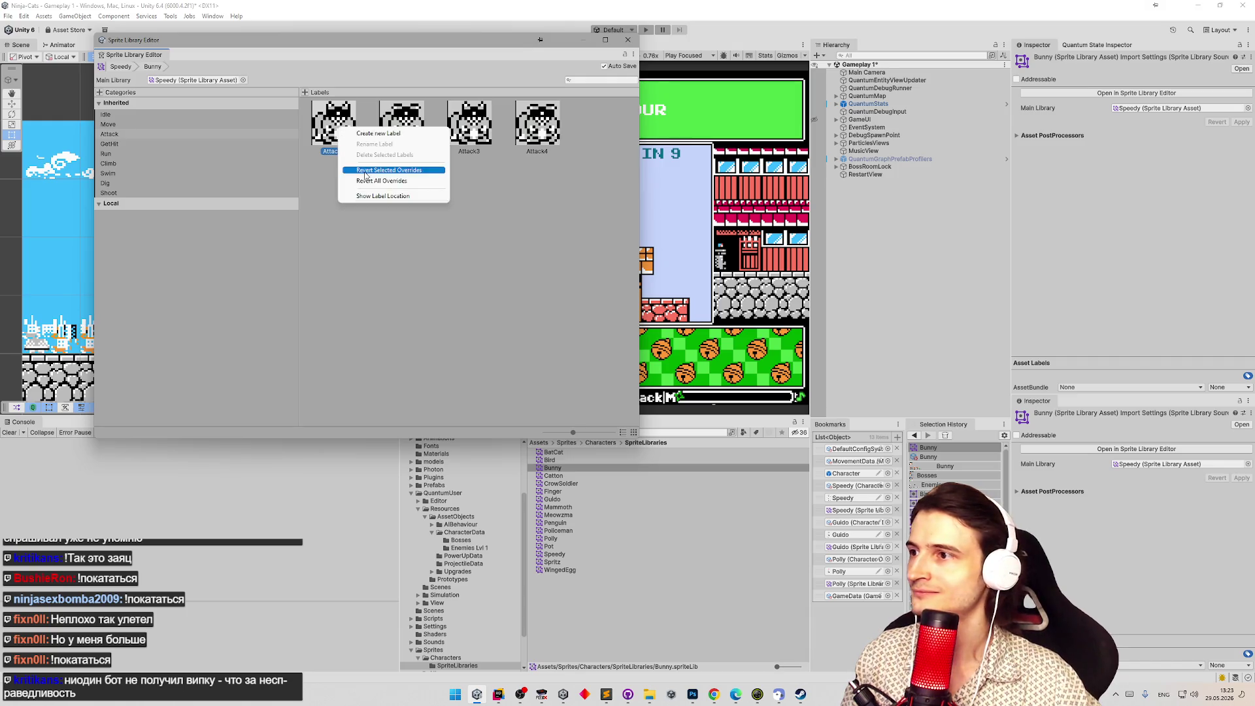
{"action": "left_click", "coordinate": [382, 196]}
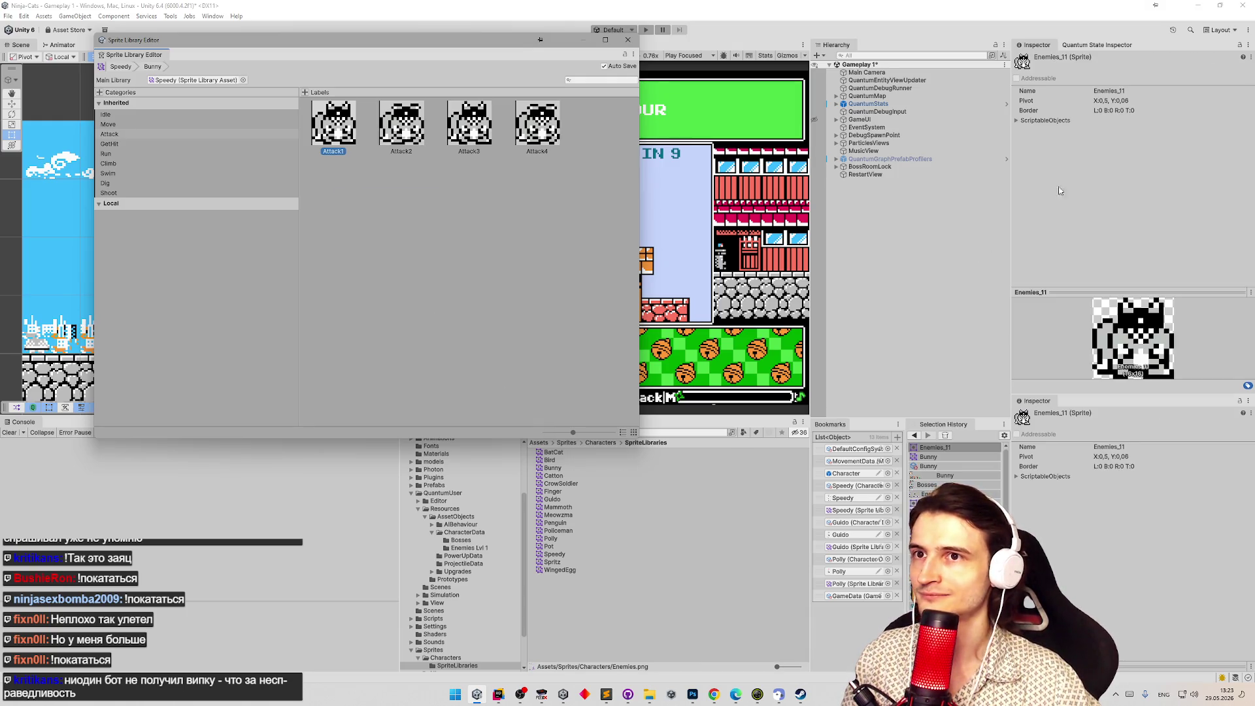
{"action": "left_click", "coordinate": [741, 425]}
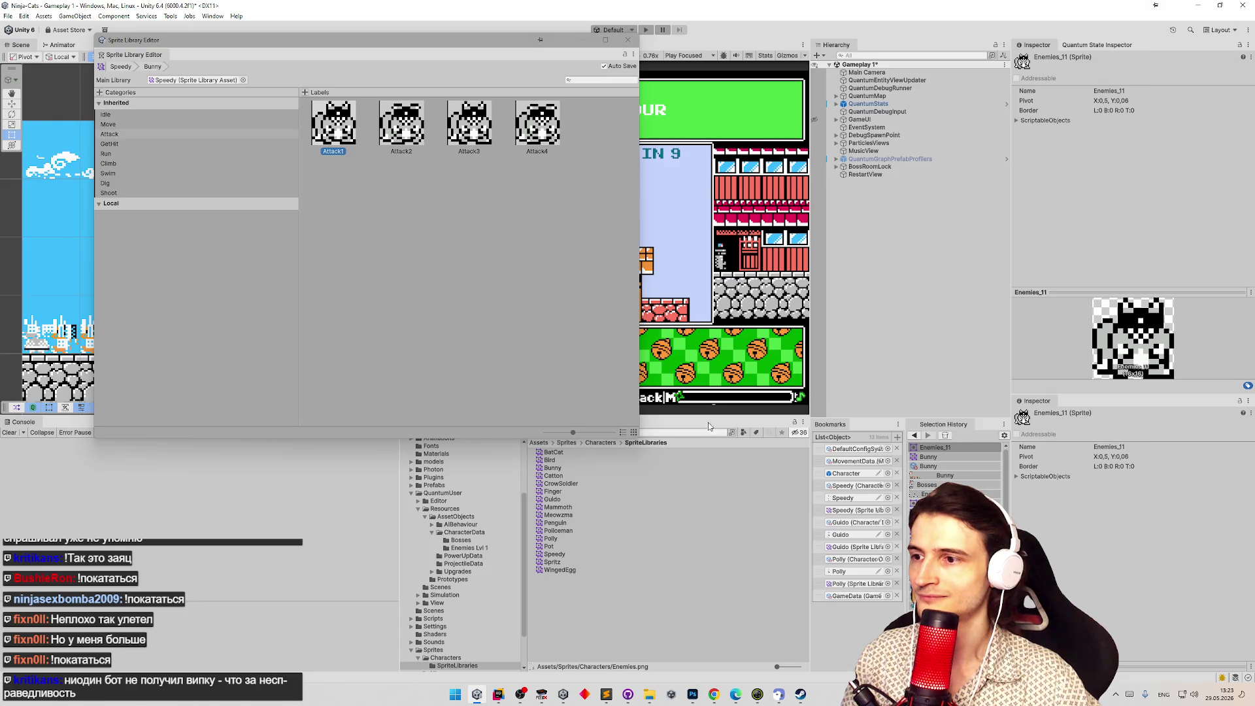
{"action": "left_click_drag", "start_coordinate": [533, 440], "coordinate": [534, 410]}
Search the Project for 'bunny', compare the Bunny sprites and show results as thumbnails.
{"action": "left_click", "coordinate": [621, 432]}
{"action": "type", "text": "bunny"}
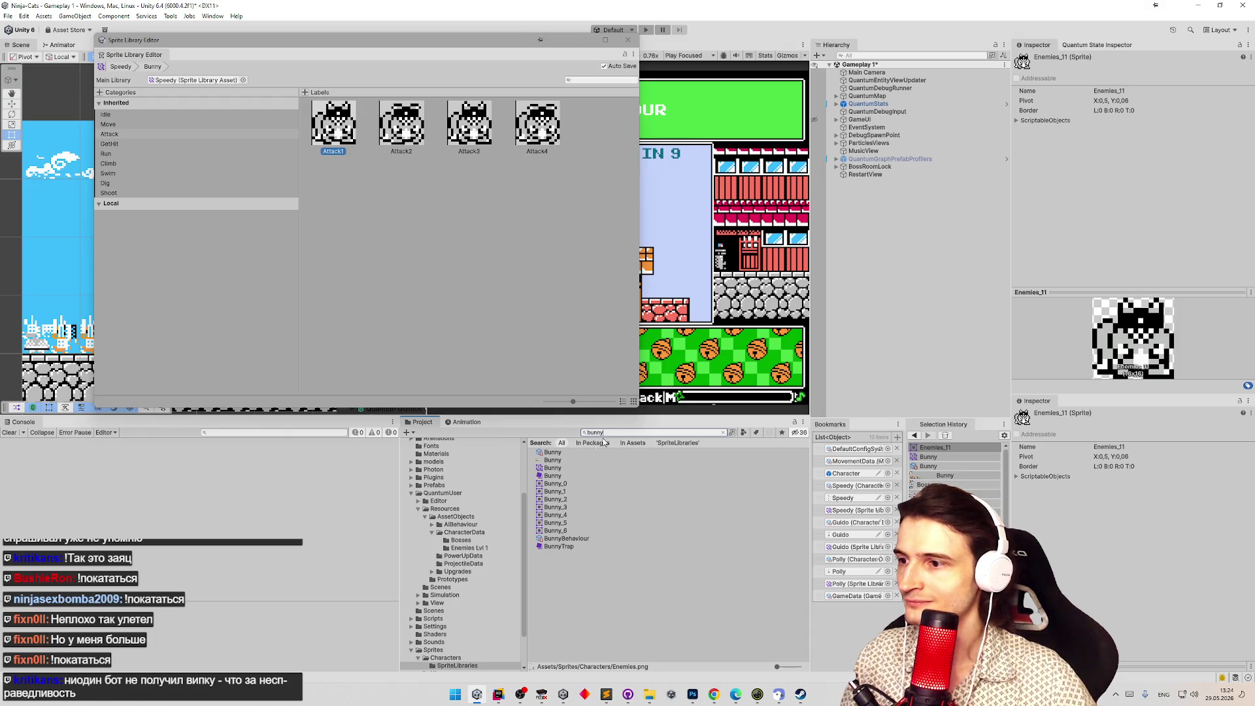
{"action": "left_click", "coordinate": [557, 484]}
{"action": "key", "text": "Down"}
{"action": "key", "text": "Down"}
{"action": "key", "text": "Up"}
{"action": "key", "text": "Up"}
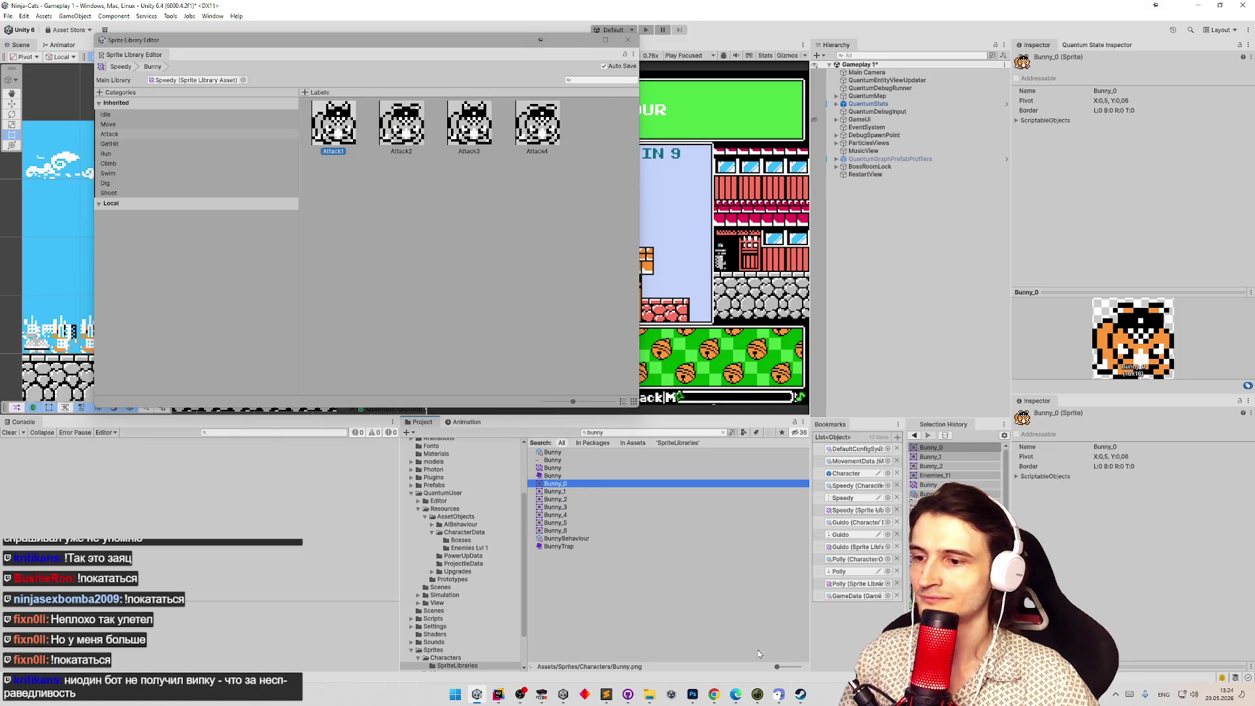
{"action": "left_click_drag", "start_coordinate": [778, 667], "coordinate": [782, 667]}
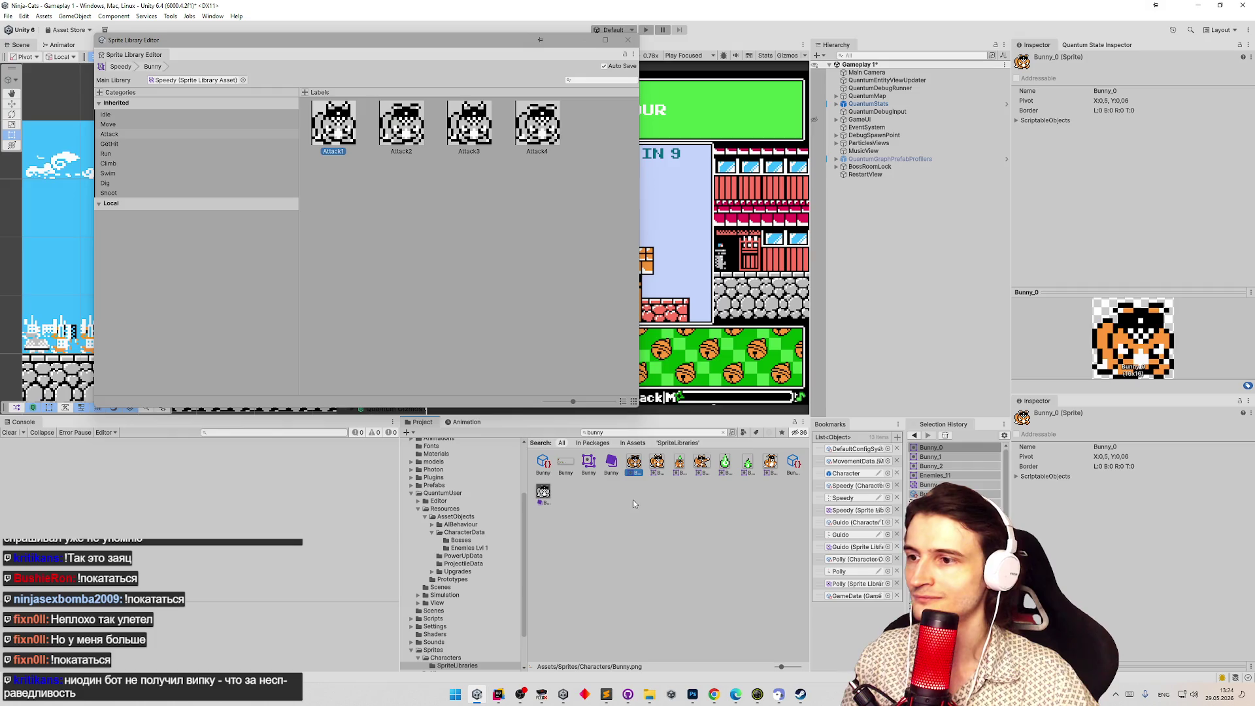
Drop orange bunny sprites onto Attack2 and Attack1, then show the Bunny library file in Explorer.
{"action": "mouse_move", "coordinate": [636, 465]}
{"action": "left_mouse_down"}
{"action": "mouse_move", "coordinate": [457, 229]}
{"action": "mouse_move", "coordinate": [414, 125]}
{"action": "left_mouse_up"}
{"action": "mouse_move", "coordinate": [651, 469]}
{"action": "left_mouse_down"}
{"action": "mouse_move", "coordinate": [347, 191]}
{"action": "mouse_move", "coordinate": [347, 140]}
{"action": "left_mouse_up"}
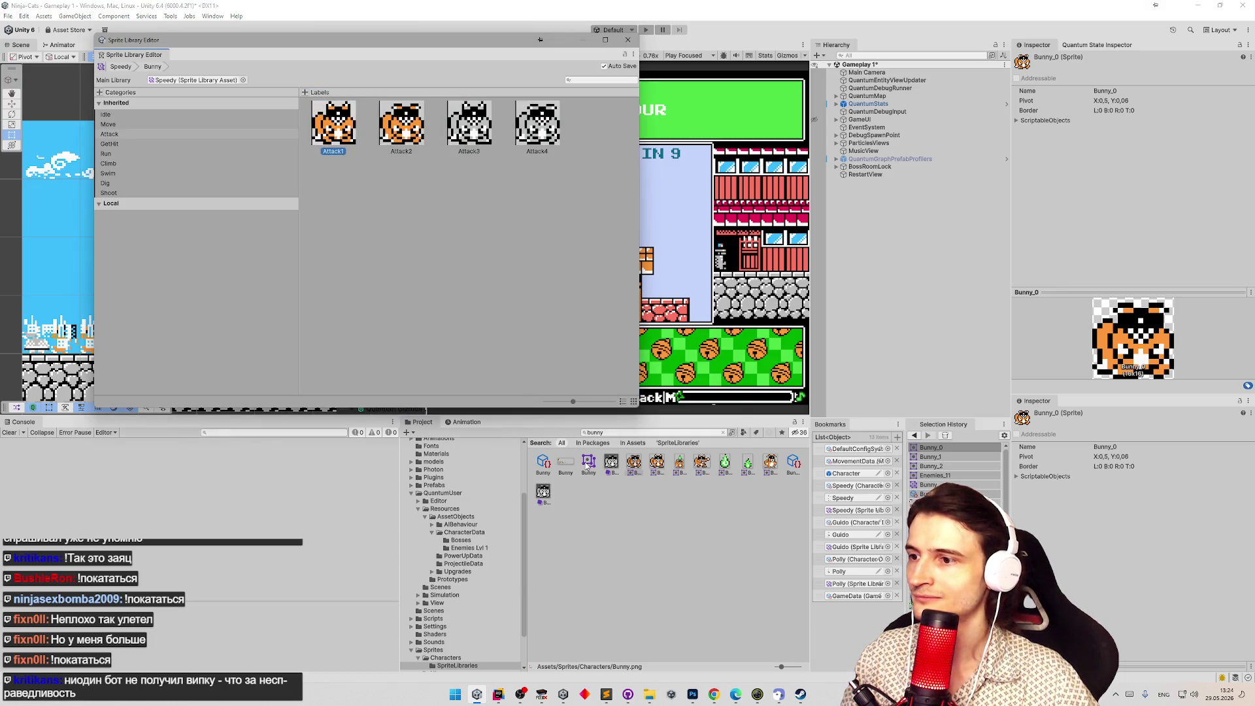
{"action": "right_click", "coordinate": [586, 156]}
{"action": "left_click", "coordinate": [637, 176]}
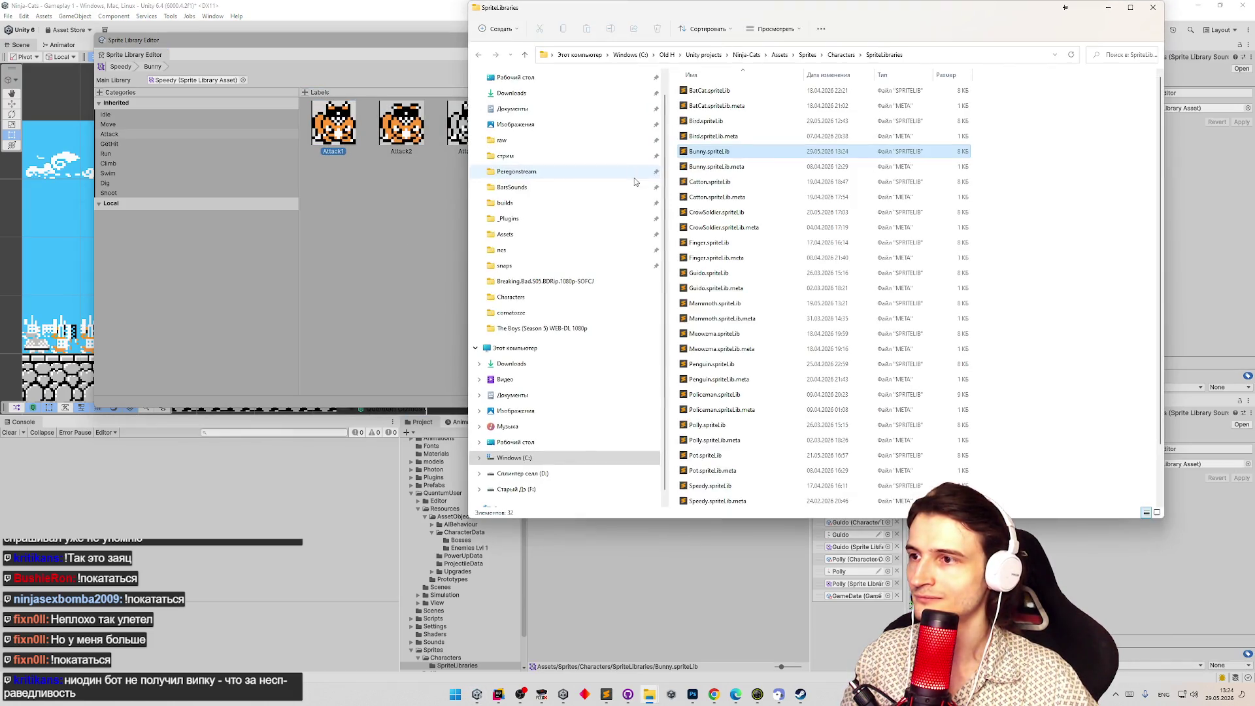
Open Bunny.spriteLib from Explorer in Sublime Text and scroll to its override entries.
{"action": "right_click", "coordinate": [722, 157]}
{"action": "left_click", "coordinate": [755, 191]}
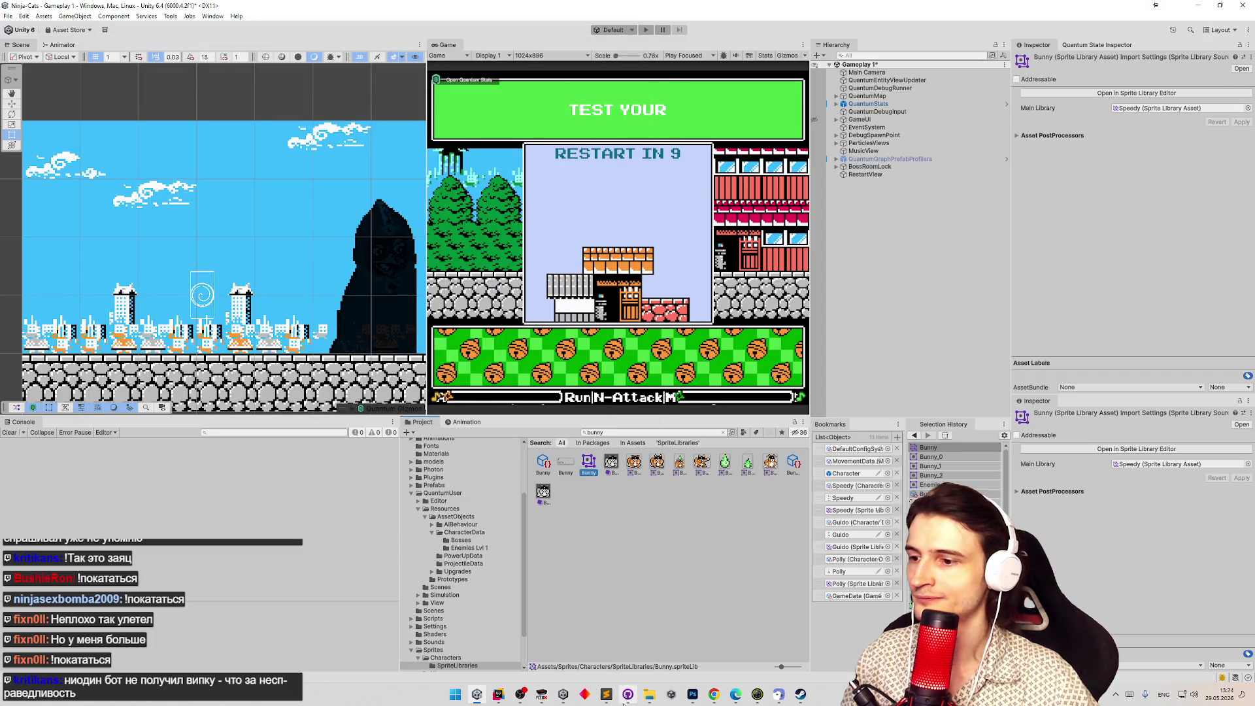
{"action": "left_click", "coordinate": [627, 695]}
{"action": "scroll", "coordinate": [576, 484], "scroll_direction": "down", "scroll_amount": 11}
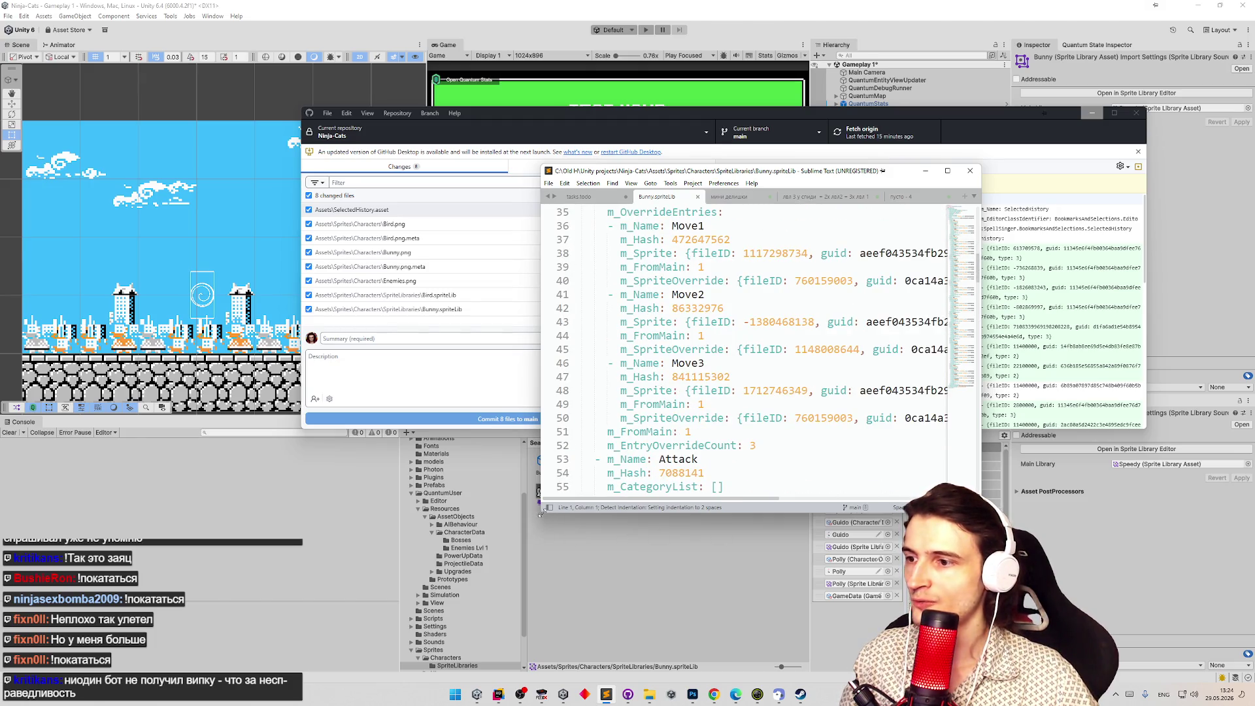
Replace every occurrence of the old texture guid with the Attack2 override's guid.
{"action": "left_click_drag", "start_coordinate": [542, 516], "coordinate": [283, 547]}
{"action": "scroll", "coordinate": [638, 435], "scroll_direction": "down", "scroll_amount": 7}
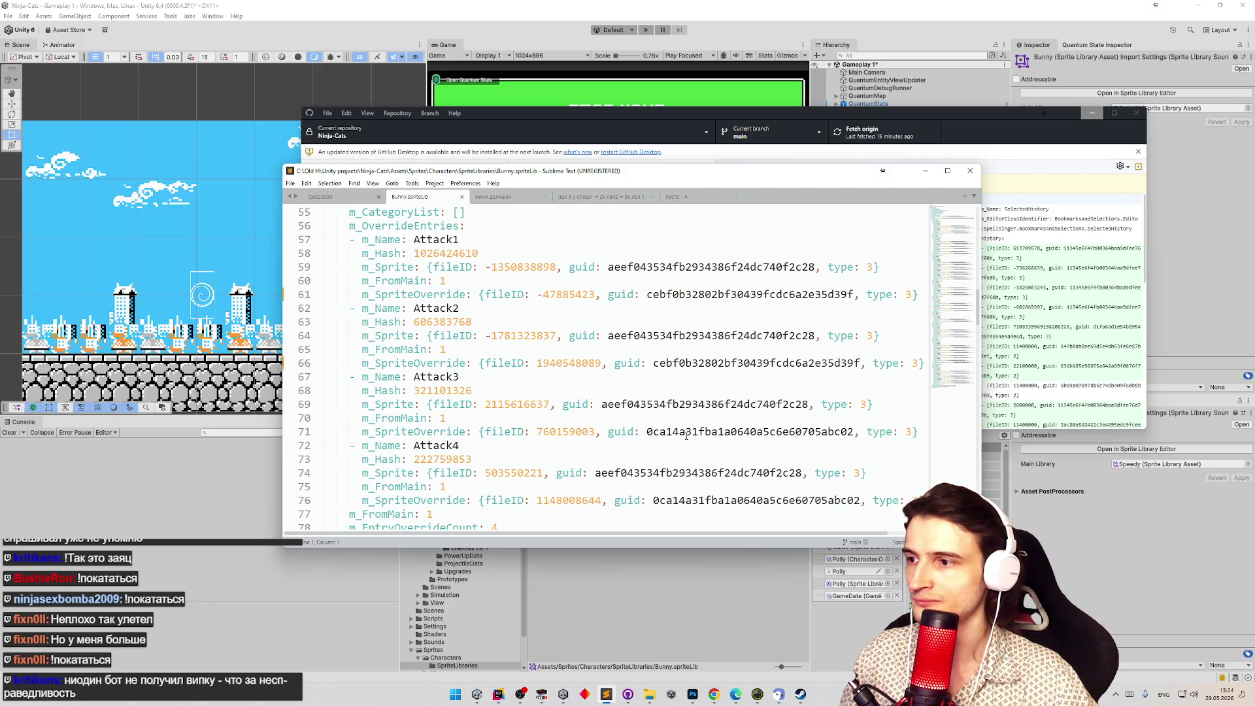
{"action": "double_click", "coordinate": [697, 365]}
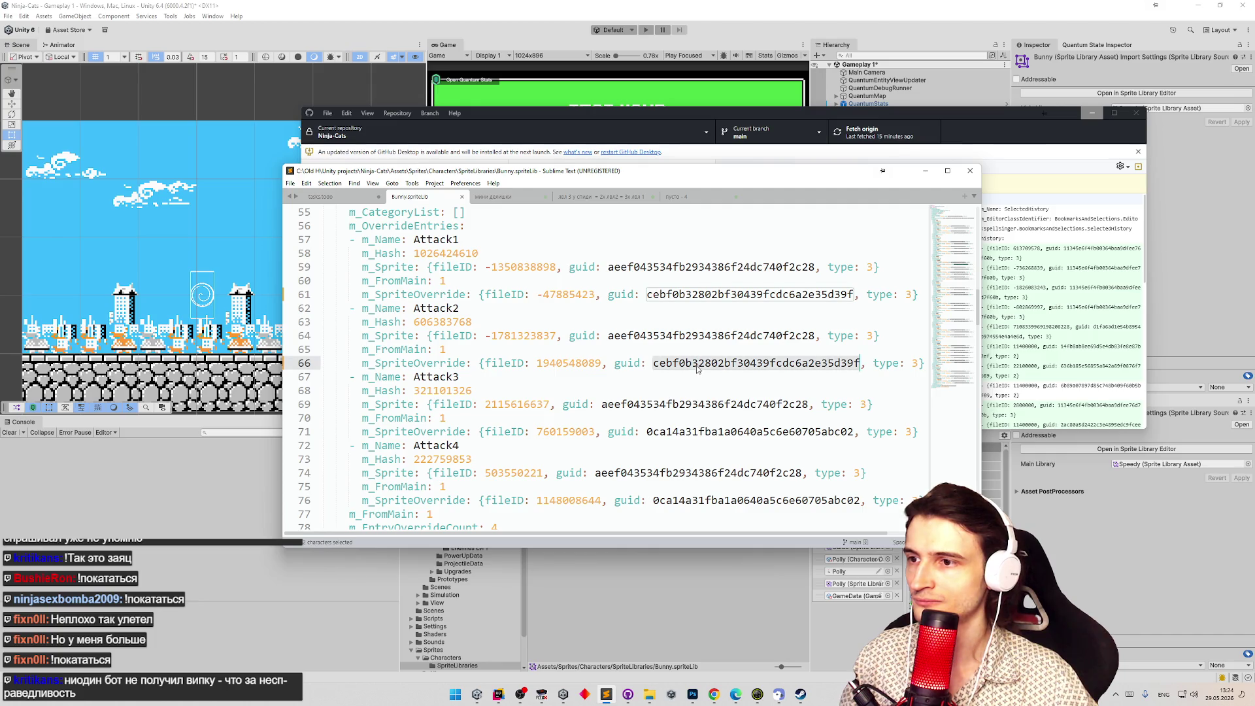
{"action": "double_click", "coordinate": [686, 431]}
{"action": "key", "text": "ctrl+h"}
{"action": "key", "text": "ctrl+a"}
{"action": "key", "text": "ctrl+c"}
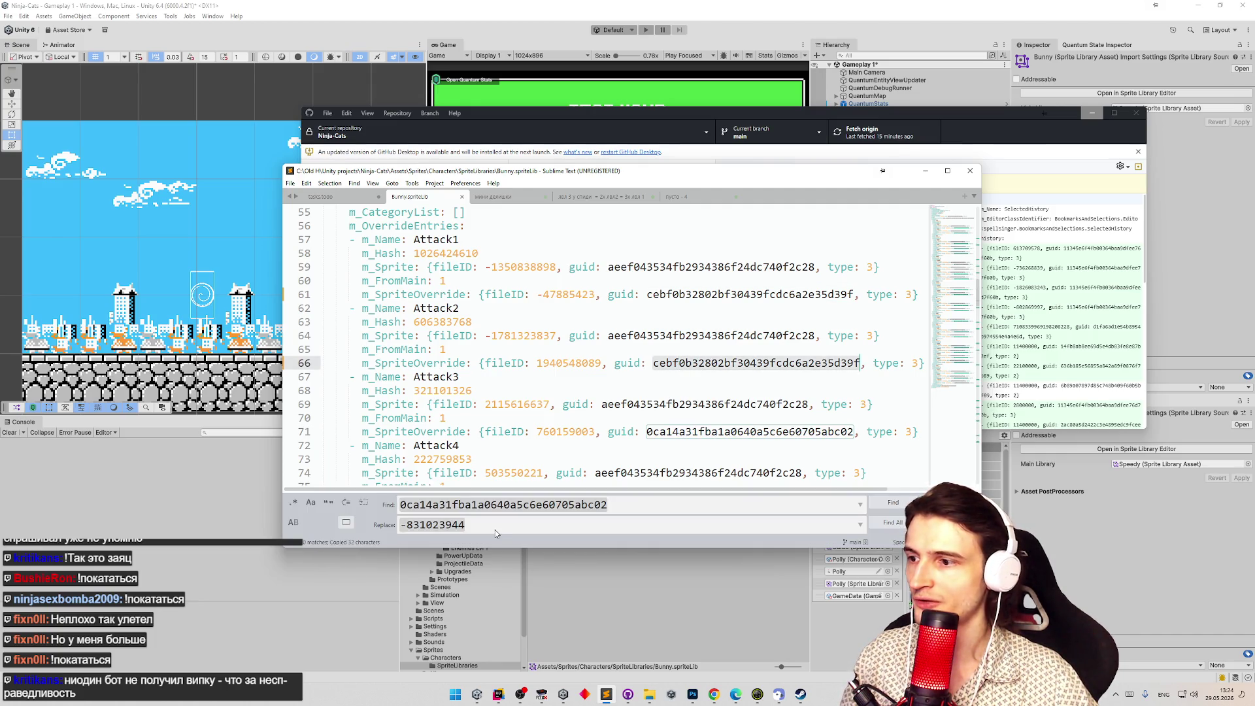
{"action": "double_click", "coordinate": [499, 529]}
{"action": "key", "text": "ctrl+a"}
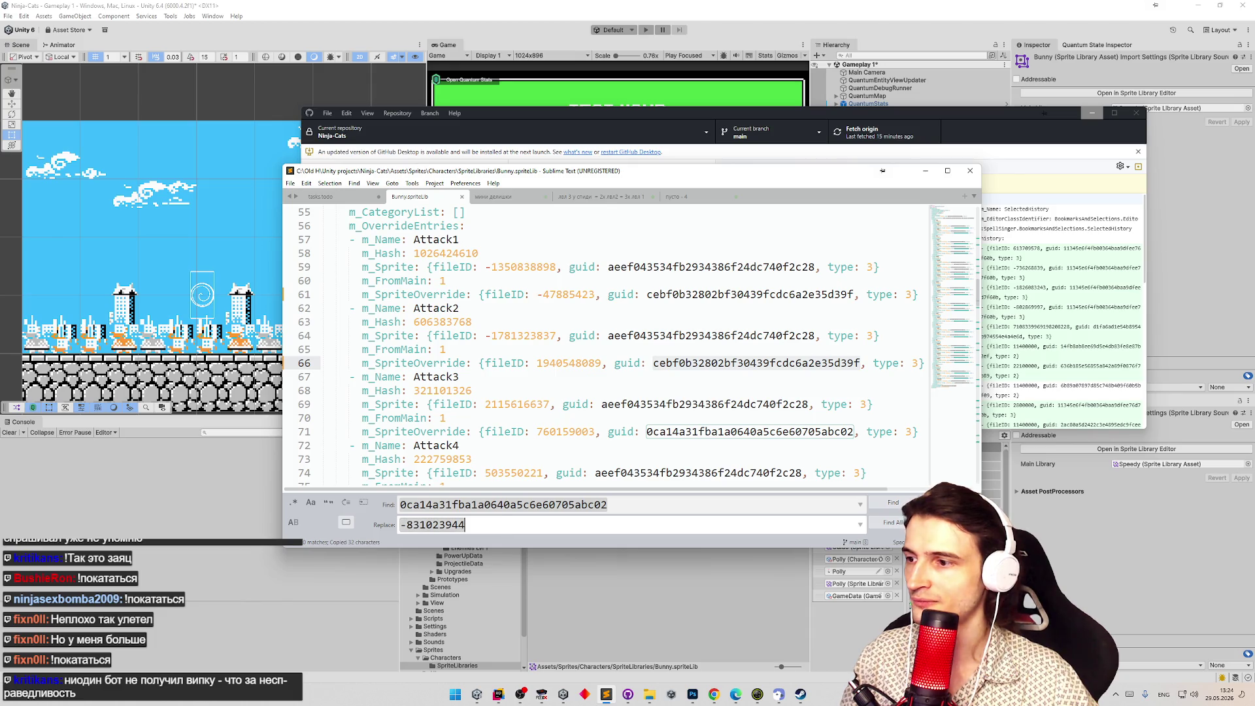
{"action": "key", "text": "ctrl+v"}
{"action": "key", "text": "ctrl+alt+Return"}
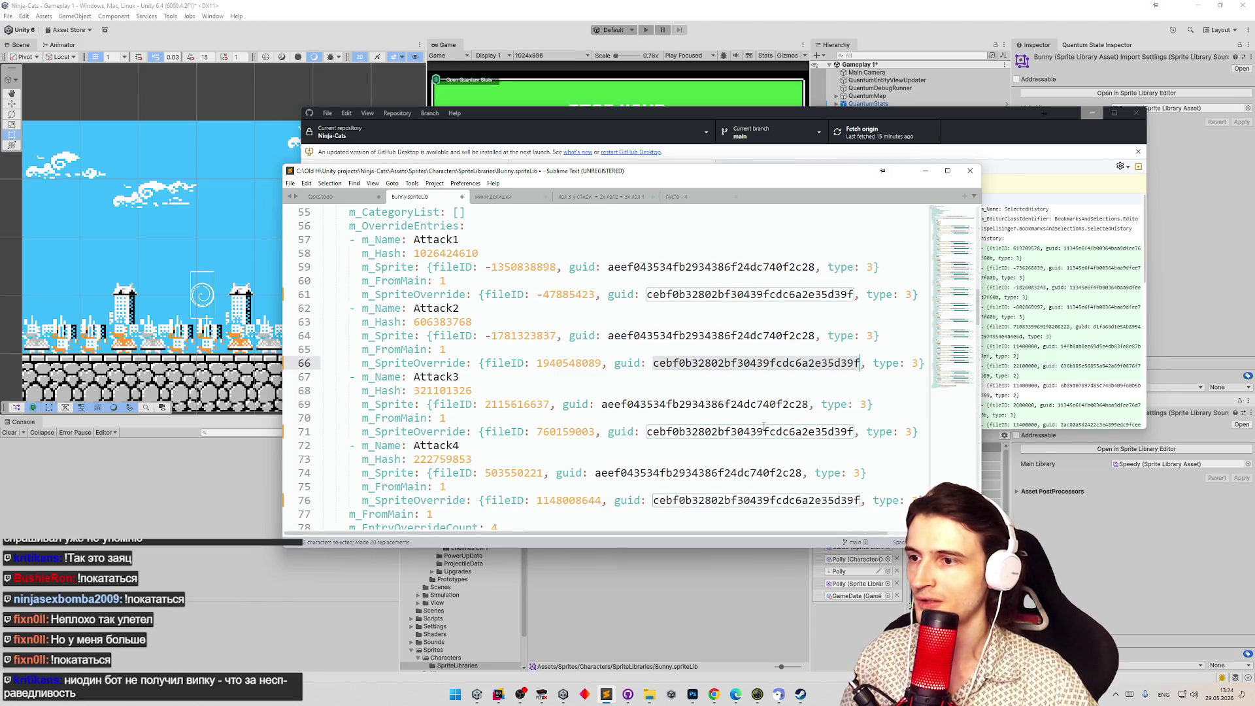
Replace every fileID 760159003 with -47885423.
{"action": "double_click", "coordinate": [591, 432]}
{"action": "key", "text": "ctrl+h"}
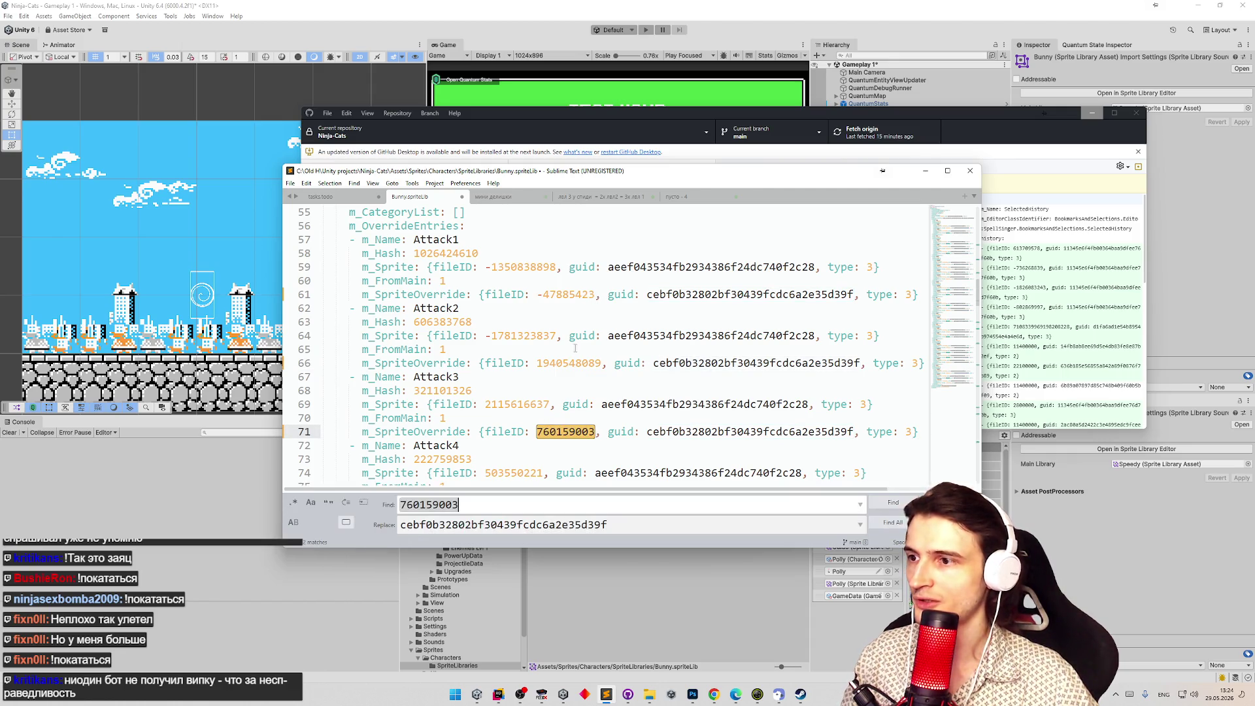
{"action": "left_click_drag", "start_coordinate": [538, 295], "coordinate": [596, 295]}
{"action": "key", "text": "ctrl+c"}
{"action": "left_click", "coordinate": [514, 525]}
{"action": "key", "text": "ctrl+a"}
{"action": "key", "text": "ctrl+v"}
{"action": "key", "text": "ctrl+alt+Return"}
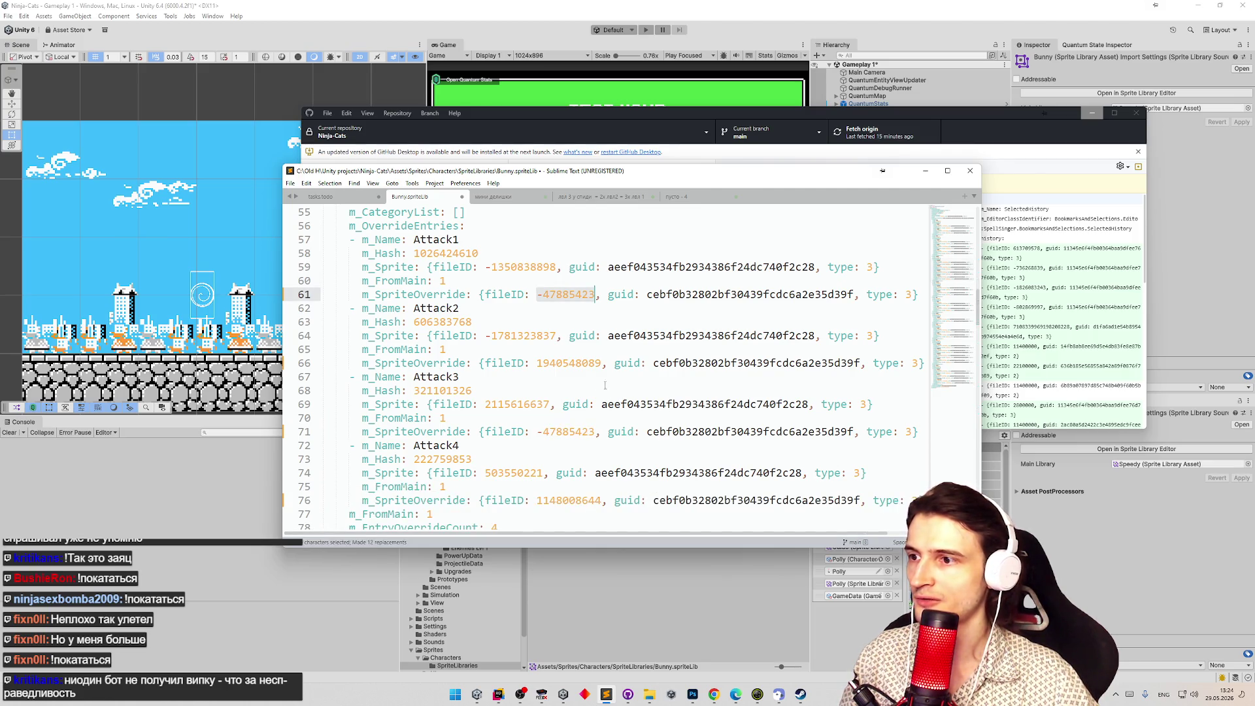
{"action": "left_click_drag", "start_coordinate": [537, 500], "coordinate": [600, 498]}
{"action": "key", "text": "ctrl+h"}
{"action": "left_click_drag", "start_coordinate": [538, 363], "coordinate": [601, 363]}
{"action": "key", "text": "ctrl+c"}
{"action": "left_click", "coordinate": [489, 525]}
{"action": "key", "text": "ctrl+a"}
{"action": "key", "text": "ctrl+v"}
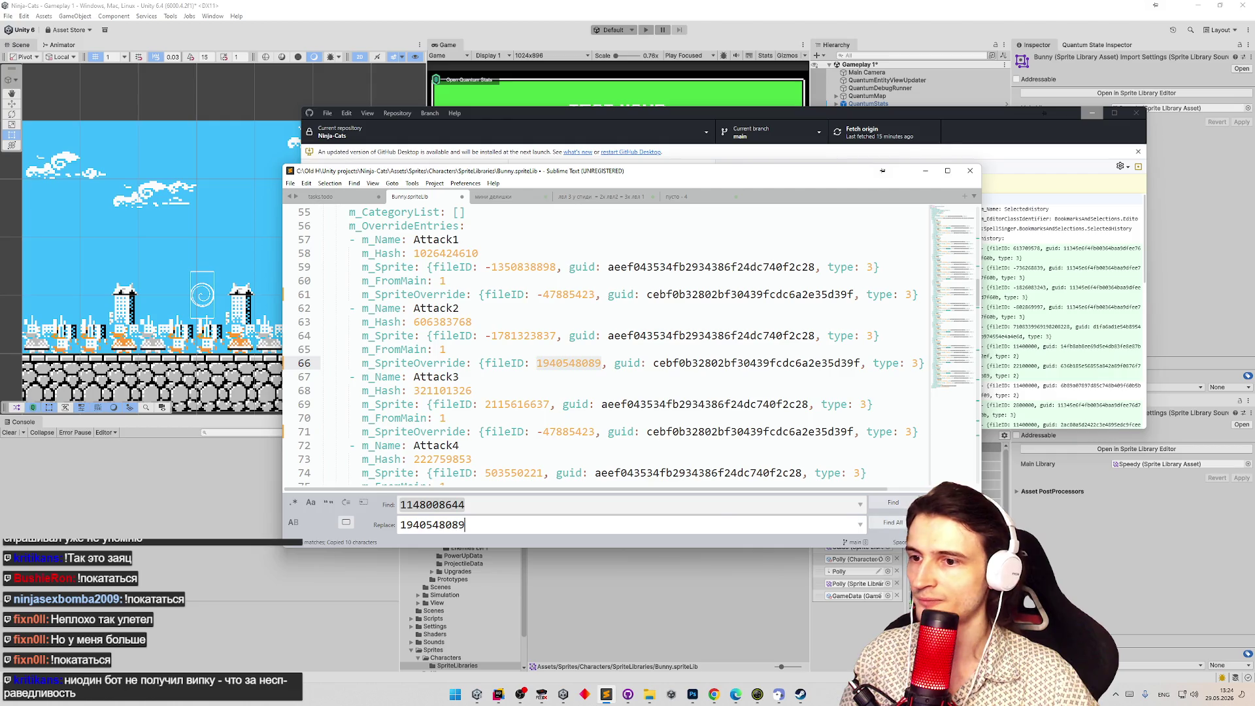
{"action": "key", "text": "ctrl+alt+Return"}
Save Bunny.spriteLib, verify the replacements with undo/redo, and return to Unity.
{"action": "left_click", "coordinate": [752, 378]}
{"action": "key", "text": "ctrl+s"}
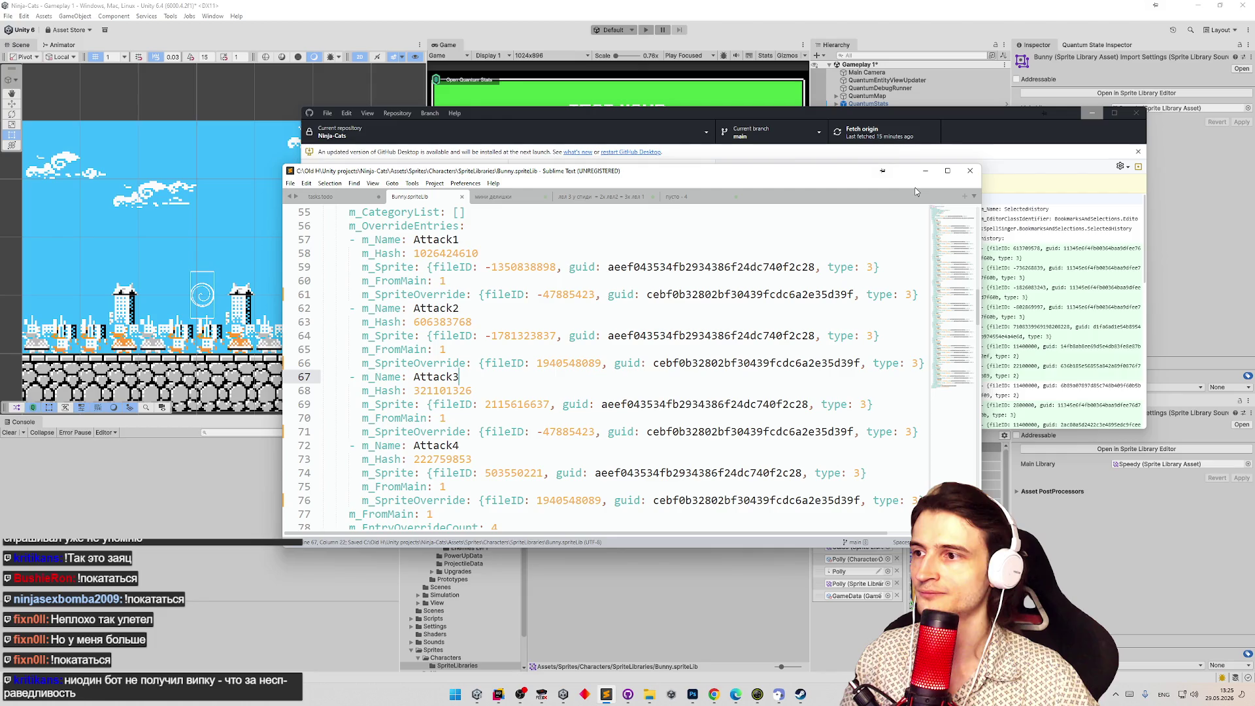
{"action": "key", "text": "ctrl+z"}
{"action": "key", "text": "ctrl+z"}
{"action": "key", "text": "ctrl+z"}
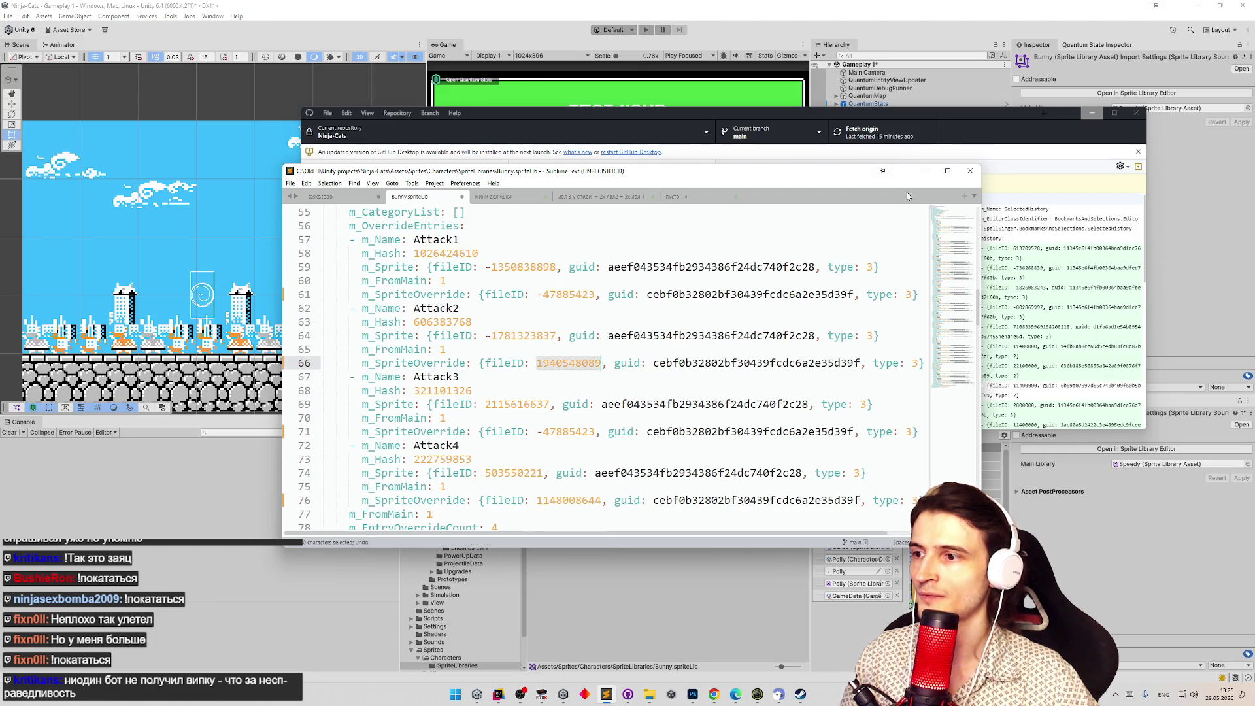
{"action": "key", "text": "ctrl+y"}
{"action": "key", "text": "ctrl+y"}
{"action": "key", "text": "ctrl+y"}
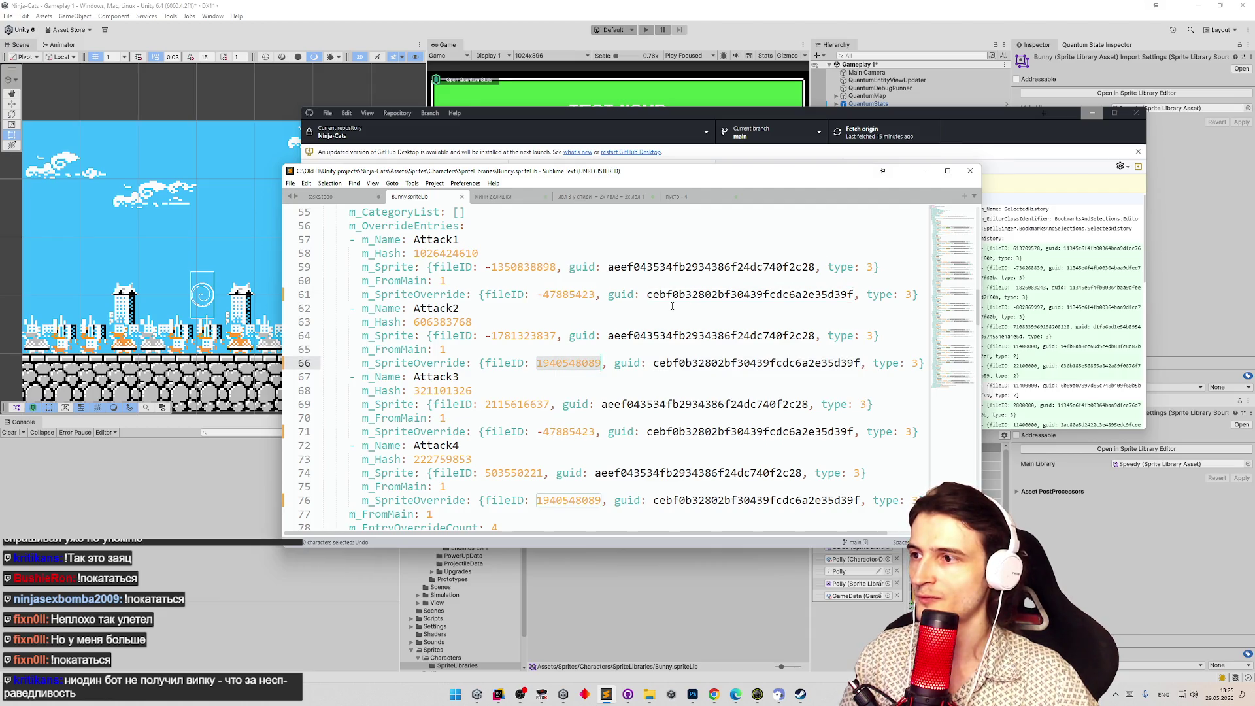
{"action": "left_click", "coordinate": [926, 170]}
{"action": "left_click", "coordinate": [591, 517]}
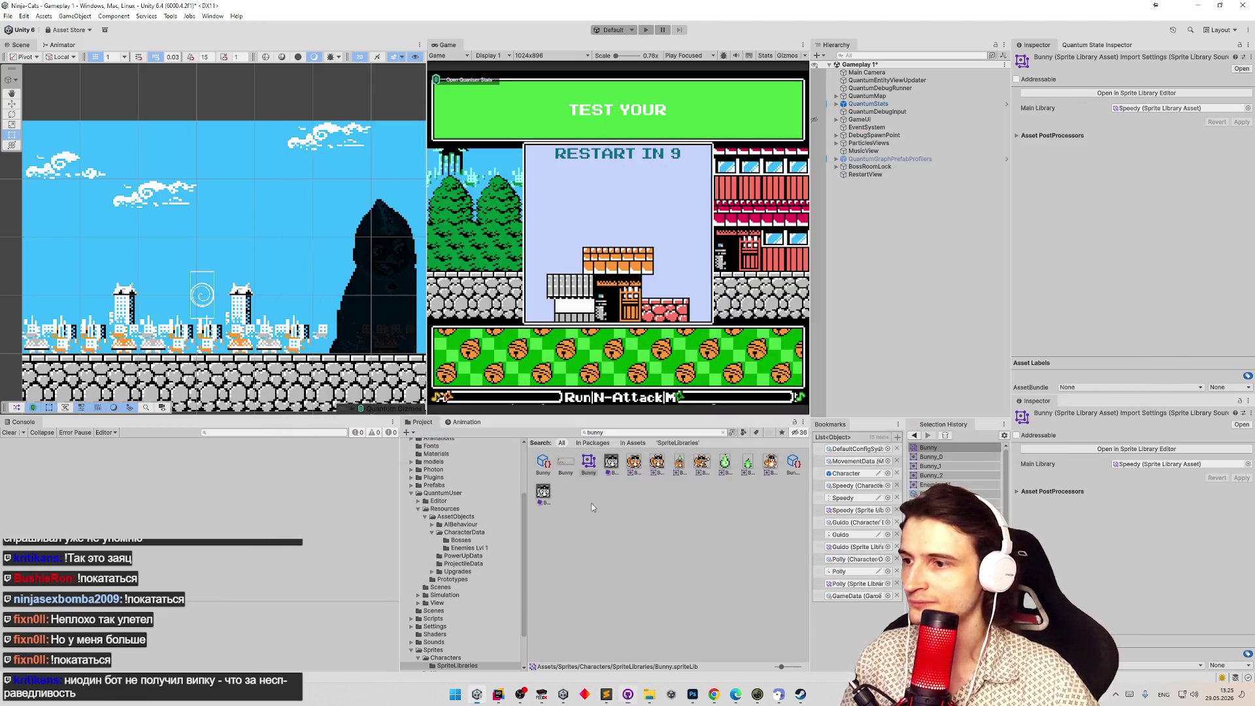
Assign the green drop sprite to Projectile and new bunny sprites to Shoot1 and Shoot2.
{"action": "left_click", "coordinate": [1174, 94]}
{"action": "left_click", "coordinate": [171, 115]}
{"action": "key", "text": "Down"}
{"action": "key", "text": "Down"}
{"action": "key", "text": "Down"}
{"action": "key", "text": "Down"}
{"action": "key", "text": "Down"}
{"action": "key", "text": "Down"}
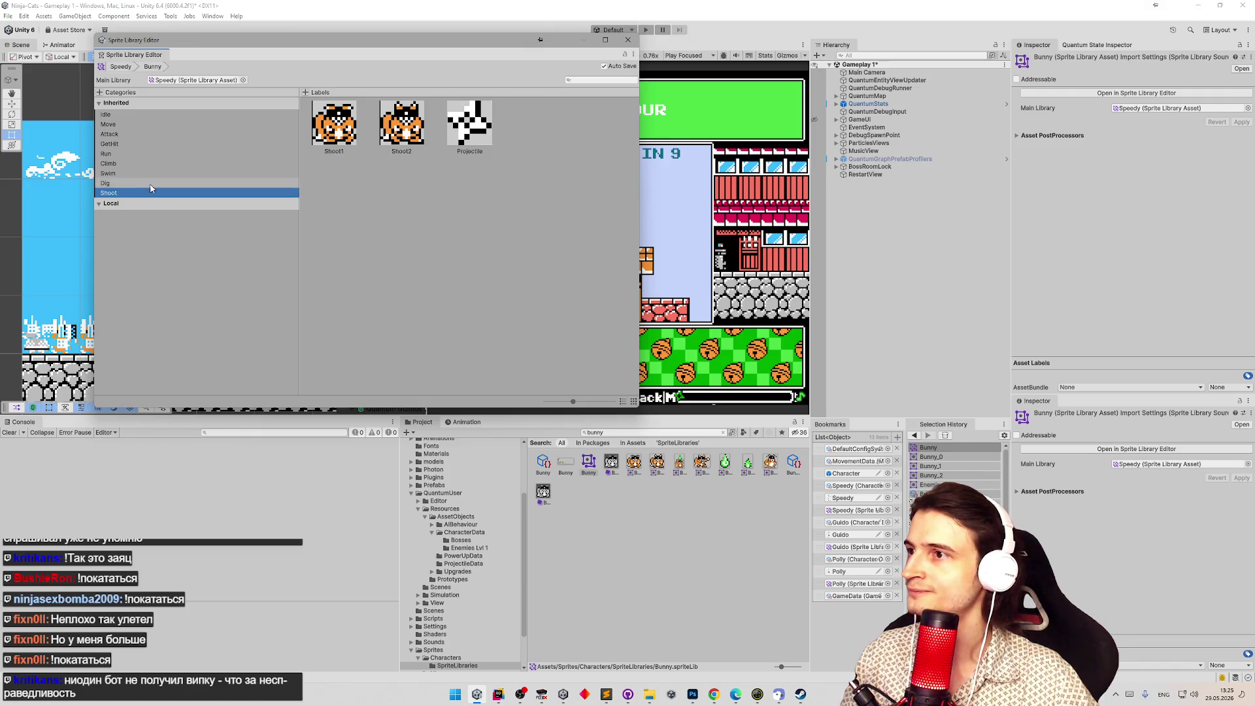
{"action": "left_click", "coordinate": [473, 149]}
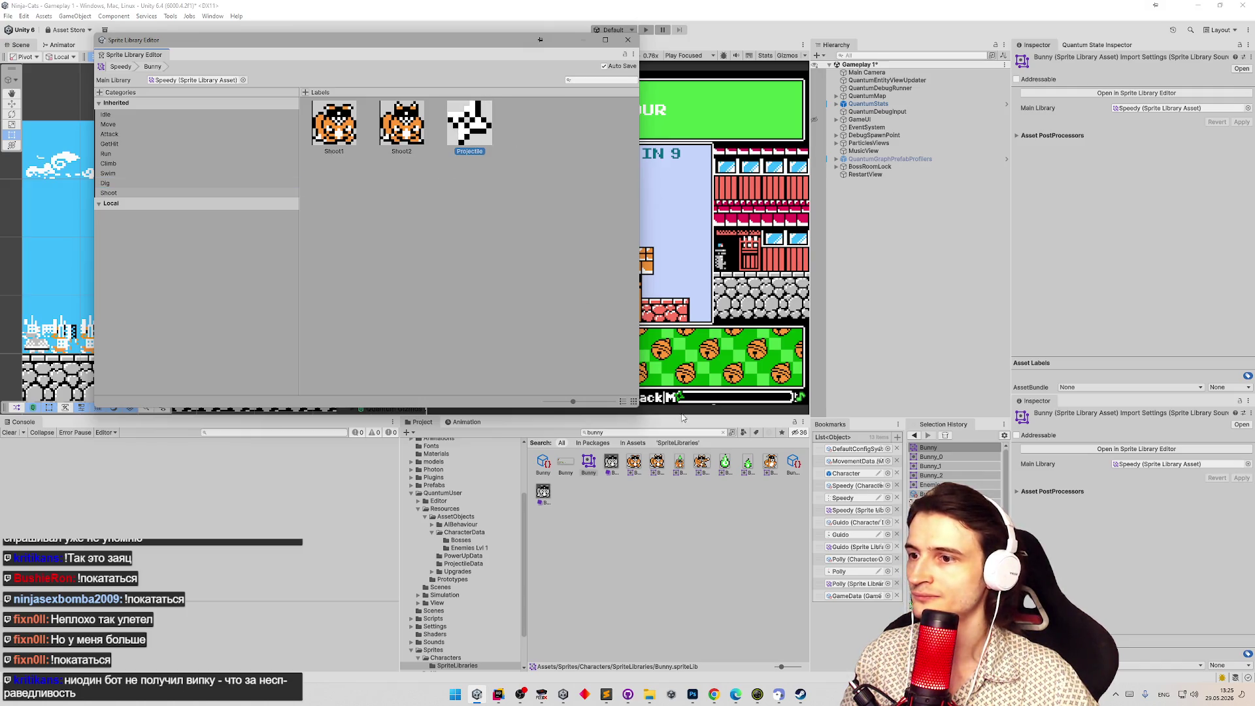
{"action": "mouse_move", "coordinate": [724, 463]}
{"action": "left_mouse_down"}
{"action": "mouse_move", "coordinate": [464, 160]}
{"action": "mouse_move", "coordinate": [468, 141]}
{"action": "left_mouse_up"}
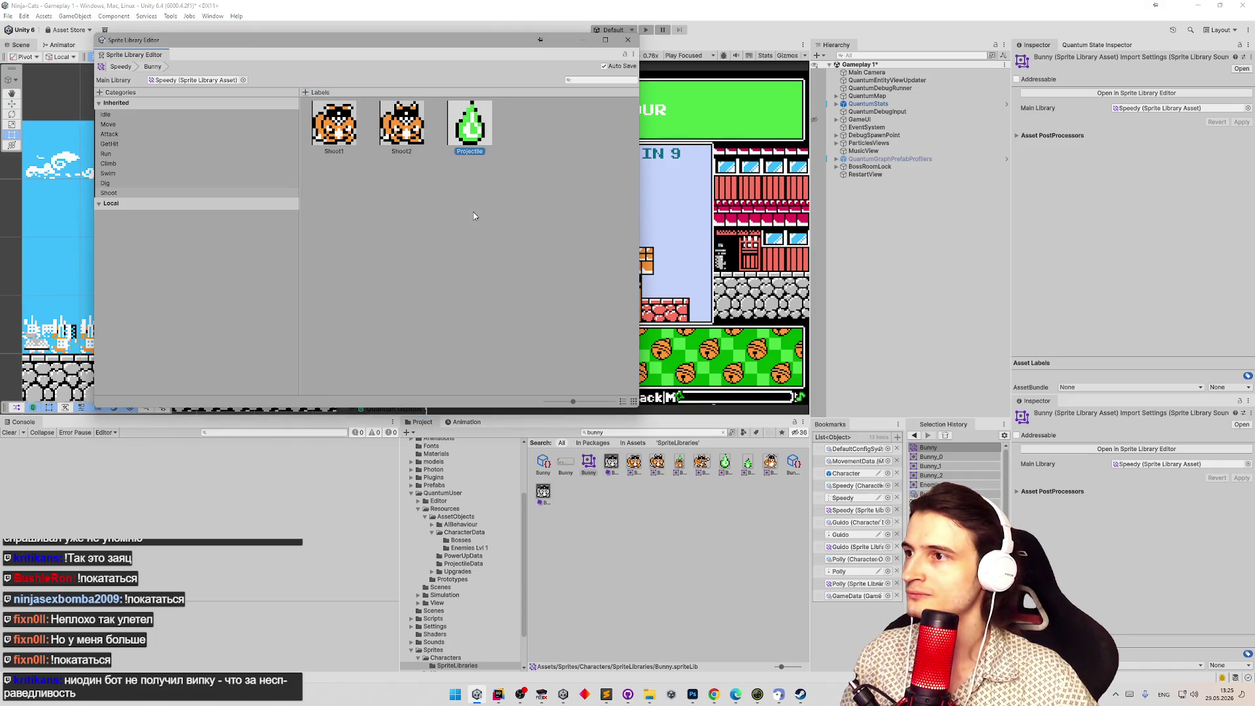
{"action": "left_click", "coordinate": [345, 136]}
{"action": "mouse_move", "coordinate": [682, 454]}
{"action": "left_mouse_down"}
{"action": "mouse_move", "coordinate": [354, 190]}
{"action": "mouse_move", "coordinate": [343, 142]}
{"action": "left_mouse_up"}
{"action": "mouse_move", "coordinate": [665, 460]}
{"action": "left_mouse_down"}
{"action": "mouse_move", "coordinate": [523, 419]}
{"action": "mouse_move", "coordinate": [401, 127]}
{"action": "left_mouse_up"}
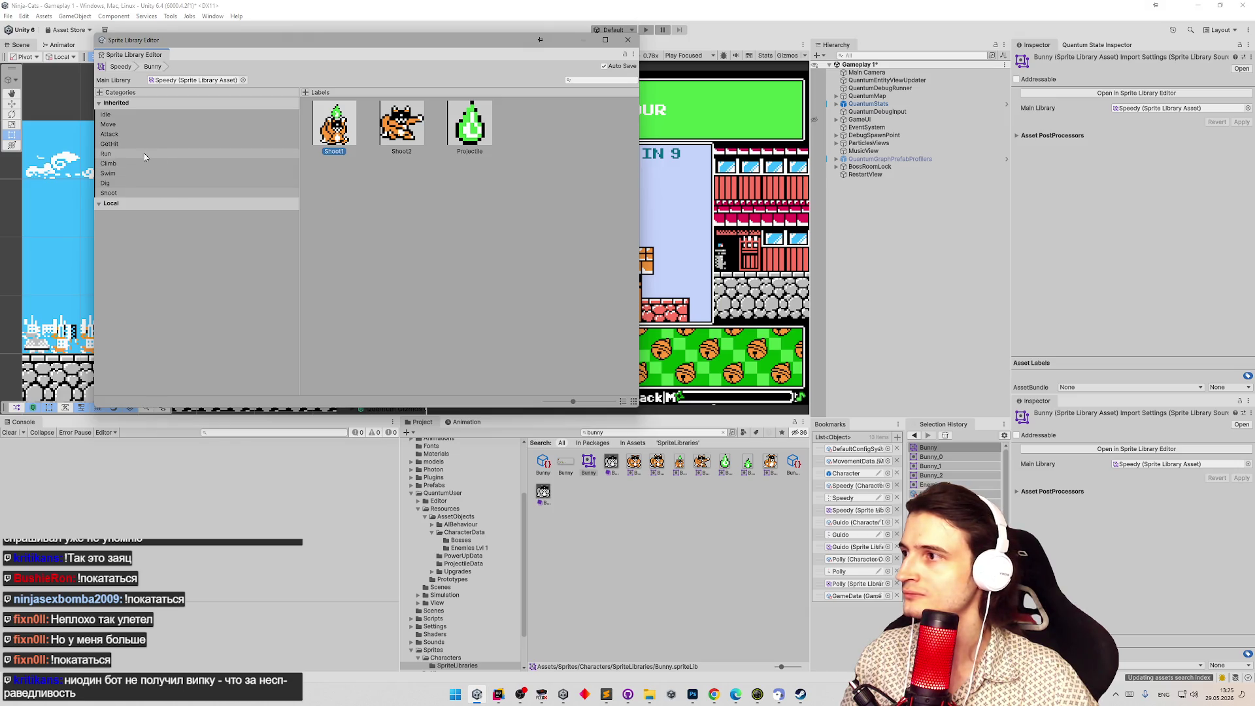
Assign horizontal- and vertical-dig bunny sprites to DigHorz1 and DigVert, and a new sprite to Swim1.
{"action": "left_click", "coordinate": [128, 183]}
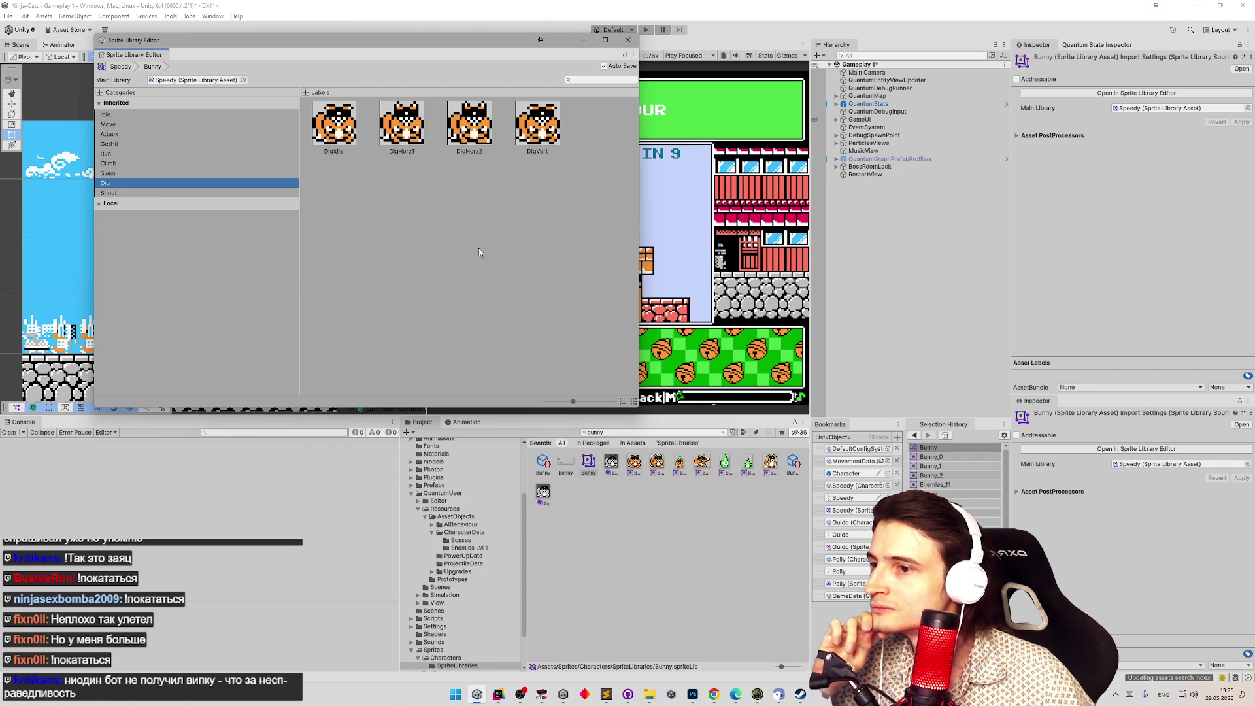
{"action": "left_click", "coordinate": [470, 123]}
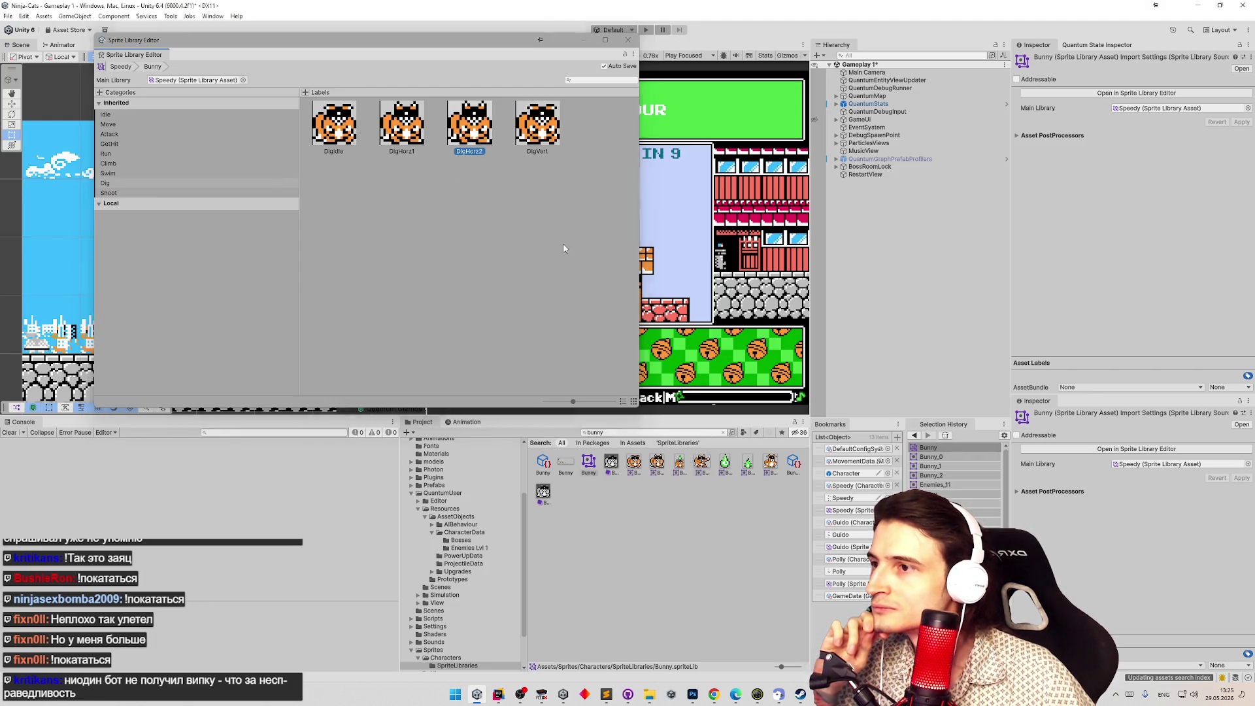
{"action": "mouse_move", "coordinate": [708, 463]}
{"action": "left_mouse_down"}
{"action": "mouse_move", "coordinate": [557, 216]}
{"action": "mouse_move", "coordinate": [537, 124]}
{"action": "left_mouse_up"}
{"action": "mouse_move", "coordinate": [702, 463]}
{"action": "left_mouse_down"}
{"action": "mouse_move", "coordinate": [421, 191]}
{"action": "mouse_move", "coordinate": [402, 124]}
{"action": "left_mouse_up"}
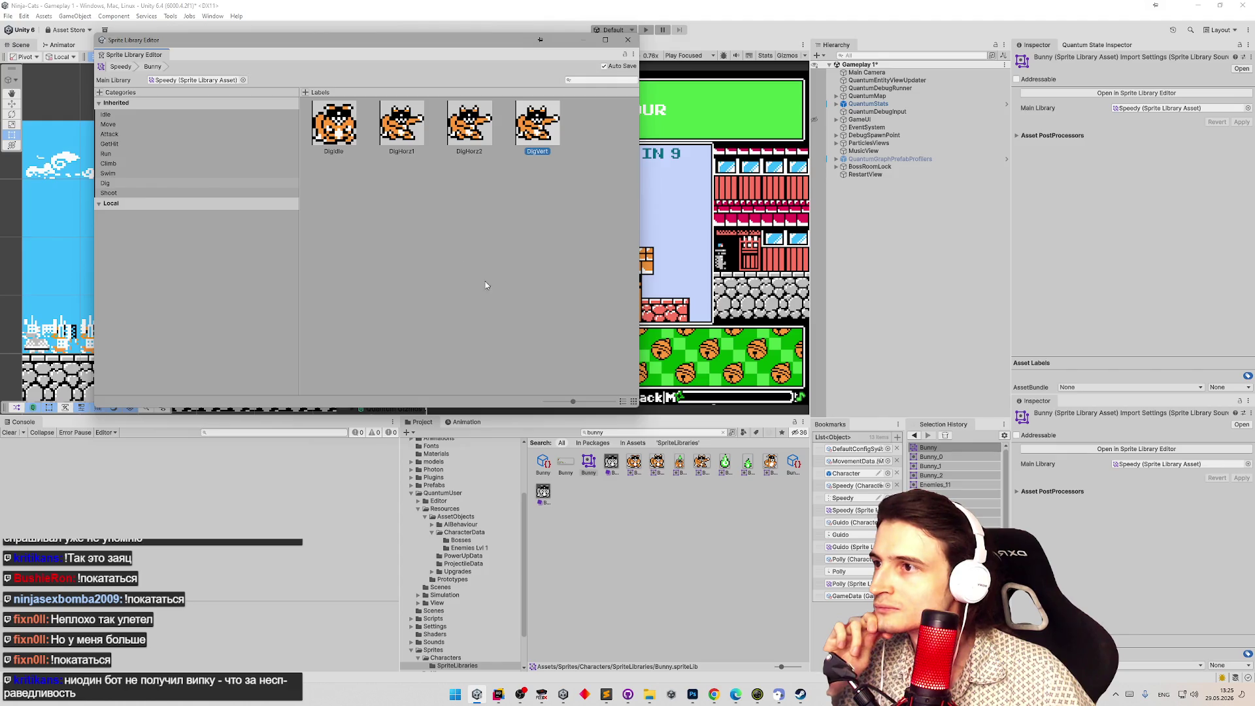
{"action": "left_click_drag", "start_coordinate": [657, 462], "coordinate": [538, 124]}
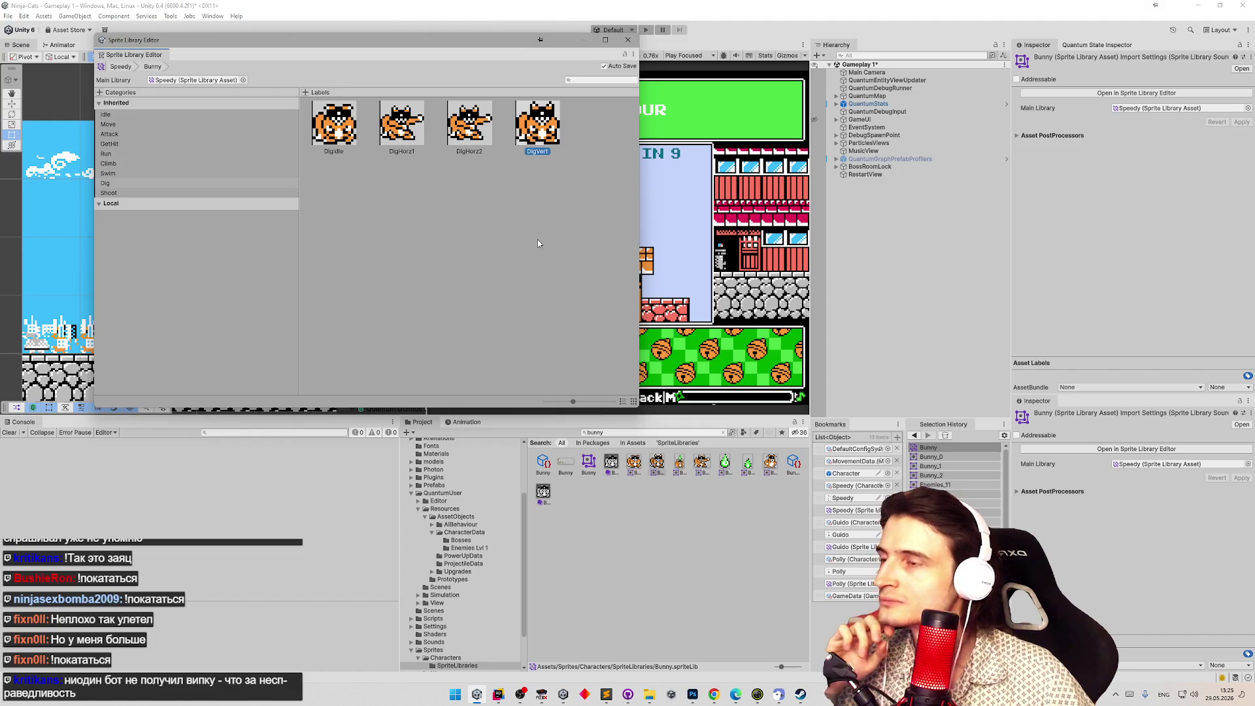
{"action": "left_click", "coordinate": [190, 184]}
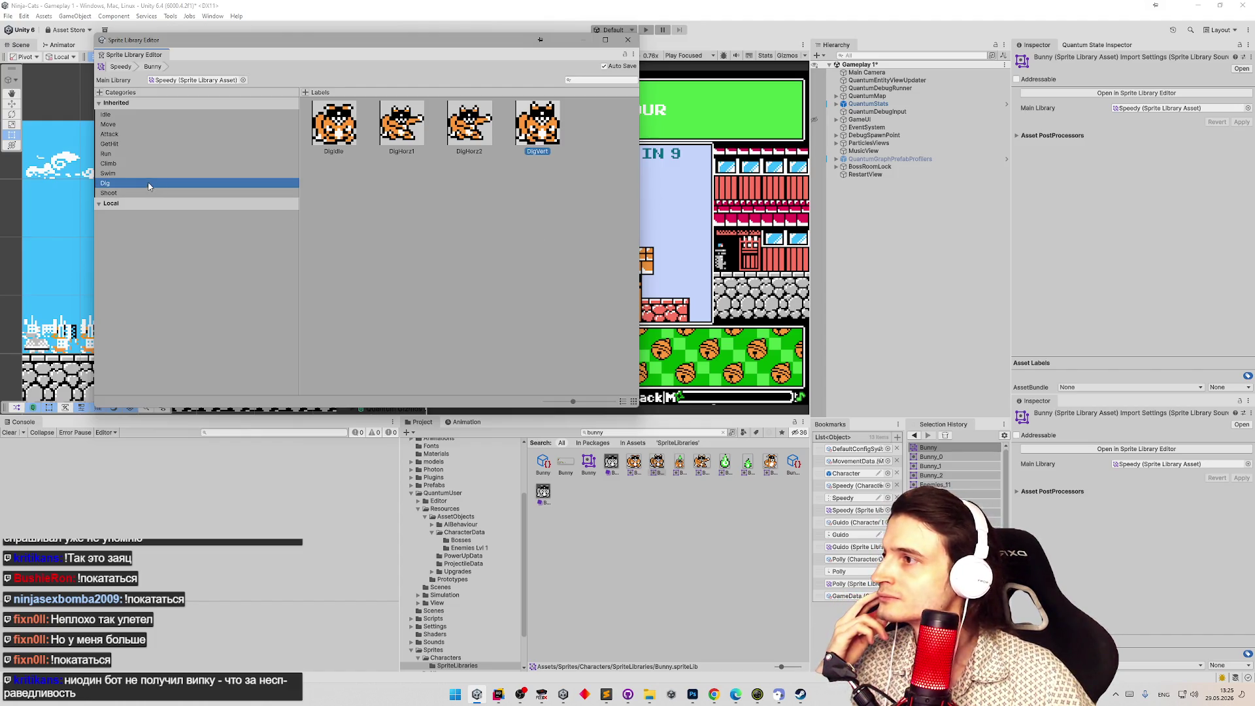
{"action": "left_click", "coordinate": [150, 174]}
{"action": "mouse_move", "coordinate": [611, 461]}
{"action": "left_mouse_down"}
{"action": "mouse_move", "coordinate": [482, 281]}
{"action": "mouse_move", "coordinate": [351, 147]}
{"action": "mouse_move", "coordinate": [390, 226]}
{"action": "left_mouse_up"}
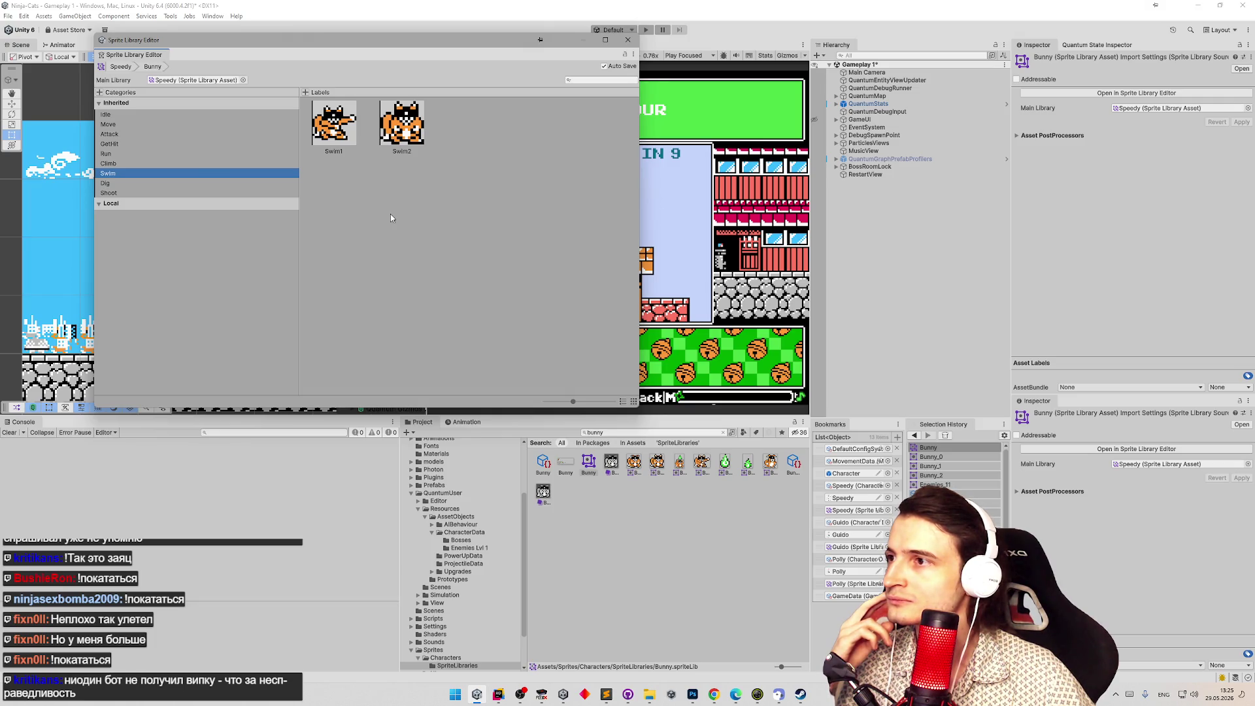
Check the Climb, Run, GetHit and Attack sprites and assign a new bunny sprite to GetHit1.
{"action": "left_click", "coordinate": [140, 164]}
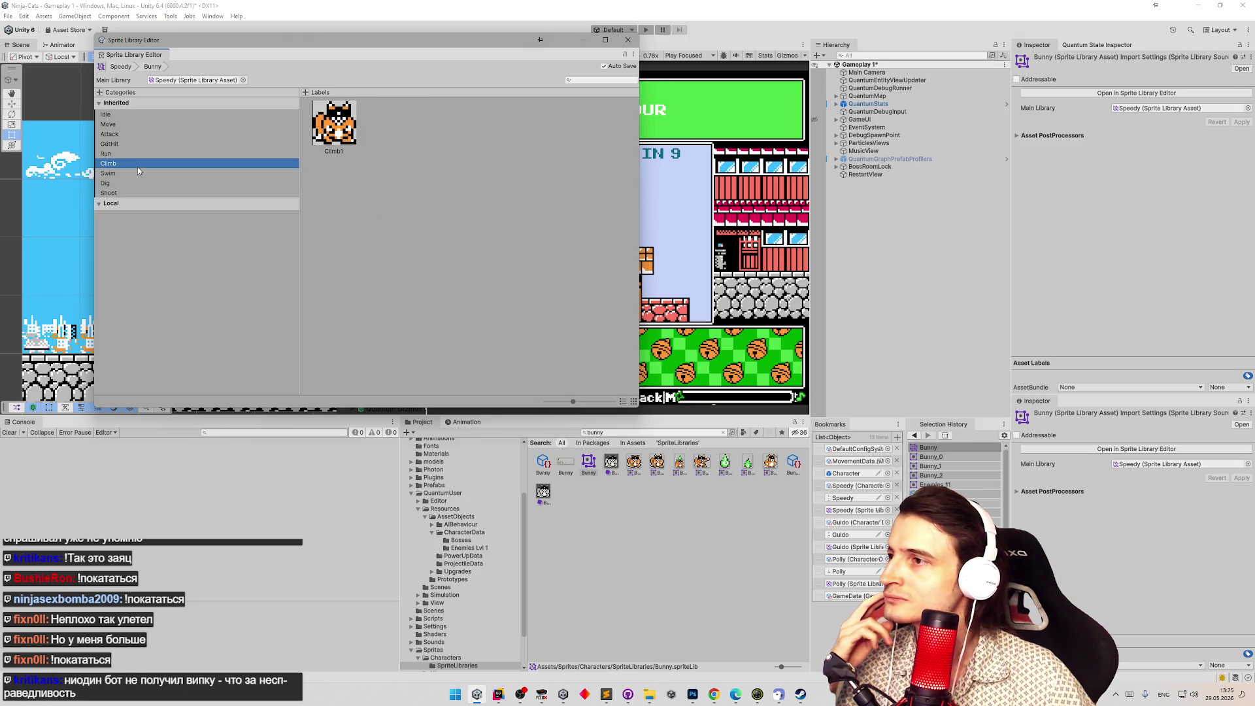
{"action": "left_click", "coordinate": [139, 155]}
{"action": "left_click", "coordinate": [145, 144]}
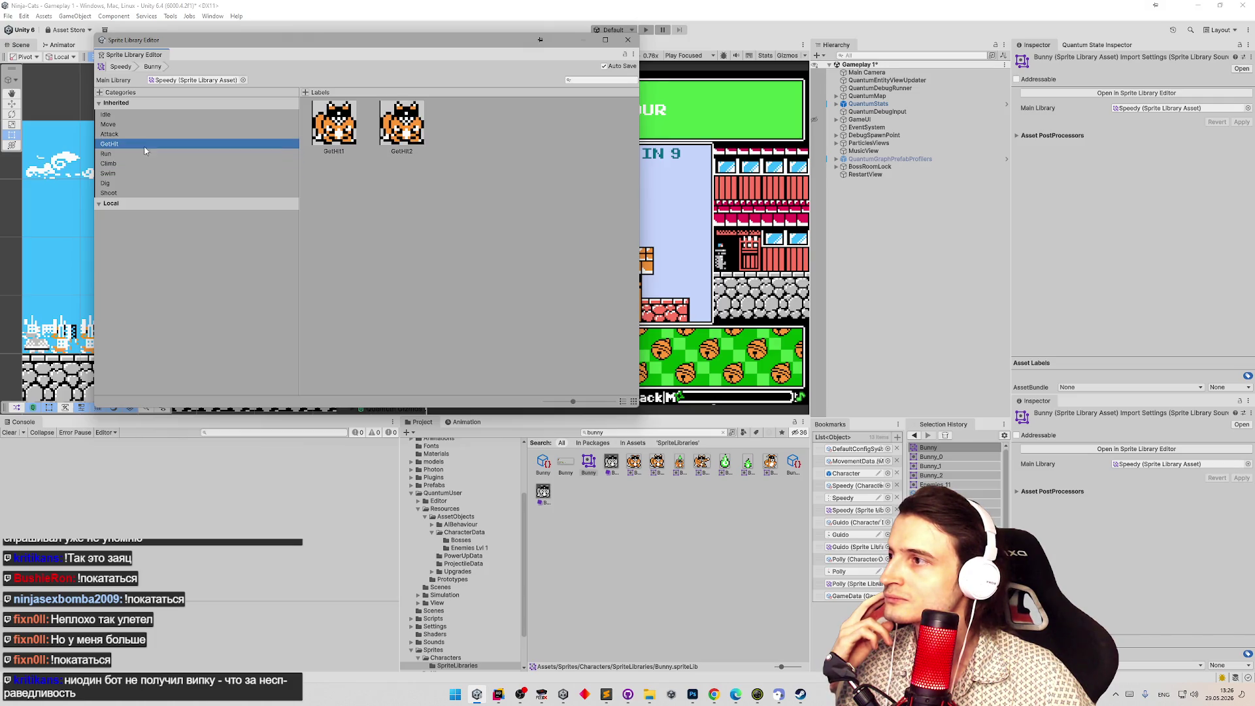
{"action": "left_click", "coordinate": [147, 134]}
{"action": "left_click", "coordinate": [146, 144]}
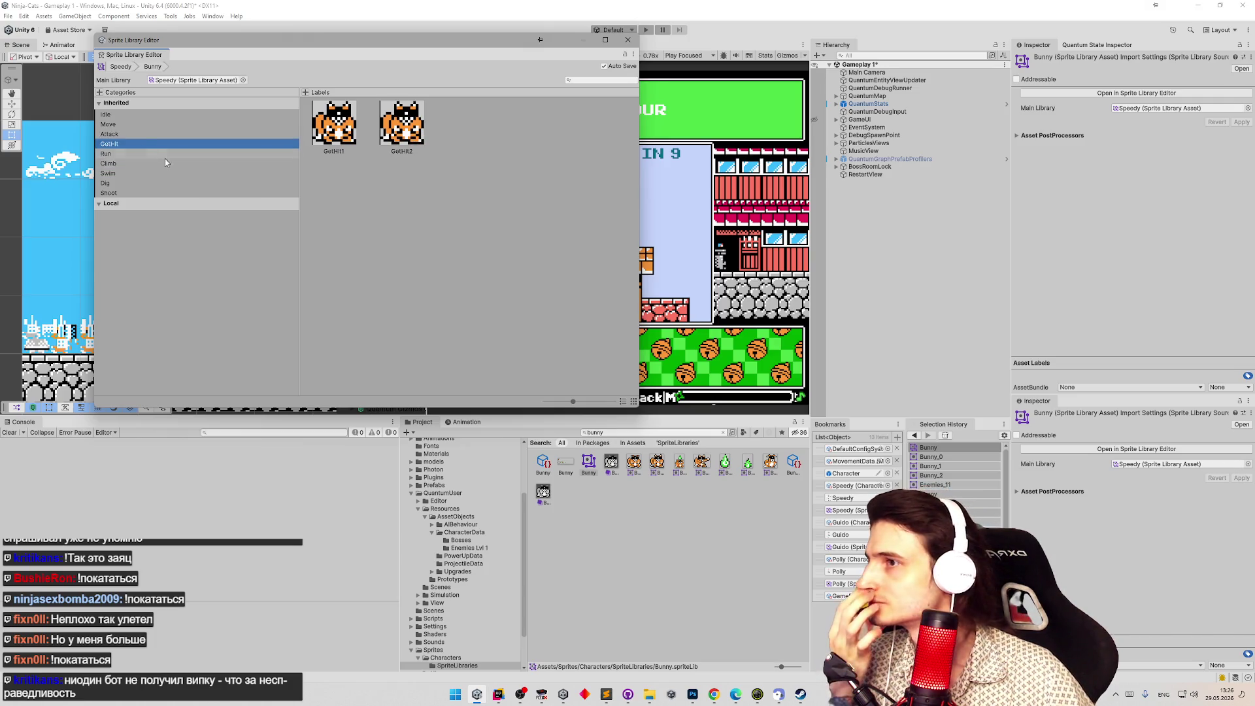
{"action": "left_click", "coordinate": [347, 128]}
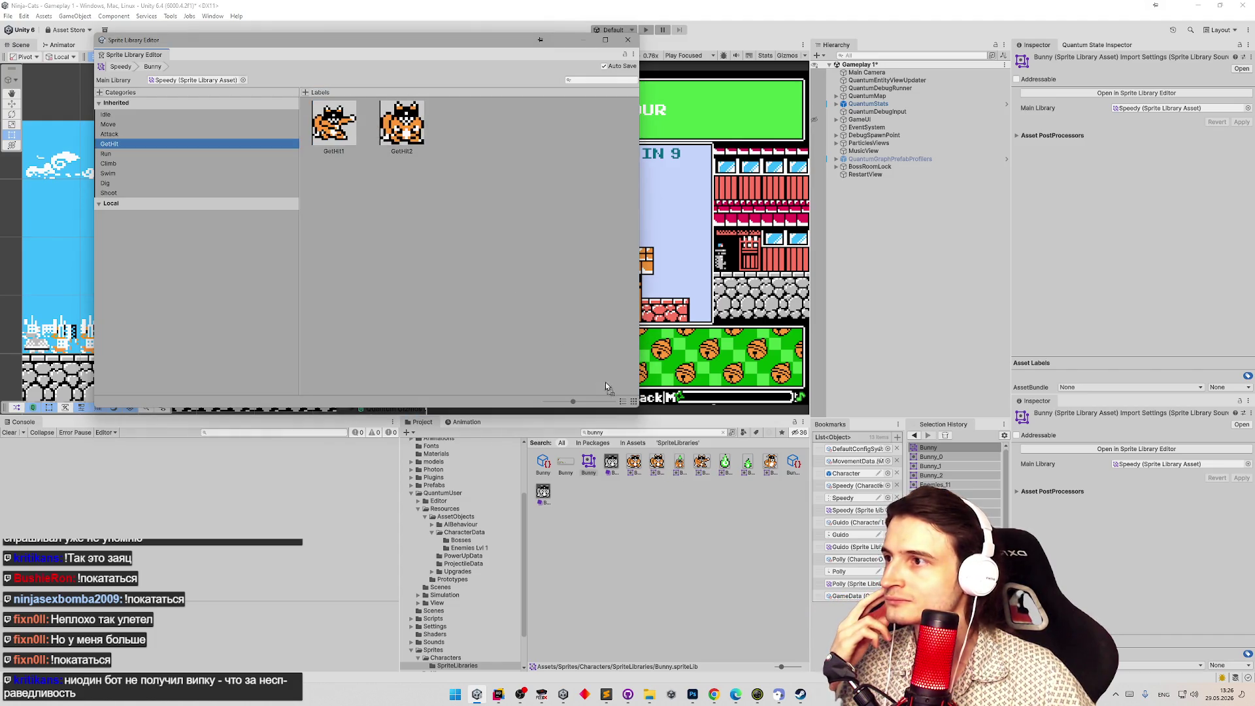
{"action": "mouse_move", "coordinate": [680, 458]}
{"action": "left_mouse_down"}
{"action": "mouse_move", "coordinate": [393, 412]}
{"action": "mouse_move", "coordinate": [406, 131]}
{"action": "left_mouse_up"}
Compare the Bunny library's Attack, Move and Idle category sprites.
{"action": "left_click", "coordinate": [156, 135]}
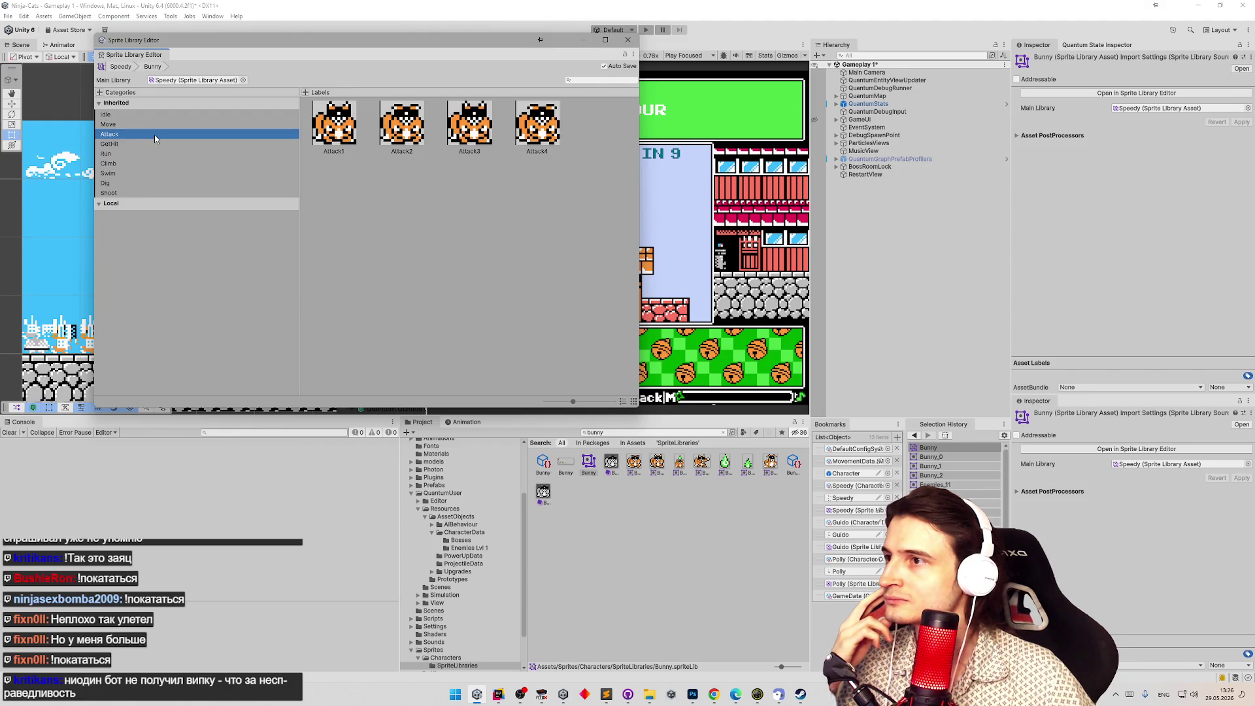
{"action": "left_click", "coordinate": [158, 124]}
{"action": "key", "text": "Up"}
{"action": "left_click", "coordinate": [161, 125]}
{"action": "key", "text": "Up"}
{"action": "left_click", "coordinate": [162, 127]}
{"action": "key", "text": "Up"}
{"action": "left_click", "coordinate": [162, 124]}
{"action": "key", "text": "Up"}
{"action": "left_click", "coordinate": [162, 124]}
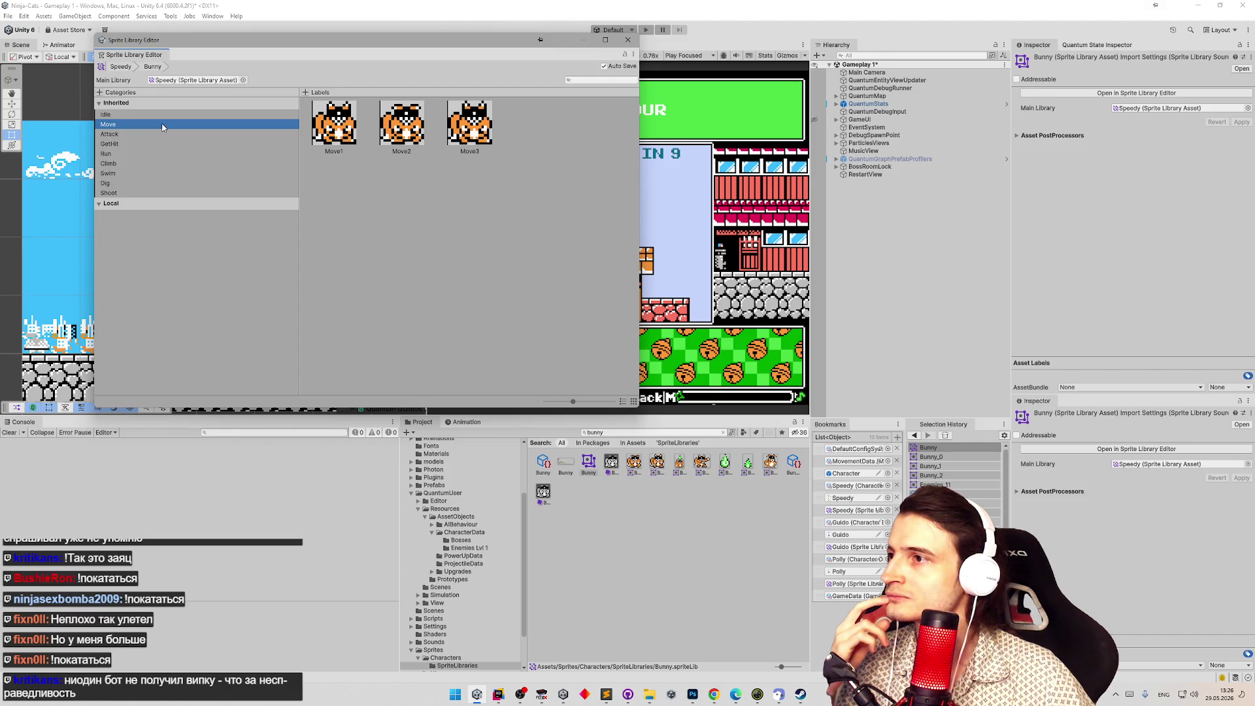
{"action": "key", "text": "Up"}
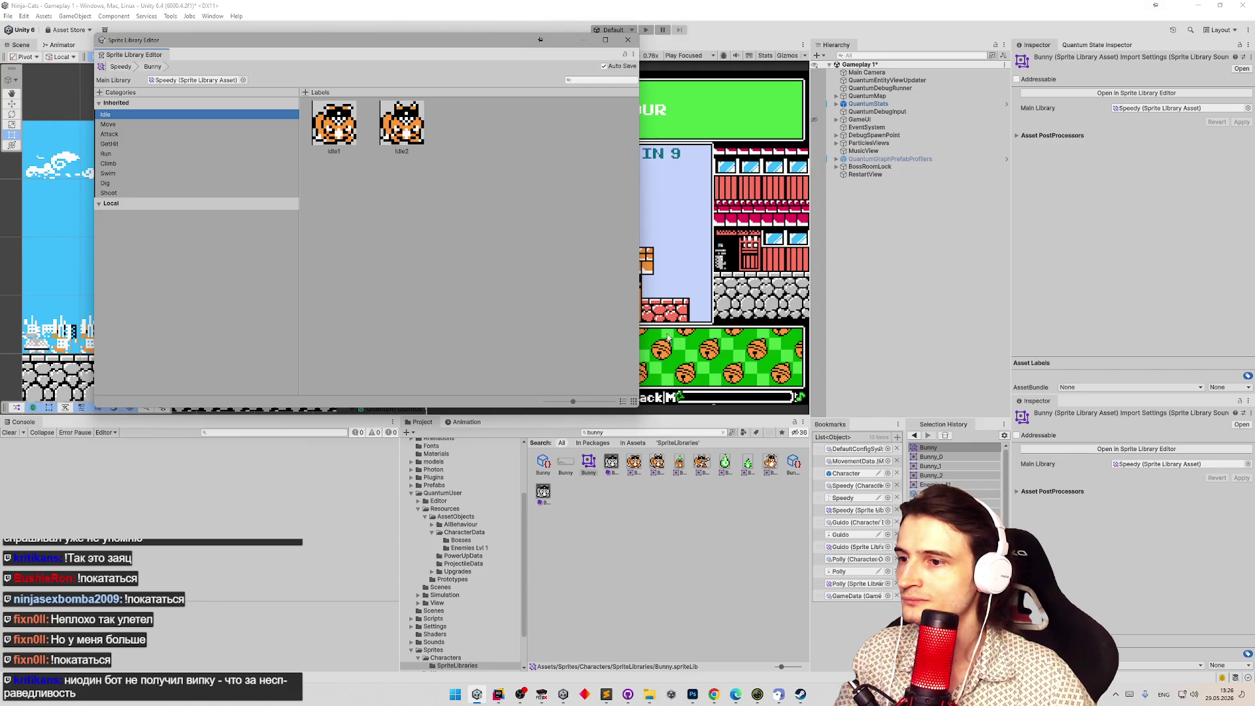
Select another Bunny asset in the results and close the Sprite Library Editor window.
{"action": "left_click", "coordinate": [665, 401]}
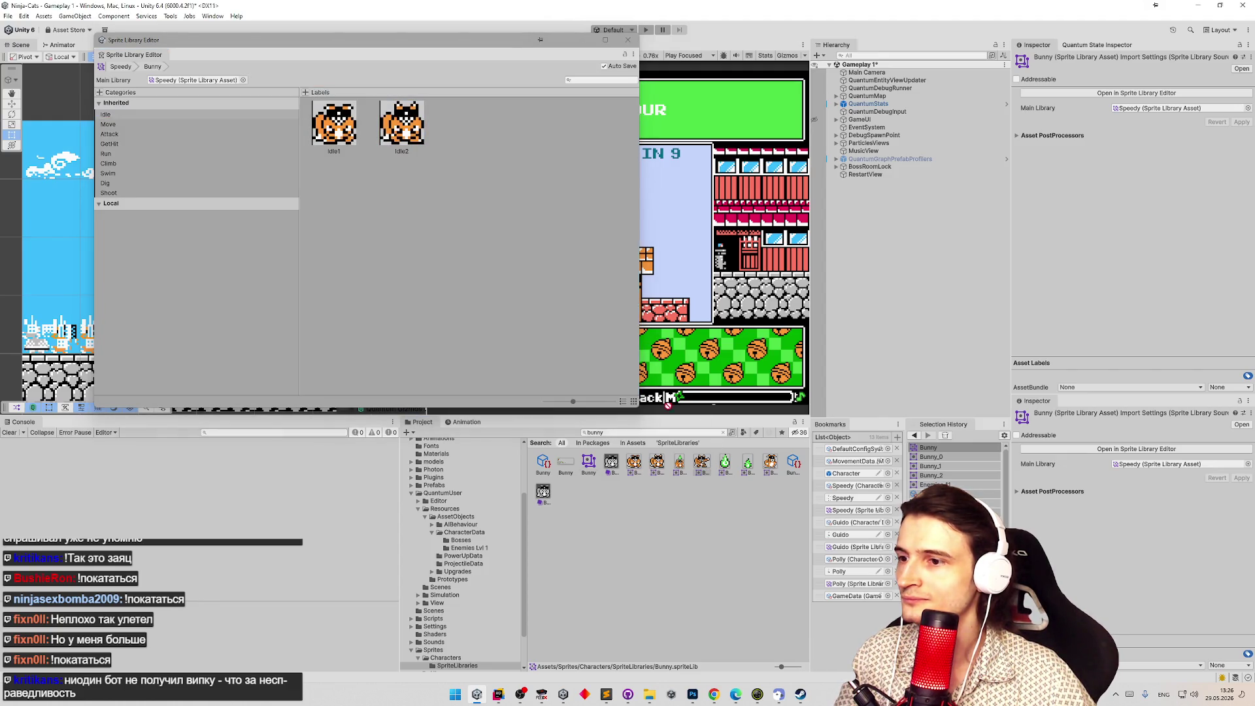
{"action": "left_click", "coordinate": [588, 464]}
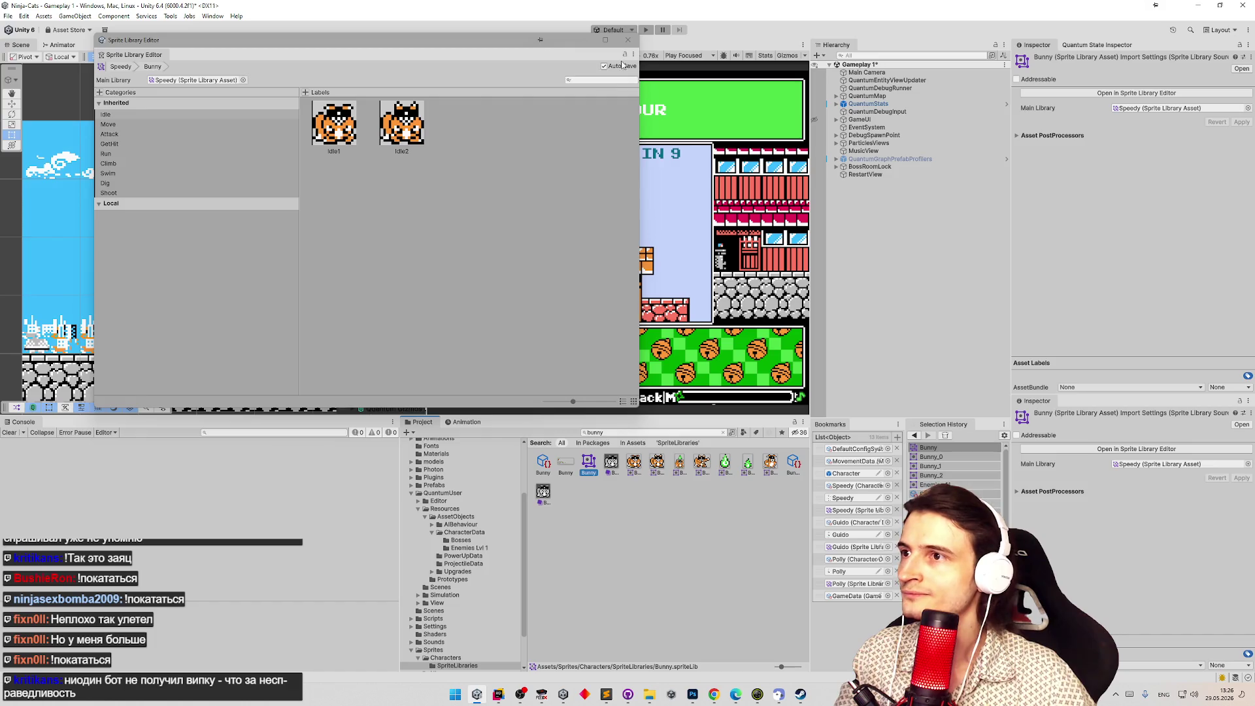
{"action": "left_click", "coordinate": [629, 40]}
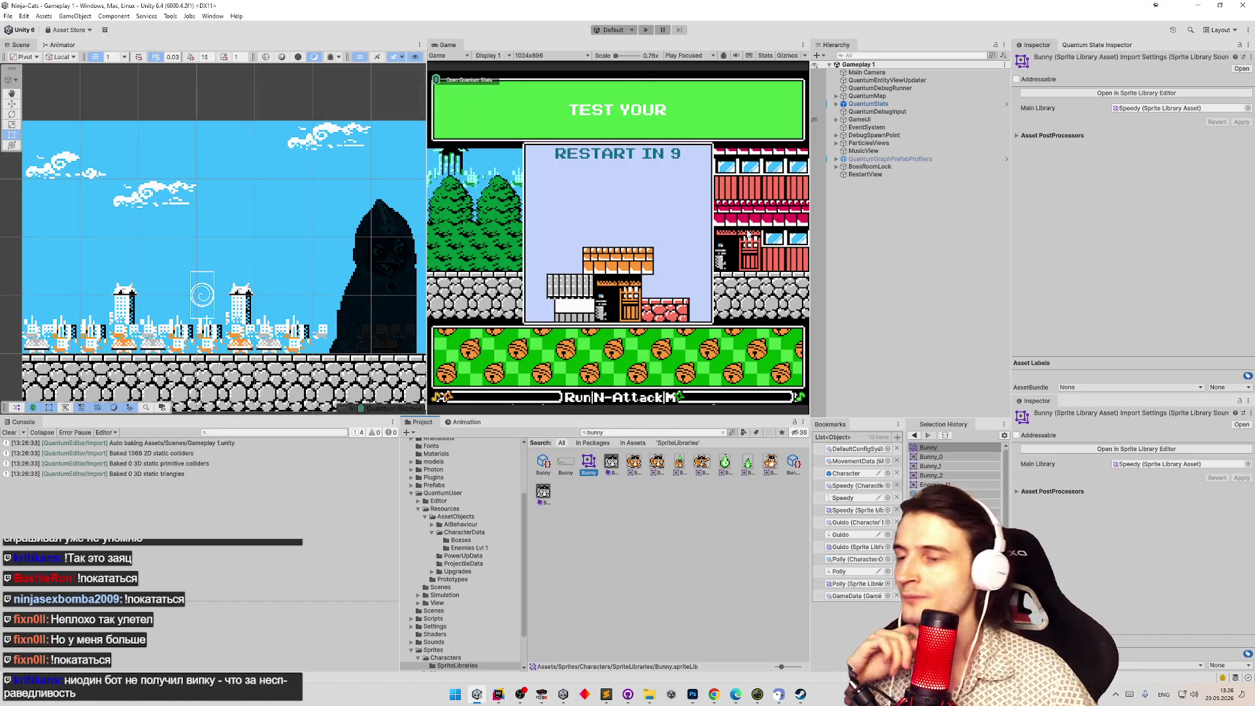
Give the Bunny, Bird and Pot spawner tiles the Bunny_0, Bird_1 and Pot_1 sprites.
{"action": "left_click", "coordinate": [613, 462]}
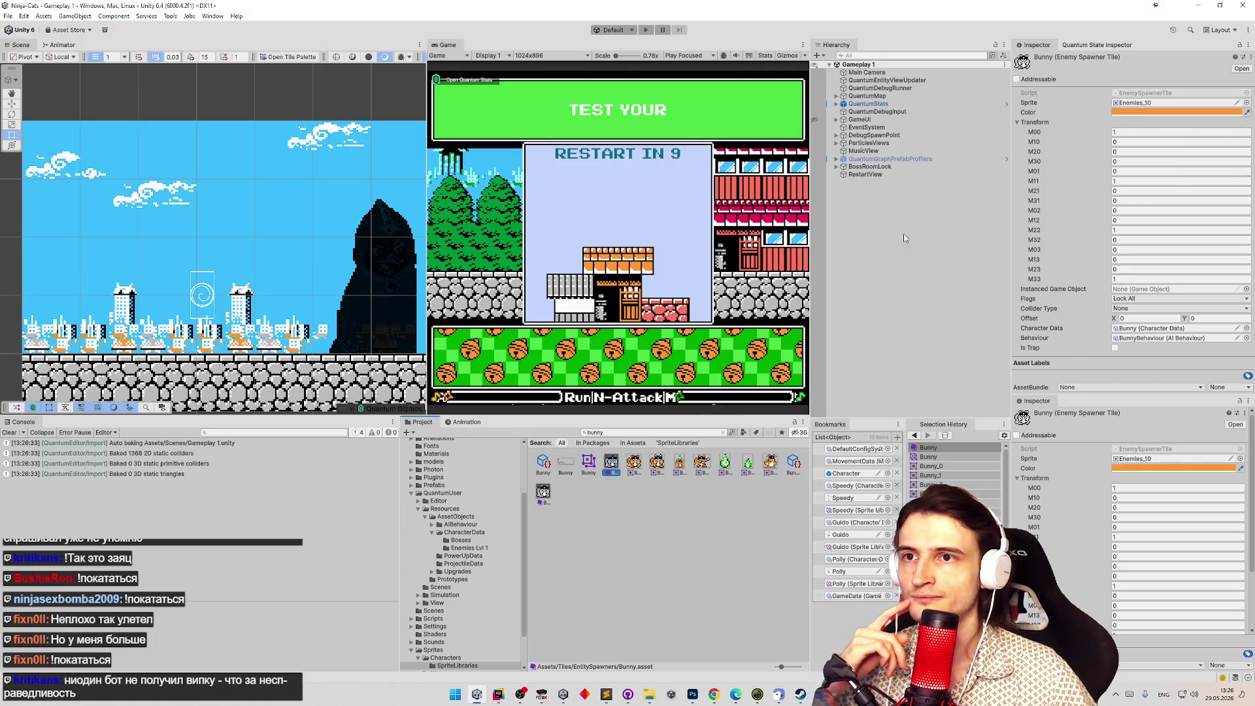
{"action": "left_click_drag", "start_coordinate": [633, 461], "coordinate": [1170, 103]}
{"action": "left_click", "coordinate": [609, 432]}
{"action": "type", "text": "bird"}
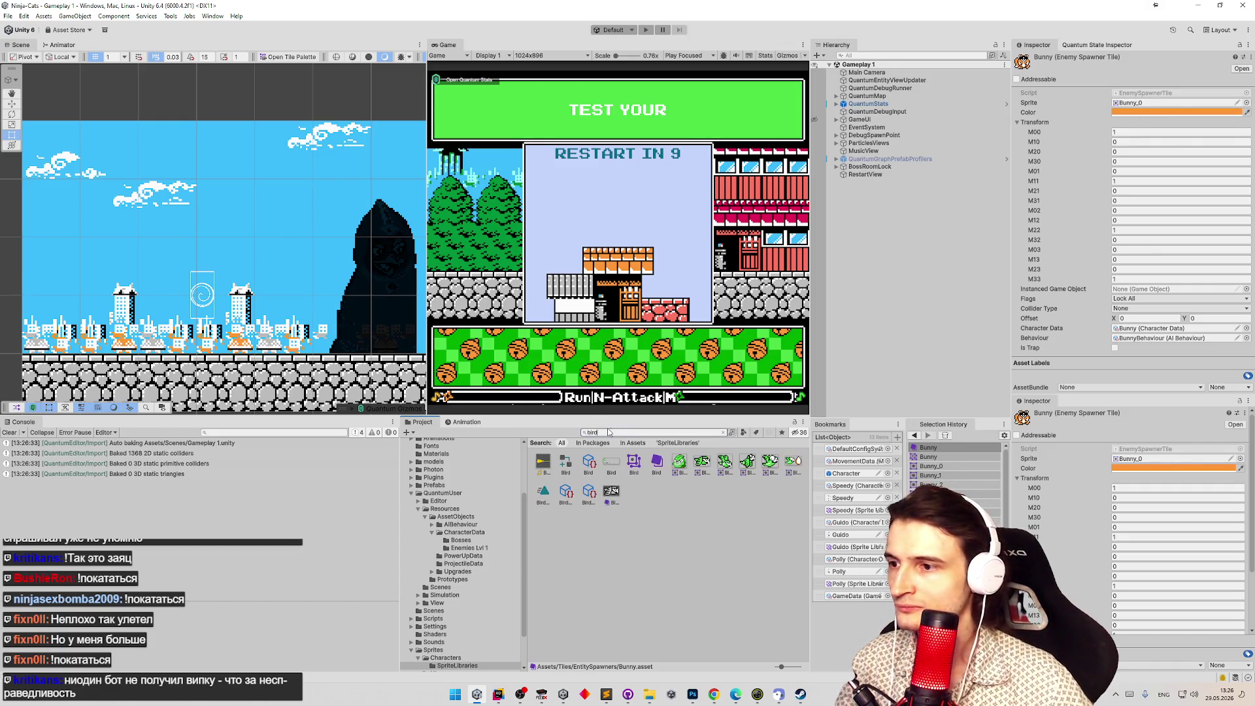
{"action": "left_click", "coordinate": [657, 462]}
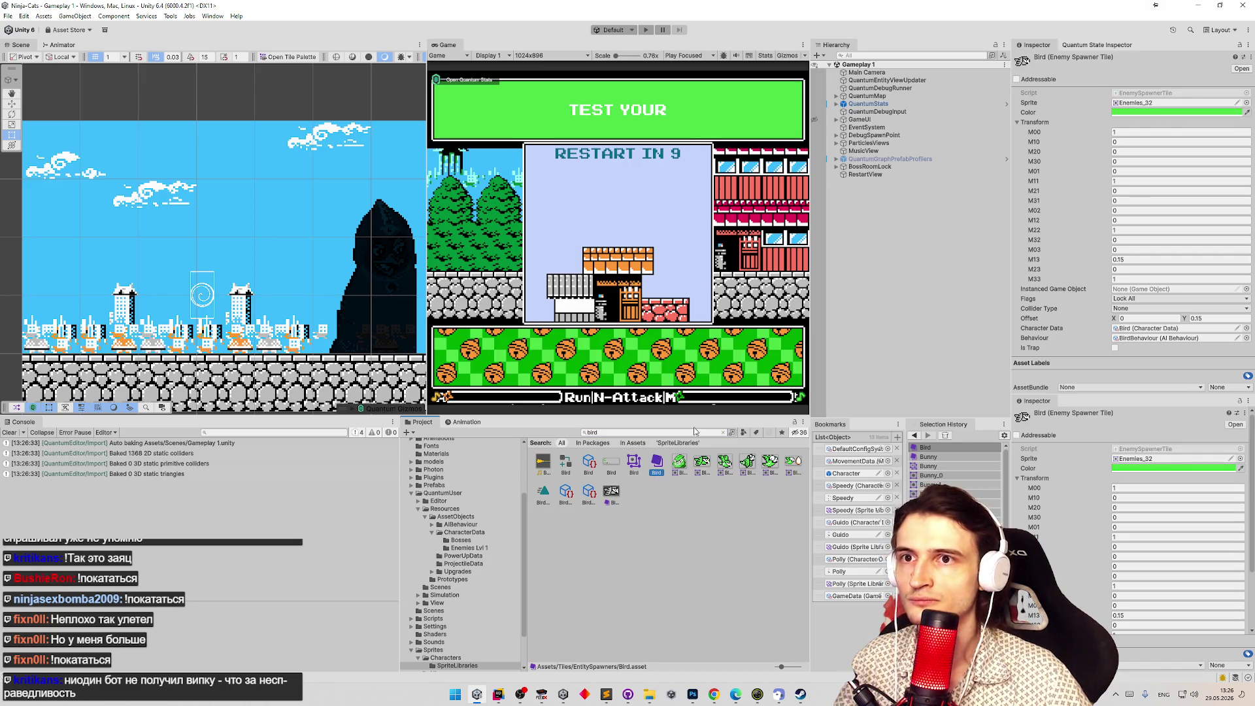
{"action": "mouse_move", "coordinate": [703, 462]}
{"action": "left_mouse_down"}
{"action": "mouse_move", "coordinate": [1040, 41]}
{"action": "mouse_move", "coordinate": [1154, 105]}
{"action": "left_mouse_up"}
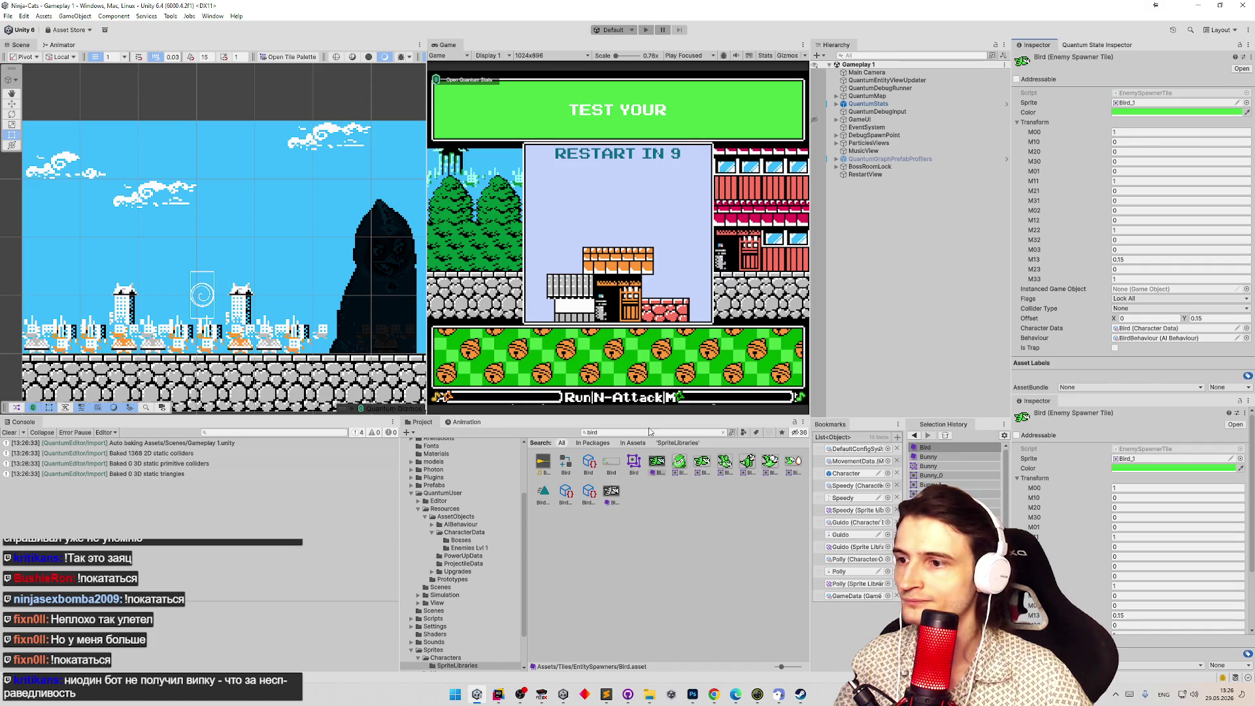
{"action": "left_click", "coordinate": [629, 433]}
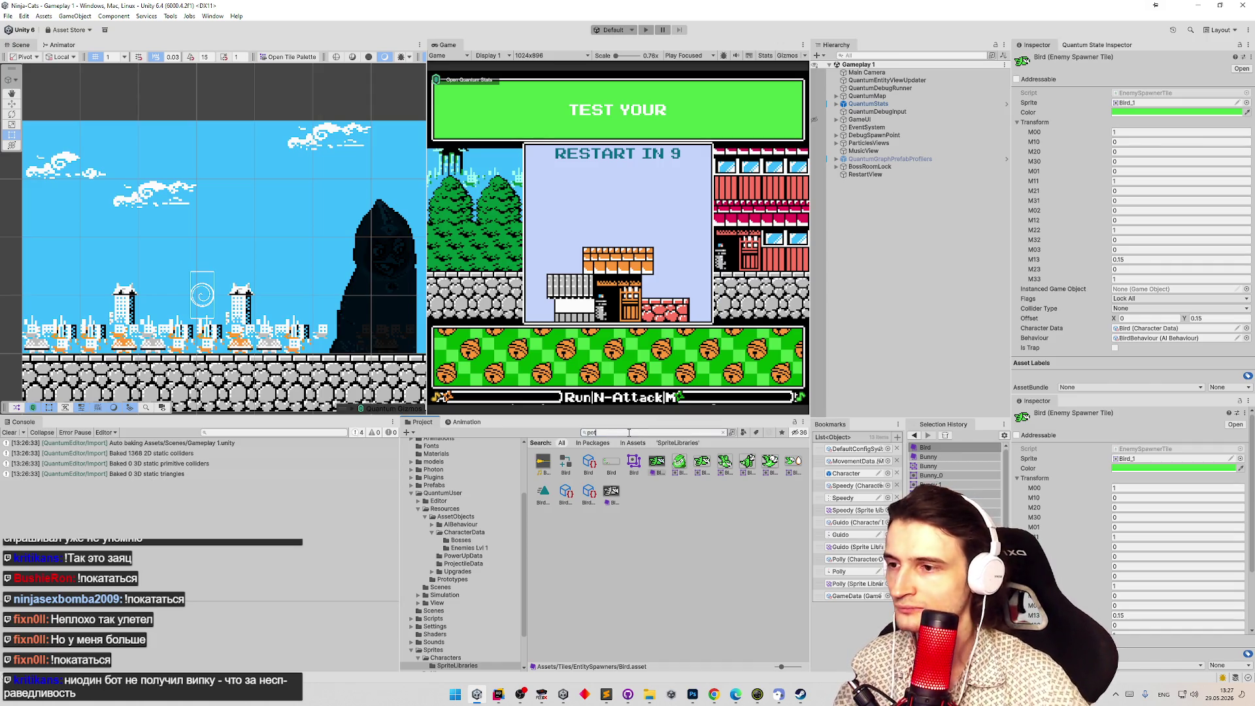
{"action": "left_click", "coordinate": [588, 461]}
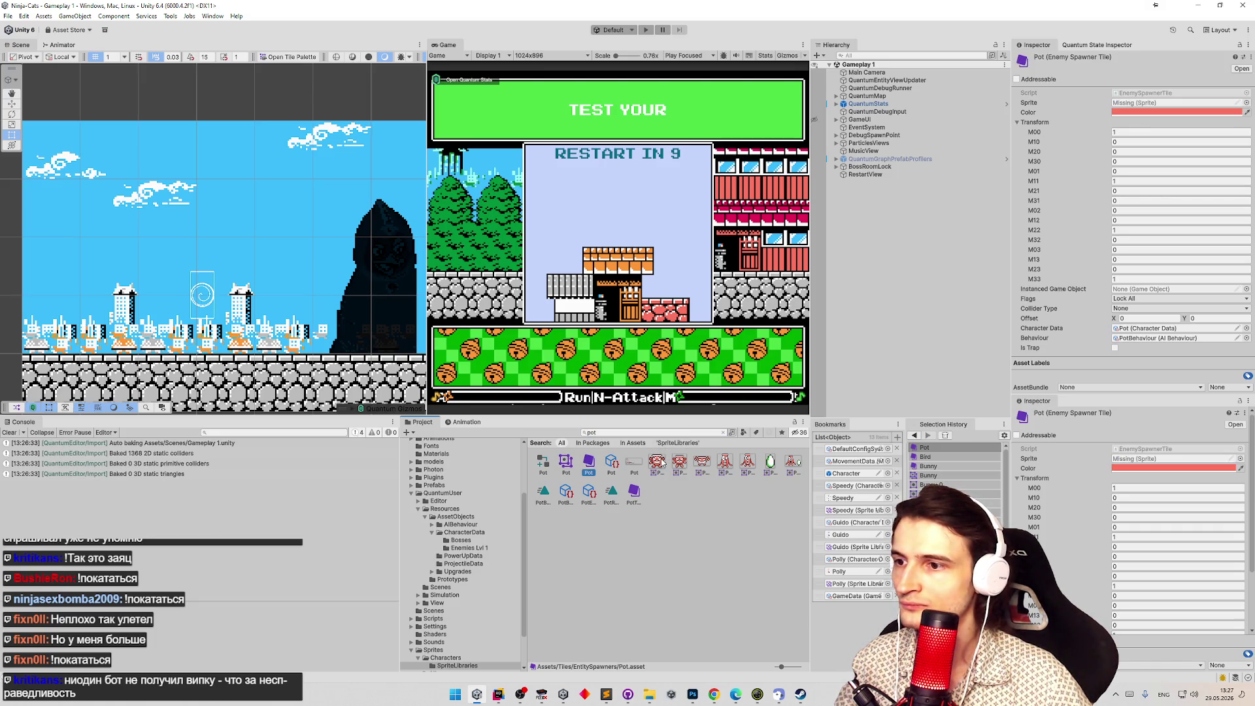
{"action": "mouse_move", "coordinate": [680, 462]}
{"action": "left_mouse_down"}
{"action": "mouse_move", "coordinate": [1079, 108]}
{"action": "mouse_move", "coordinate": [1151, 104]}
{"action": "left_mouse_up"}
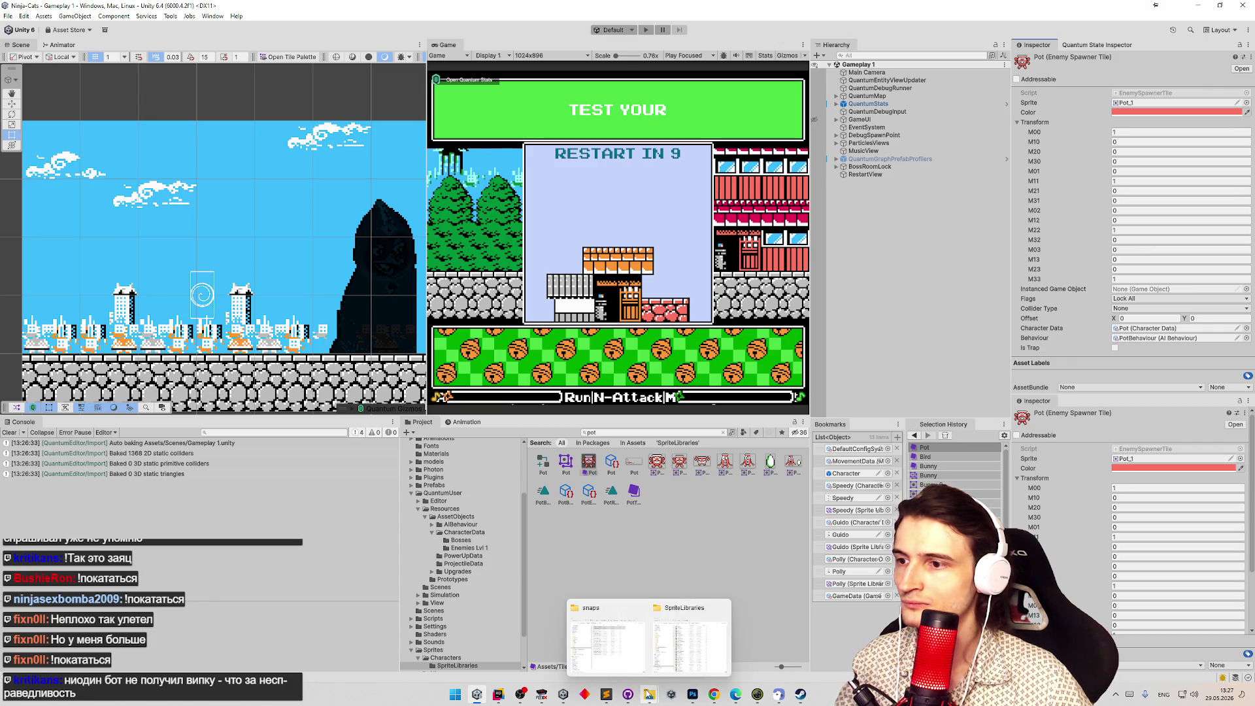
Browse to Assets/Tiles/EntitySpawners and select the Bird and BirdTrap spawner tiles.
{"action": "mouse_move", "coordinate": [649, 694]}
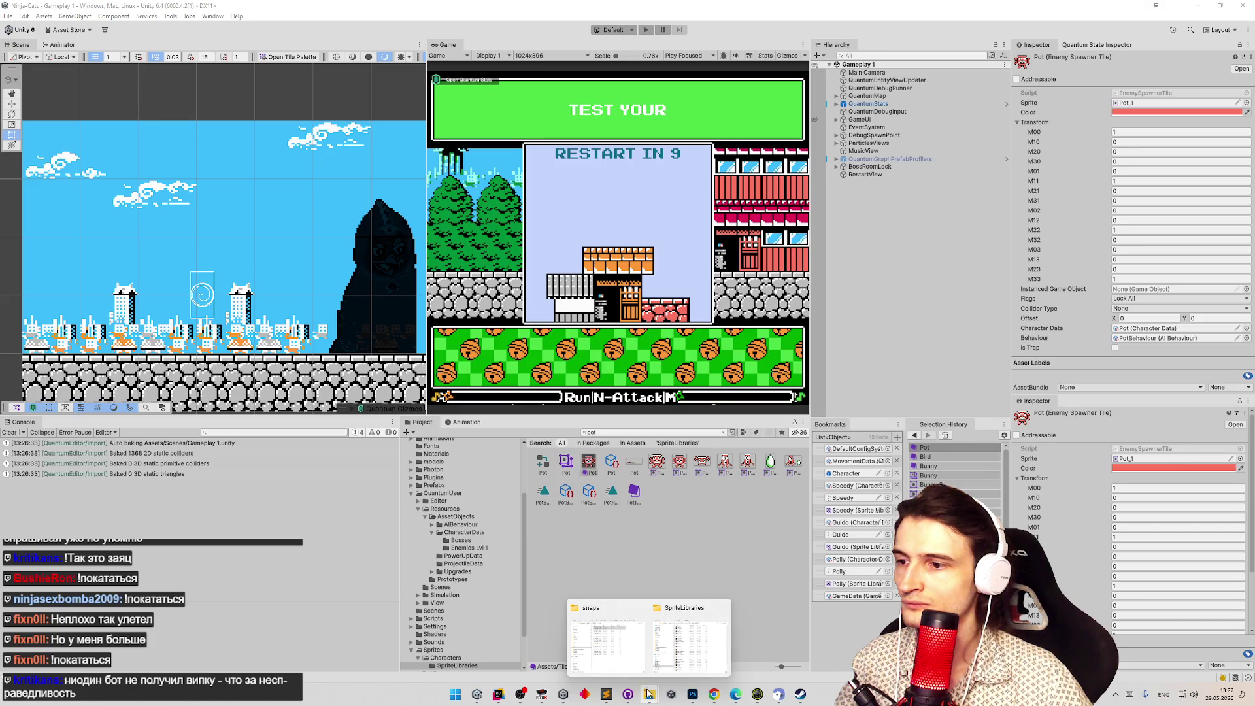
{"action": "left_click", "coordinate": [687, 514]}
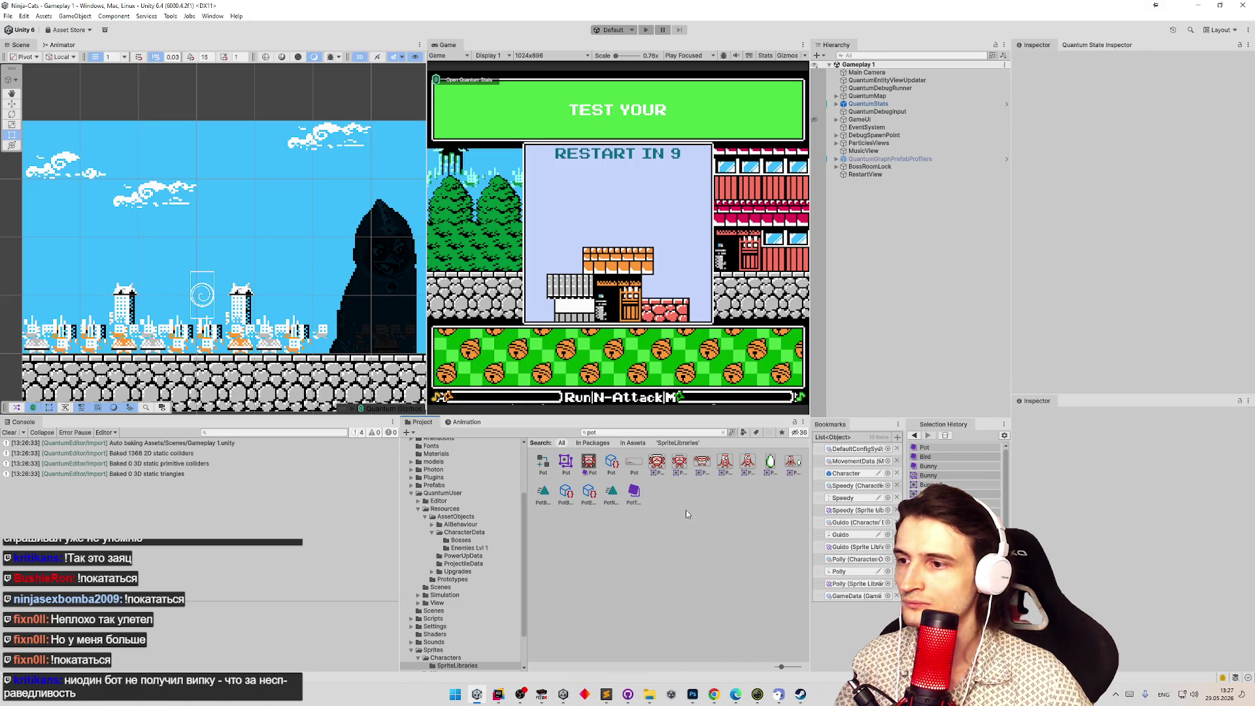
{"action": "left_click", "coordinate": [724, 432]}
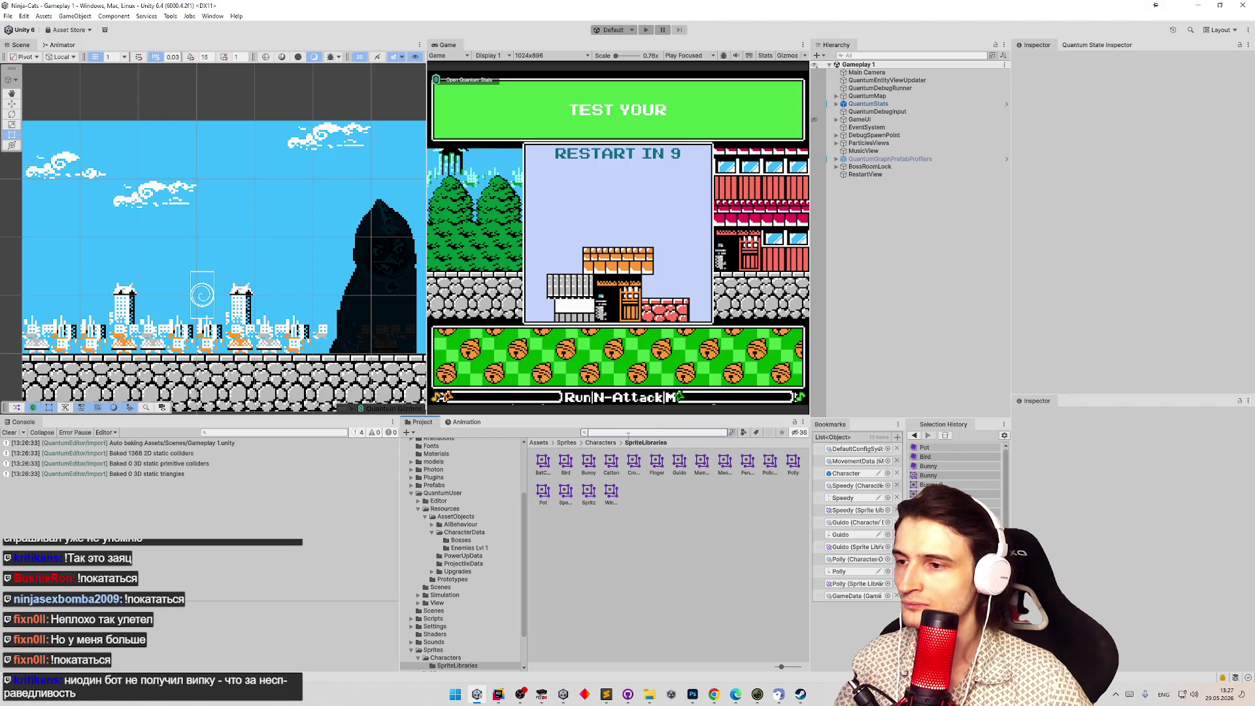
{"action": "left_click", "coordinate": [540, 444]}
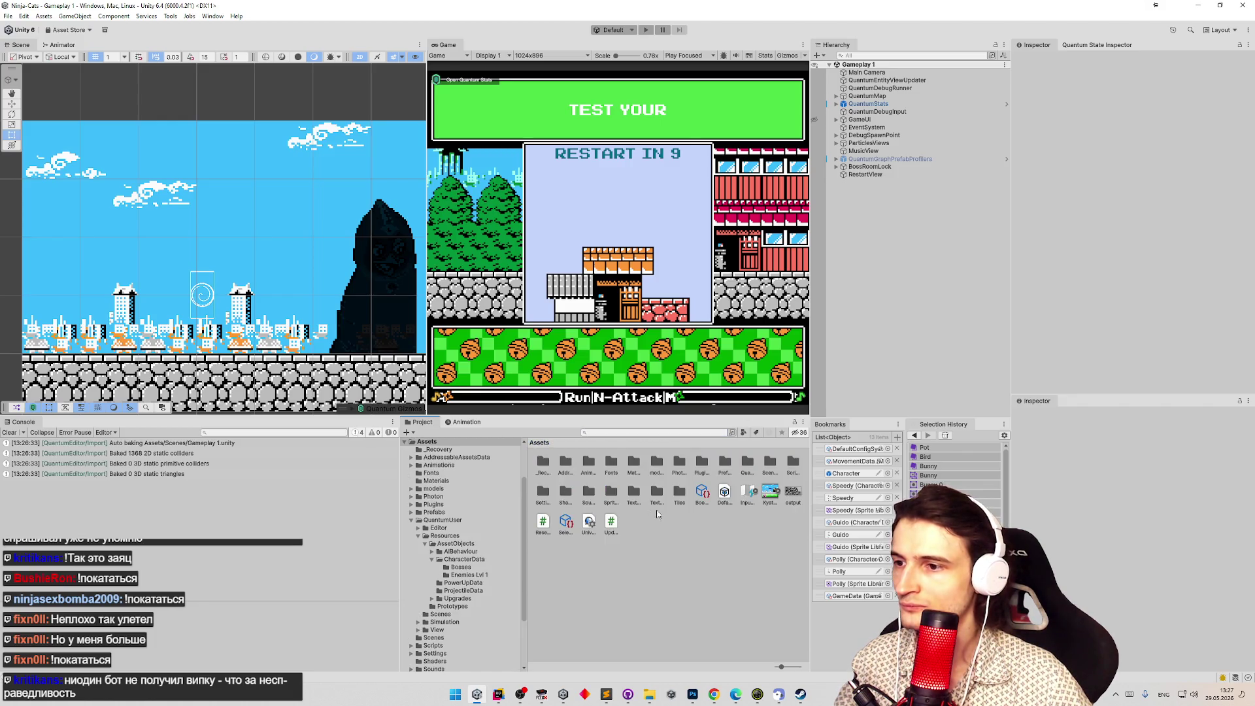
{"action": "left_click", "coordinate": [678, 495]}
{"action": "double_click", "coordinate": [678, 495]}
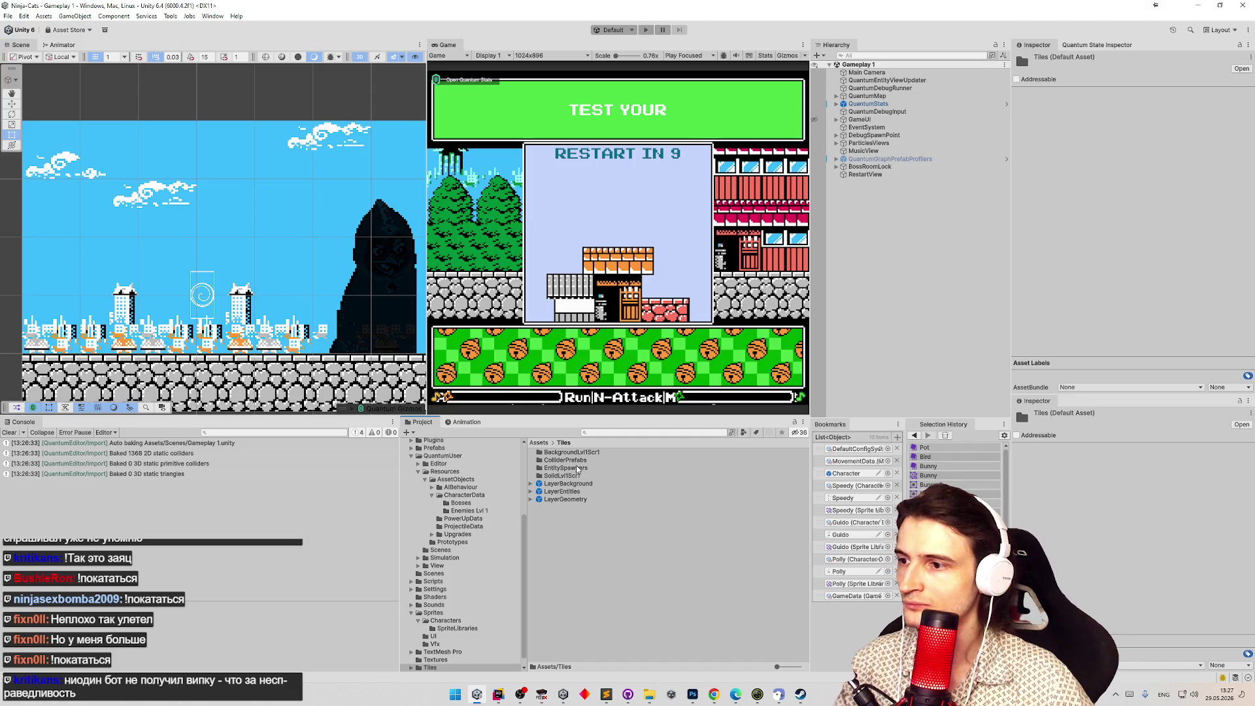
{"action": "double_click", "coordinate": [566, 468]}
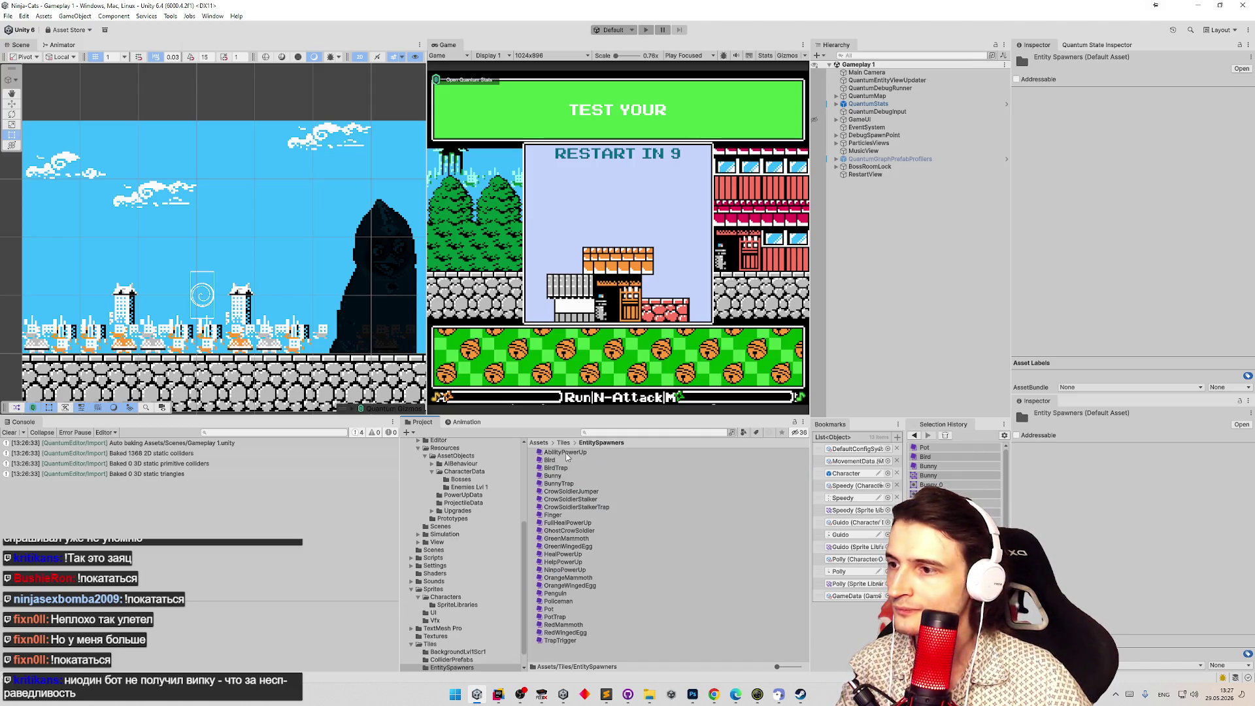
{"action": "left_click", "coordinate": [566, 459]}
{"action": "key", "text": "Up"}
{"action": "key", "text": "Down"}
{"action": "key", "text": "Down"}
{"action": "key", "text": "Down"}
{"action": "key", "text": "Up"}
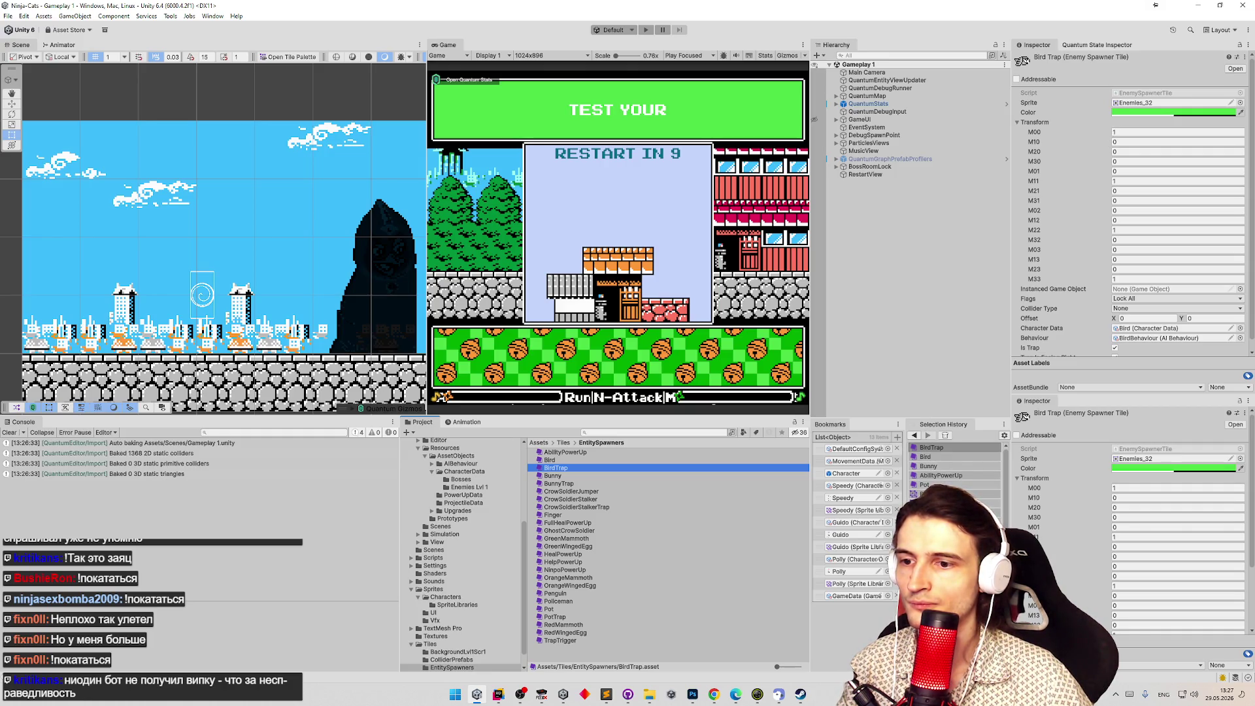
Assign the Bird_1 sprite to the BirdTrap spawner tile.
{"action": "key", "text": "Up"}
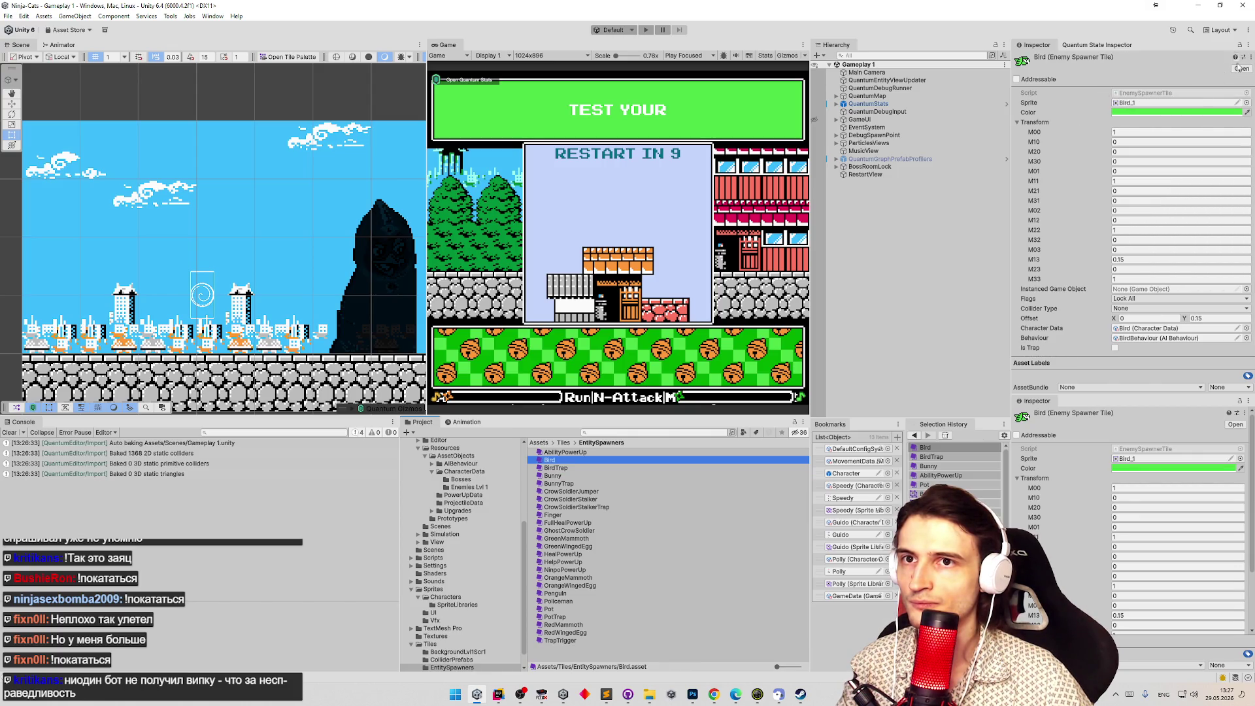
{"action": "left_click", "coordinate": [1133, 458]}
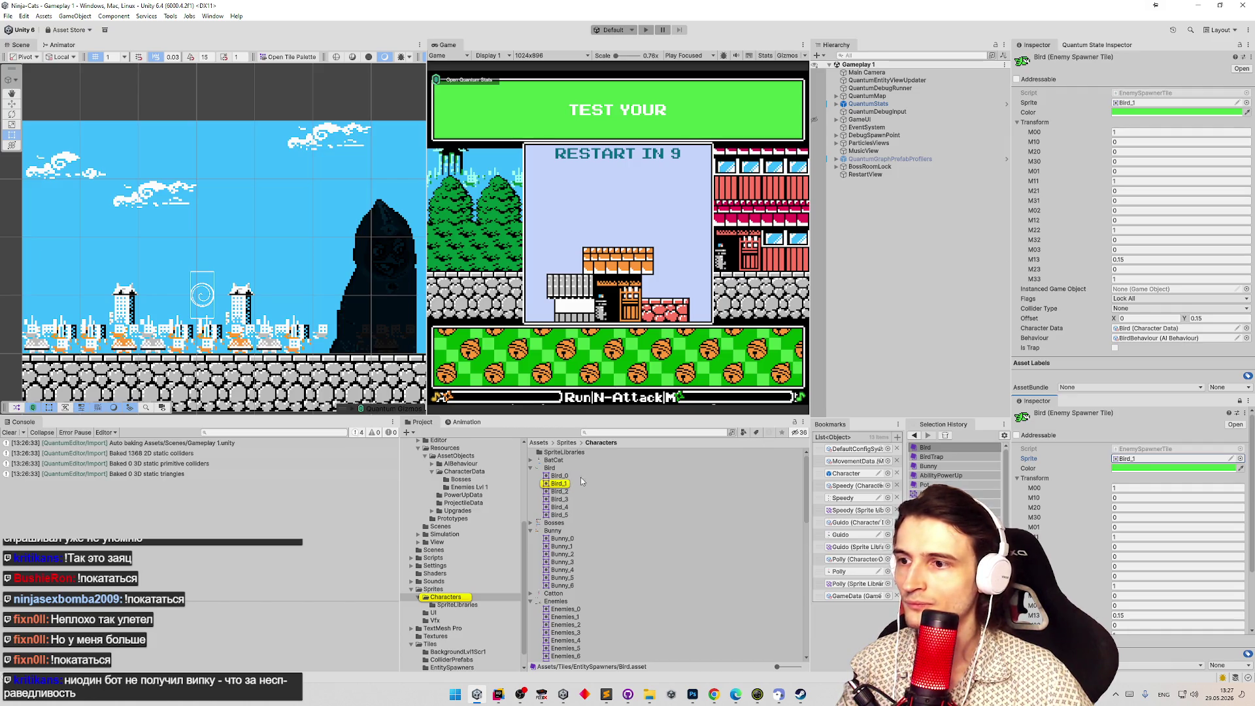
{"action": "left_click", "coordinate": [931, 457]}
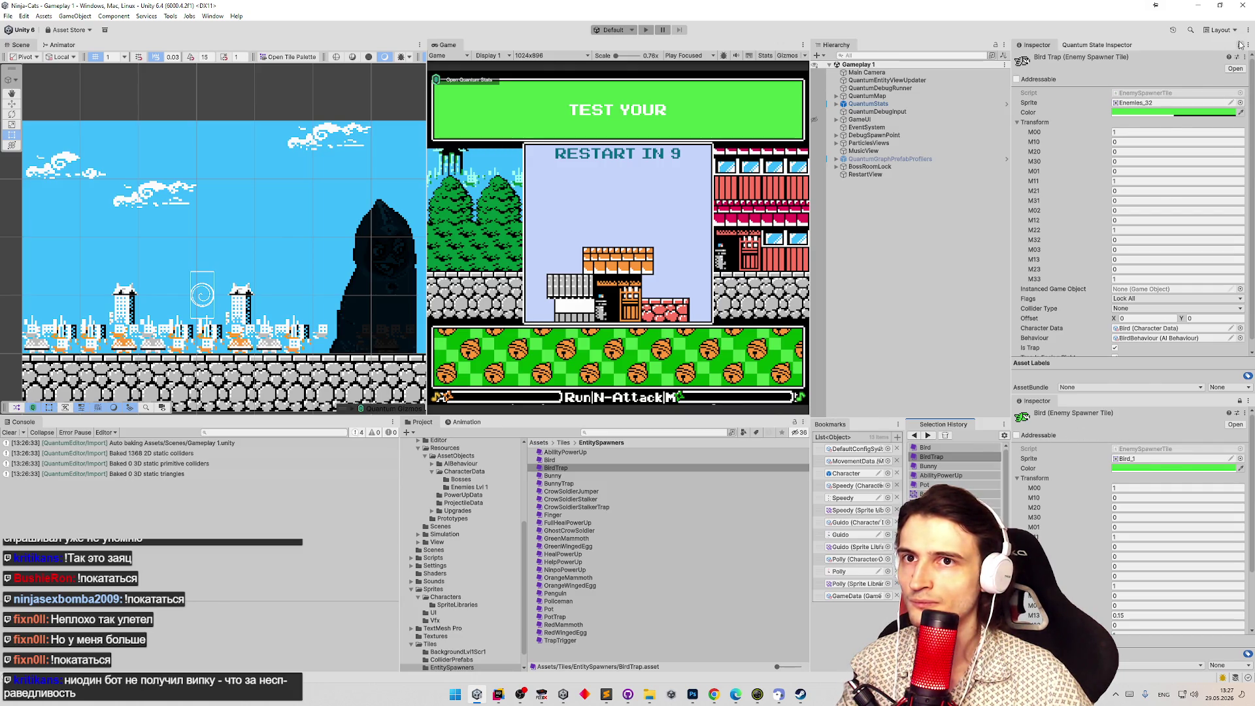
{"action": "left_click", "coordinate": [1138, 459]}
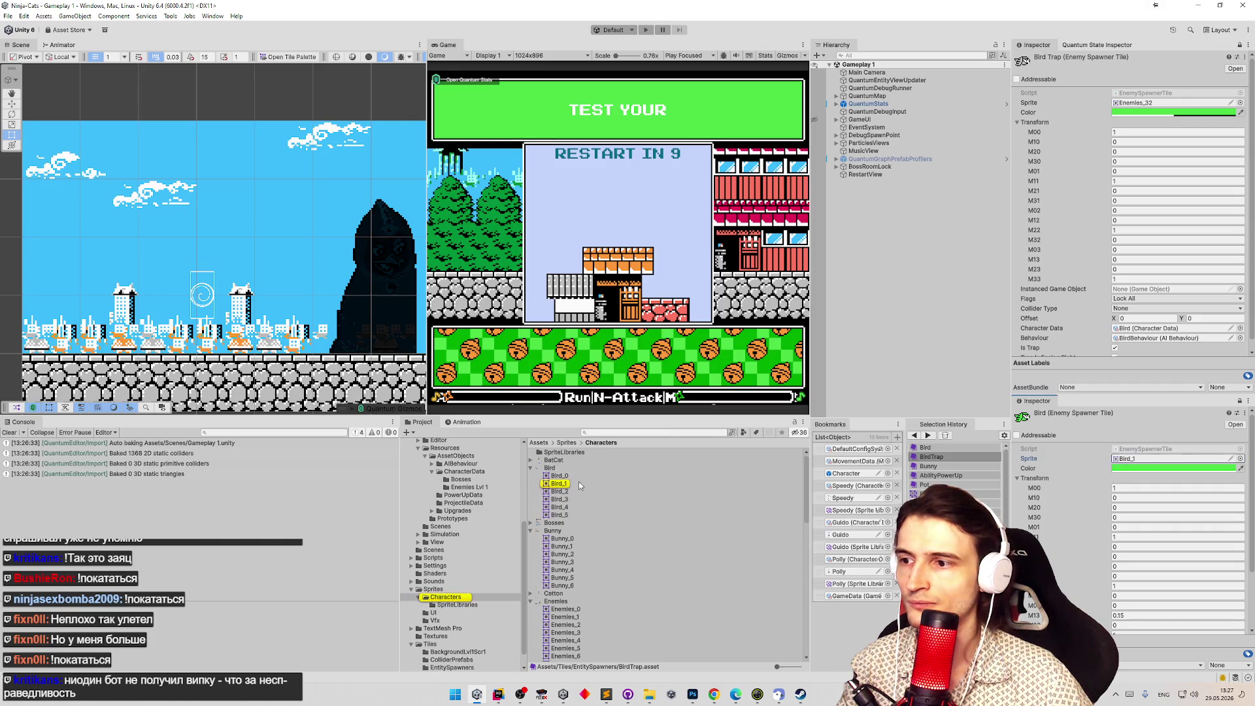
{"action": "left_click_drag", "start_coordinate": [1128, 95], "coordinate": [1138, 103]}
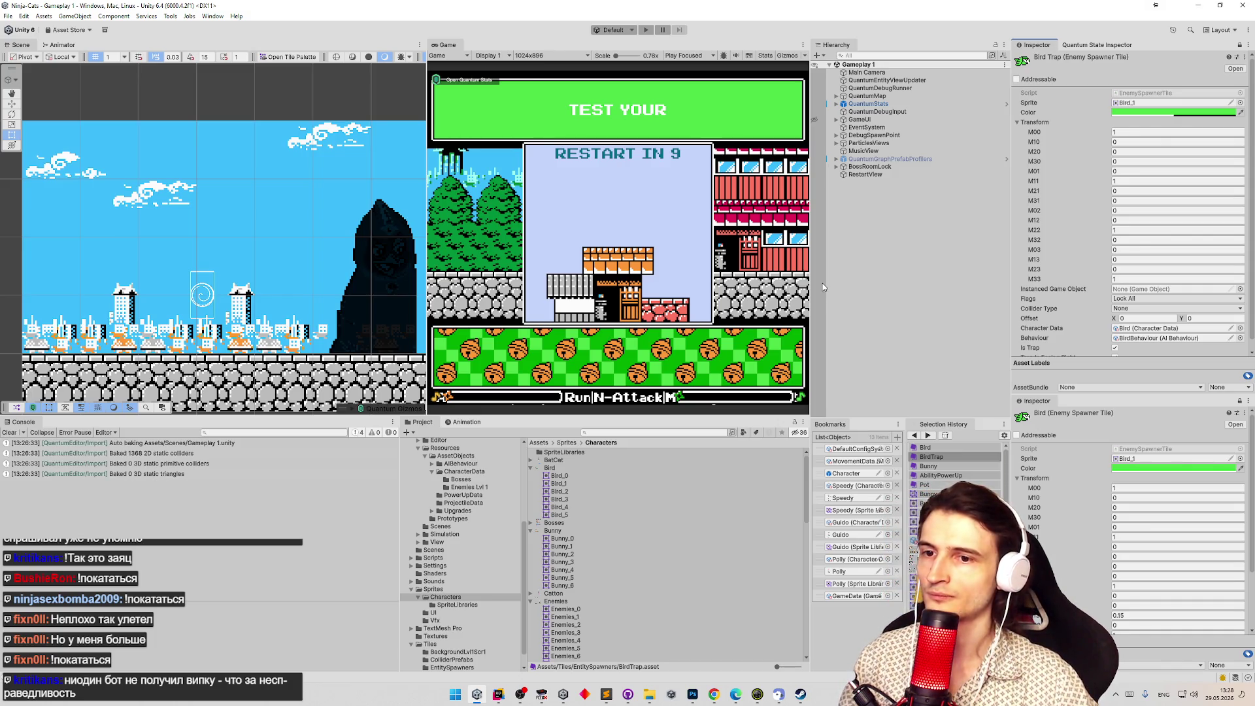
Search for the Bunny tiles and compare the Bunny and BunnyTrap spawner tiles.
{"action": "left_click", "coordinate": [641, 434]}
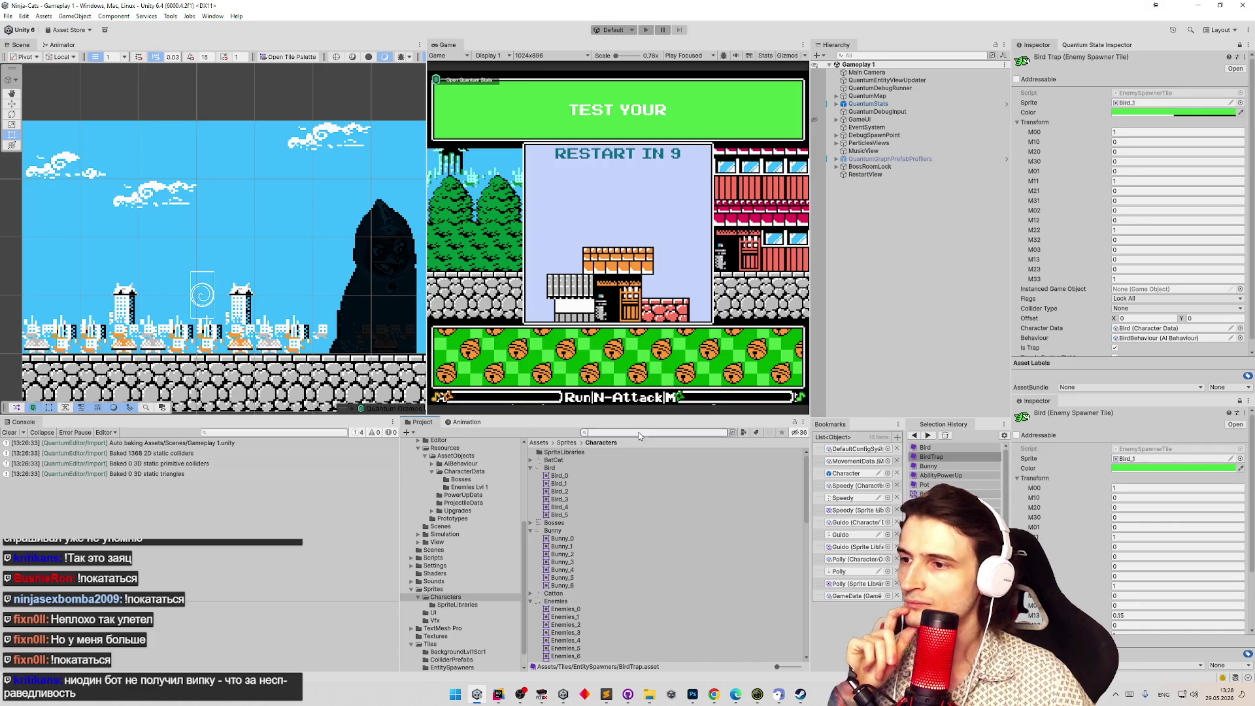
{"action": "left_click", "coordinate": [623, 477]}
{"action": "key", "text": "Down"}
{"action": "key", "text": "Up"}
{"action": "left_click", "coordinate": [1240, 401]}
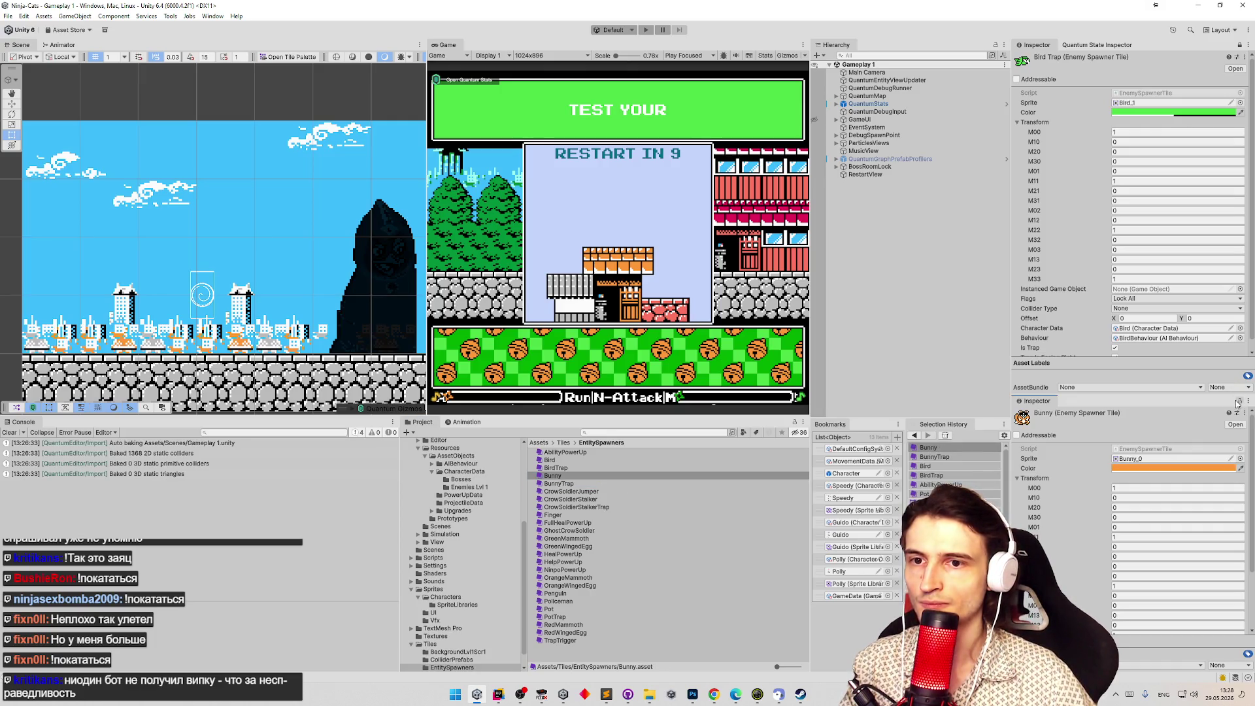
{"action": "left_click", "coordinate": [611, 484]}
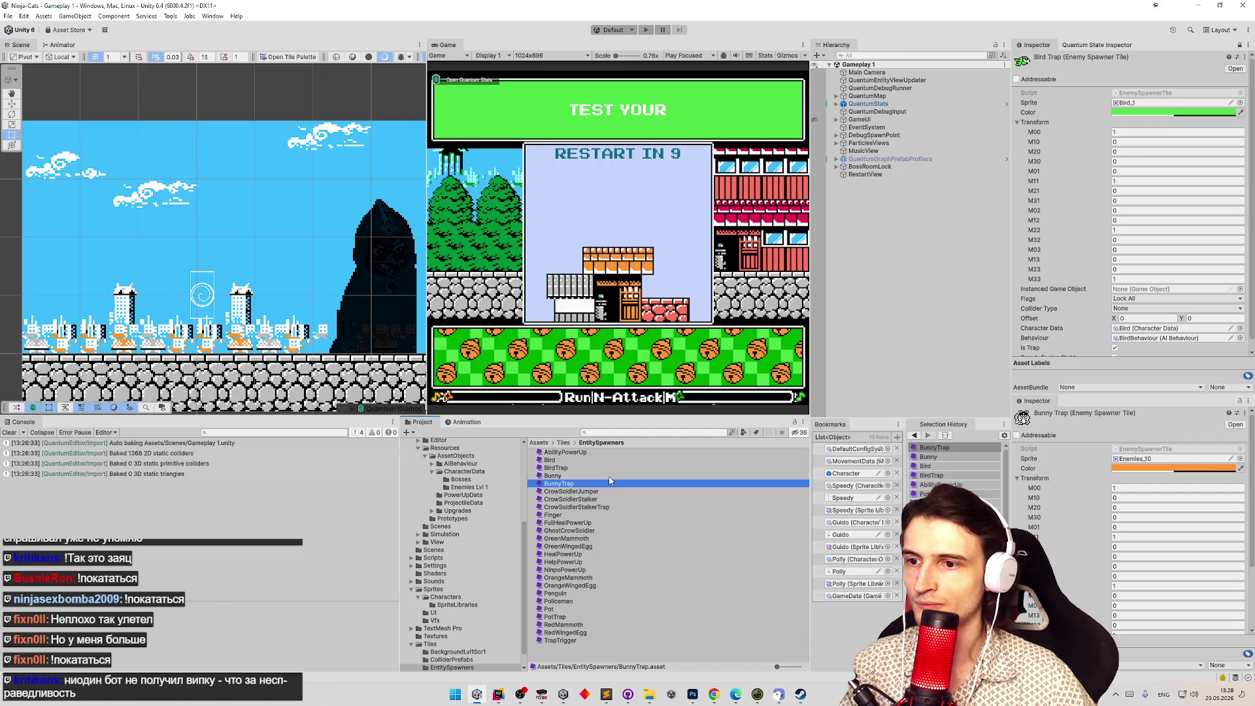
{"action": "key", "text": "Up"}
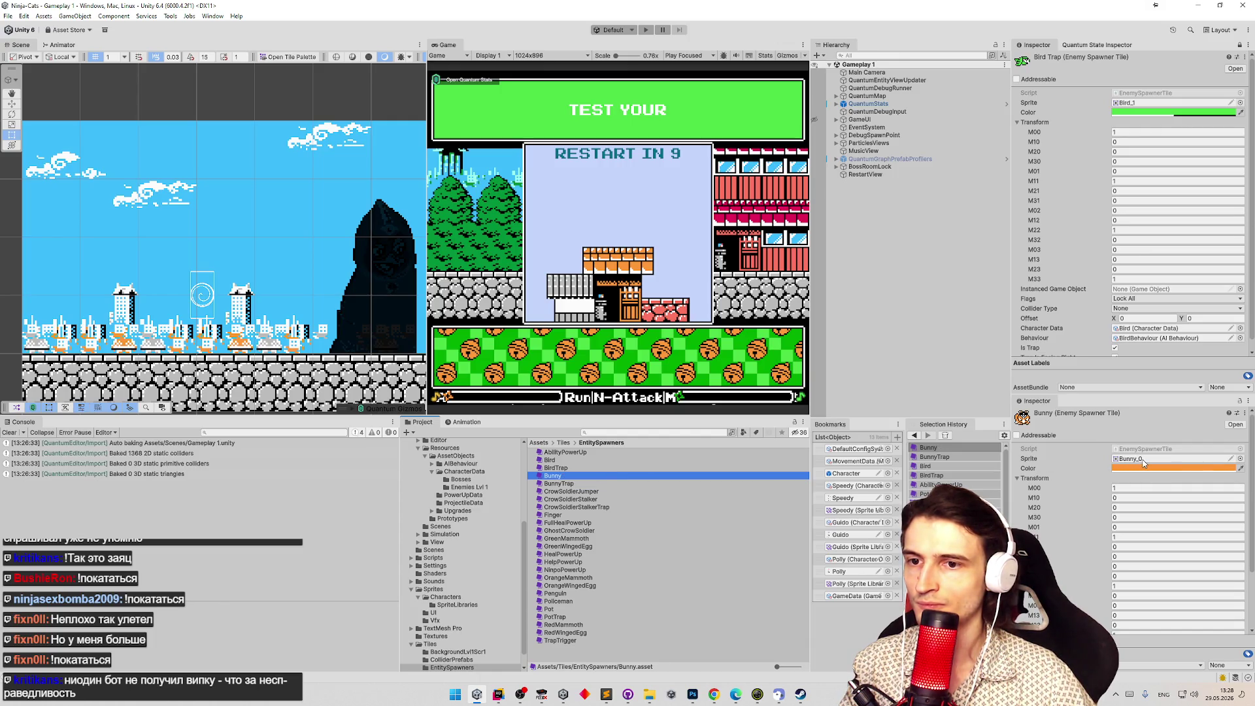
Assign the Bunny_0 sprite to the BunnyTrap tile.
{"action": "left_click", "coordinate": [935, 456]}
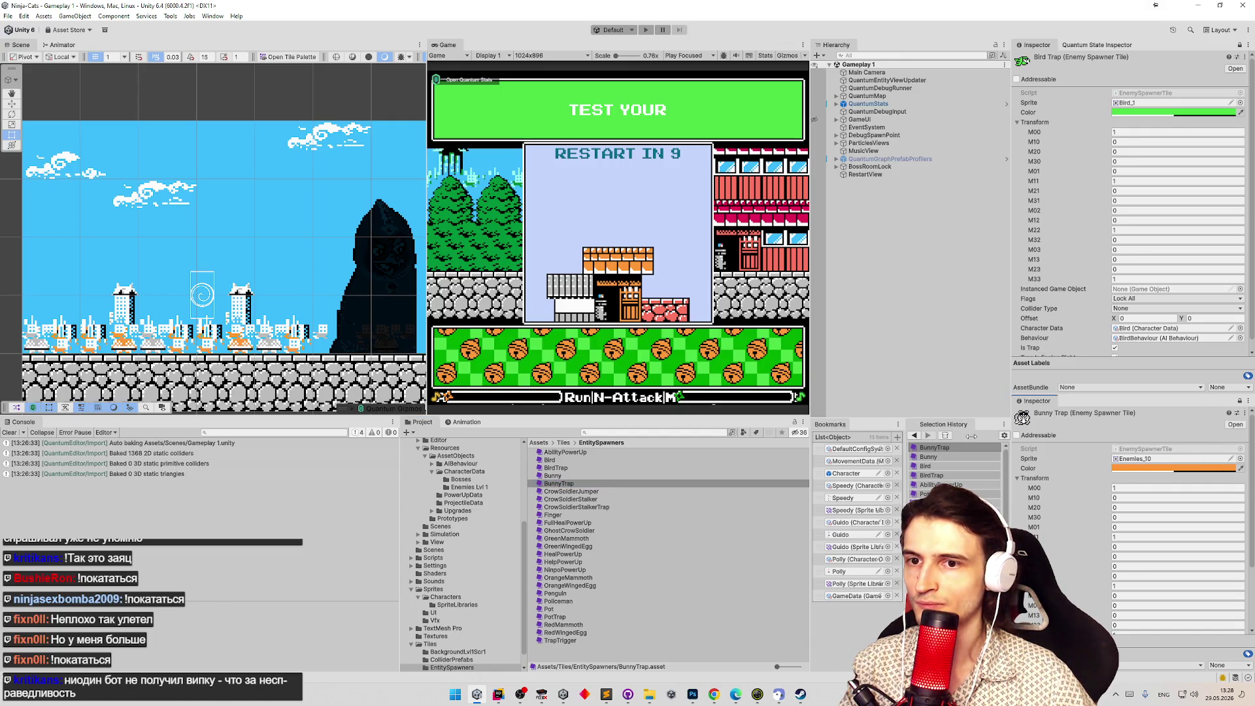
{"action": "left_click", "coordinate": [670, 475]}
{"action": "left_click", "coordinate": [1240, 45]}
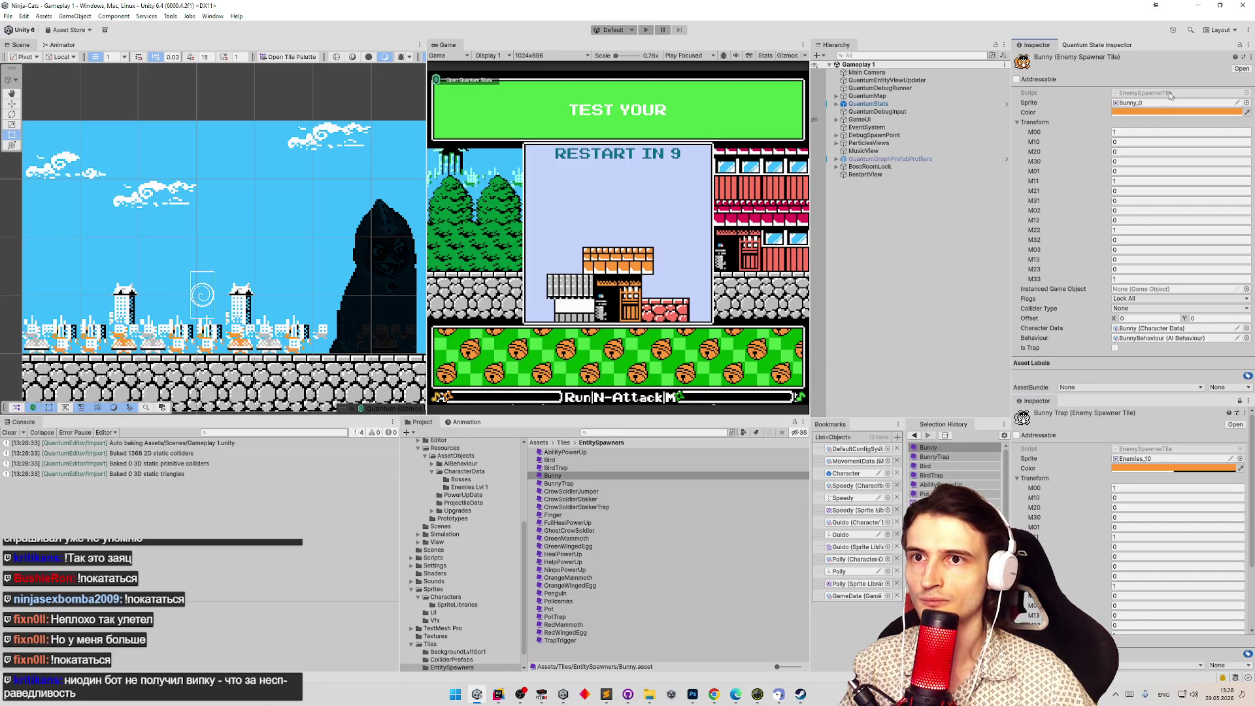
{"action": "left_click", "coordinate": [1138, 103]}
{"action": "left_click", "coordinate": [1163, 459]}
{"action": "left_click_drag", "start_coordinate": [1163, 464], "coordinate": [1163, 463]}
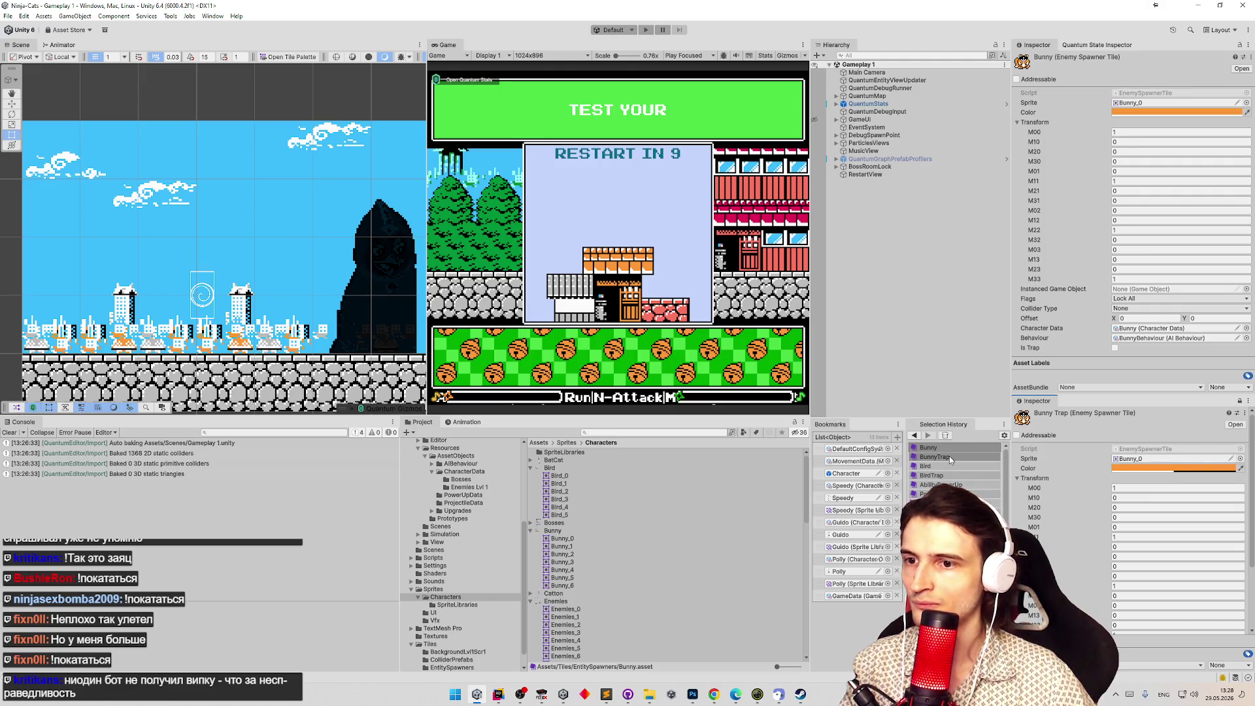
Ping BunnyTrap in the Project and step through the spawner tiles down to Finger.
{"action": "right_click", "coordinate": [1041, 404]}
{"action": "left_click", "coordinate": [1112, 486]}
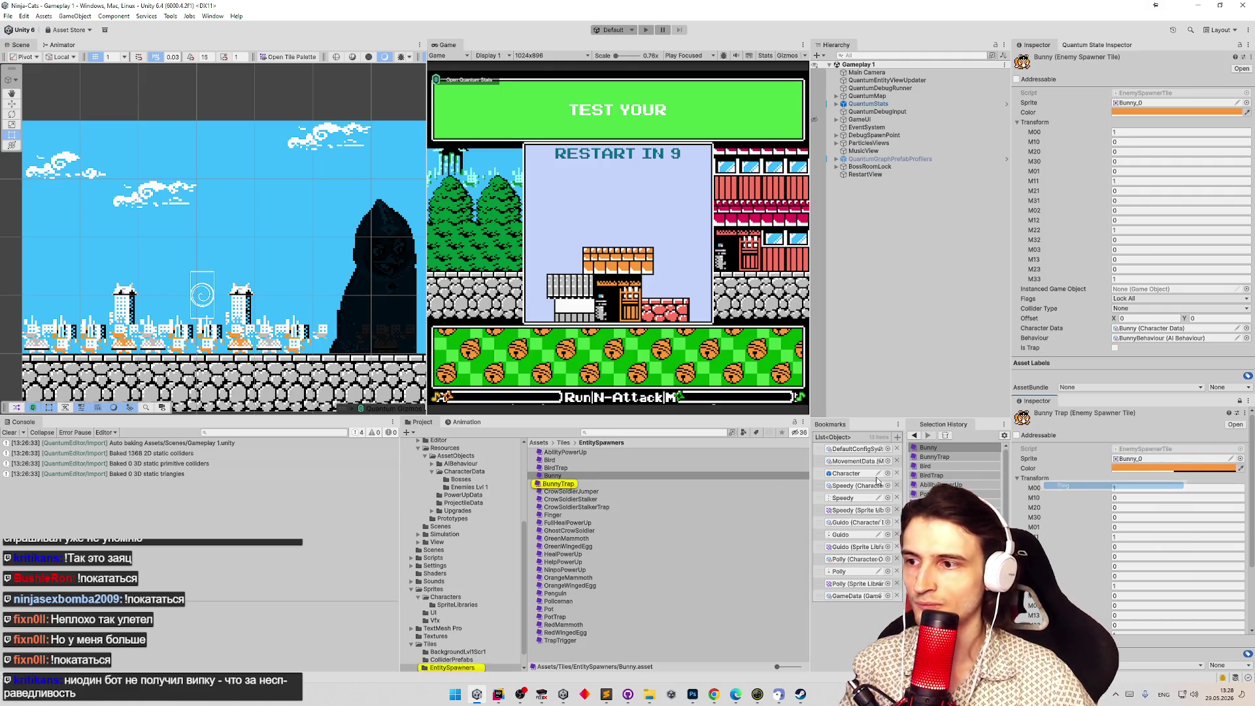
{"action": "left_click", "coordinate": [607, 491]}
{"action": "key", "text": "Down"}
{"action": "key", "text": "Down"}
{"action": "key", "text": "Down"}
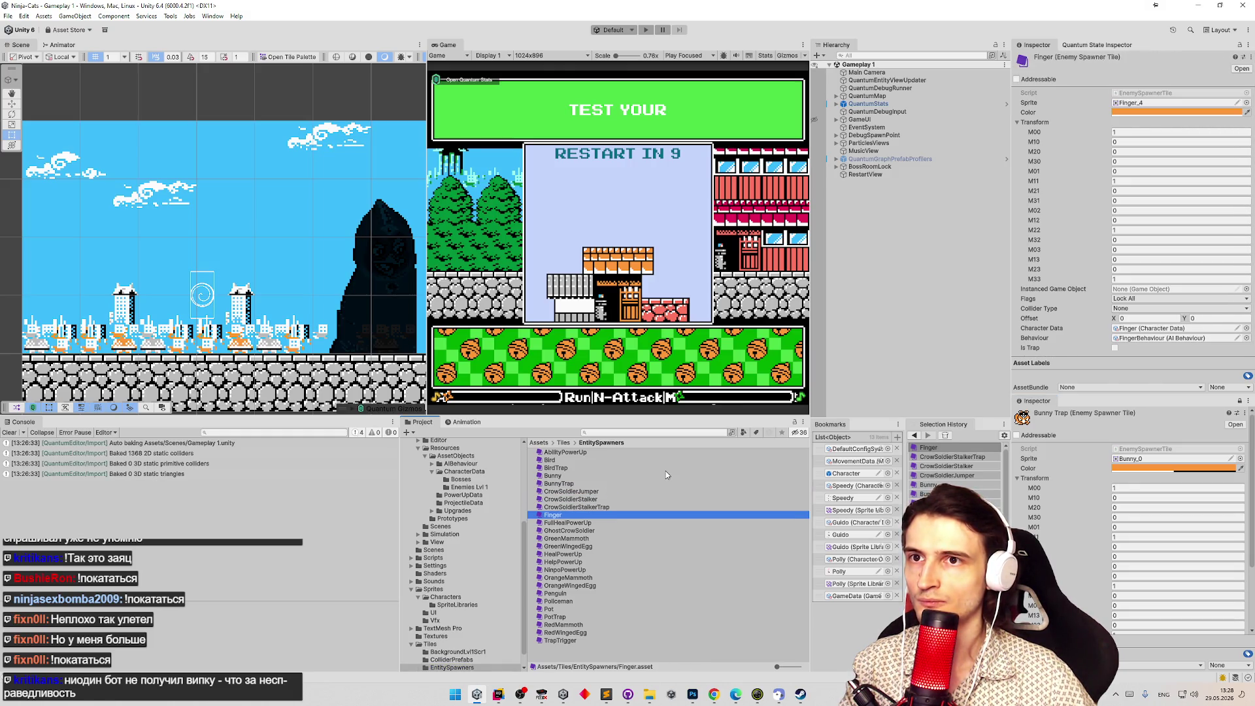
Step through the FullHealPowerUp, GhostCrowSoldier, GreenWingedEgg, HealPowerUp, NinpoPowerUp and Penguin tiles checking their sprites.
{"action": "key", "text": "Down"}
{"action": "key", "text": "Up"}
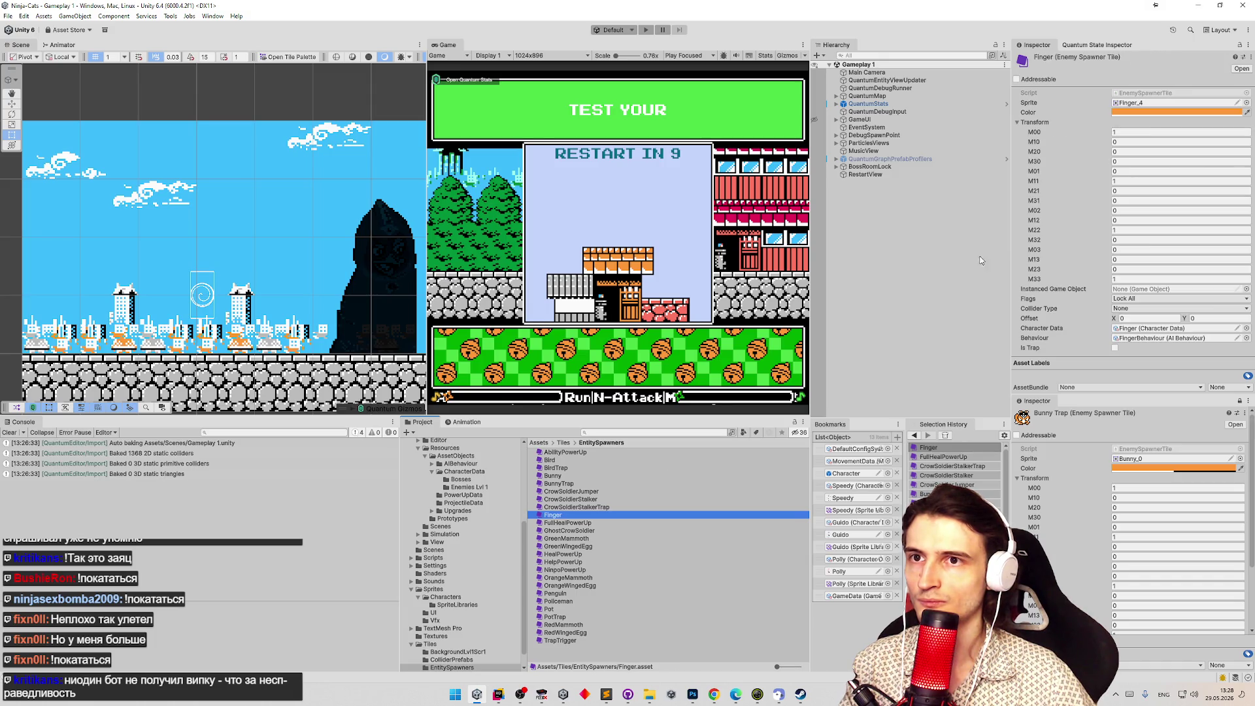
{"action": "key", "text": "Down"}
{"action": "key", "text": "Down"}
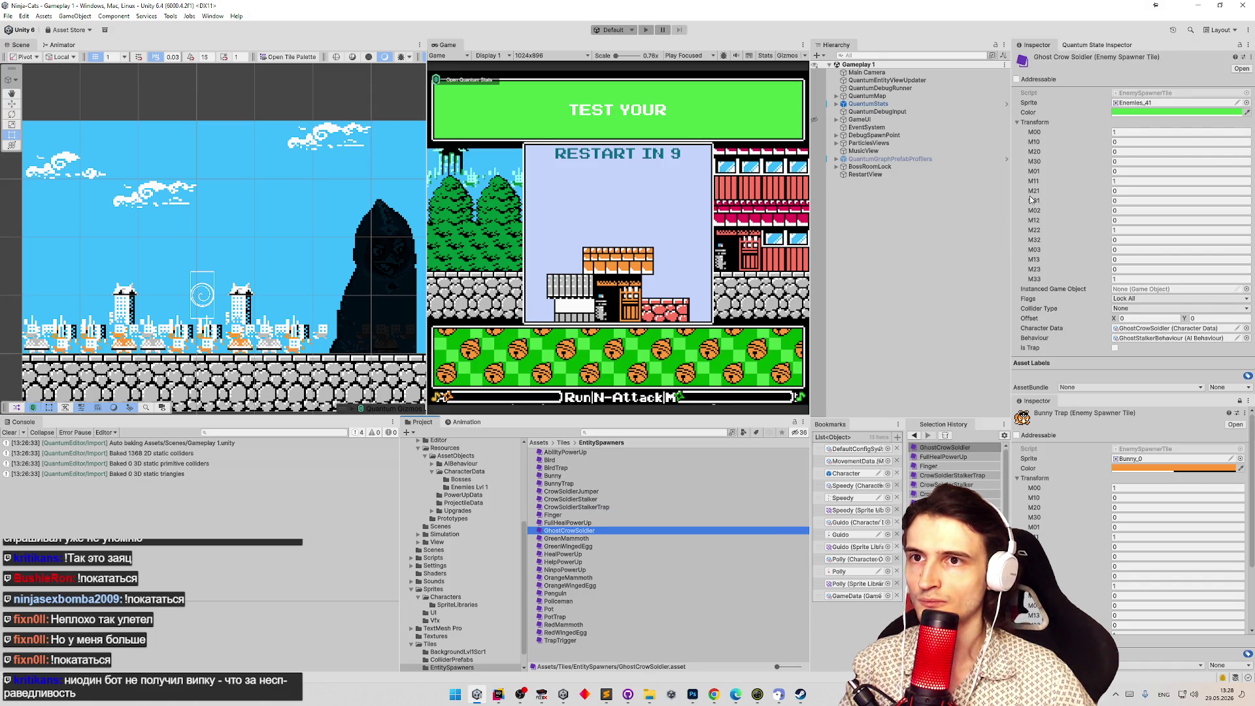
{"action": "key", "text": "Down"}
{"action": "key", "text": "Down"}
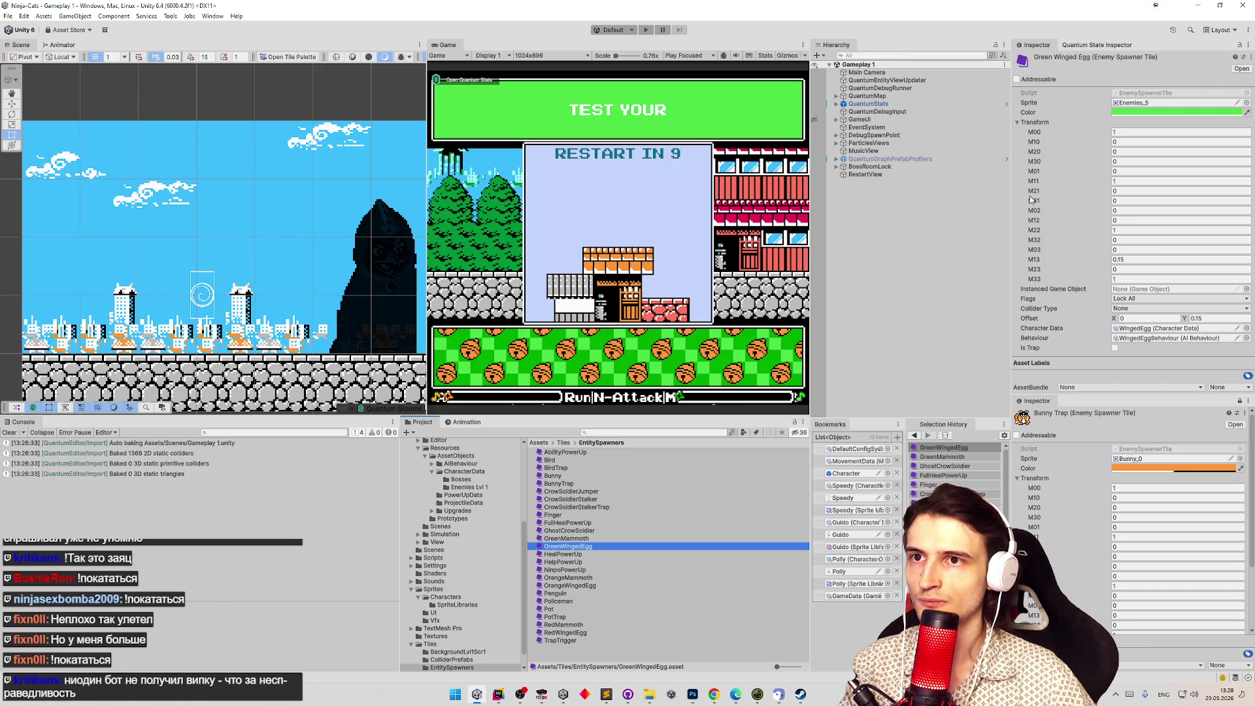
{"action": "key", "text": "Down"}
{"action": "key", "text": "Down"}
{"action": "key", "text": "Up"}
{"action": "key", "text": "Down"}
{"action": "key", "text": "Down"}
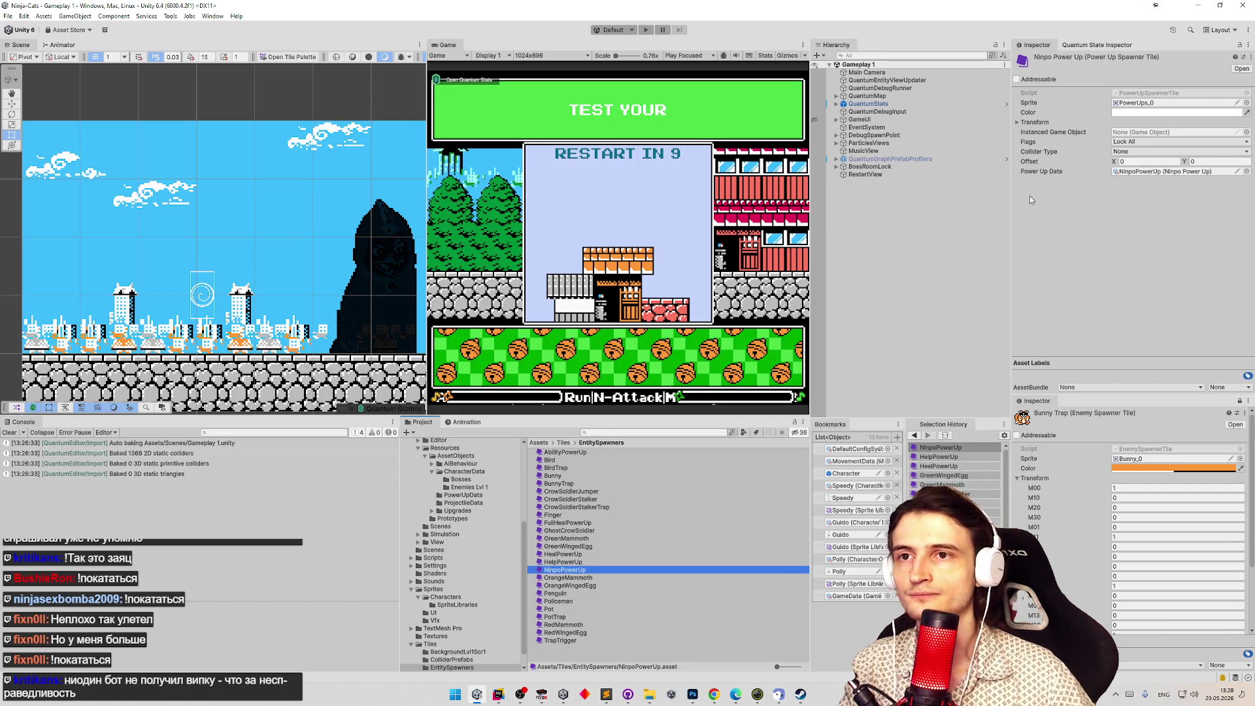
{"action": "key", "text": "Down"}
{"action": "key", "text": "Down"}
{"action": "key", "text": "Down"}
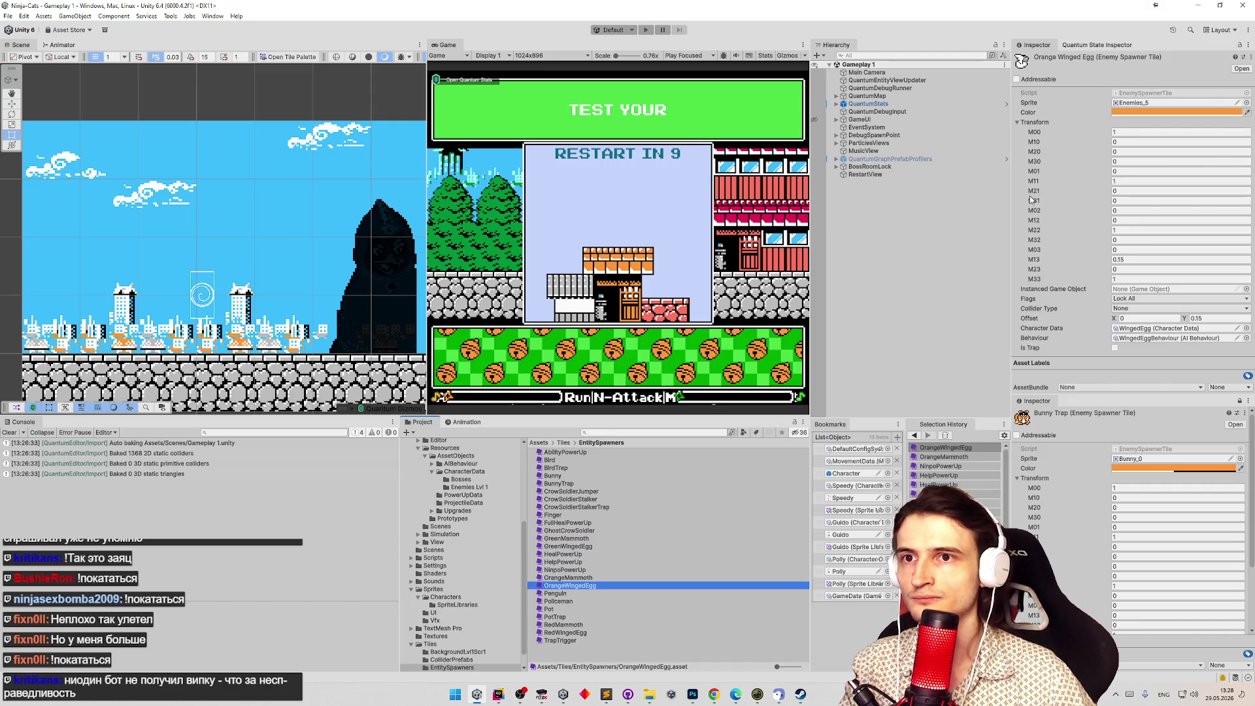
{"action": "key", "text": "Up"}
{"action": "key", "text": "Up"}
{"action": "key", "text": "Up"}
{"action": "key", "text": "Down"}
{"action": "key", "text": "Down"}
{"action": "key", "text": "Down"}
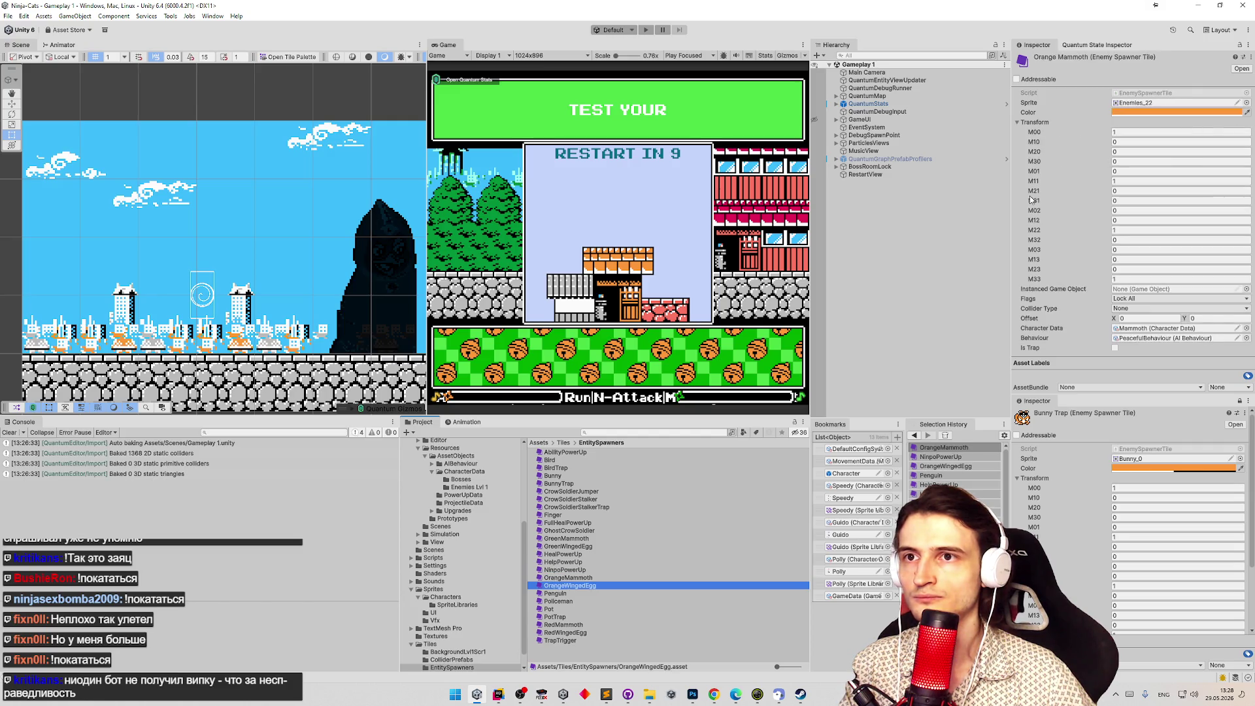
Compare the Policeman, Pot and PotTrap tiles, confirming PotTrap's sprite is missing, and keep Pot (Pot_1) in view.
{"action": "key", "text": "Down"}
{"action": "key", "text": "Up"}
{"action": "key", "text": "Down"}
{"action": "key", "text": "Down"}
{"action": "key", "text": "Down"}
{"action": "key", "text": "Up"}
{"action": "key", "text": "Up"}
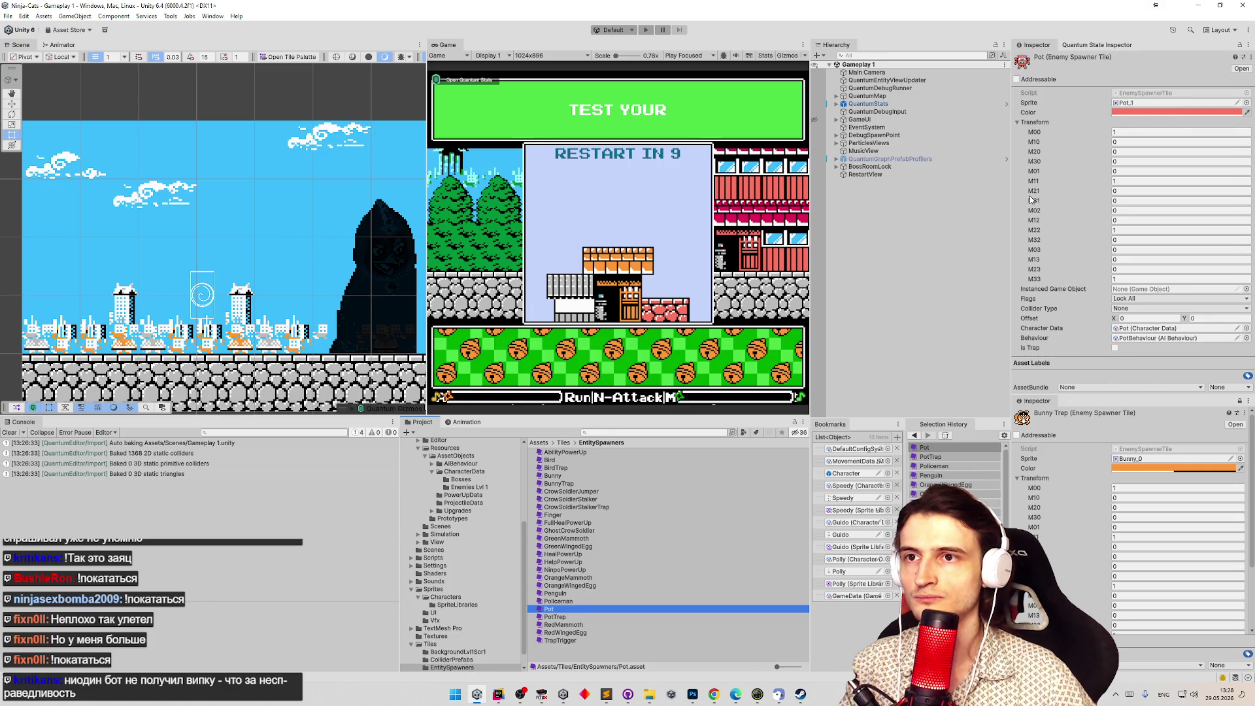
{"action": "key", "text": "Down"}
{"action": "key", "text": "Down"}
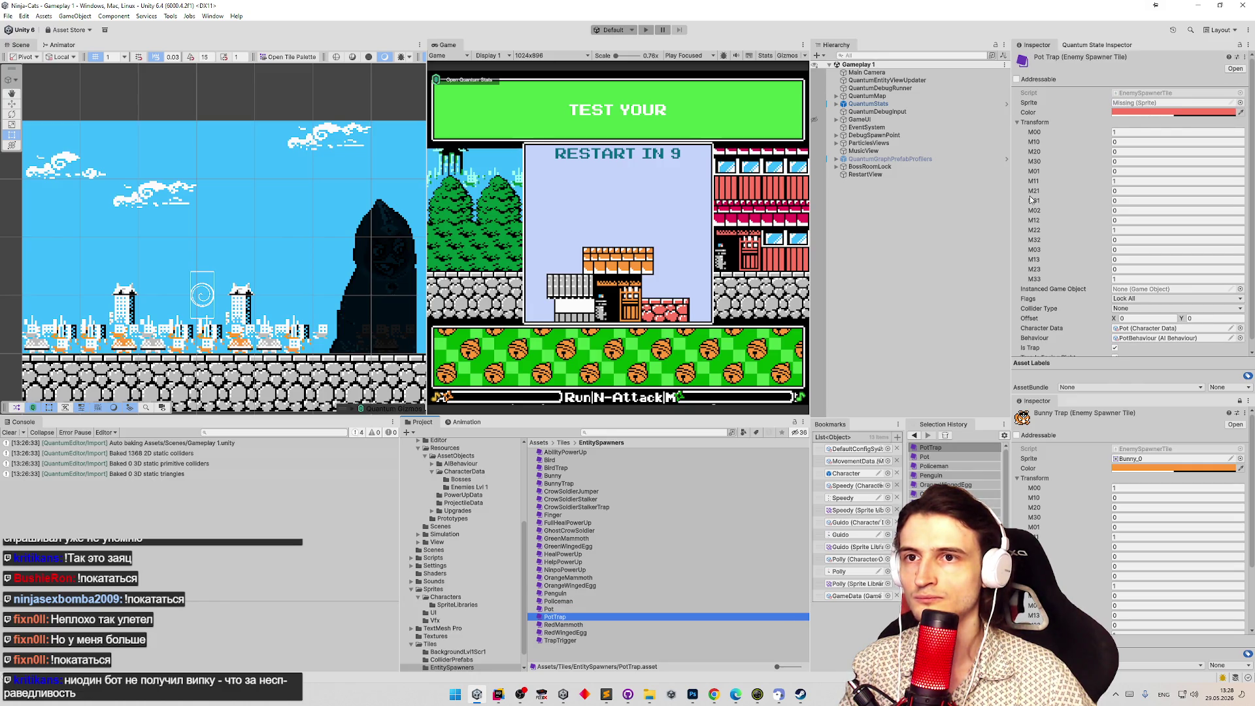
{"action": "key", "text": "Up"}
{"action": "key", "text": "Up"}
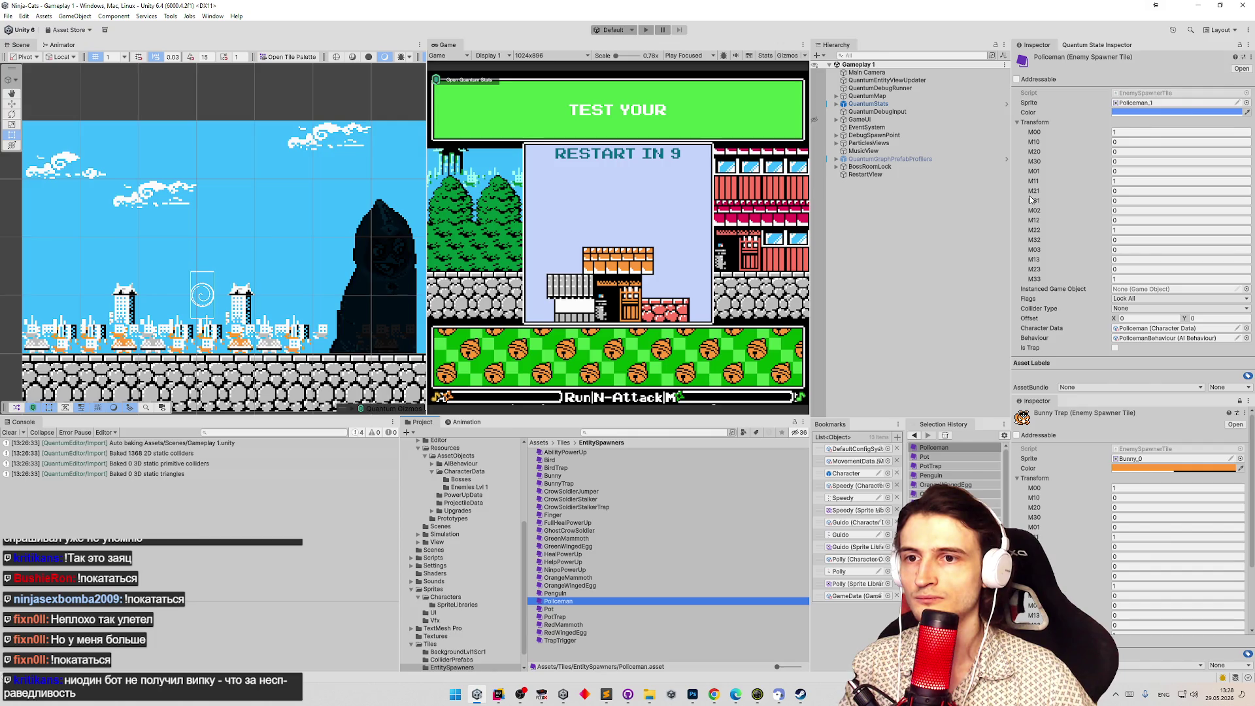
{"action": "key", "text": "Down"}
{"action": "key", "text": "Up"}
{"action": "key", "text": "Up"}
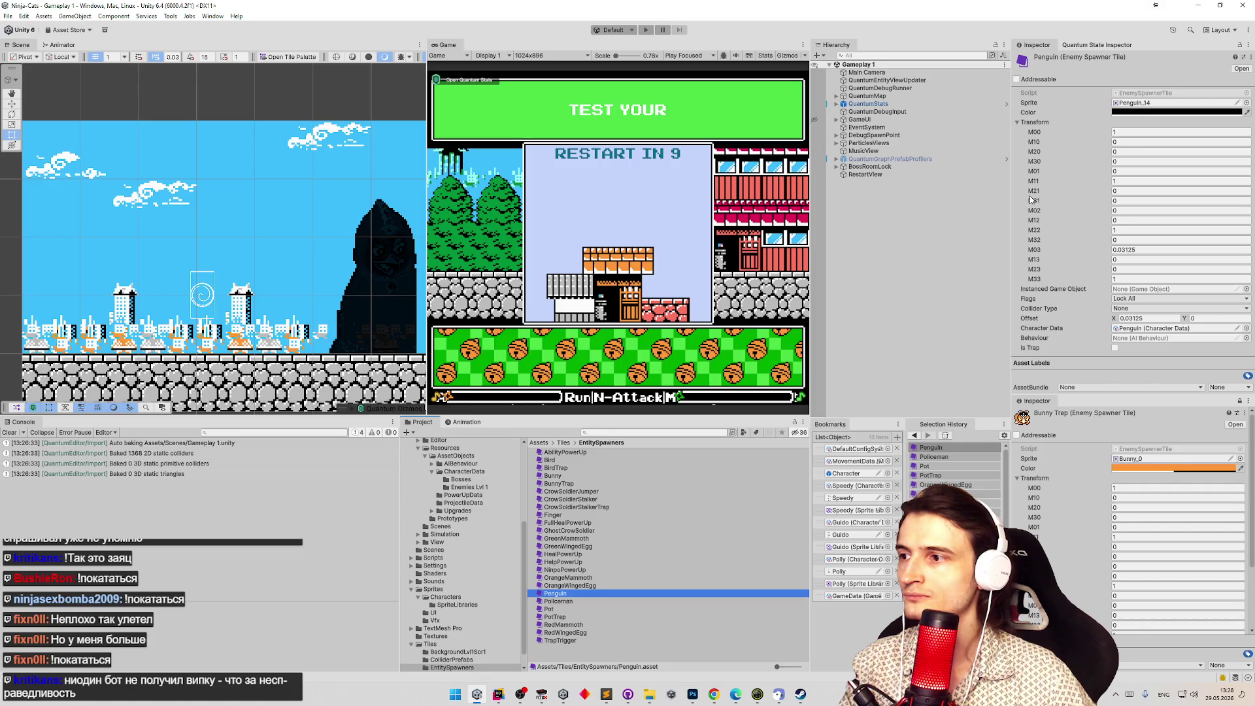
{"action": "key", "text": "Down"}
{"action": "key", "text": "Down"}
{"action": "key", "text": "Up"}
{"action": "key", "text": "Down"}
{"action": "key", "text": "Up"}
{"action": "key", "text": "Up"}
{"action": "key", "text": "Up"}
{"action": "key", "text": "Down"}
{"action": "key", "text": "Down"}
{"action": "key", "text": "Down"}
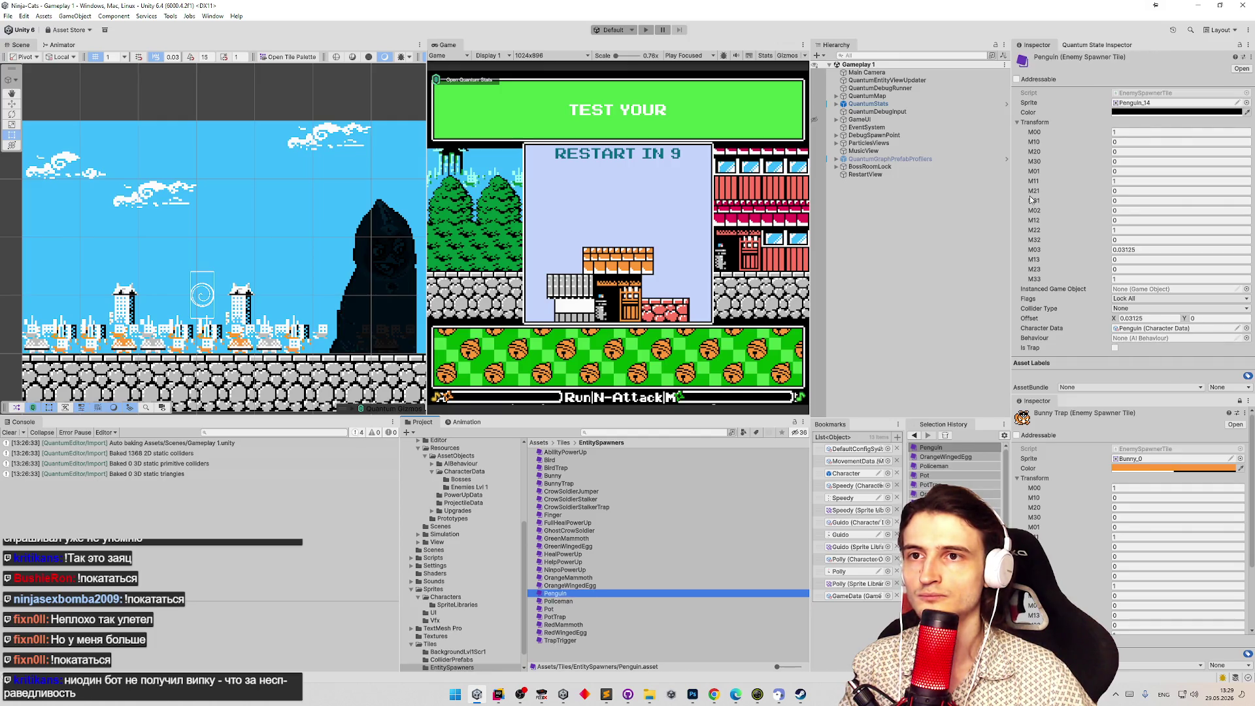
{"action": "key", "text": "Up"}
{"action": "key", "text": "Down"}
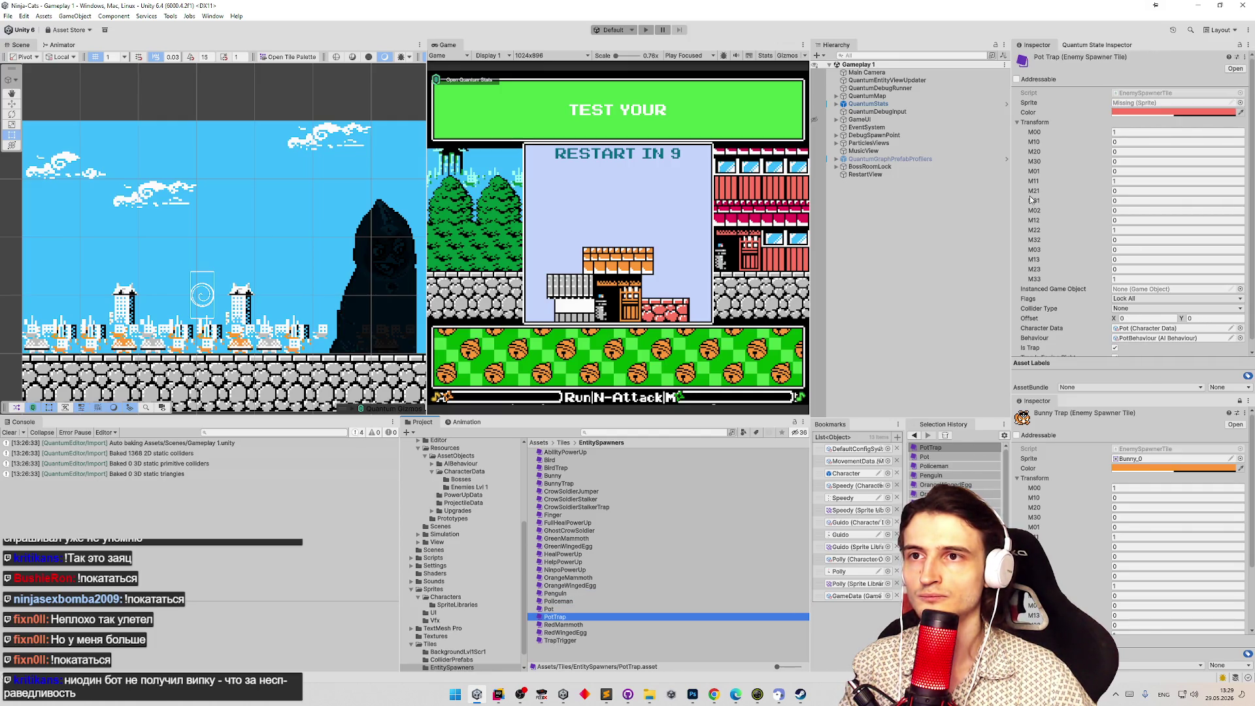
{"action": "key", "text": "Up"}
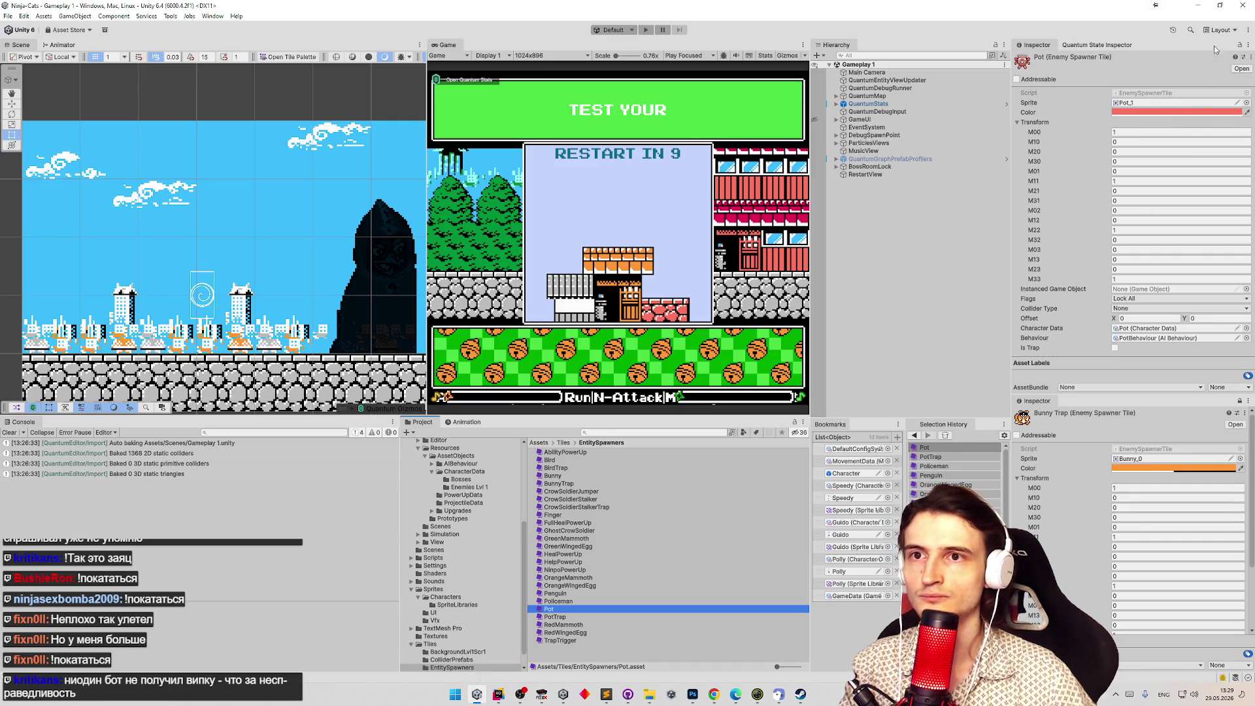
{"action": "left_click", "coordinate": [1228, 118]}
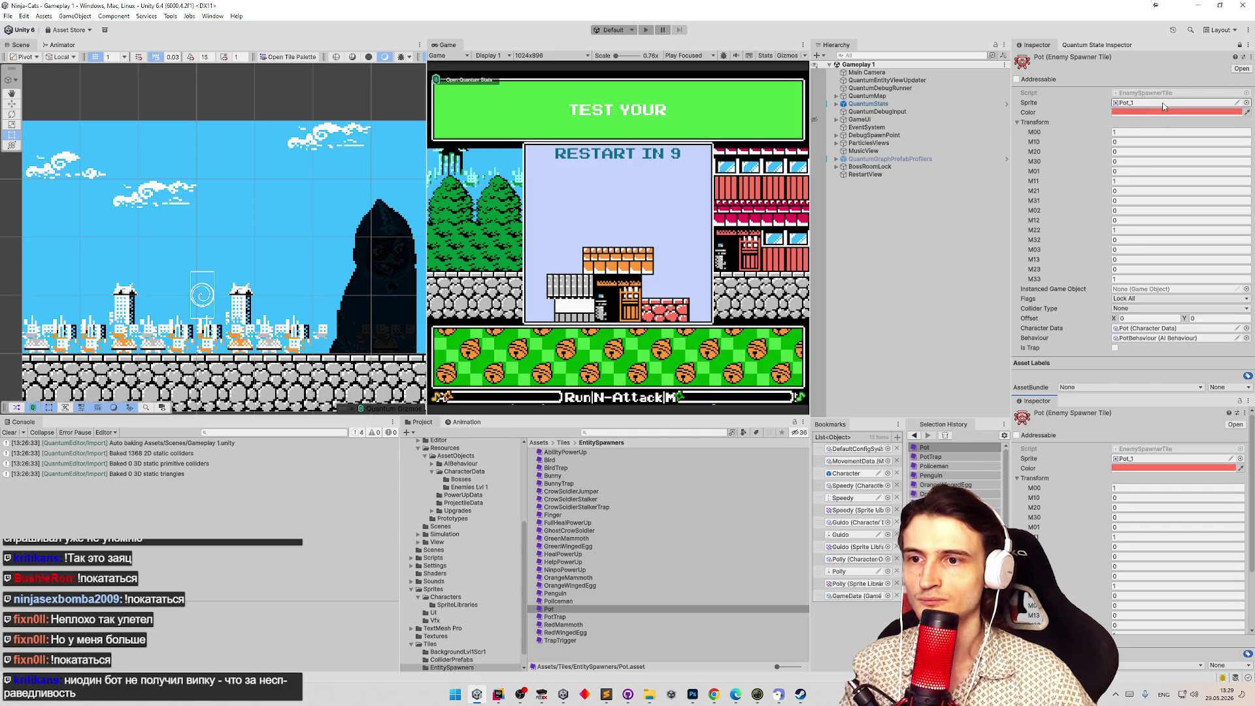
Assign the Pot_1 character sprite to the PotTrap tile's missing Sprite field.
{"action": "left_click", "coordinate": [555, 617]}
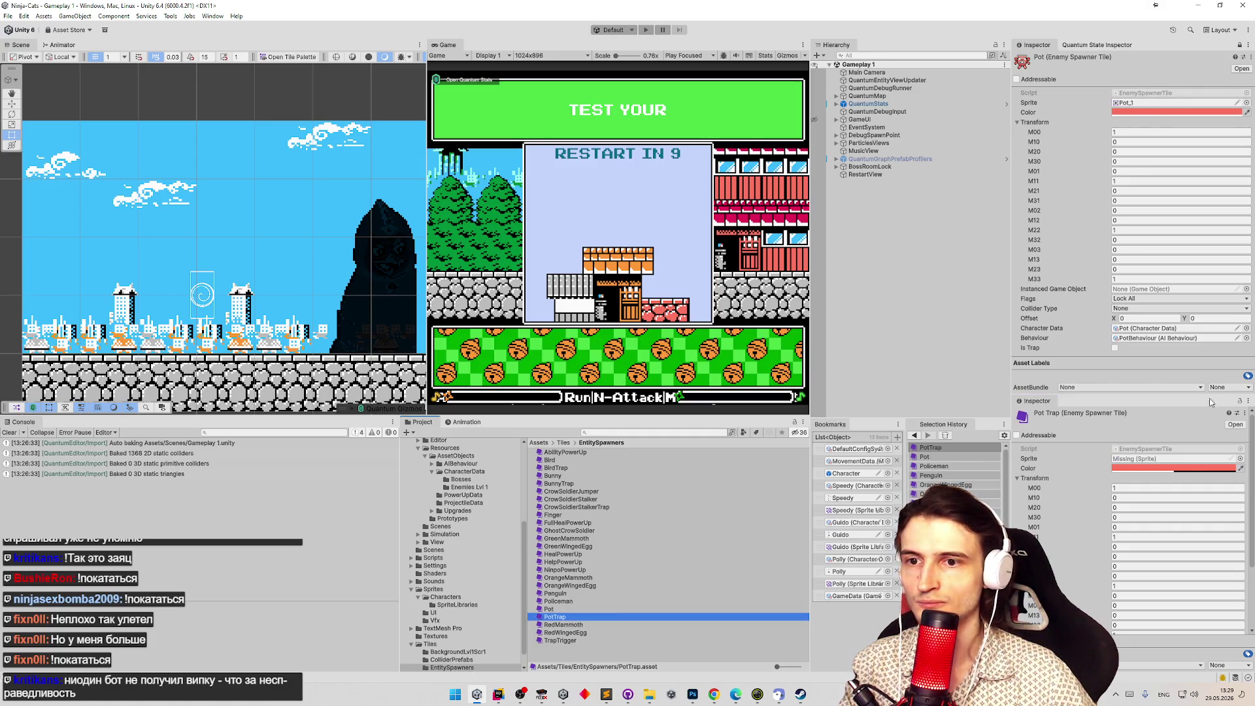
{"action": "left_click", "coordinate": [1238, 401]}
{"action": "left_click", "coordinate": [1151, 102]}
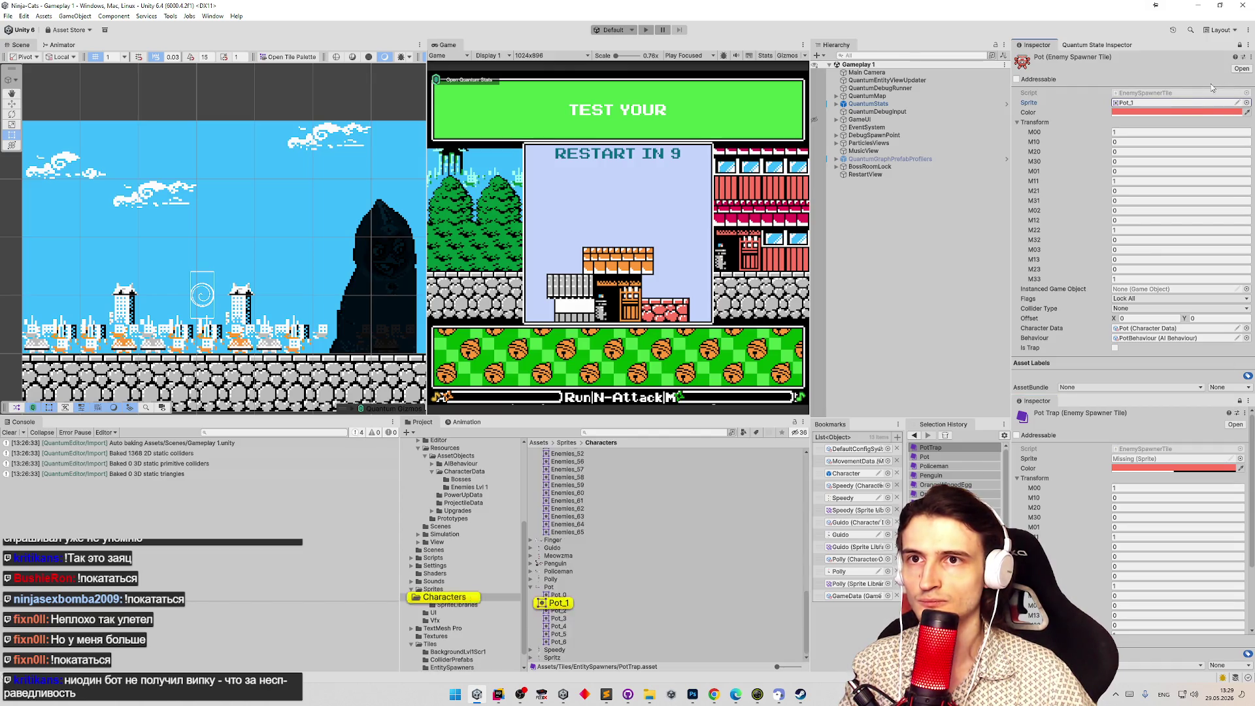
{"action": "left_click", "coordinate": [1240, 44]}
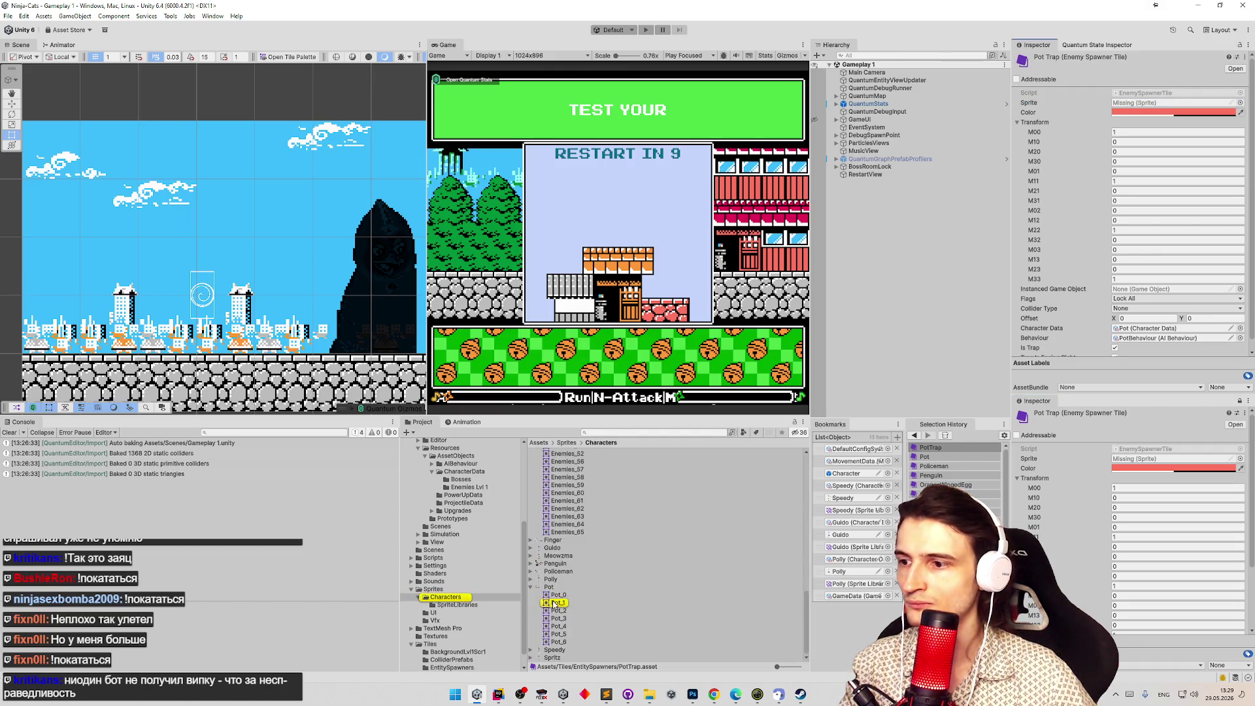
{"action": "left_click", "coordinate": [1148, 460]}
{"action": "key", "text": "ctrl+v"}
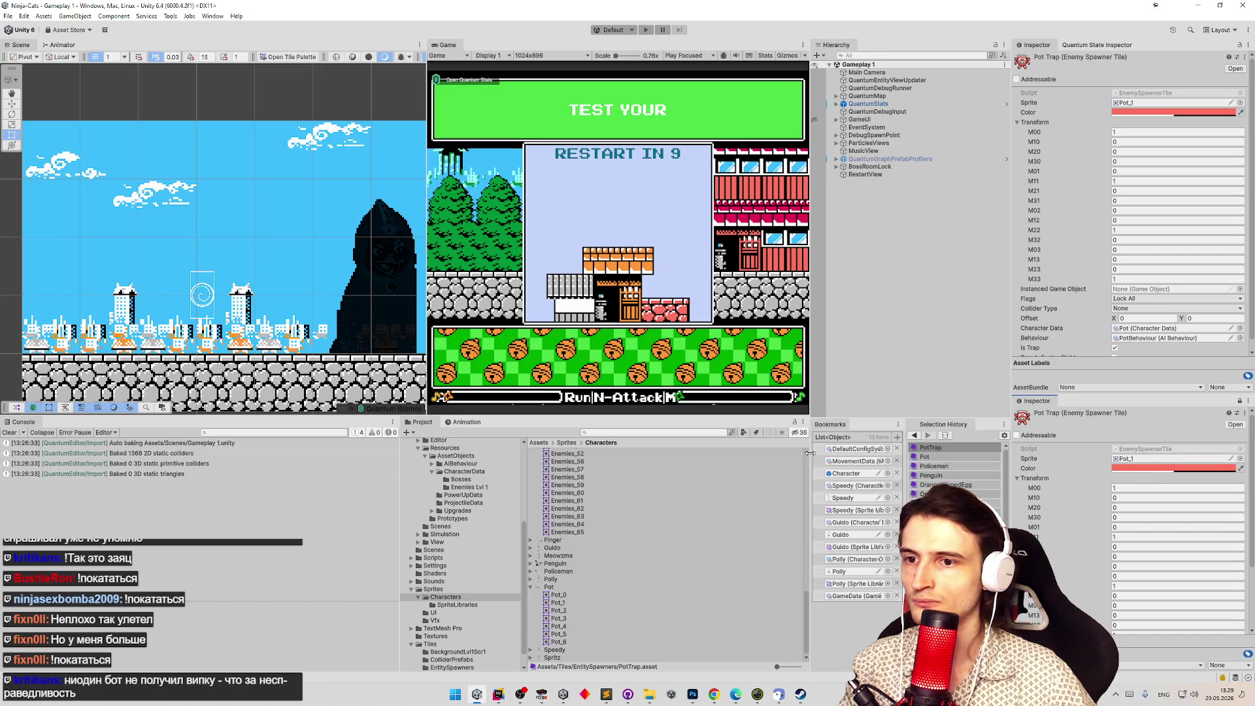
Locate the PotTrap asset in the project and check the nearby RedMammoth and RedWingedEgg tiles.
{"action": "right_click", "coordinate": [1061, 421]}
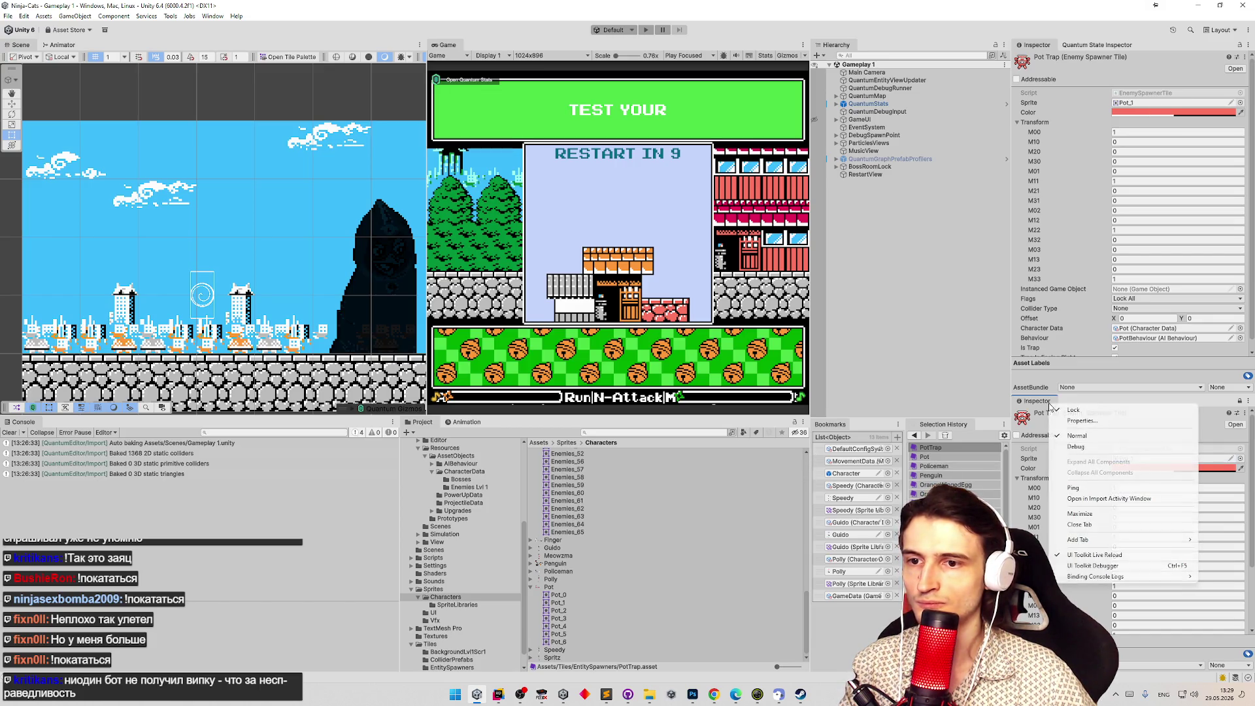
{"action": "left_click", "coordinate": [1072, 490]}
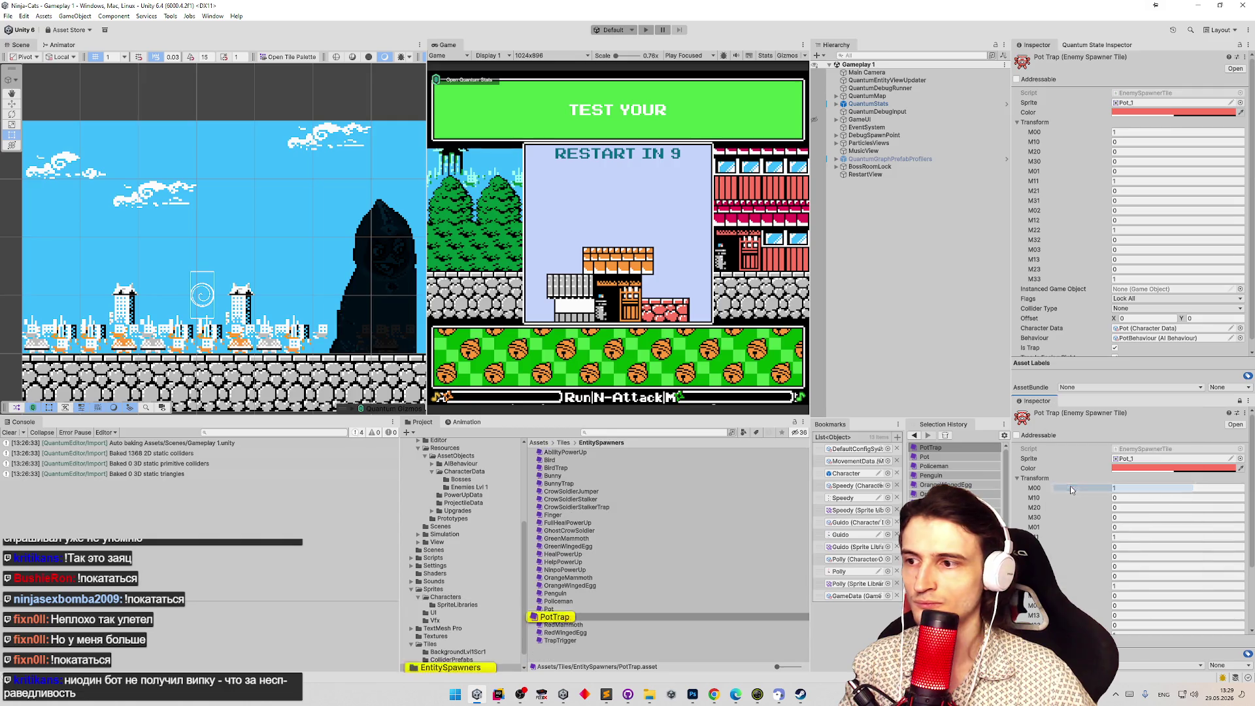
{"action": "left_click", "coordinate": [611, 625]}
{"action": "key", "text": "Down"}
{"action": "key", "text": "Down"}
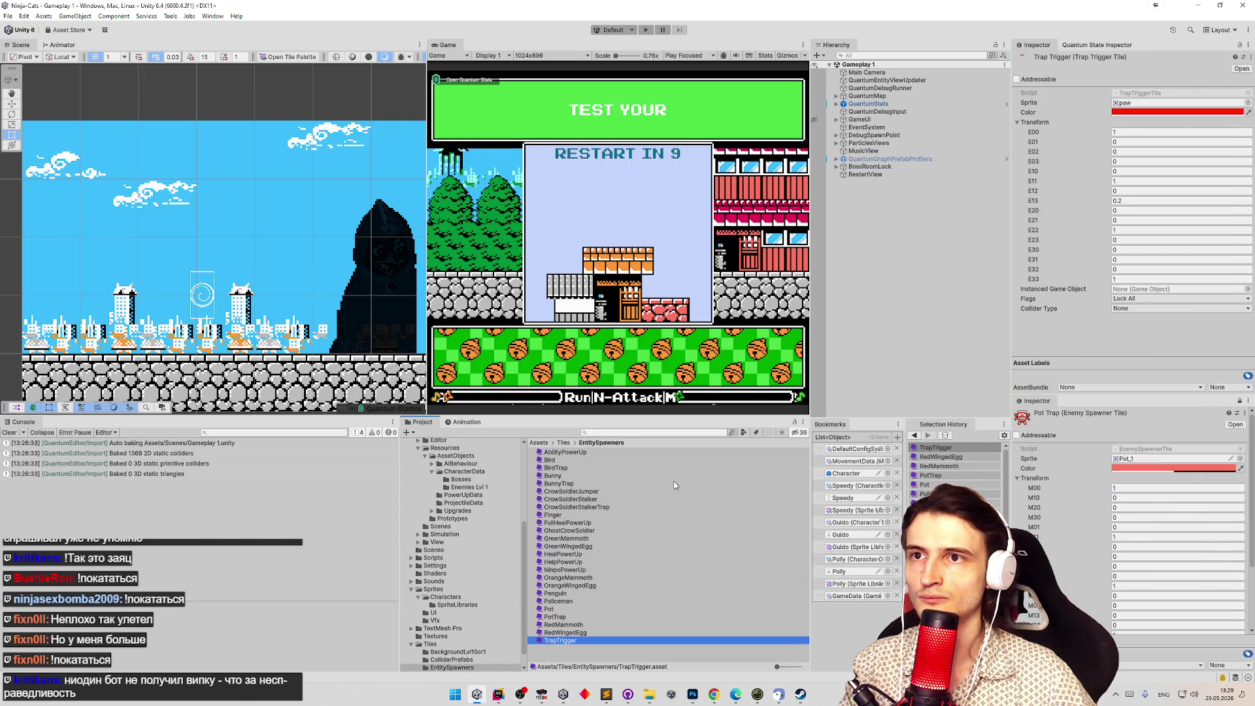
{"action": "key", "text": "Up"}
Clear the Console, then view Bunny.spriteLib's override entries in Sublime Text and return to Unity.
{"action": "left_click", "coordinate": [17, 432]}
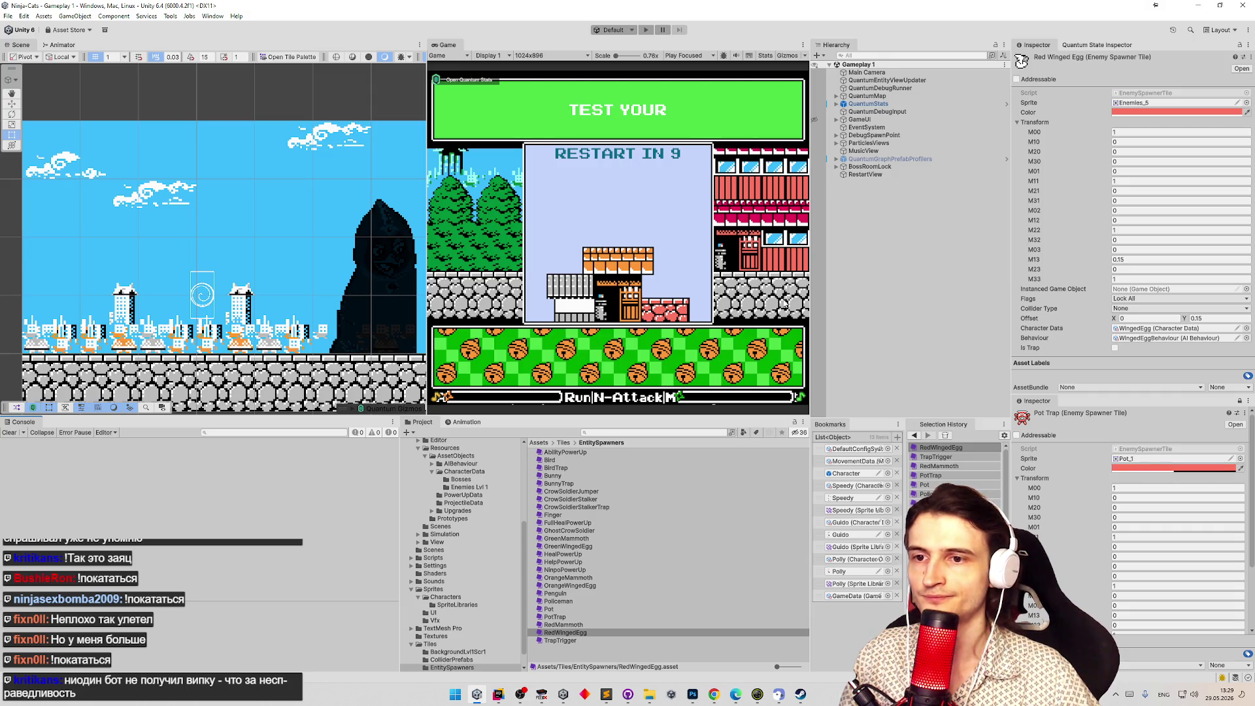
{"action": "left_click", "coordinate": [603, 431]}
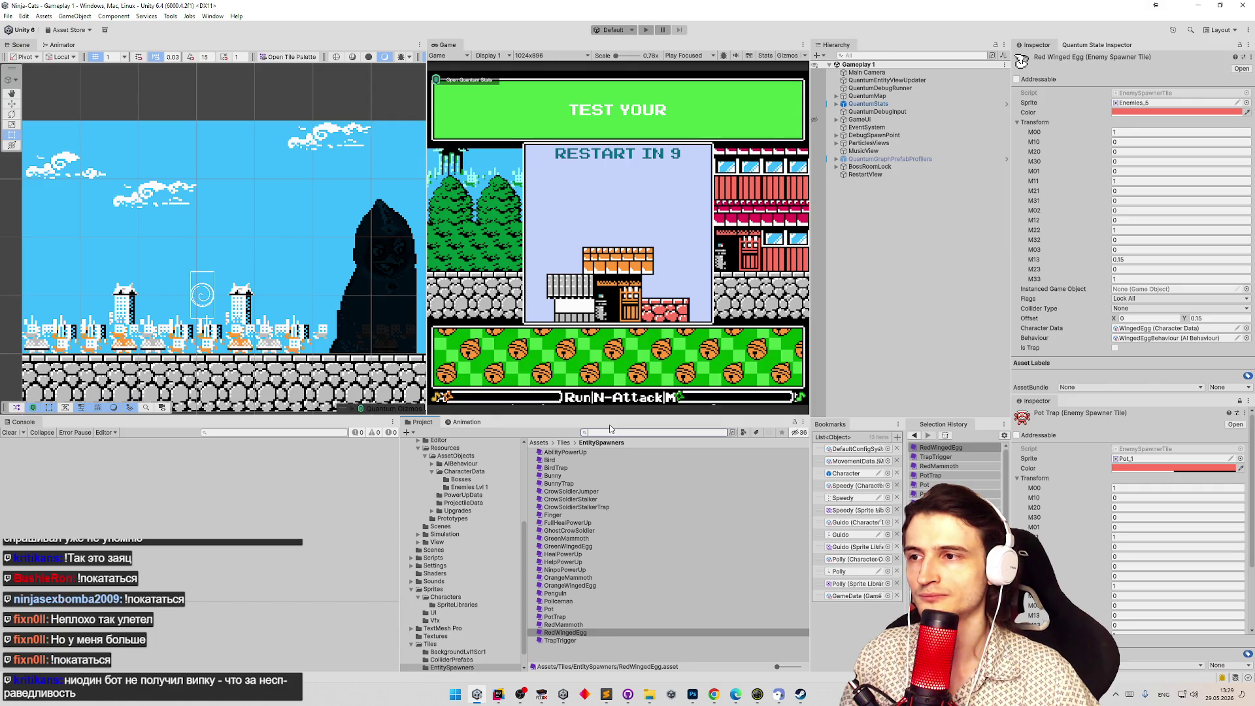
{"action": "left_click", "coordinate": [606, 694]}
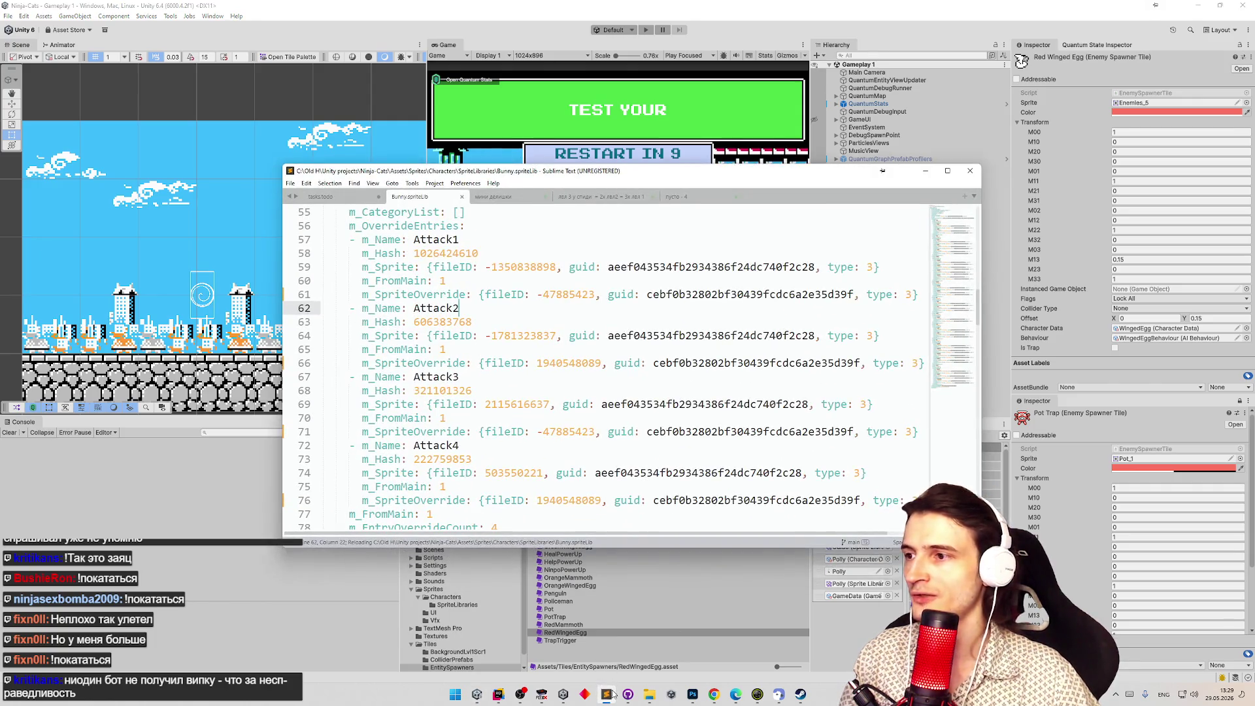
{"action": "left_click", "coordinate": [607, 694]}
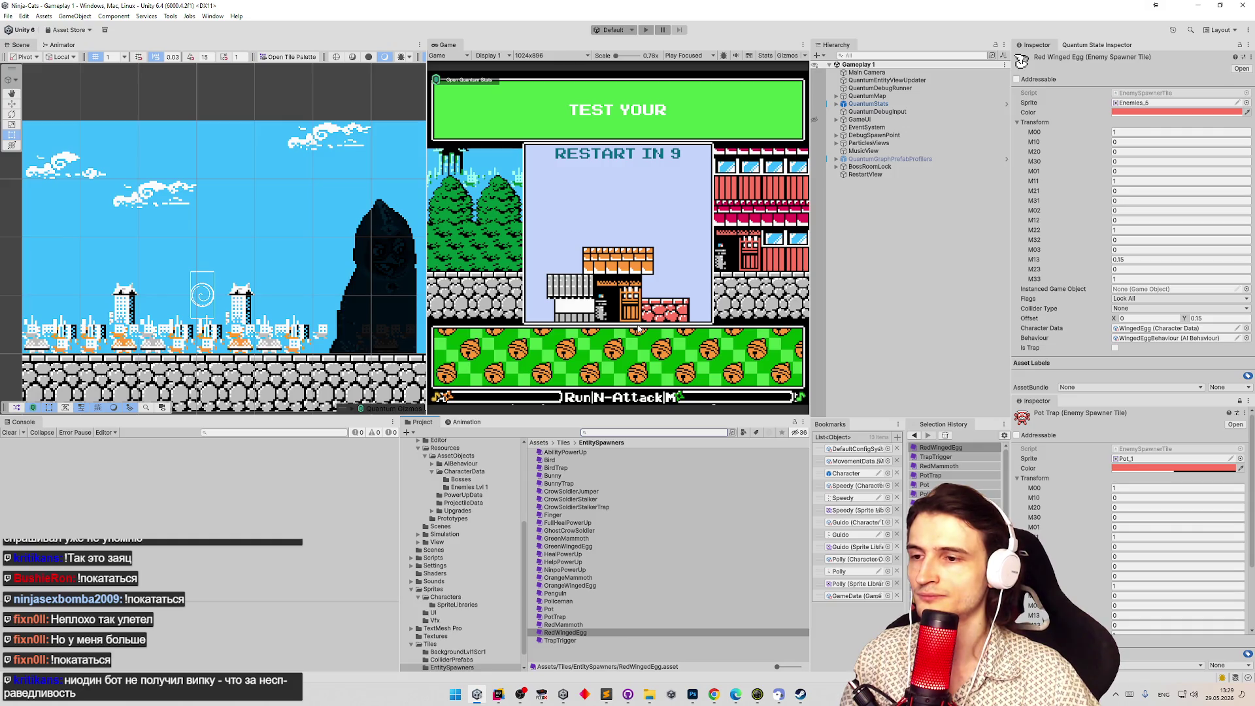
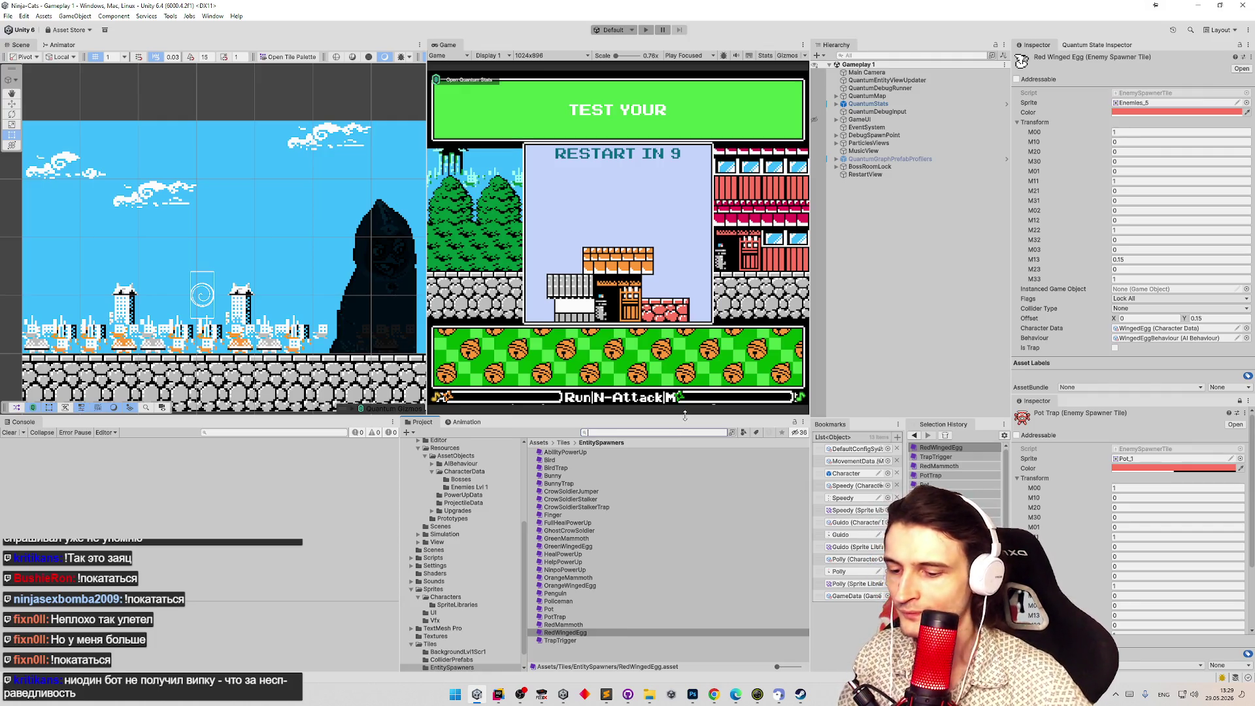
Duplicate the LowHeightCharacter override controller and name the copy Bunny.
{"action": "type", "text": "lowhe"}
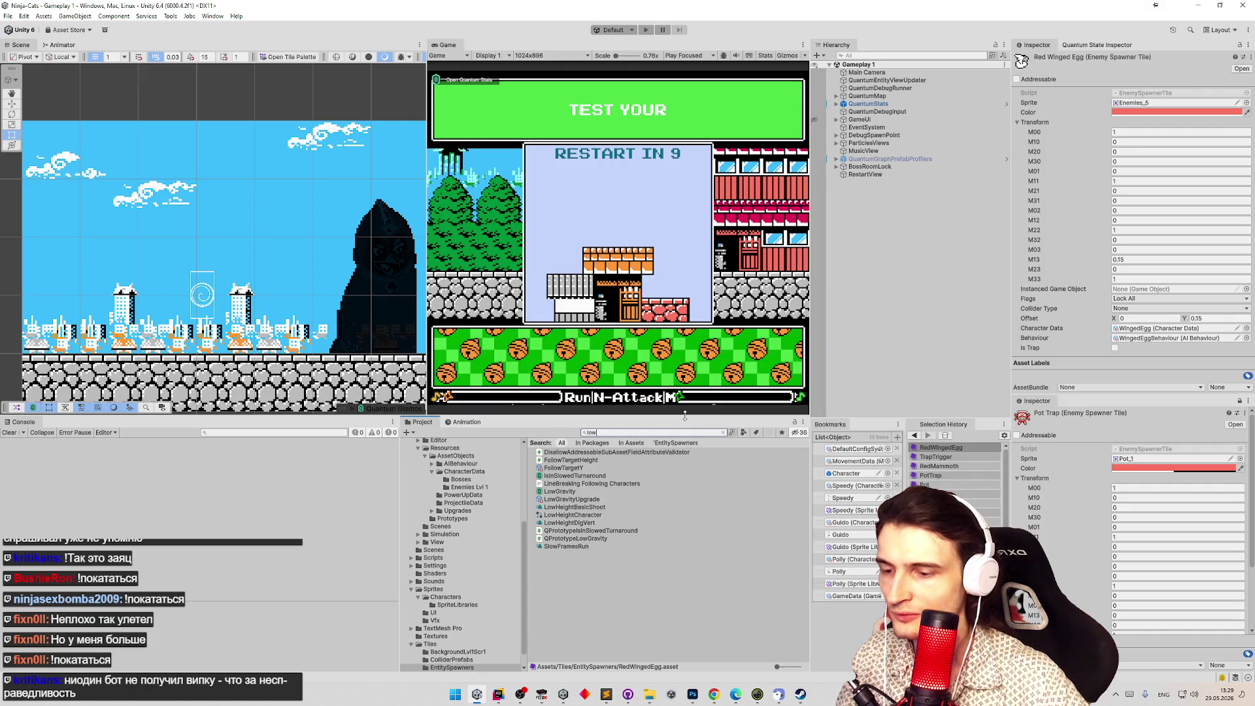
{"action": "left_click", "coordinate": [573, 460]}
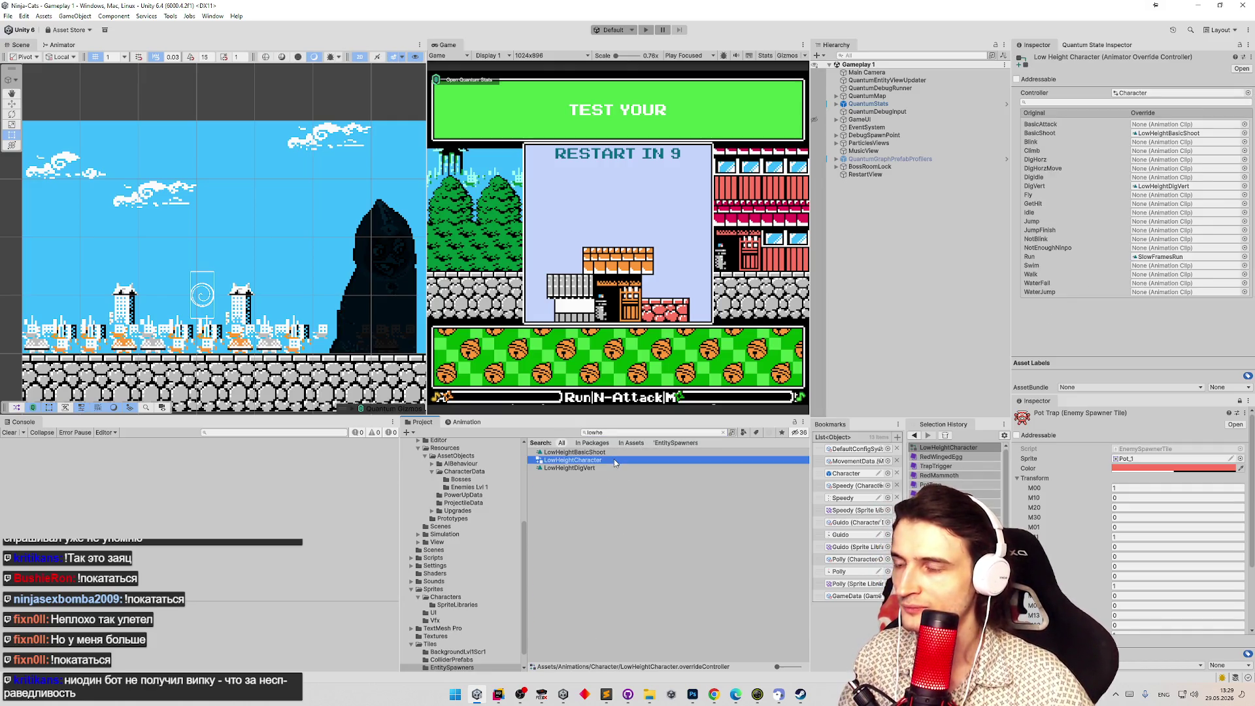
{"action": "key", "text": "ctrl+d"}
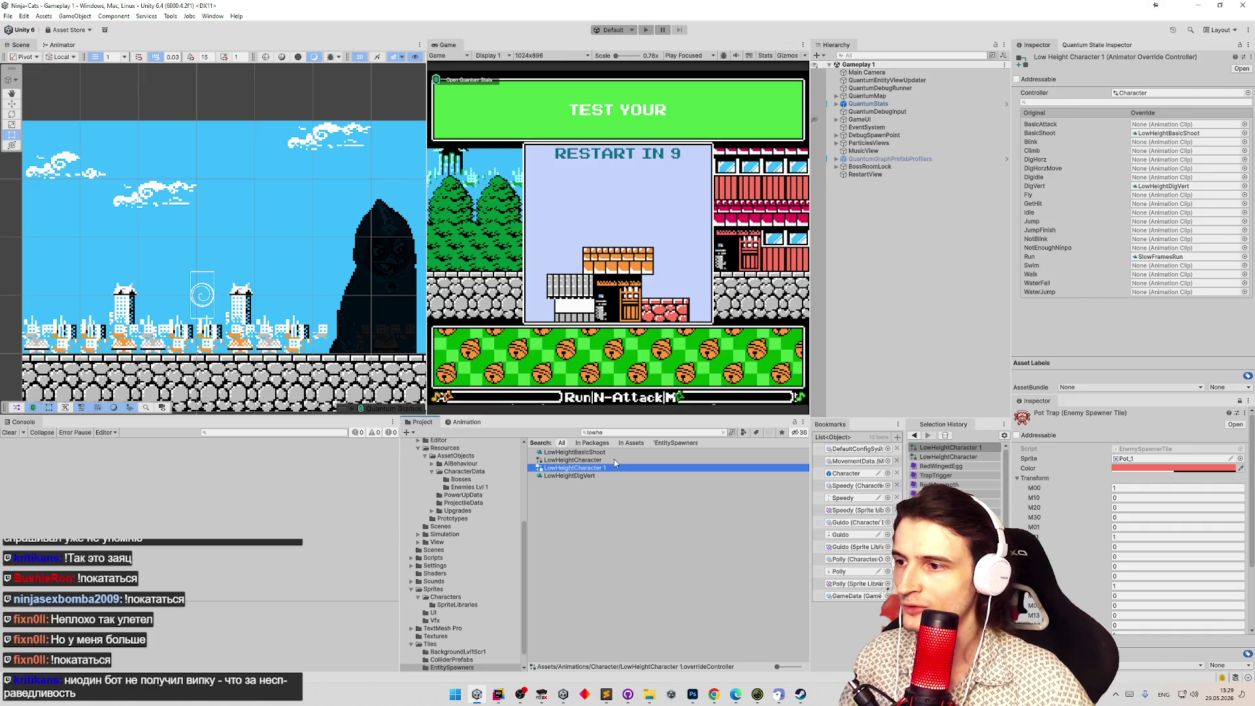
{"action": "key", "text": "F2"}
{"action": "type", "text": "Bunny"}
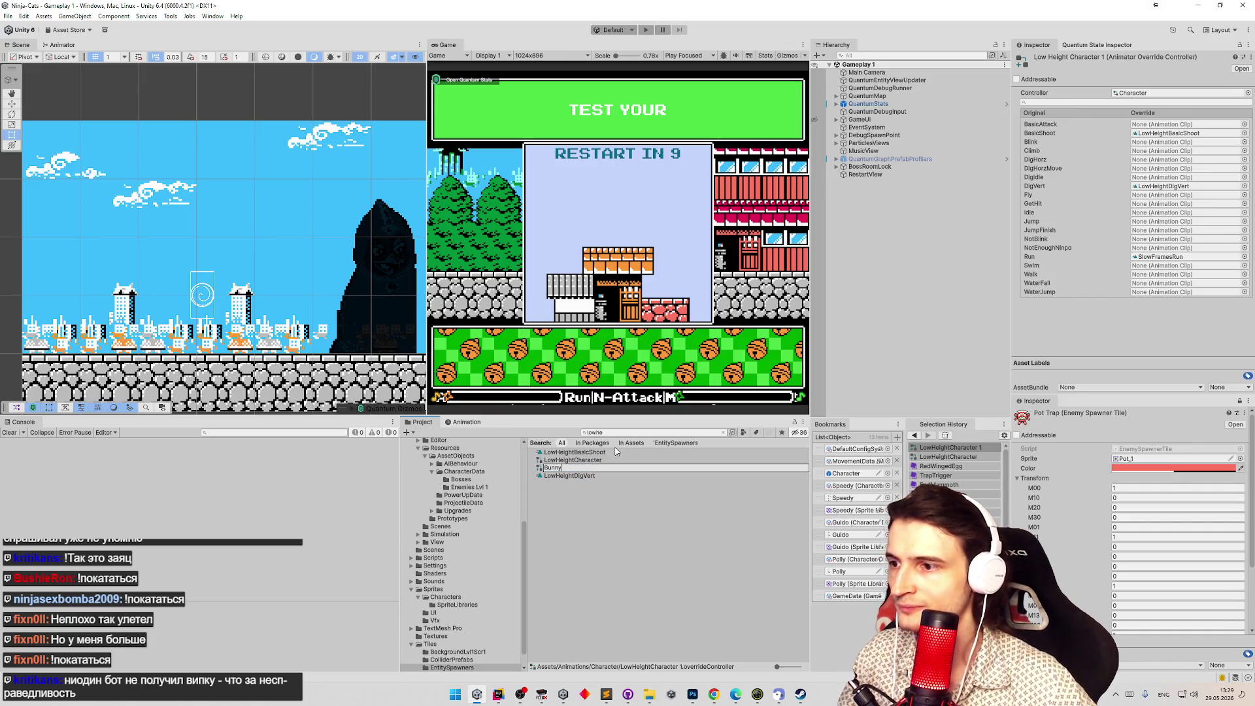
{"action": "key", "text": "Return"}
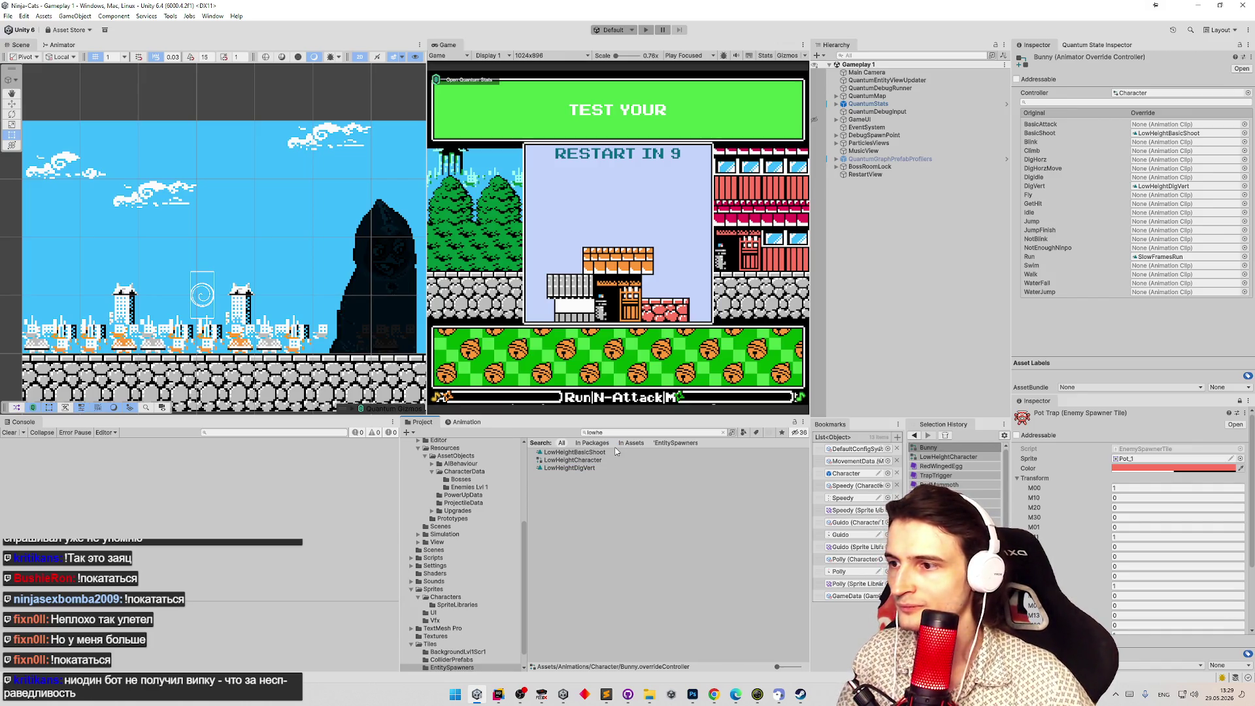
Duplicate the BasicShoot animation clip and rename the copy BunnyBasicShoot.
{"action": "left_click", "coordinate": [660, 433]}
{"action": "type", "text": "basic"}
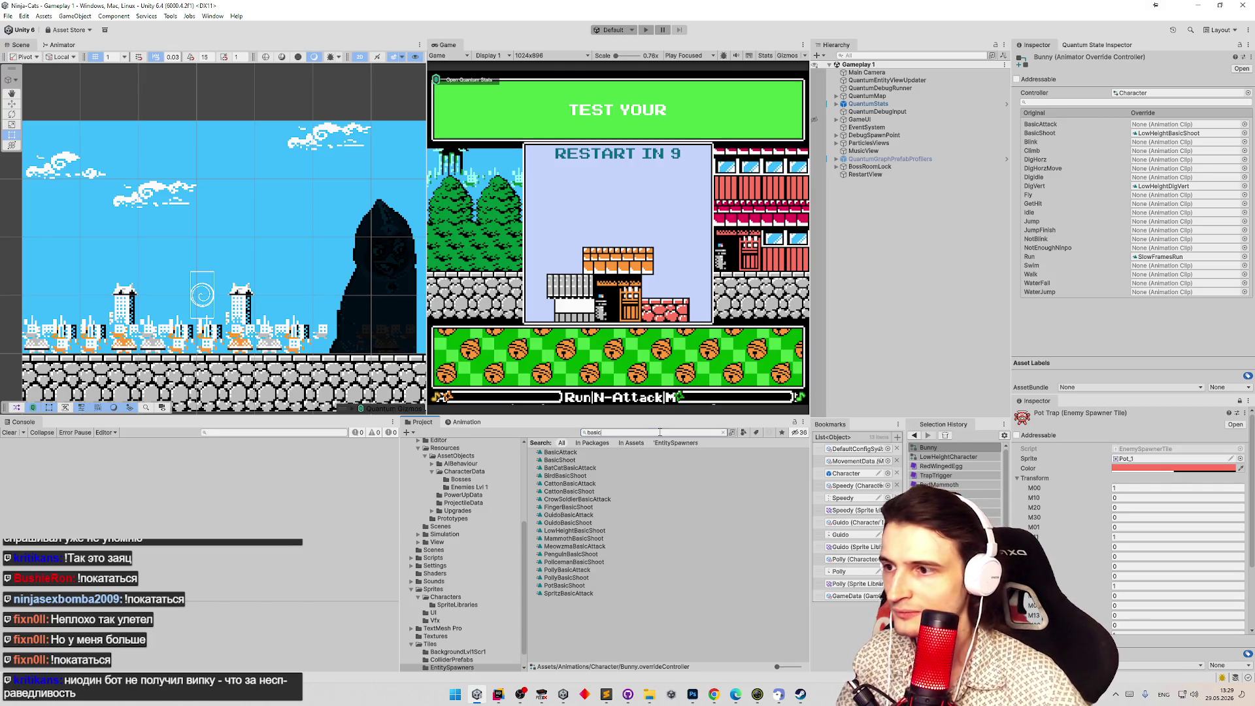
{"action": "left_click", "coordinate": [596, 460]}
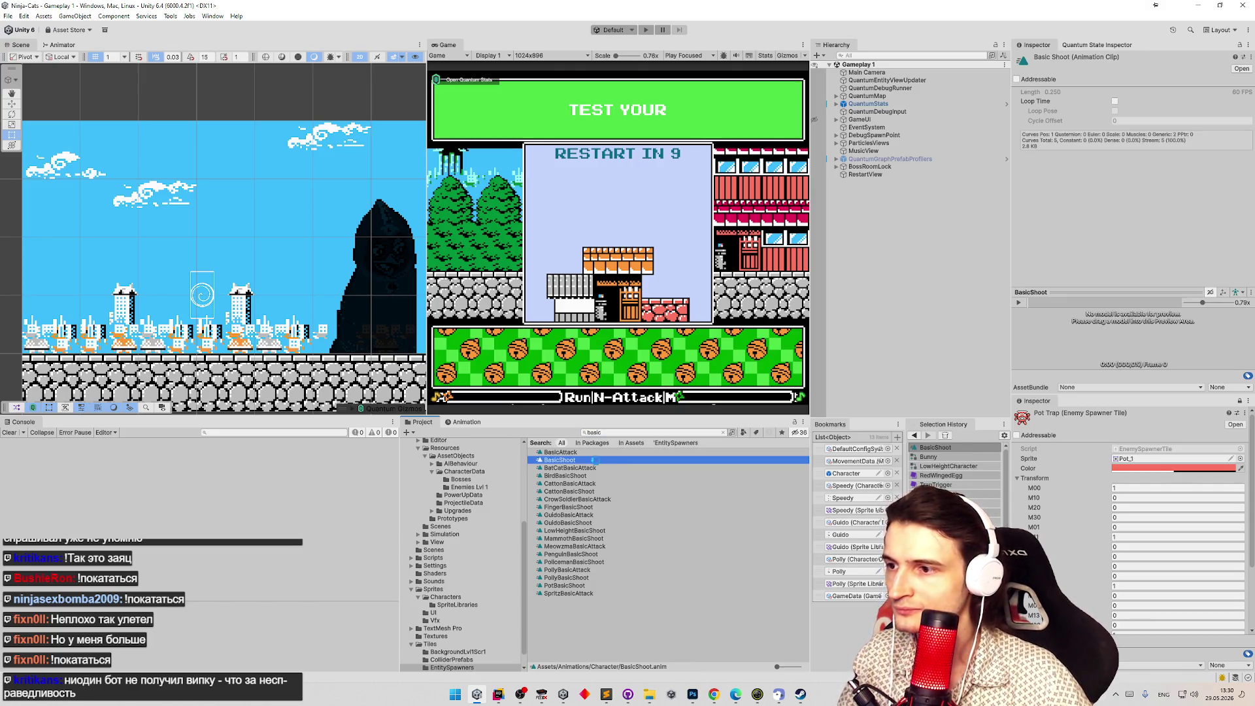
{"action": "key", "text": "ctrl+d"}
{"action": "key", "text": "F2"}
{"action": "type", "text": "bunny"}
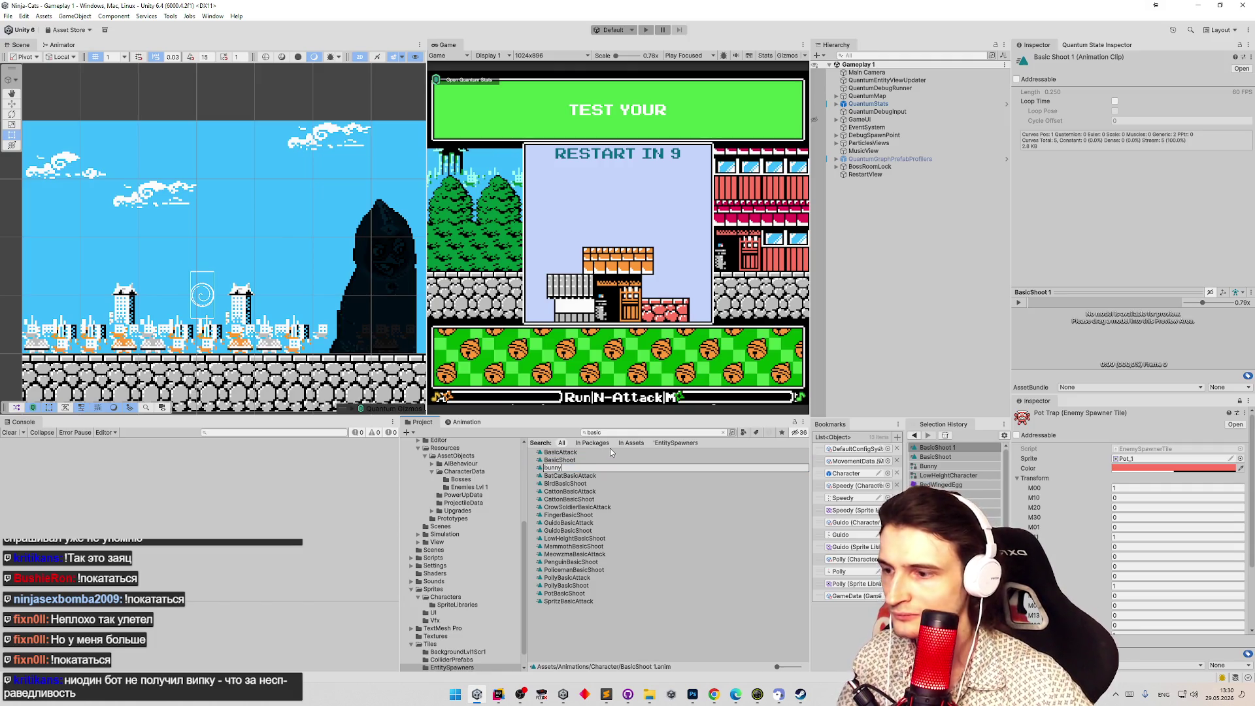
{"action": "key", "text": "ctrl+a"}
{"action": "type", "text": "By"}
{"action": "type", "text": "nnyBa"}
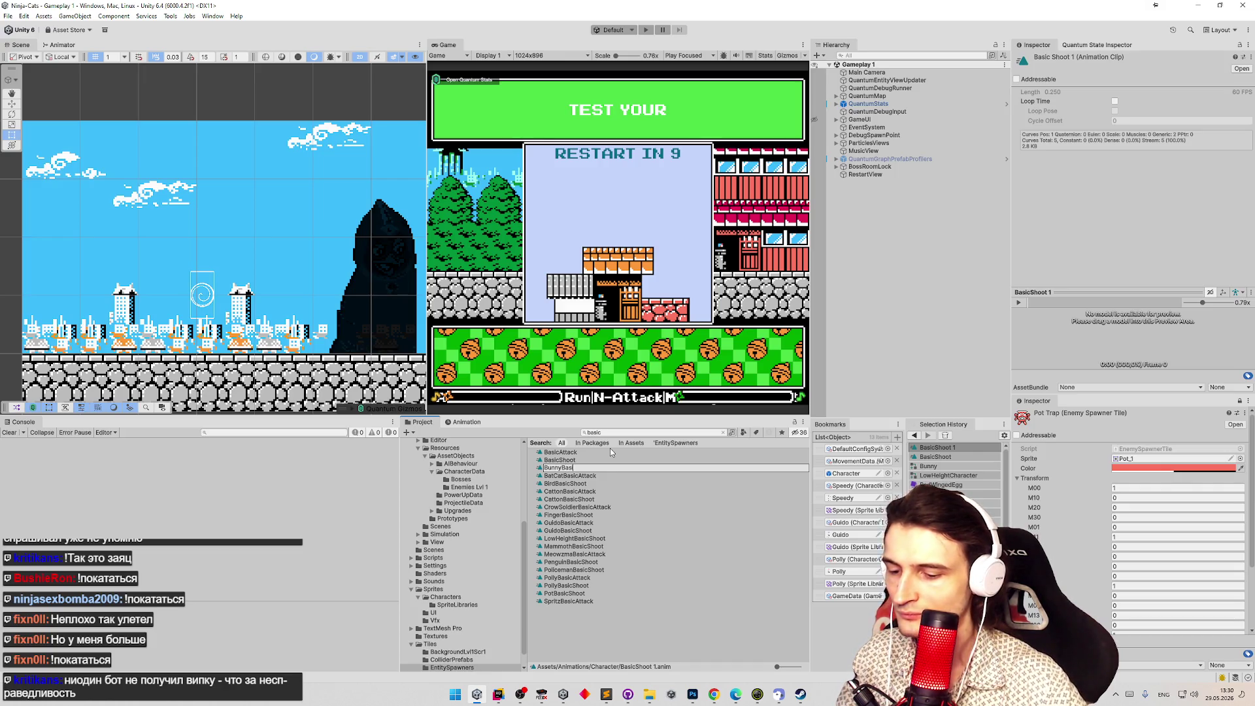
{"action": "type", "text": "hoot"}
{"action": "key", "text": "Return"}
Set BunnyBasicShoot as the BasicShoot override in the Bunny controller.
{"action": "left_click", "coordinate": [622, 433]}
{"action": "type", "text": "bunny"}
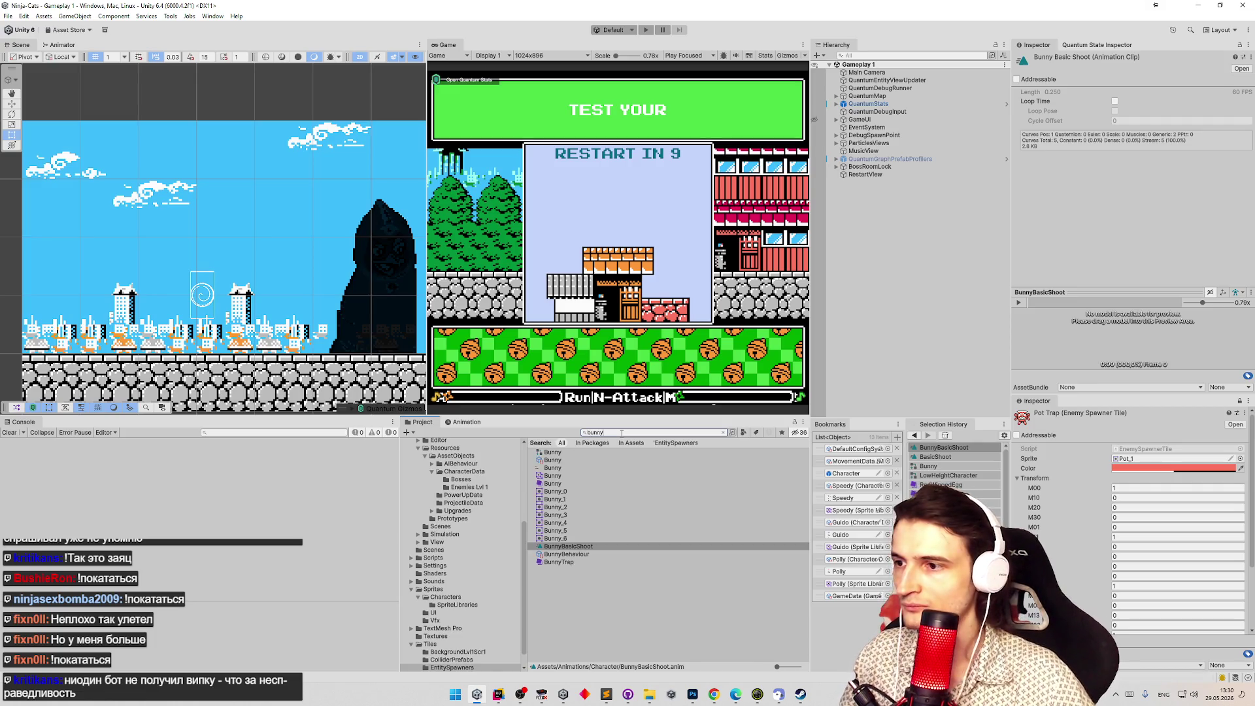
{"action": "left_click", "coordinate": [561, 453]}
{"action": "mouse_move", "coordinate": [568, 547]}
{"action": "left_mouse_down"}
{"action": "mouse_move", "coordinate": [817, 314]}
{"action": "mouse_move", "coordinate": [1167, 133]}
{"action": "left_mouse_up"}
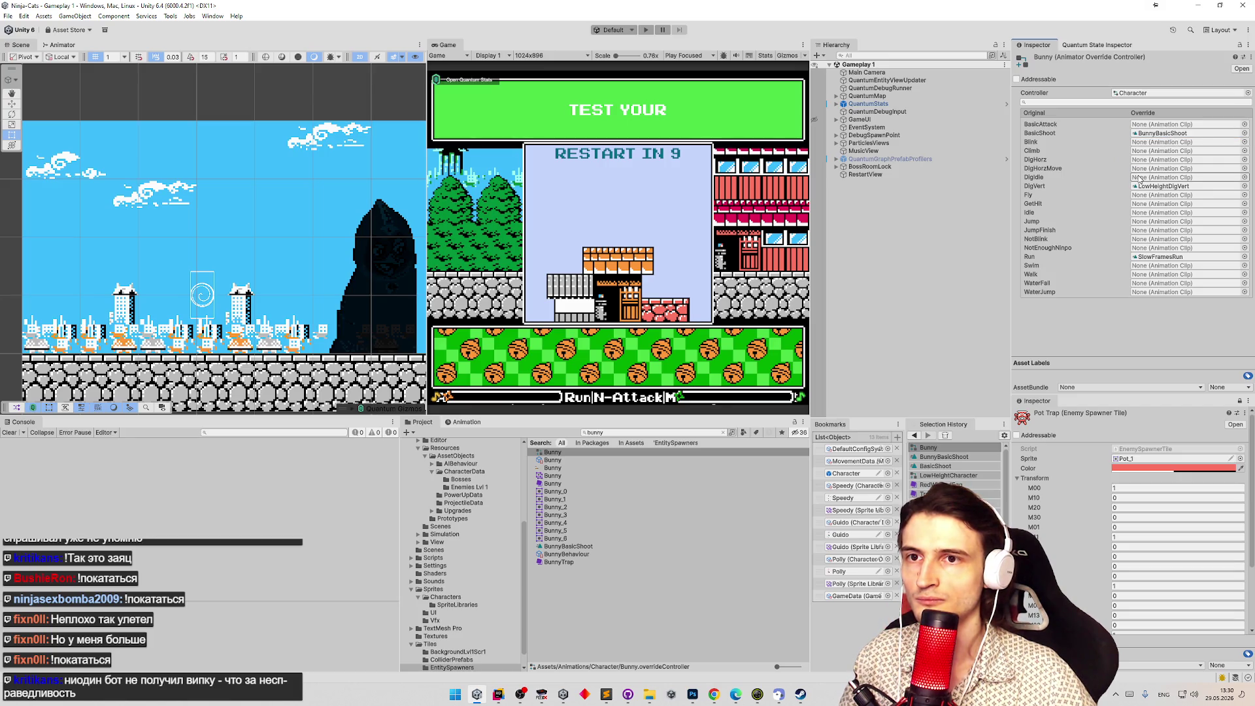
{"action": "left_click", "coordinate": [591, 433]}
Find project references to LowHeightCharacter and open the Bunny character data.
{"action": "type", "text": "lowhe"}
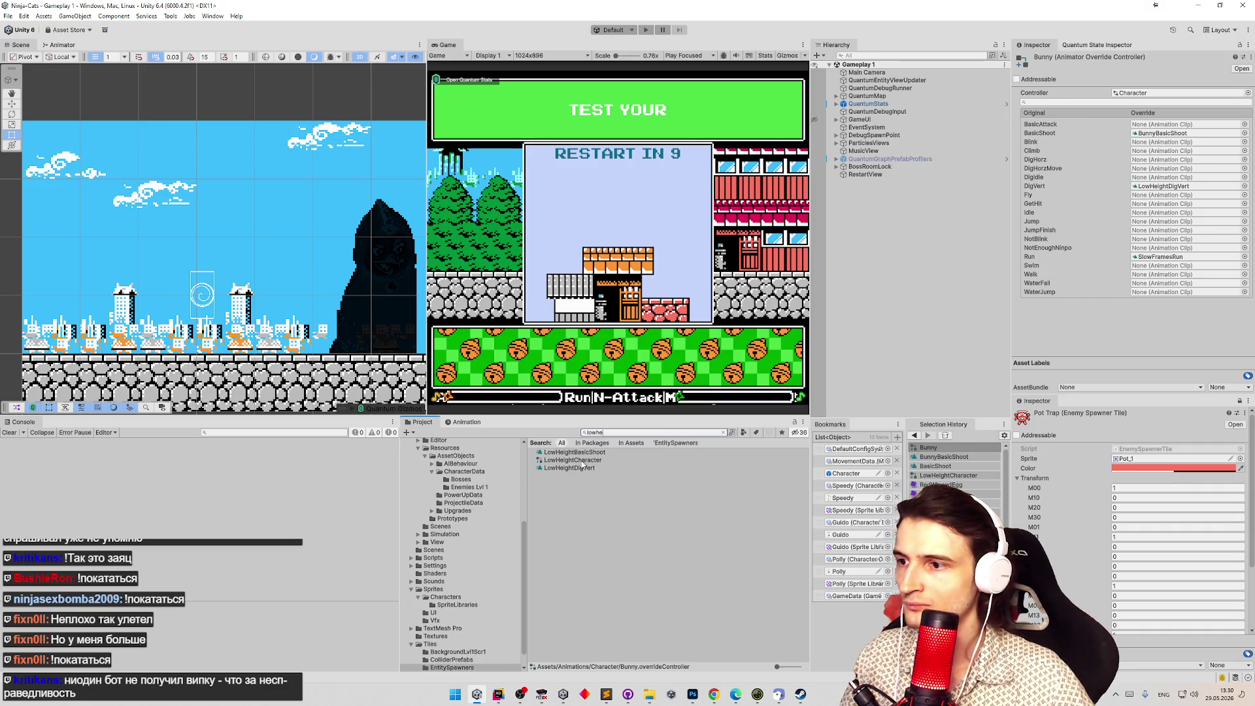
{"action": "right_click", "coordinate": [582, 460]}
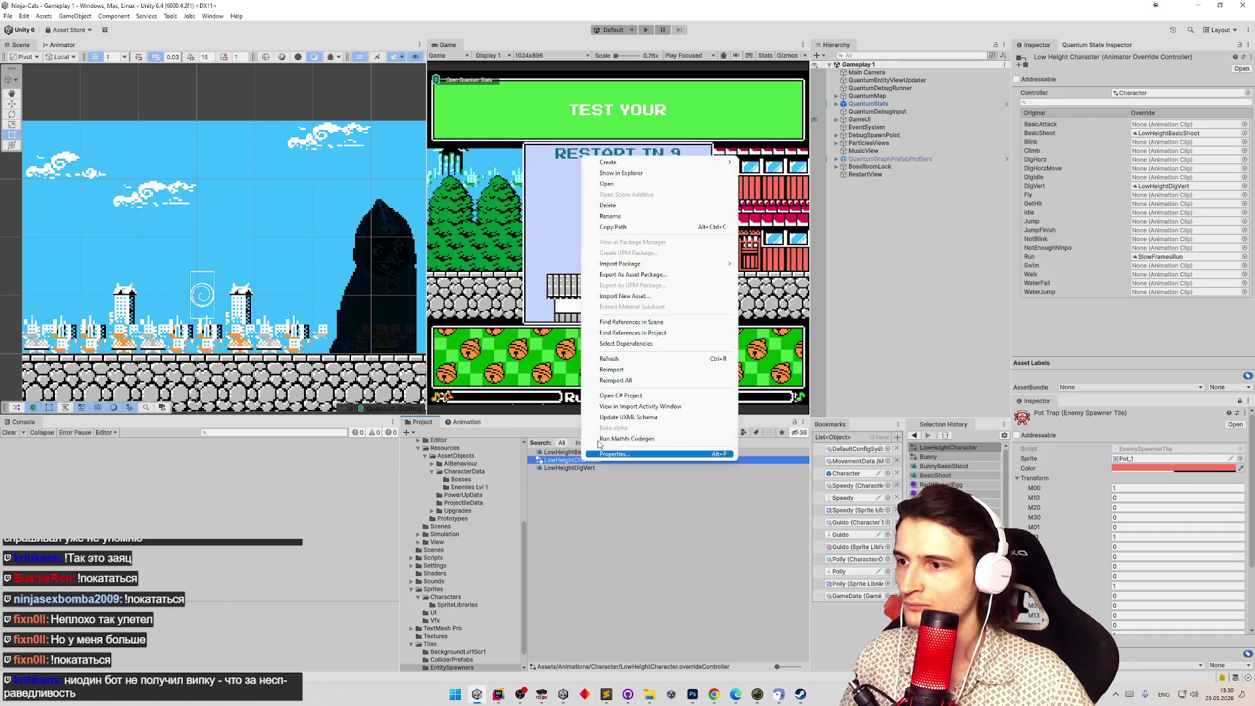
{"action": "left_click", "coordinate": [649, 333]}
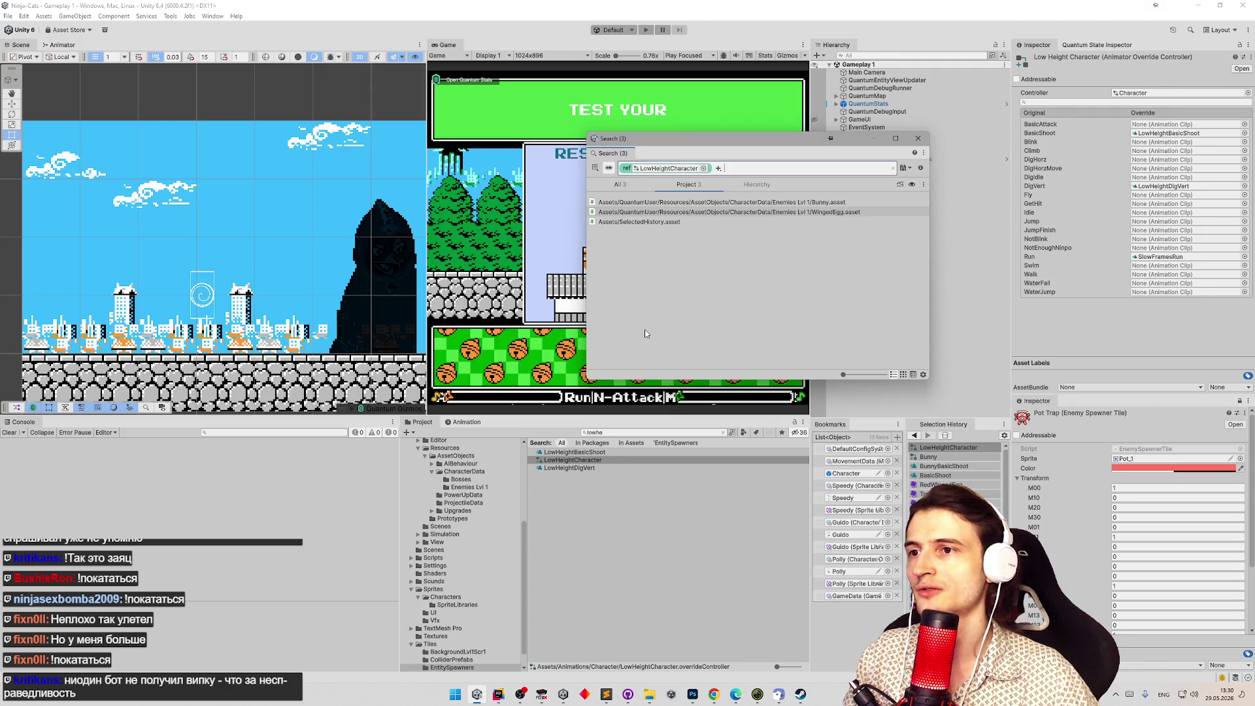
{"action": "left_click", "coordinate": [740, 206]}
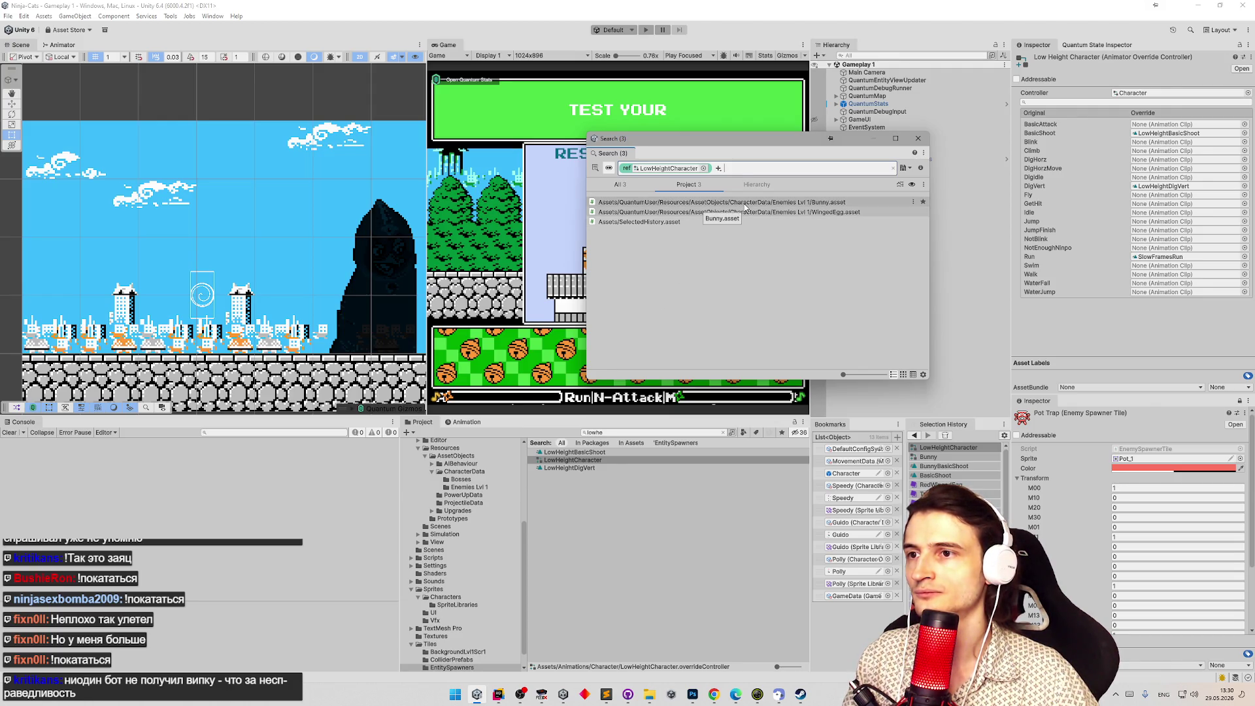
{"action": "left_click", "coordinate": [565, 460]}
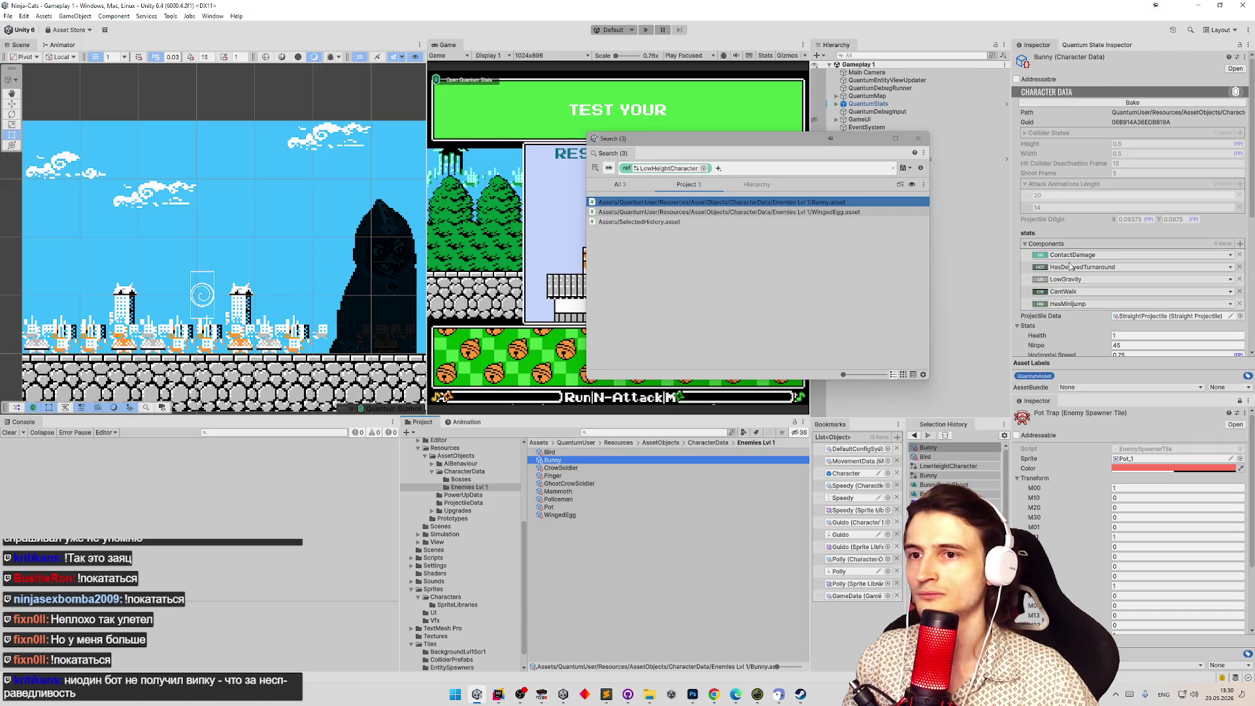
Set Bunny's Animator Controller to the Bunny override controller and close the reference search.
{"action": "scroll", "coordinate": [1112, 248], "scroll_direction": "down", "scroll_amount": 5}
{"action": "left_click", "coordinate": [1240, 322]}
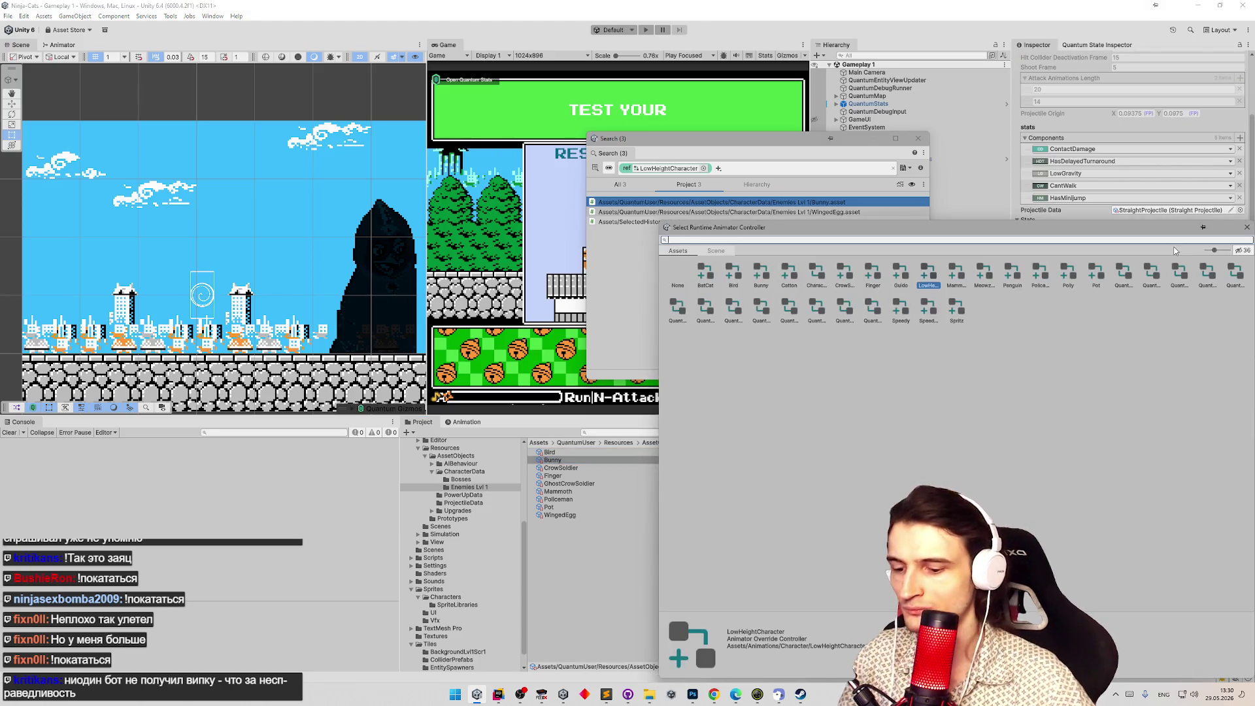
{"action": "type", "text": "bun"}
{"action": "double_click", "coordinate": [705, 273]}
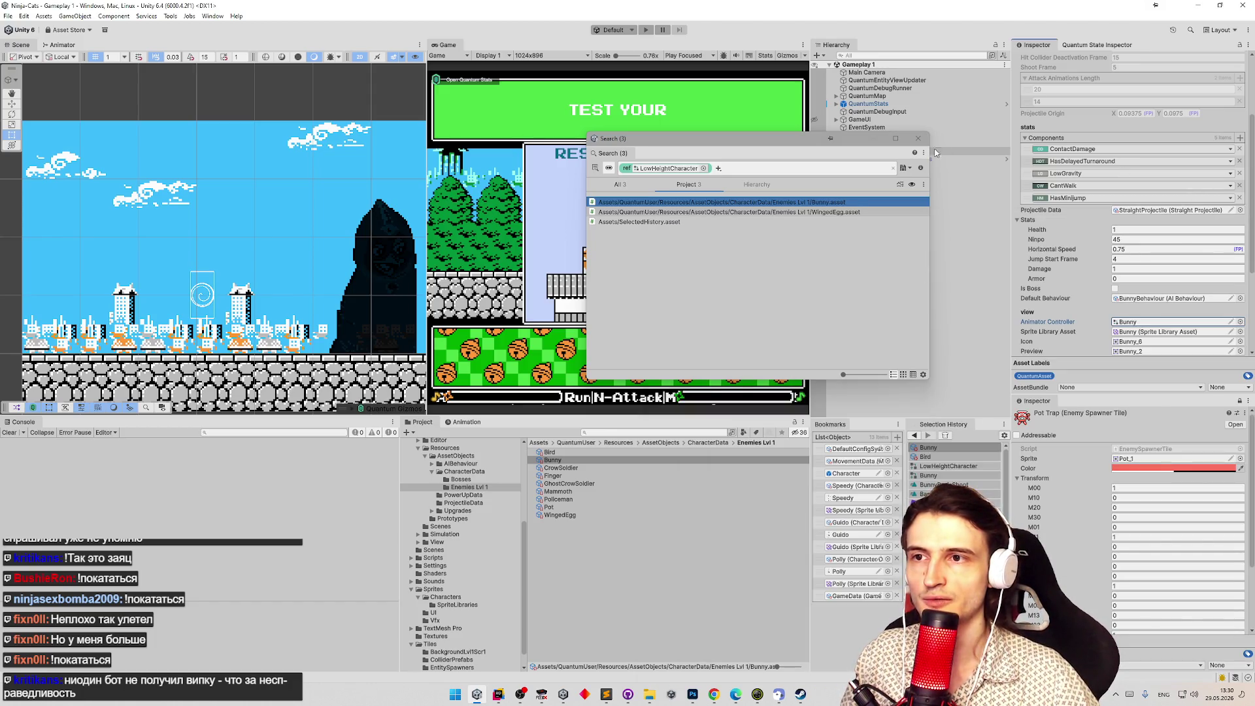
{"action": "left_click", "coordinate": [1209, 221]}
{"action": "scroll", "coordinate": [1208, 220], "scroll_direction": "down", "scroll_amount": 3}
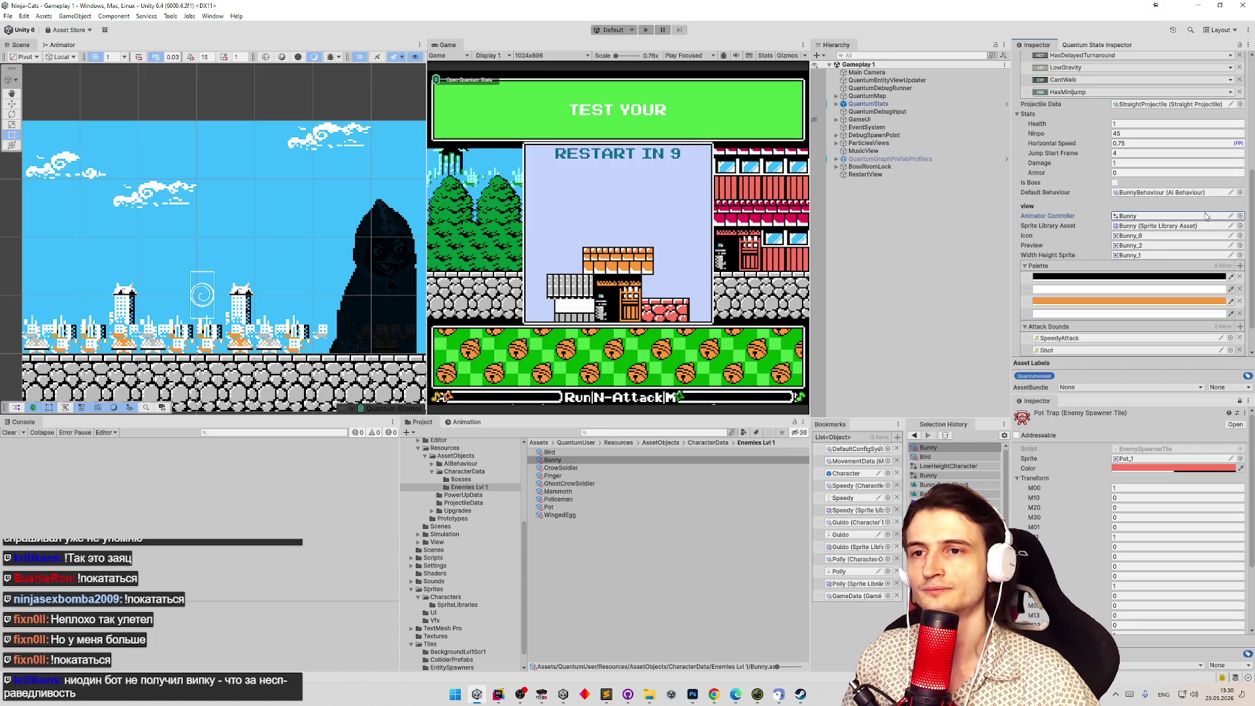
{"action": "scroll", "coordinate": [1206, 216], "scroll_direction": "down", "scroll_amount": 1}
{"action": "scroll", "coordinate": [1139, 206], "scroll_direction": "up", "scroll_amount": 7}
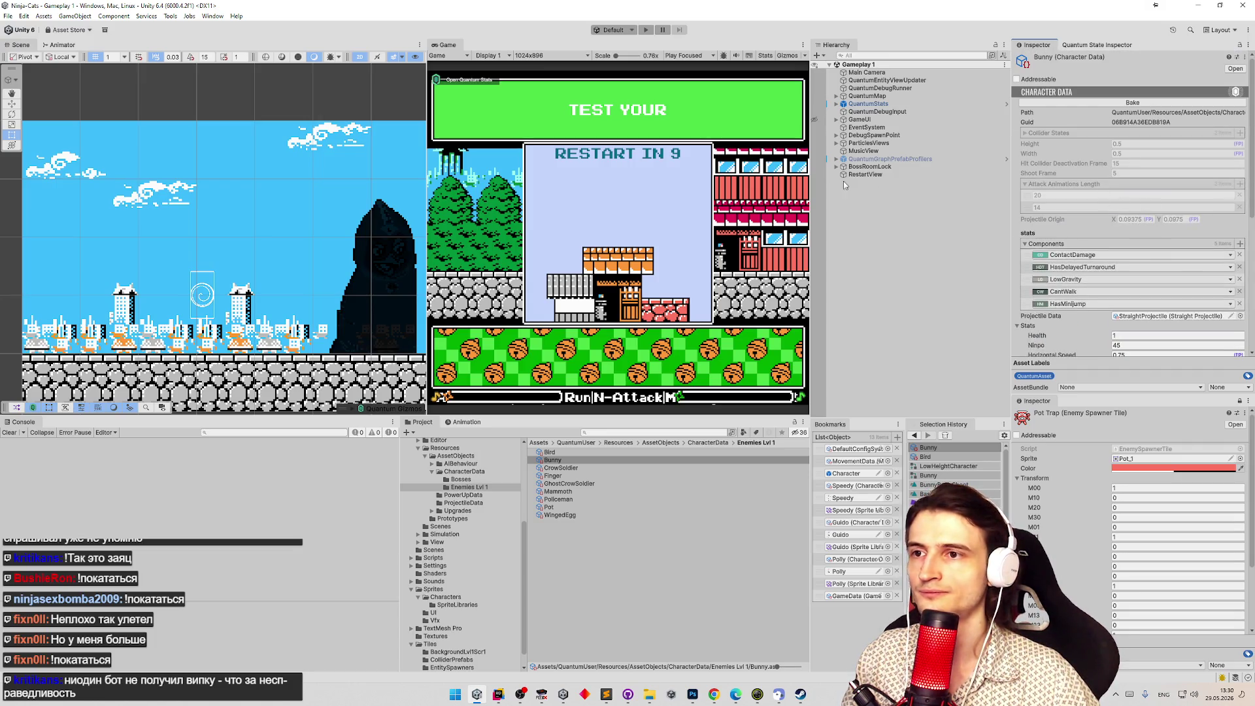
In the Character prefab, set the Animator's Controller and Sprite Library Asset both to Bunny.
{"action": "double_click", "coordinate": [846, 474]}
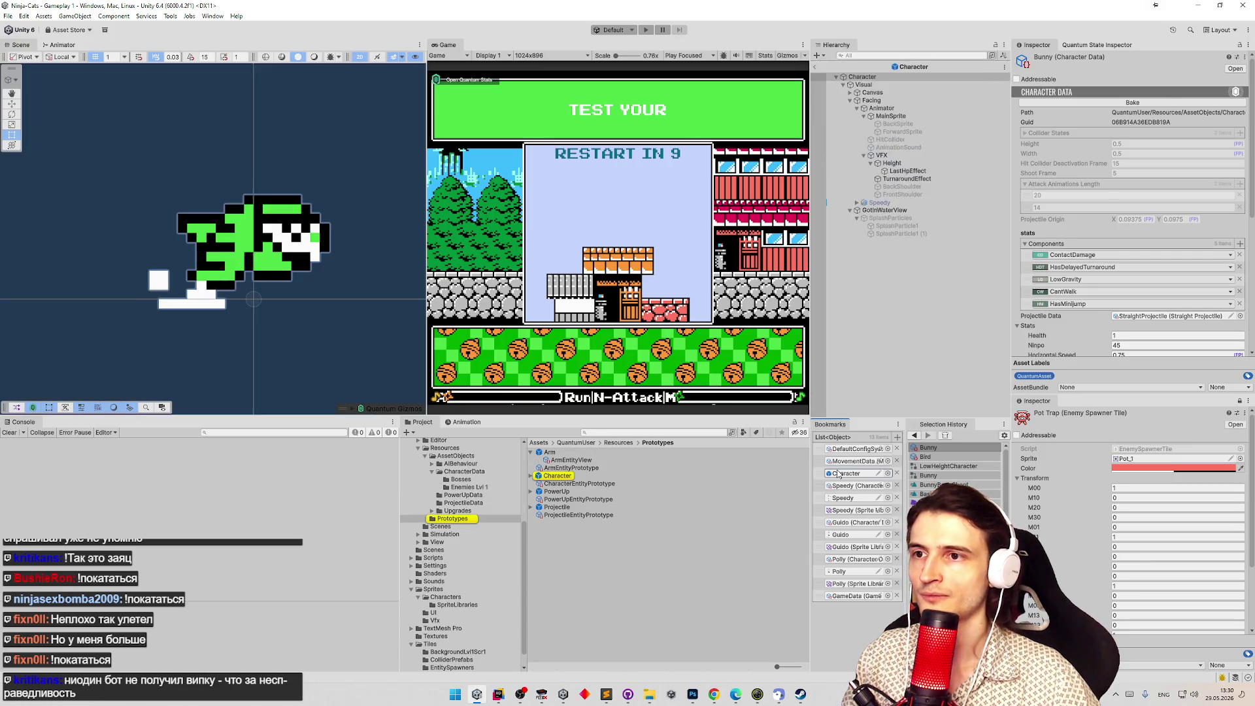
{"action": "left_click", "coordinate": [893, 109]}
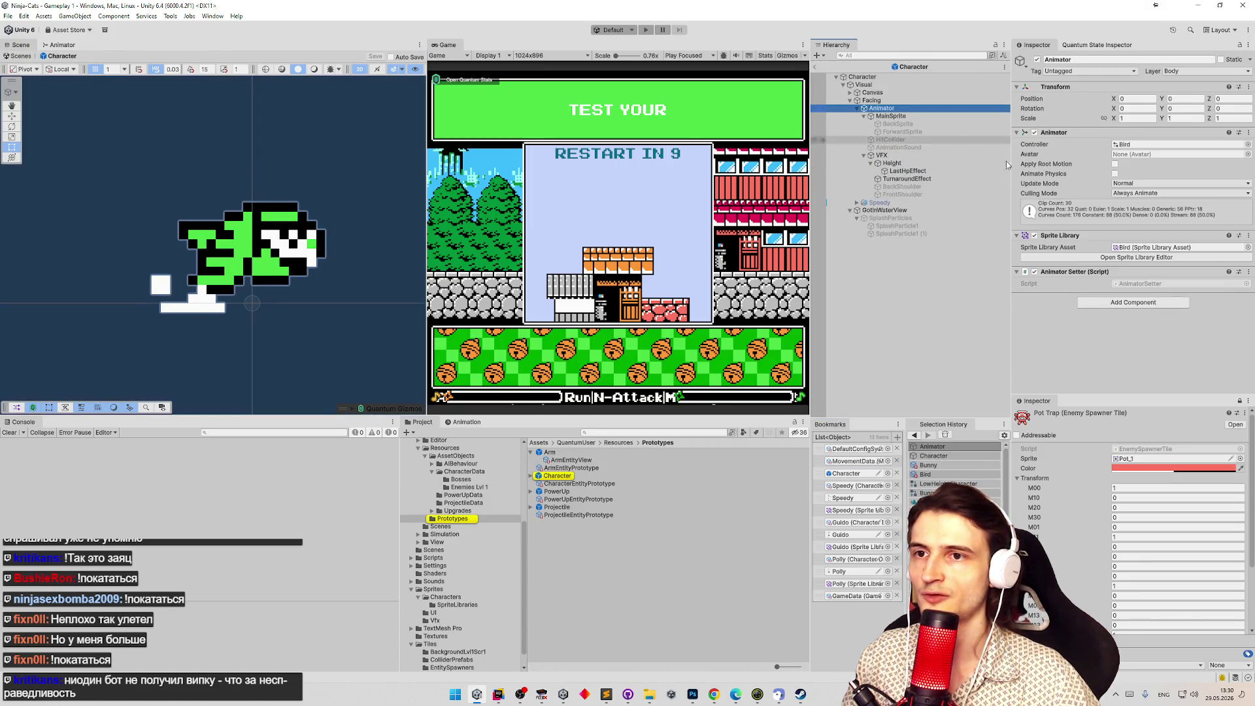
{"action": "left_click", "coordinate": [1249, 145]}
{"action": "type", "text": "bu"}
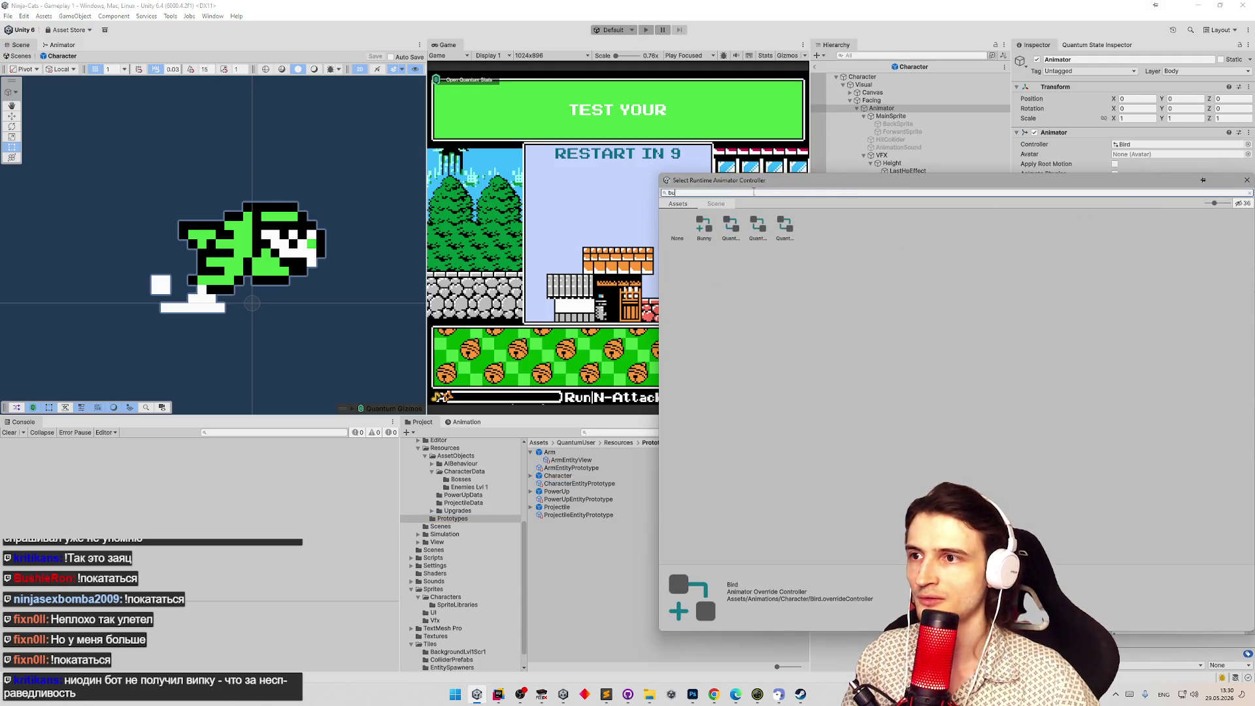
{"action": "double_click", "coordinate": [704, 226]}
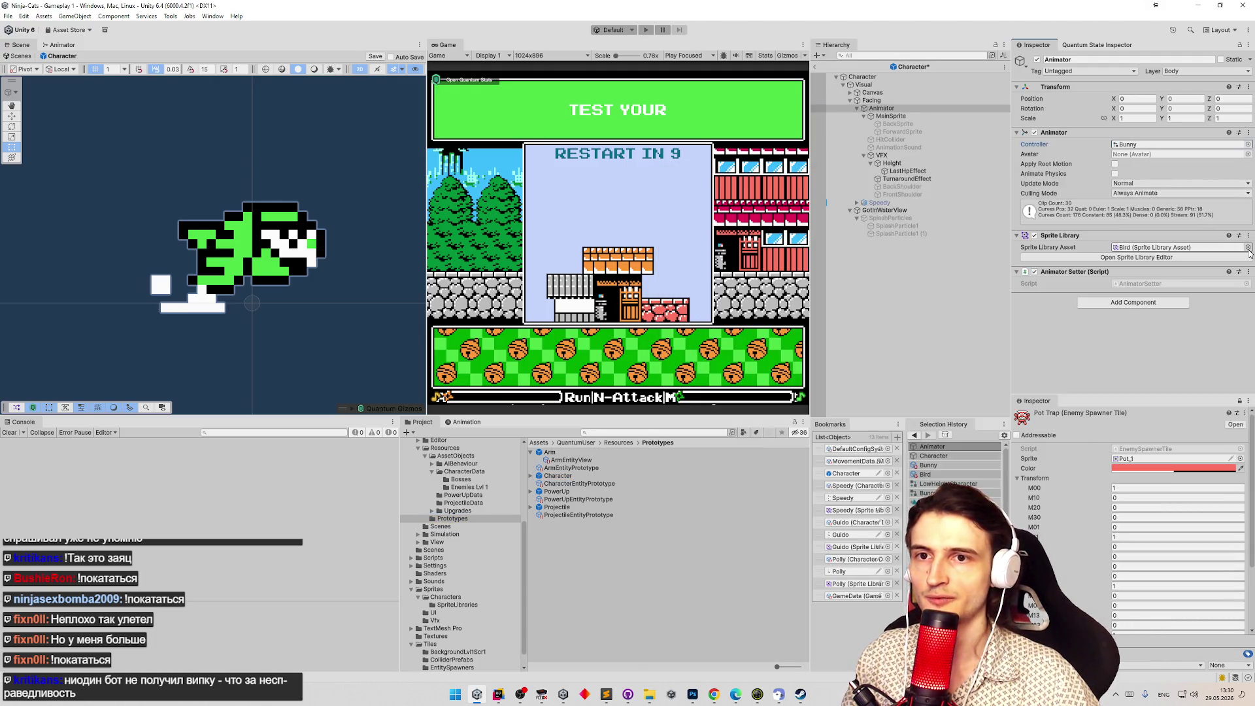
{"action": "left_click", "coordinate": [1248, 249]}
{"action": "type", "text": "bu"}
{"action": "double_click", "coordinate": [704, 273]}
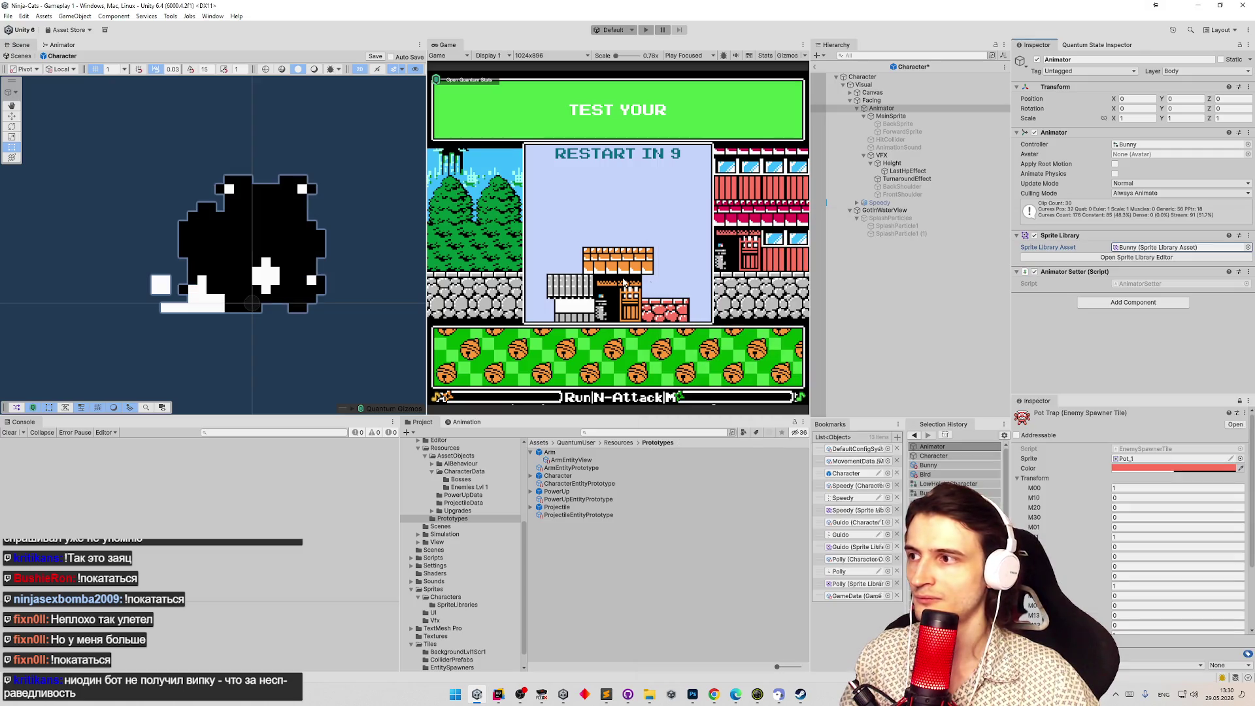
{"action": "left_click", "coordinate": [615, 432]}
{"action": "type", "text": "bunn"}
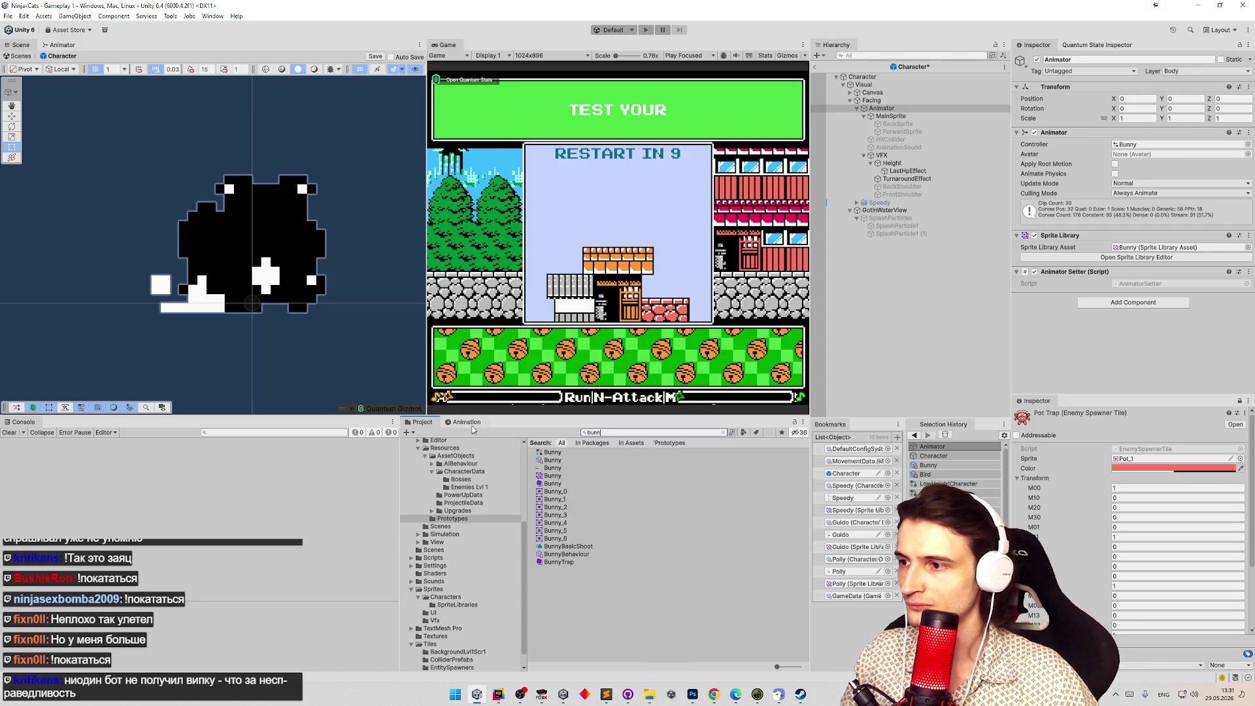
{"action": "left_click", "coordinate": [467, 422]}
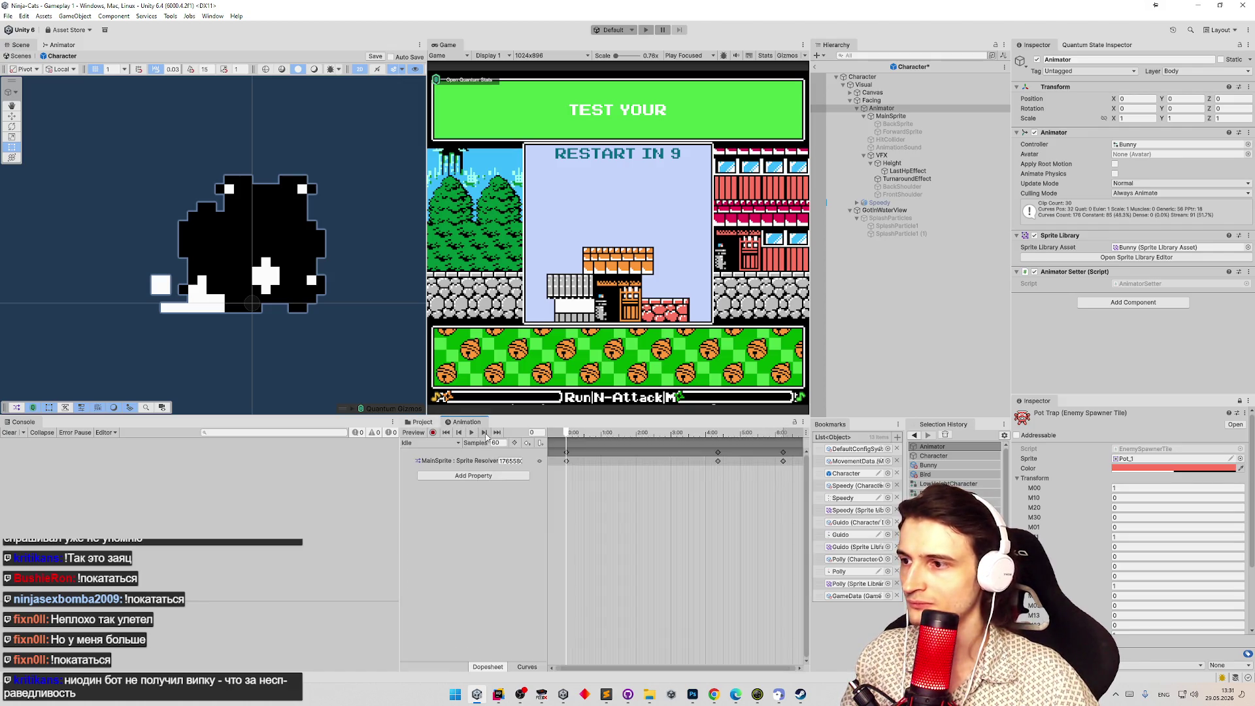
Load the BunnyBasicShoot clip in the Animation window and play a preview.
{"action": "left_click", "coordinate": [445, 444]}
{"action": "left_click", "coordinate": [431, 456]}
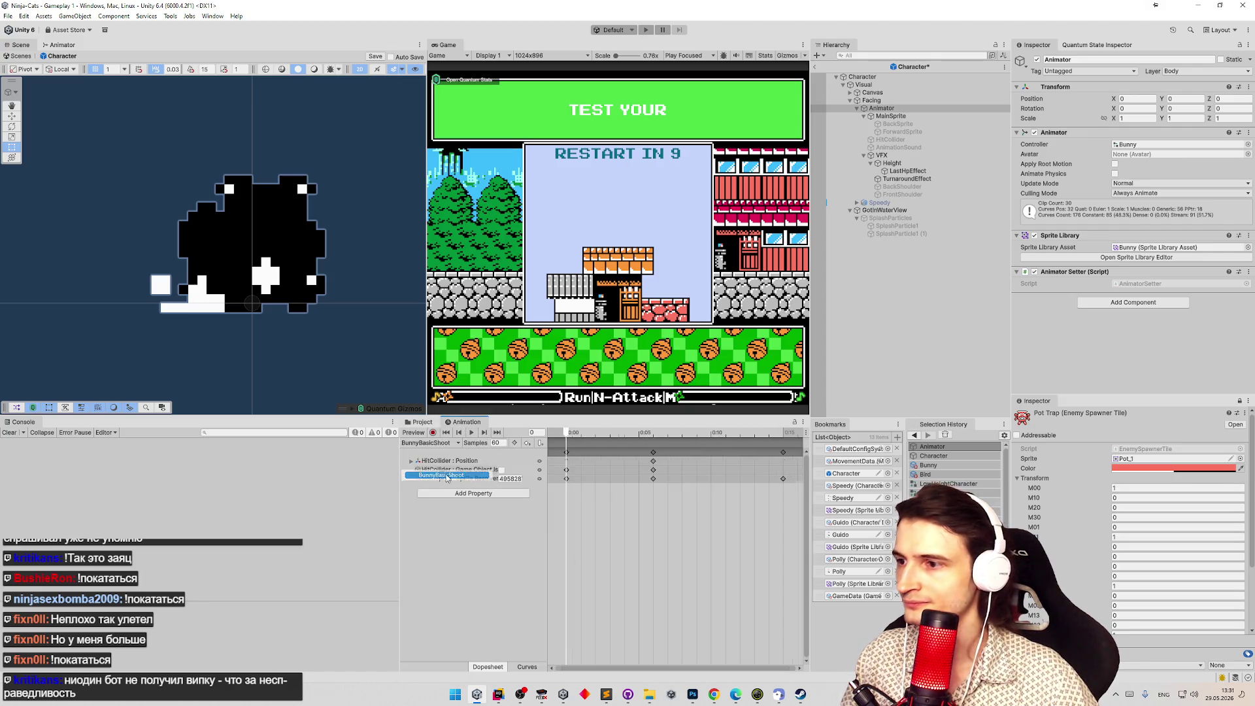
{"action": "left_click", "coordinate": [582, 432]}
{"action": "key", "text": "space"}
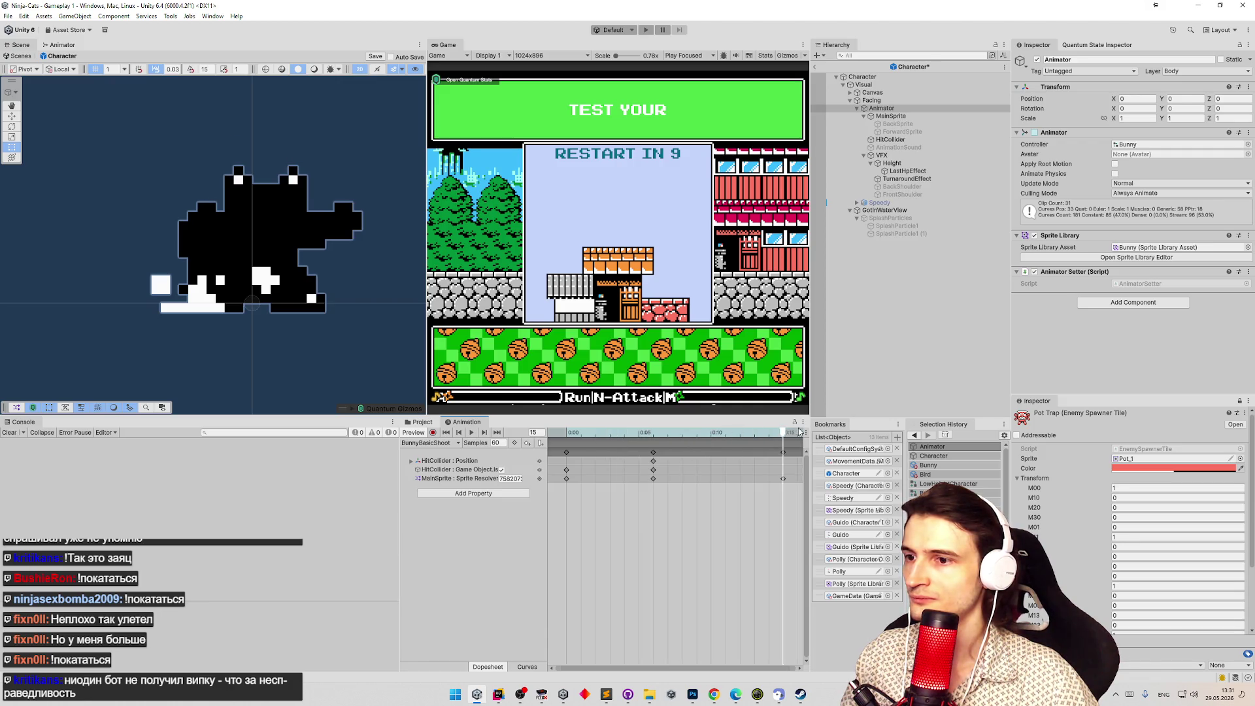
{"action": "mouse_move", "coordinate": [665, 433]}
{"action": "left_mouse_down"}
{"action": "mouse_move", "coordinate": [567, 433]}
{"action": "mouse_move", "coordinate": [595, 433]}
{"action": "left_mouse_up"}
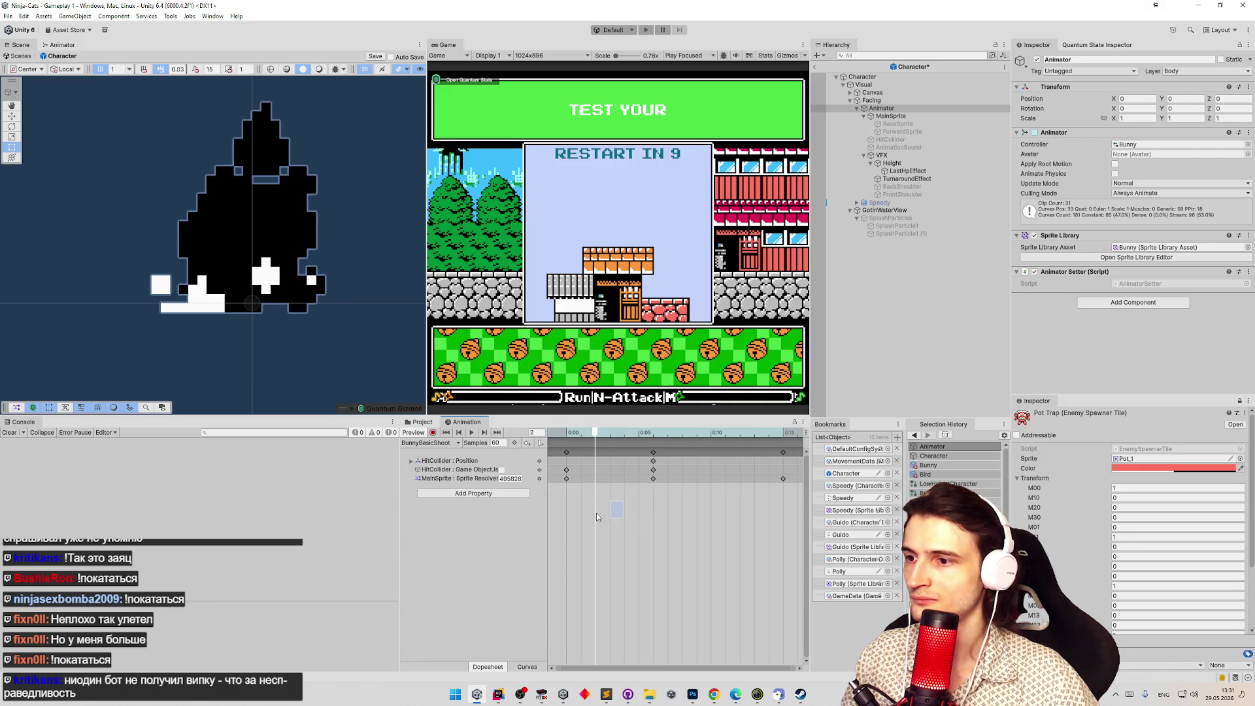
{"action": "scroll", "coordinate": [598, 521], "scroll_direction": "down", "scroll_amount": 5}
Move the shooting keyframes later to 0:20 and 0:30 and preview the retimed clip.
{"action": "mouse_move", "coordinate": [632, 501]}
{"action": "left_mouse_down"}
{"action": "mouse_move", "coordinate": [578, 480]}
{"action": "mouse_move", "coordinate": [639, 456]}
{"action": "left_mouse_up"}
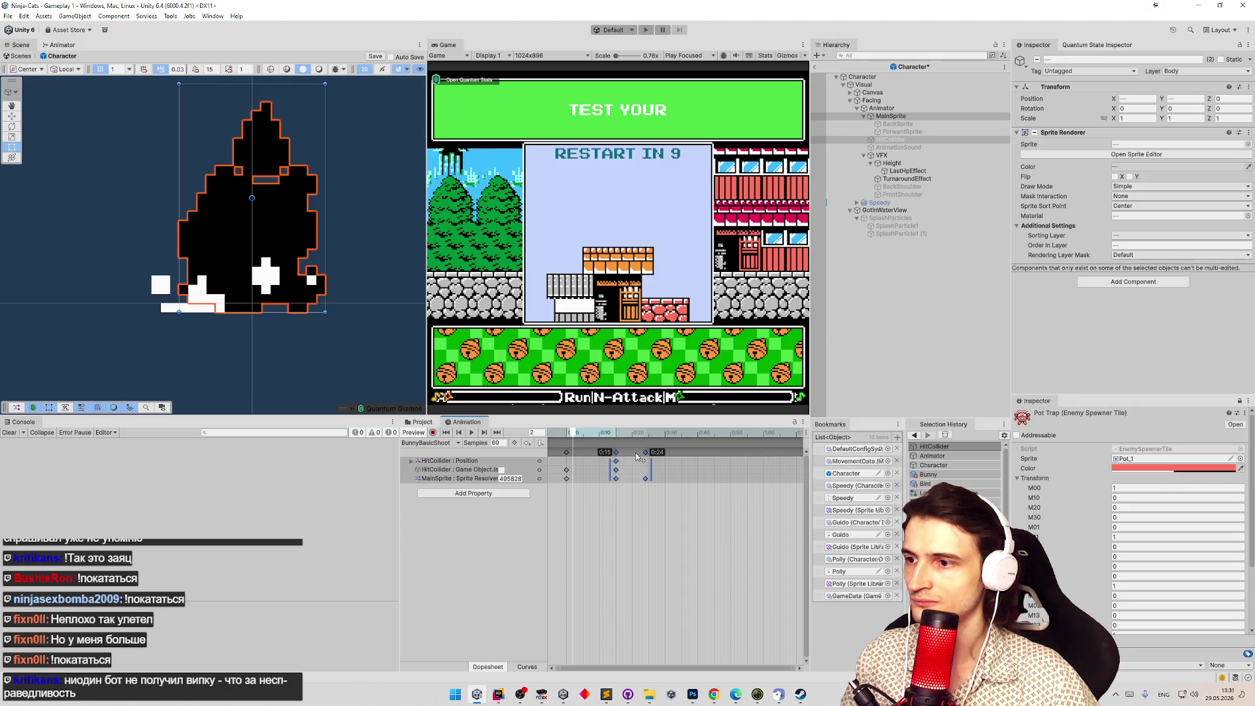
{"action": "mouse_move", "coordinate": [665, 500]}
{"action": "left_mouse_down"}
{"action": "mouse_move", "coordinate": [646, 450]}
{"action": "mouse_move", "coordinate": [662, 457]}
{"action": "left_mouse_up"}
{"action": "left_click", "coordinate": [596, 434]}
{"action": "left_click_drag", "start_coordinate": [596, 433], "coordinate": [556, 441]}
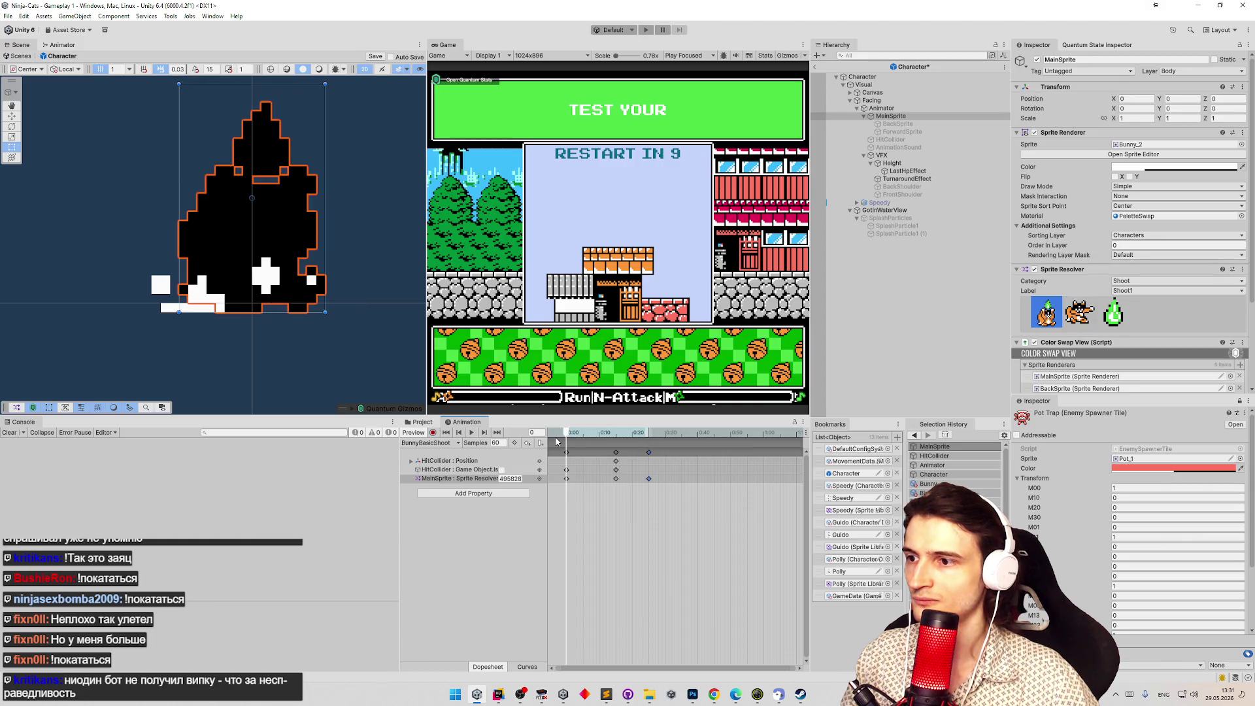
{"action": "left_click", "coordinate": [589, 434]}
{"action": "left_click", "coordinate": [617, 452]}
{"action": "mouse_move", "coordinate": [616, 454]}
{"action": "left_mouse_down"}
{"action": "mouse_move", "coordinate": [633, 456]}
{"action": "mouse_move", "coordinate": [567, 435]}
{"action": "left_mouse_up"}
{"action": "key", "text": "space"}
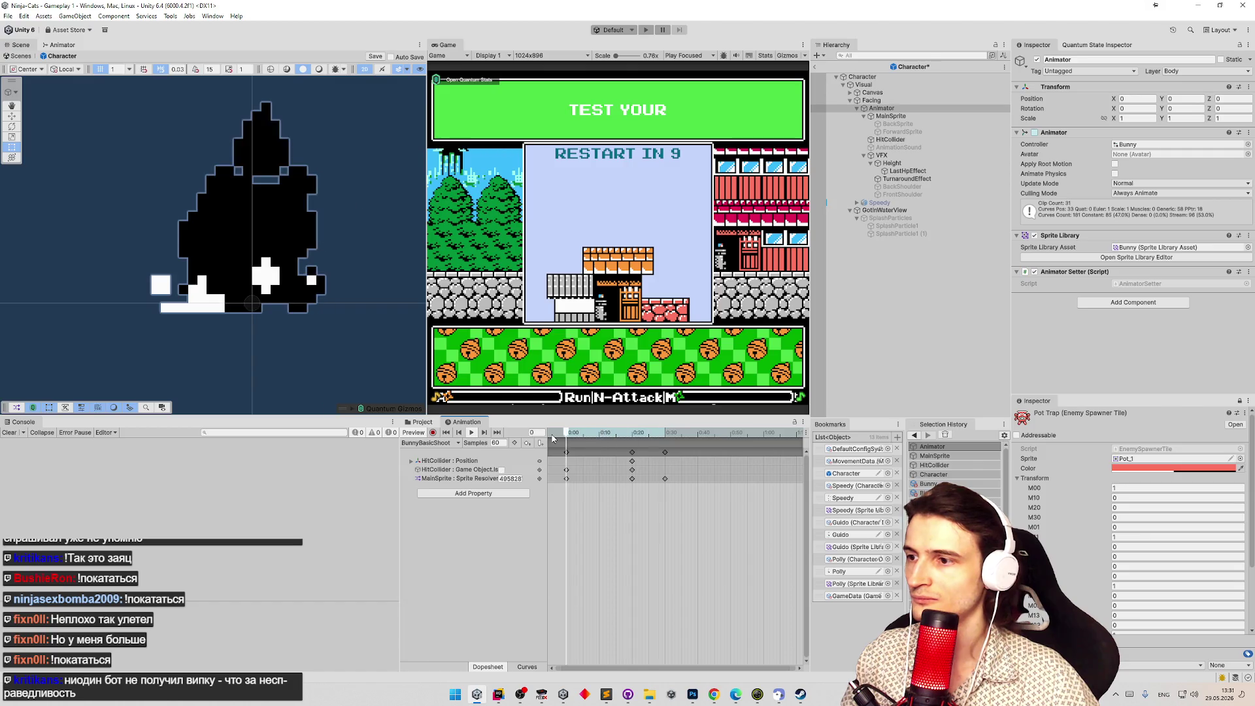
{"action": "key", "text": "space"}
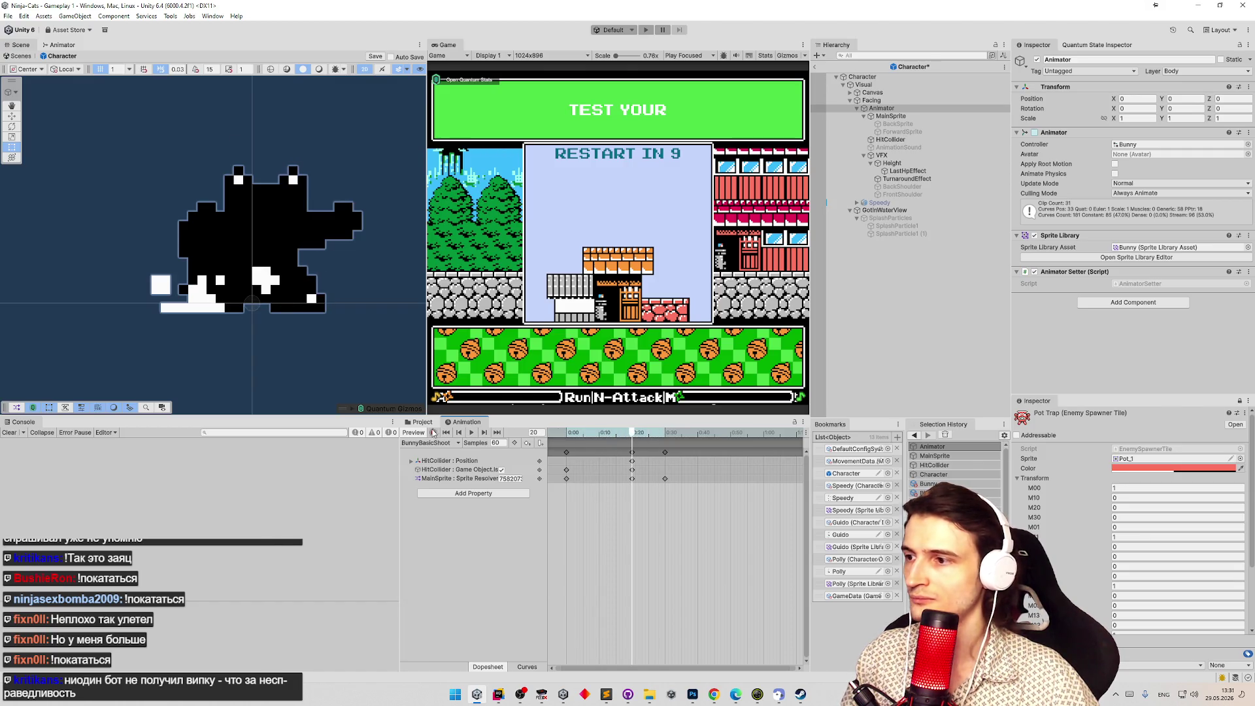
{"action": "left_click", "coordinate": [923, 493]}
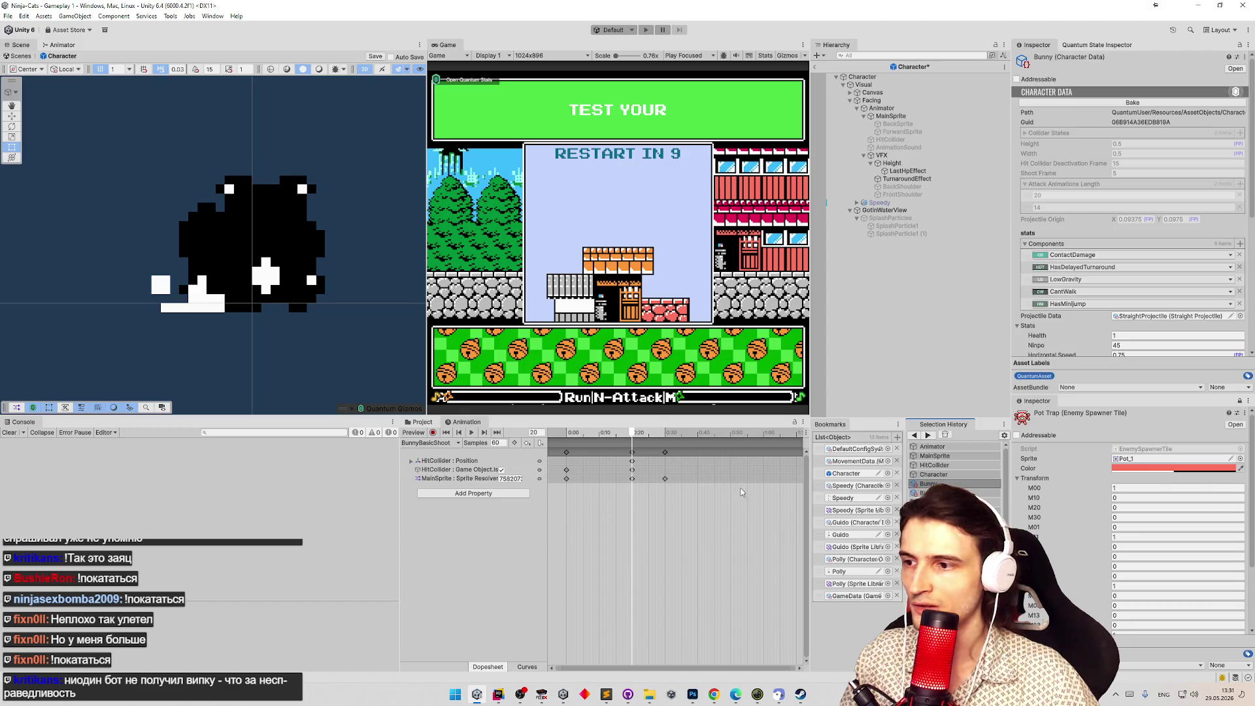
Locate the Bunny texture and enable Read/Write in its import settings.
{"action": "left_click", "coordinate": [419, 422]}
{"action": "left_click", "coordinate": [1105, 104]}
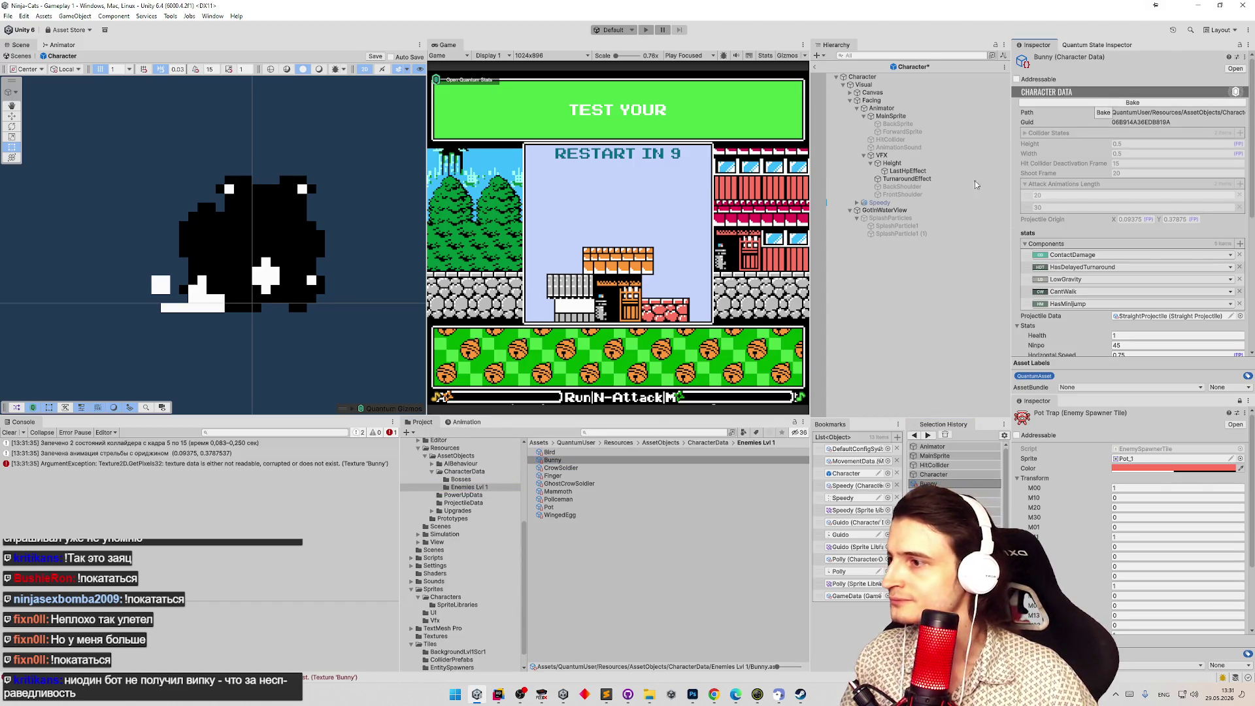
{"action": "scroll", "coordinate": [1163, 262], "scroll_direction": "down", "scroll_amount": 3}
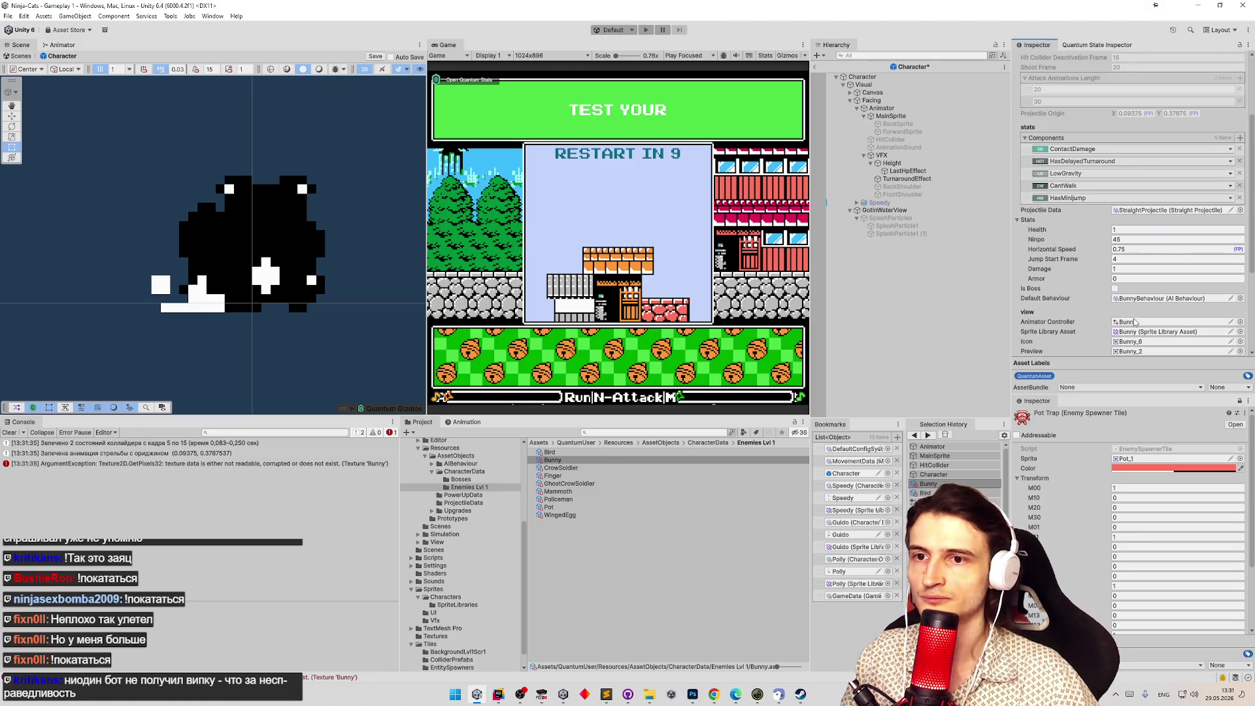
{"action": "left_click", "coordinate": [1131, 342]}
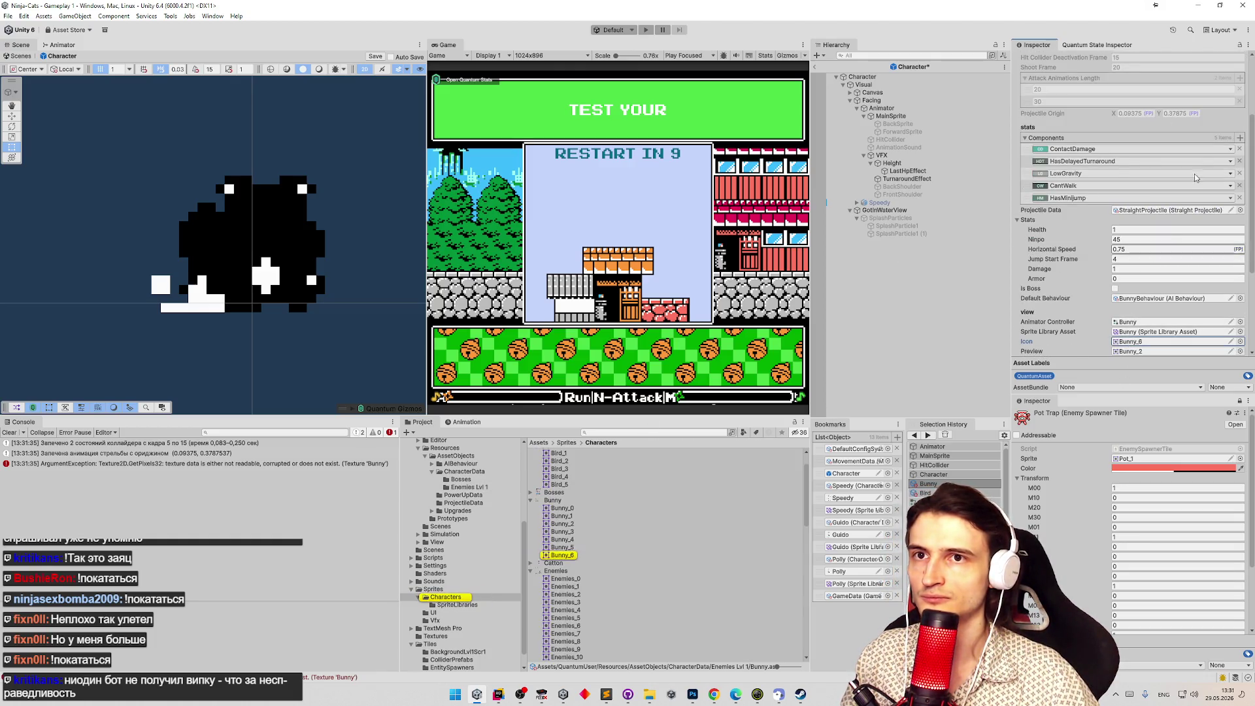
{"action": "left_click", "coordinate": [1239, 401]}
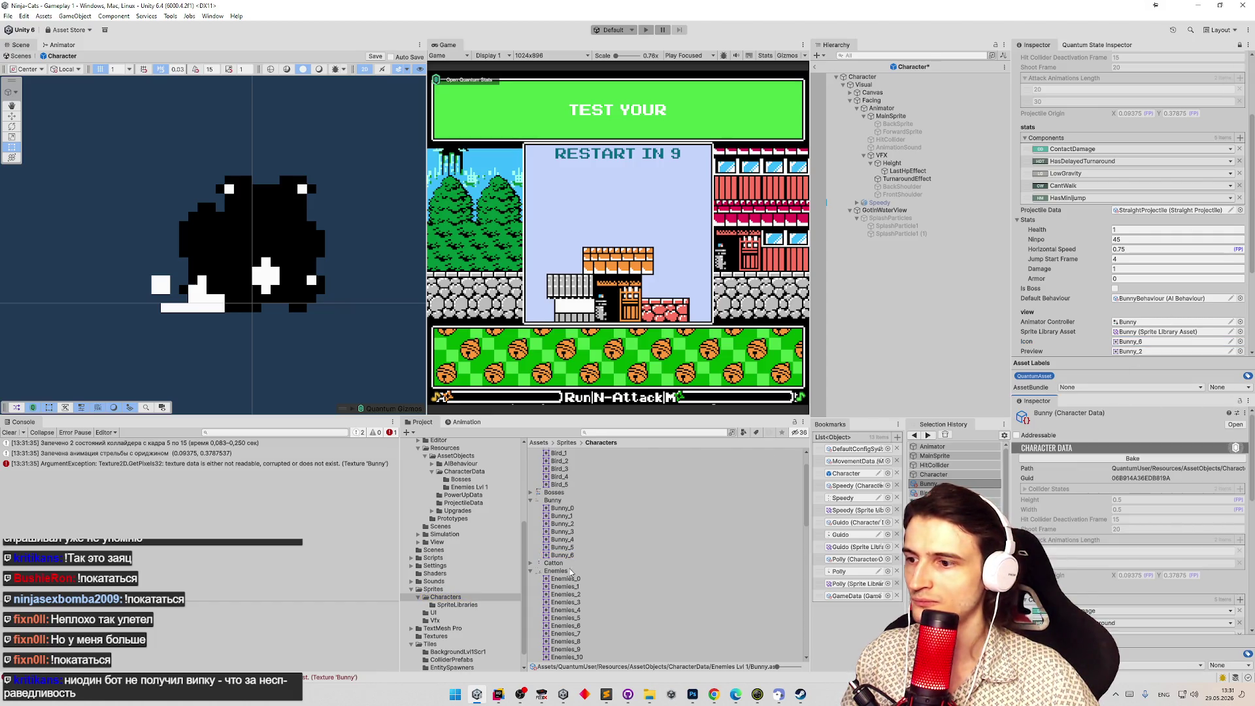
{"action": "left_click", "coordinate": [564, 501]}
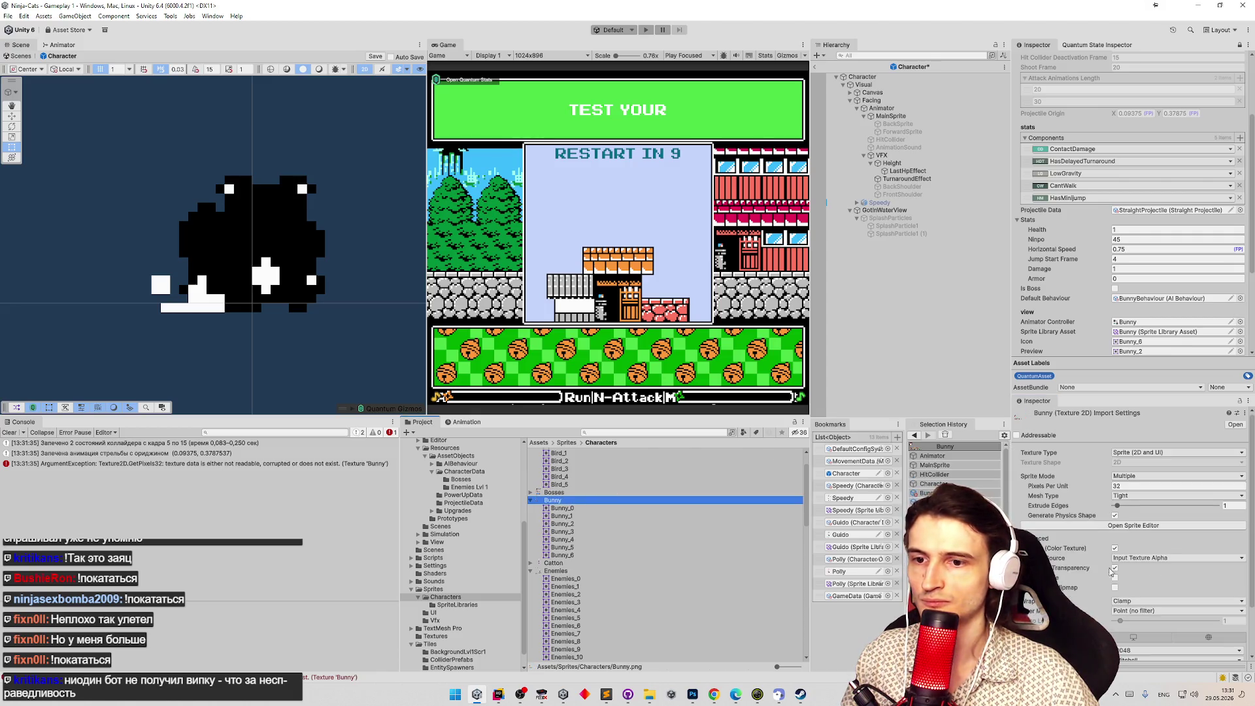
{"action": "left_click", "coordinate": [1116, 580]}
{"action": "scroll", "coordinate": [1116, 584], "scroll_direction": "down", "scroll_amount": 2}
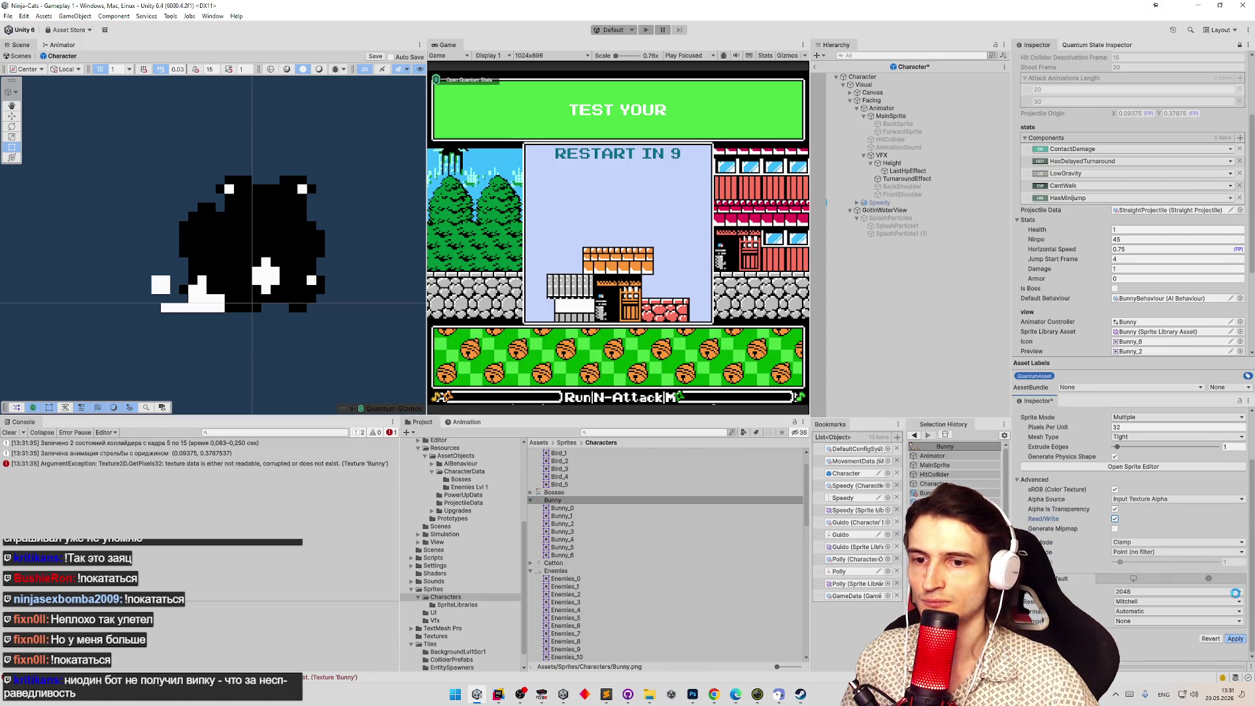
{"action": "scroll", "coordinate": [1130, 208], "scroll_direction": "up", "scroll_amount": 4}
Re-bake the Bunny character data and clear the Console.
{"action": "left_click", "coordinate": [1133, 103]}
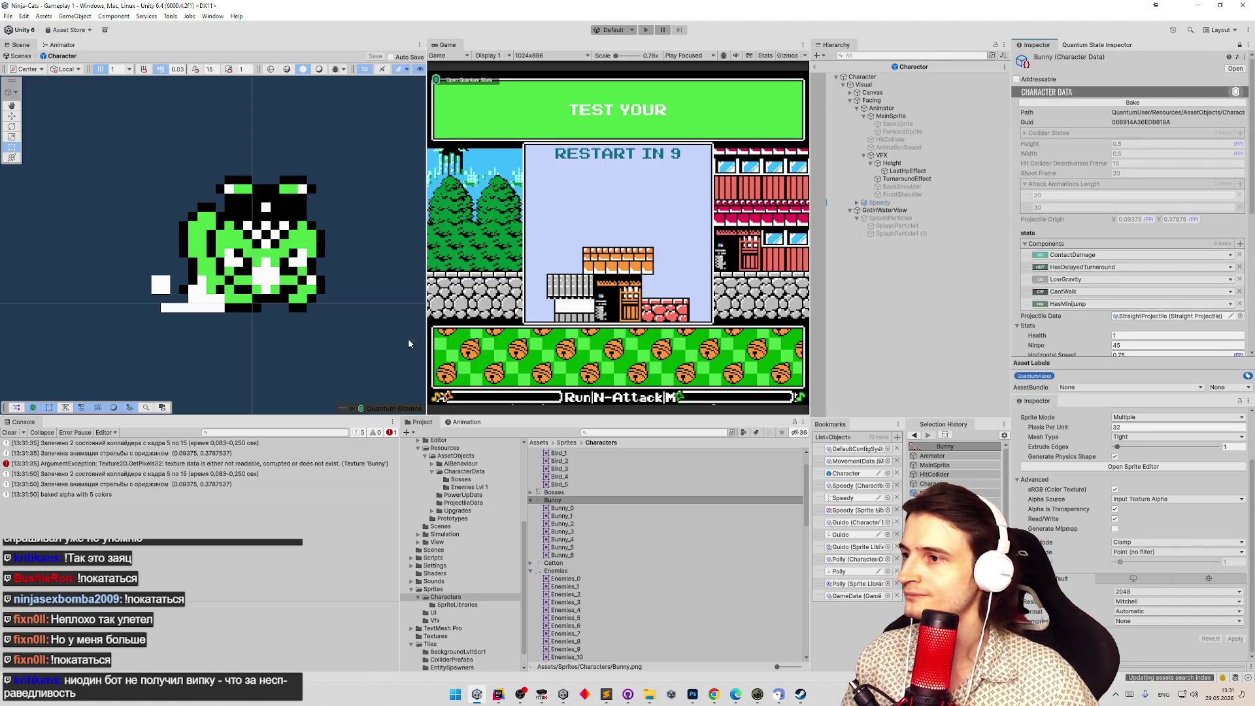
{"action": "left_click_drag", "start_coordinate": [426, 321], "coordinate": [401, 321]}
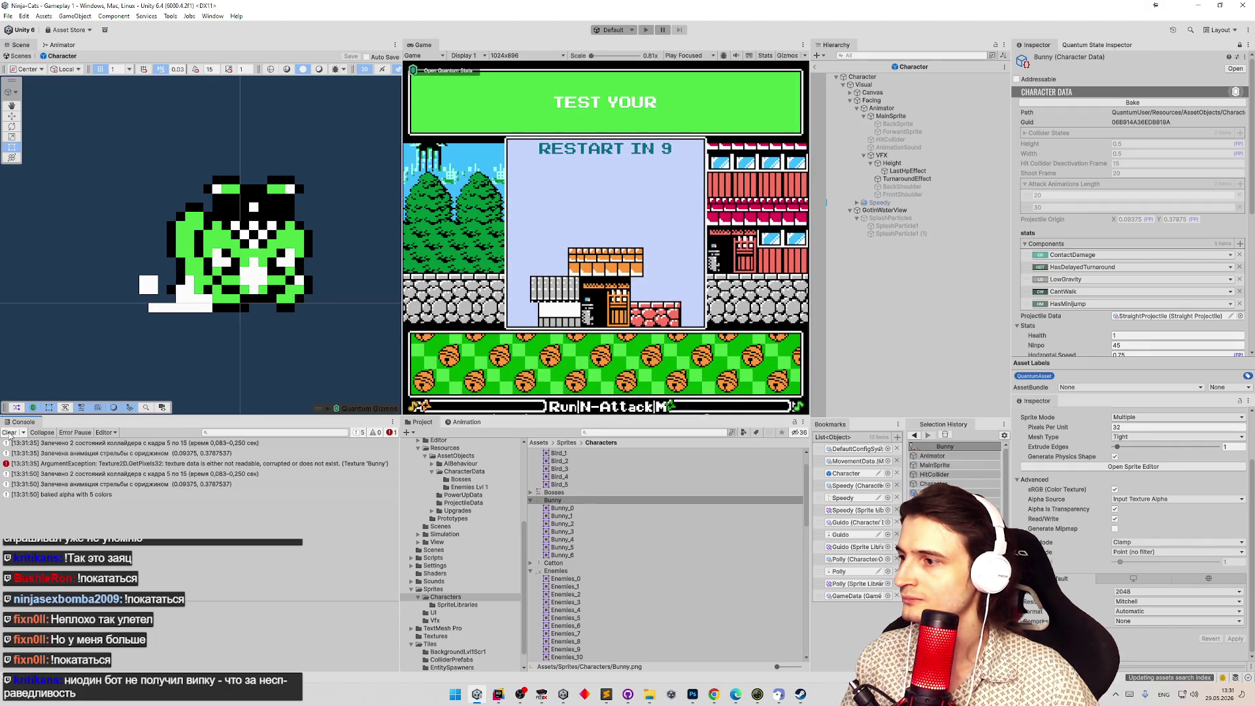
{"action": "left_click", "coordinate": [9, 433]}
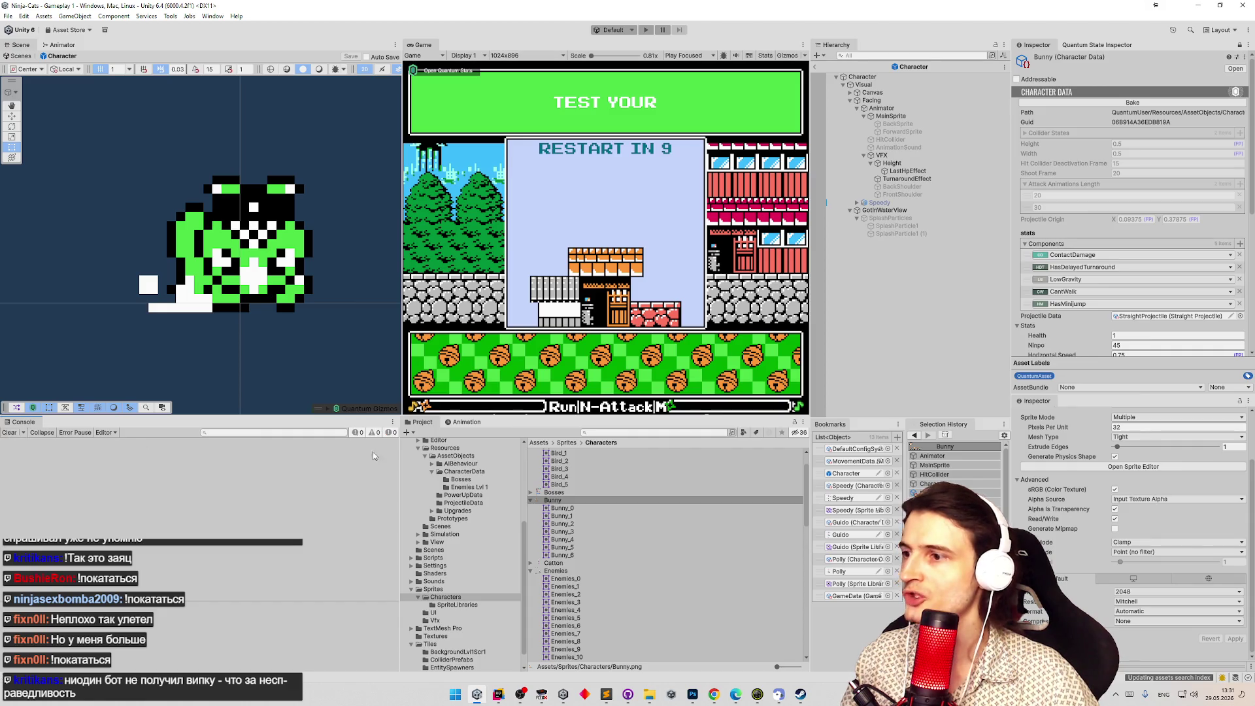
{"action": "left_click", "coordinate": [463, 425]}
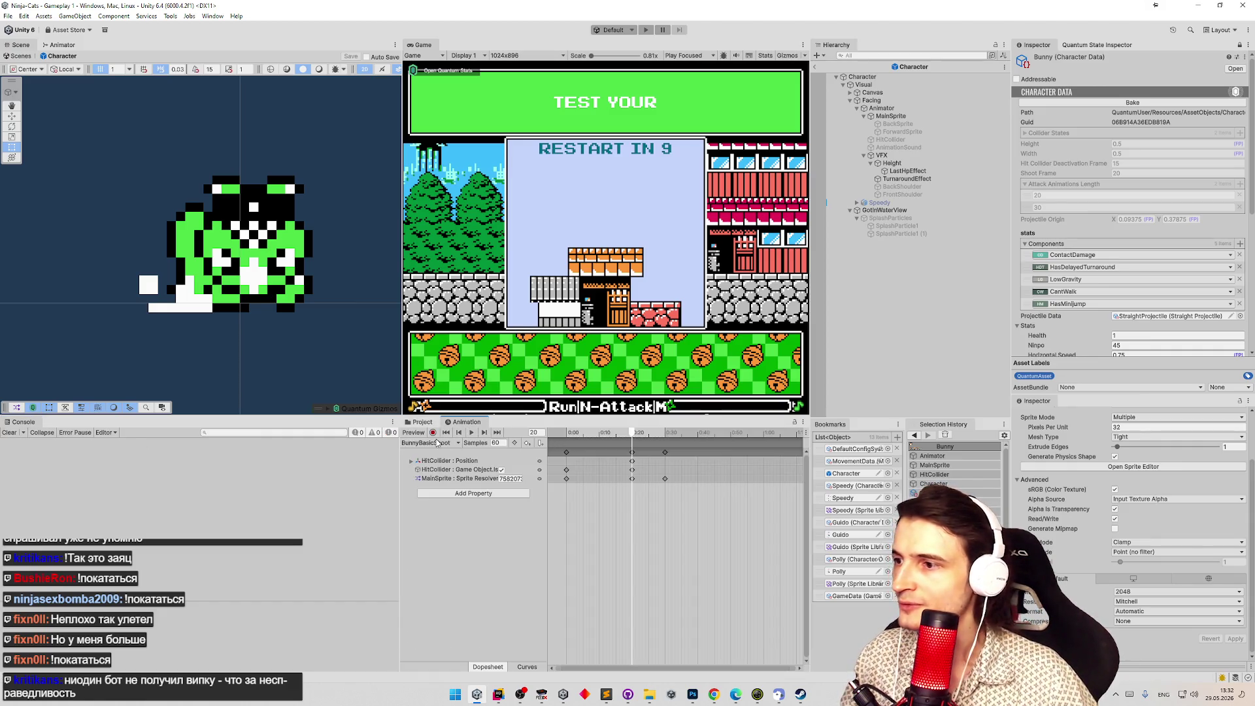
Record the HitCollider shifted left to X 0.03125 at frame 19 of BunnyBasicShoot.
{"action": "left_click", "coordinate": [447, 433]}
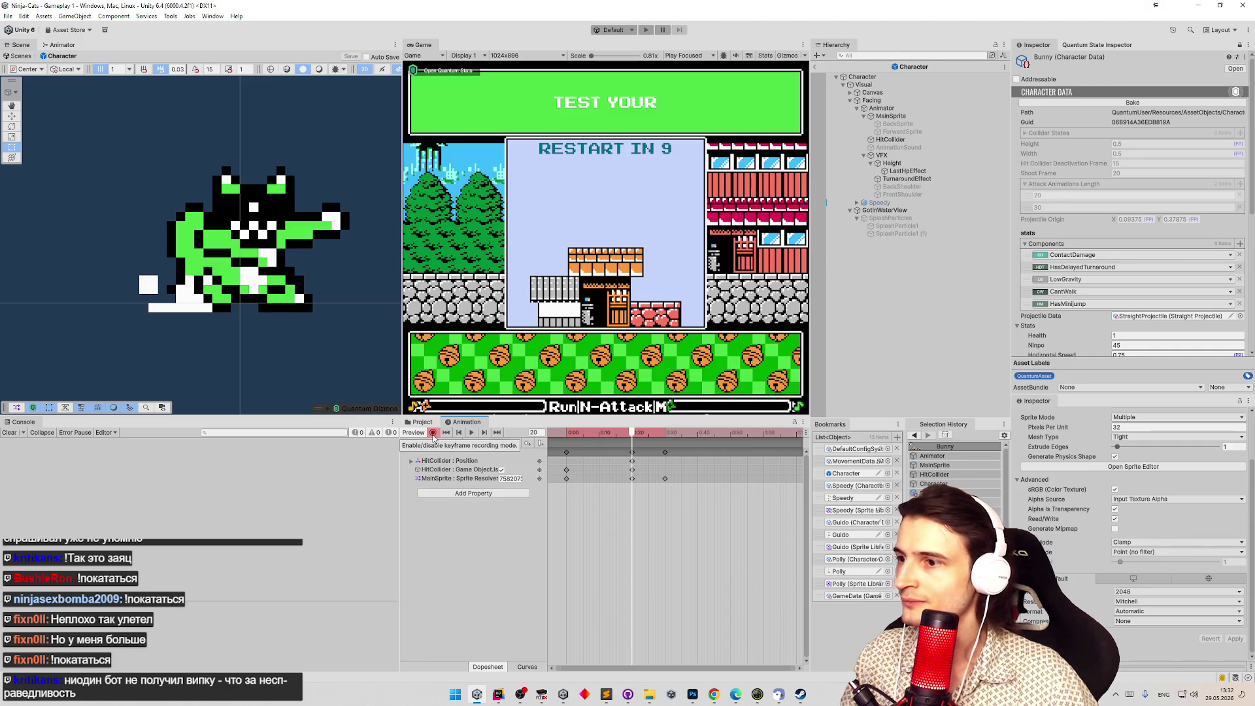
{"action": "left_click_drag", "start_coordinate": [627, 431], "coordinate": [633, 439]}
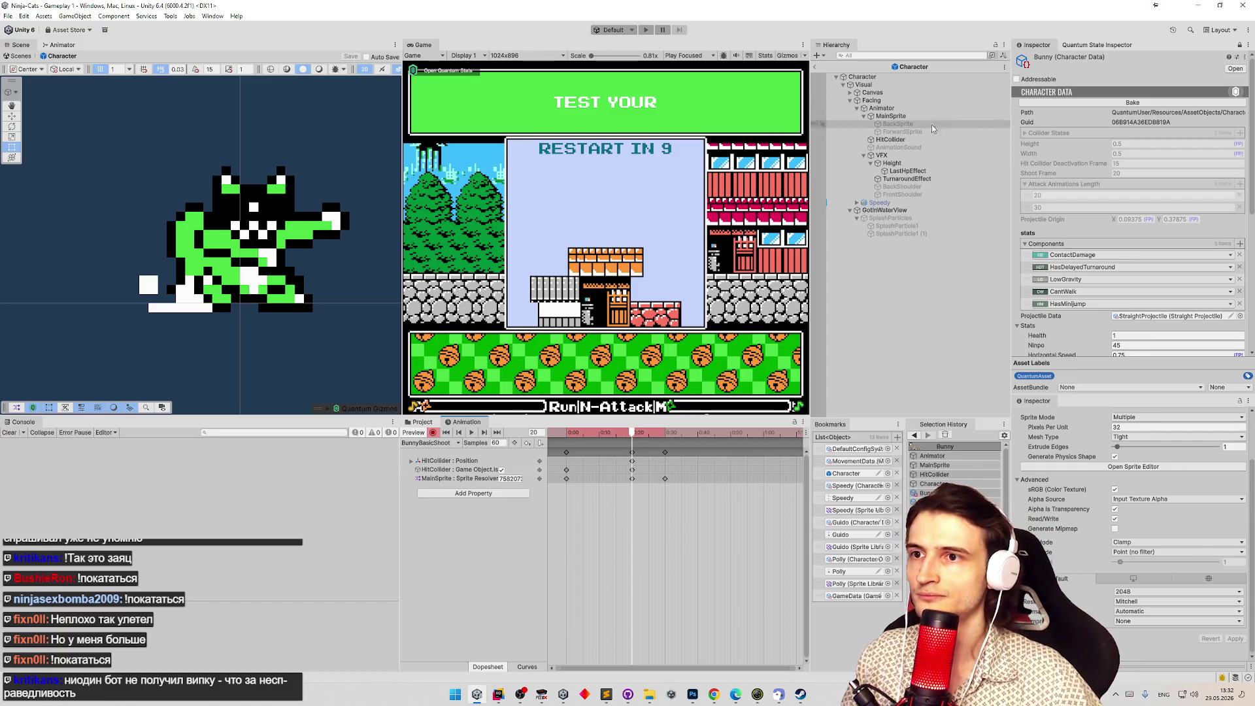
{"action": "left_click", "coordinate": [902, 141]}
{"action": "key", "text": "w"}
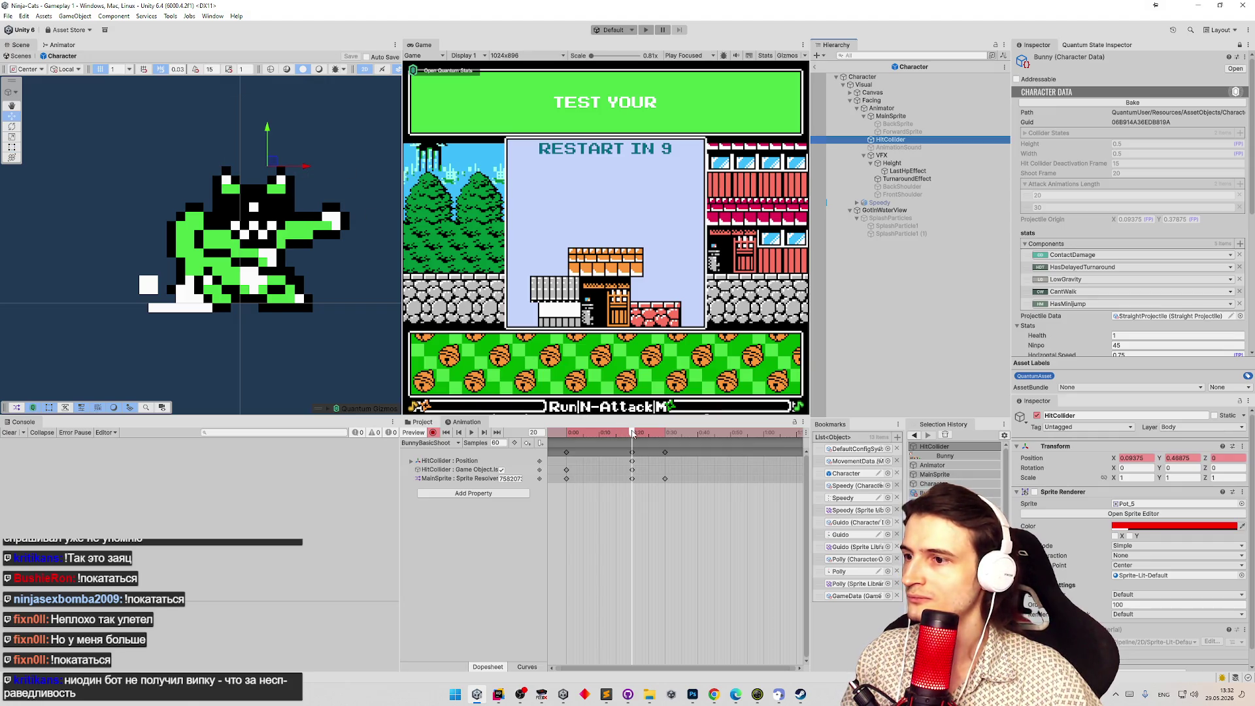
{"action": "left_click_drag", "start_coordinate": [632, 434], "coordinate": [629, 434]}
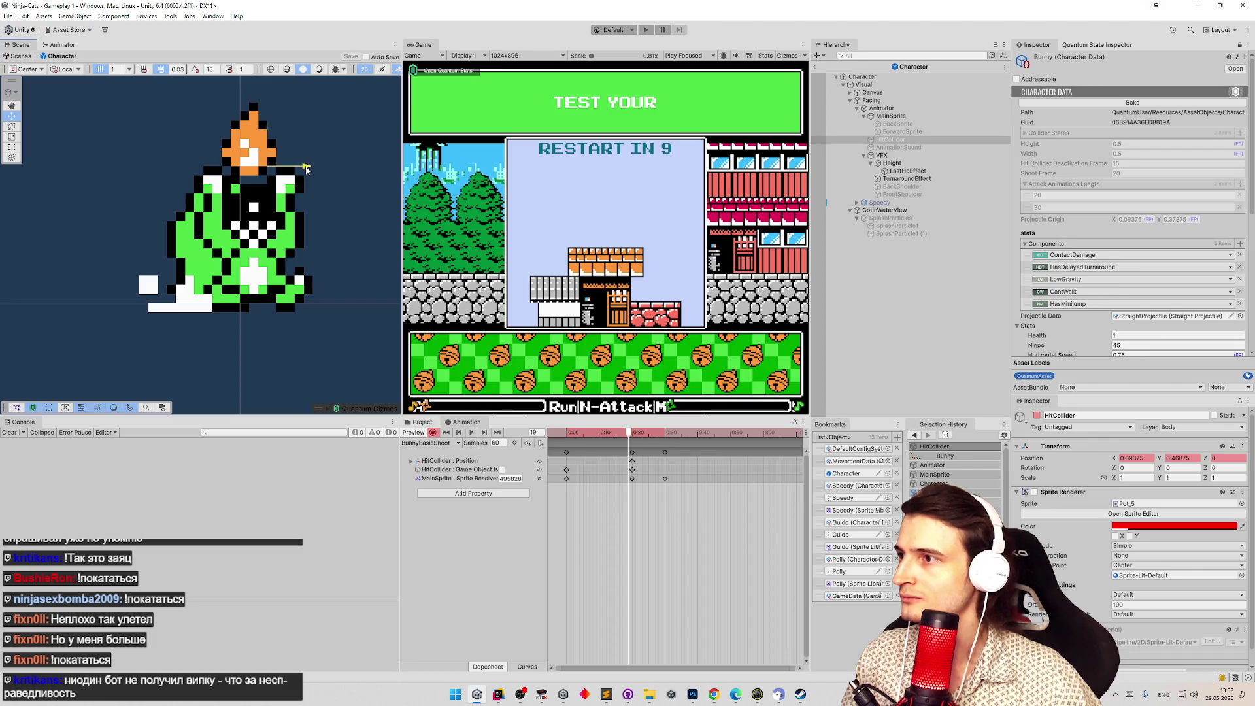
{"action": "left_click_drag", "start_coordinate": [302, 169], "coordinate": [283, 166]}
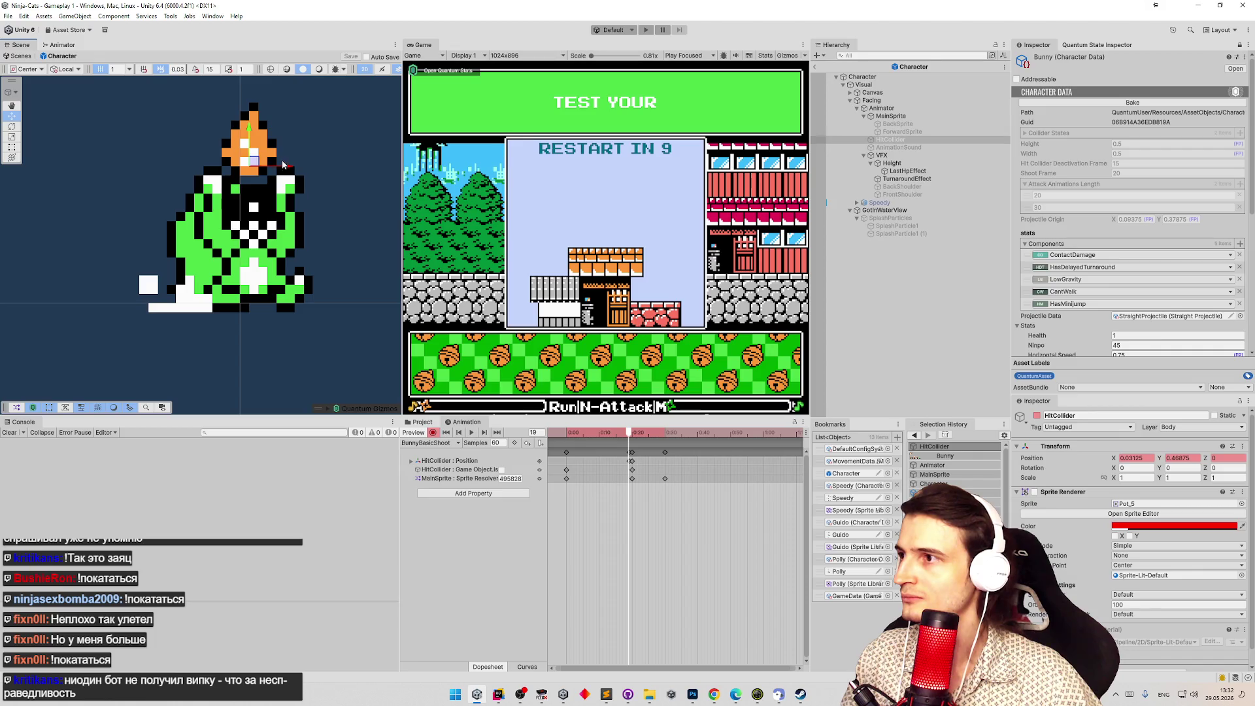
{"action": "left_click_drag", "start_coordinate": [345, 213], "coordinate": [365, 247]}
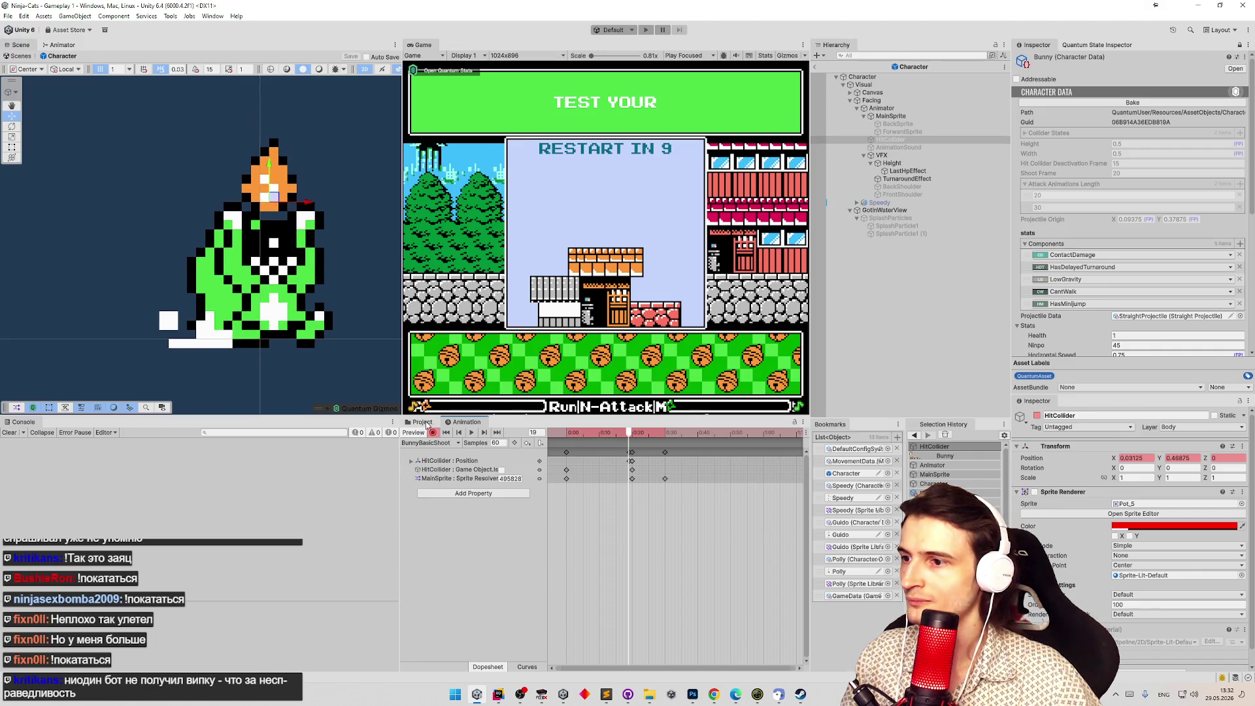
{"action": "left_click", "coordinate": [423, 421]}
{"action": "left_click", "coordinate": [604, 433]}
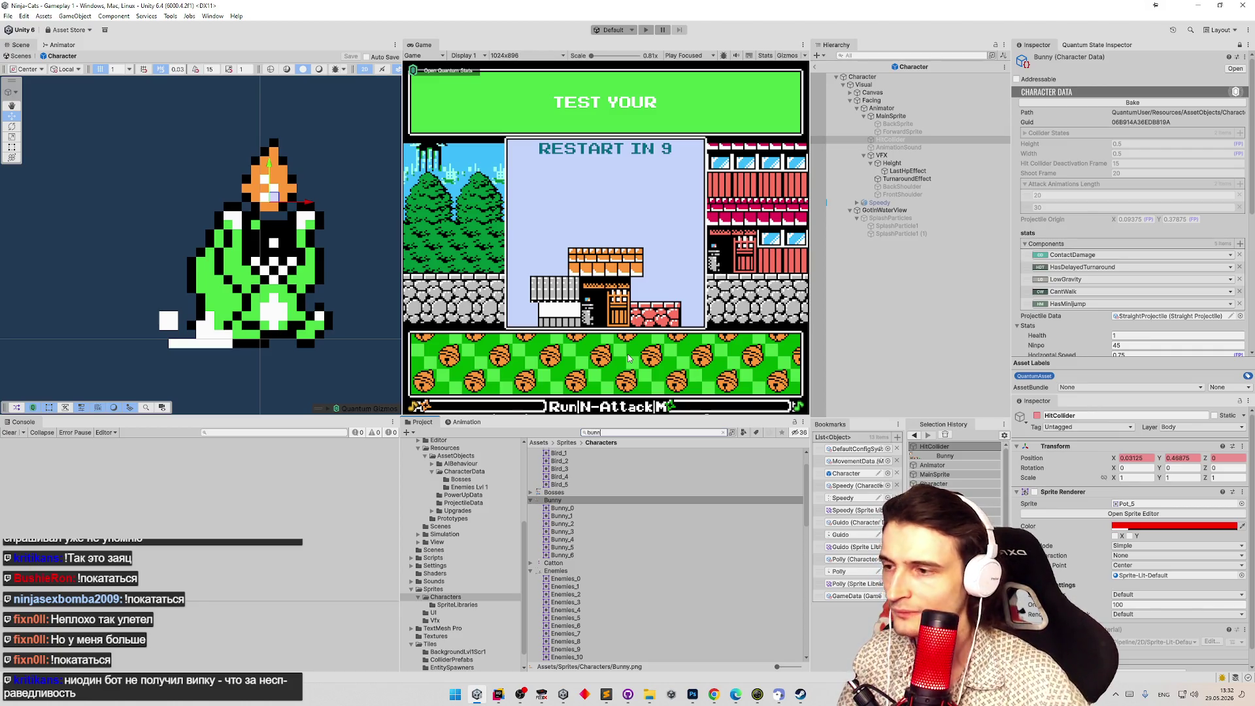
Search 'bunn' in the Project window and re-bake the Bunny character data.
{"action": "type", "text": "n"}
{"action": "left_click", "coordinate": [554, 468]}
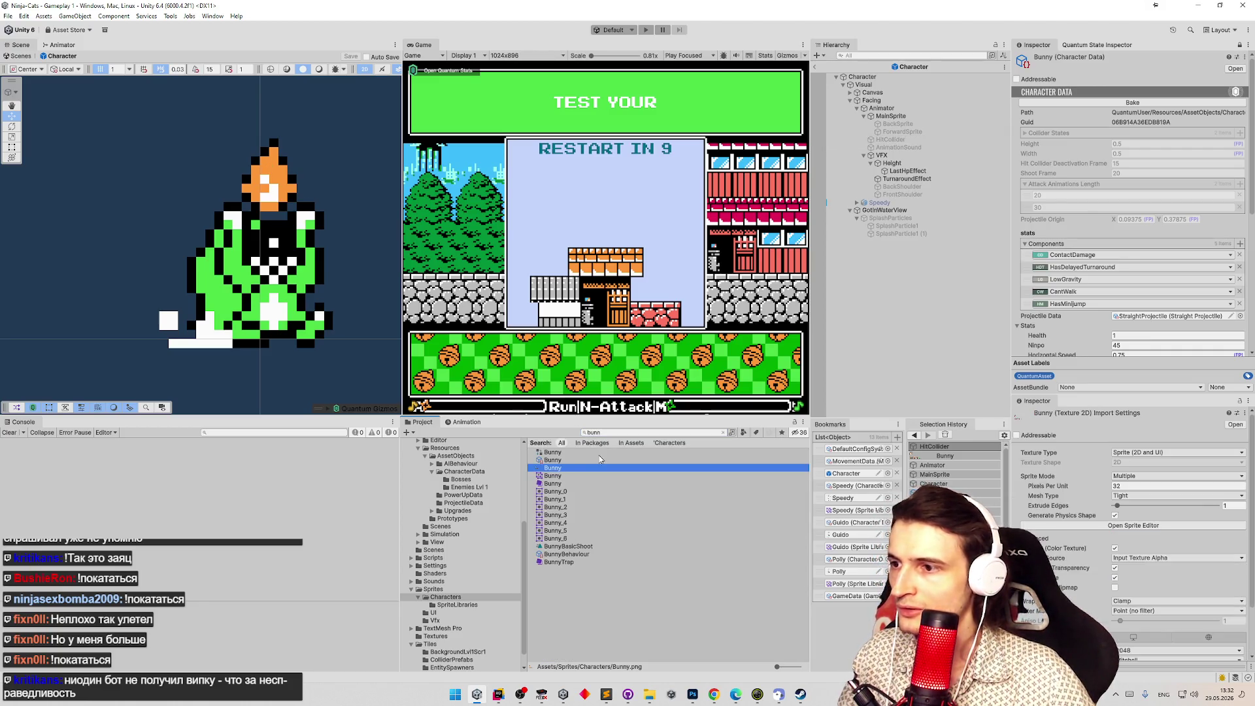
{"action": "left_click", "coordinate": [1186, 104]}
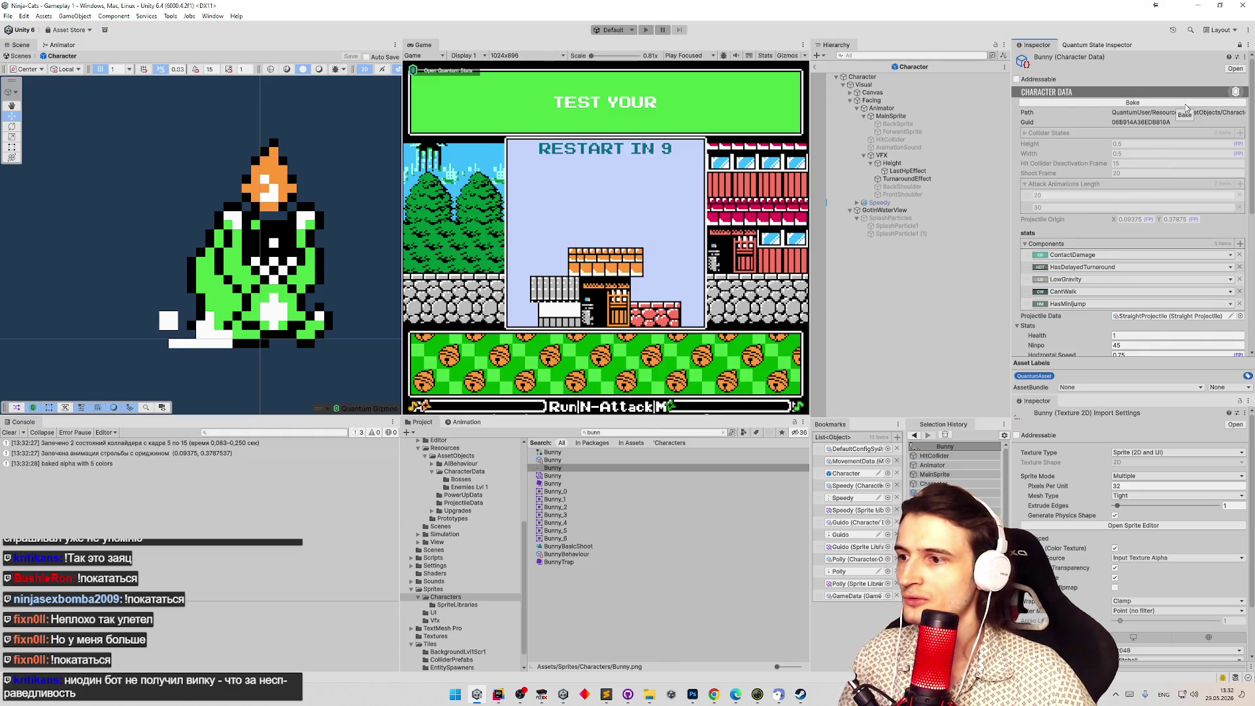
Inspect the Bunny_5 slice in the Bunny sprite sheet's Sprite Editor.
{"action": "left_click", "coordinate": [553, 470]}
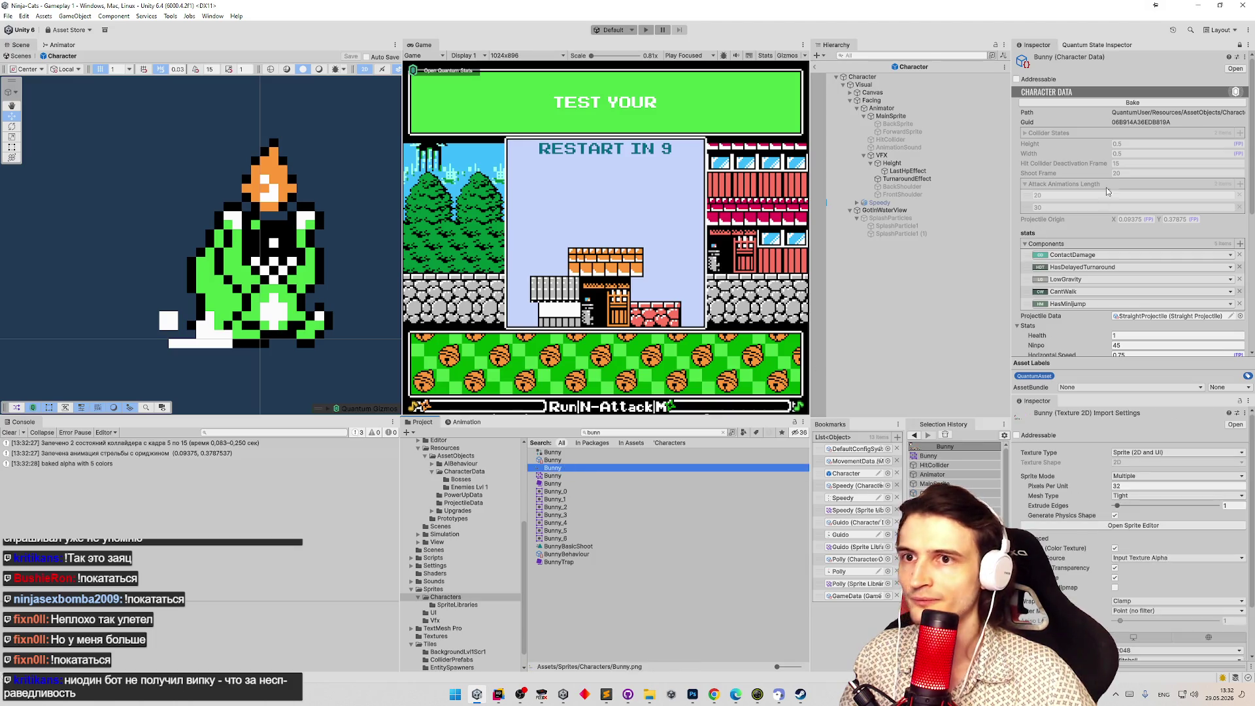
{"action": "left_click", "coordinate": [1133, 527]}
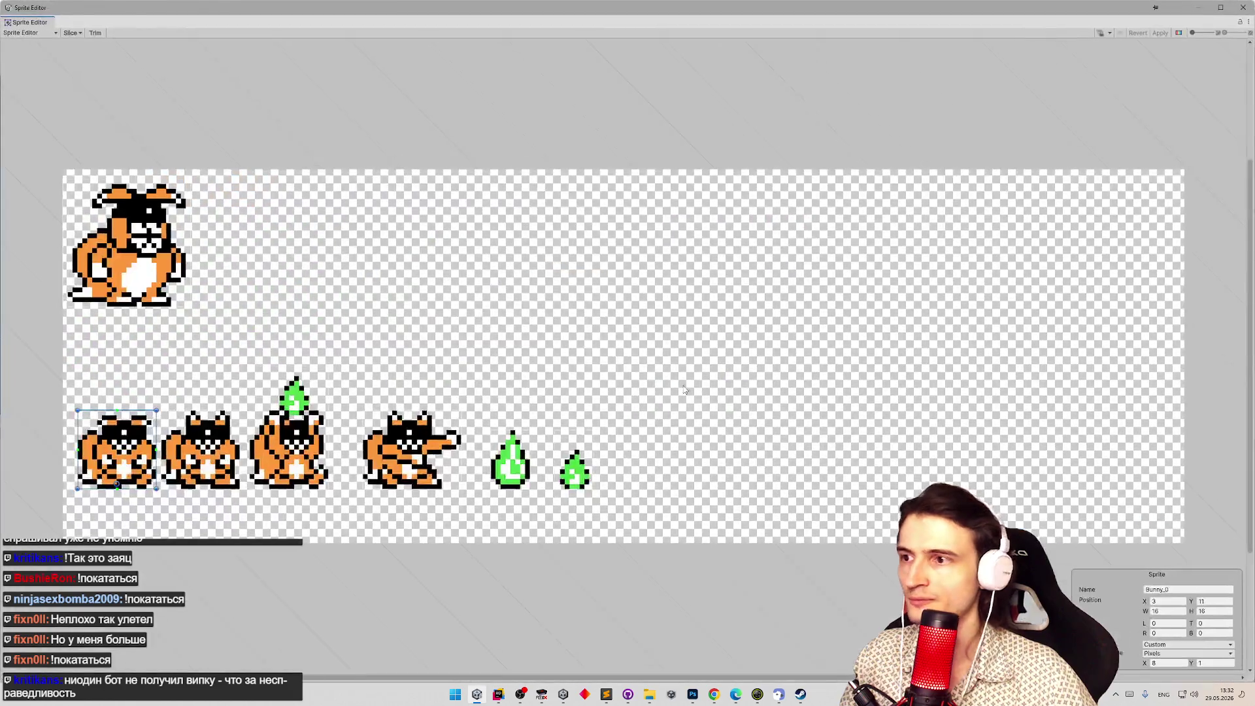
{"action": "left_click", "coordinate": [567, 481]}
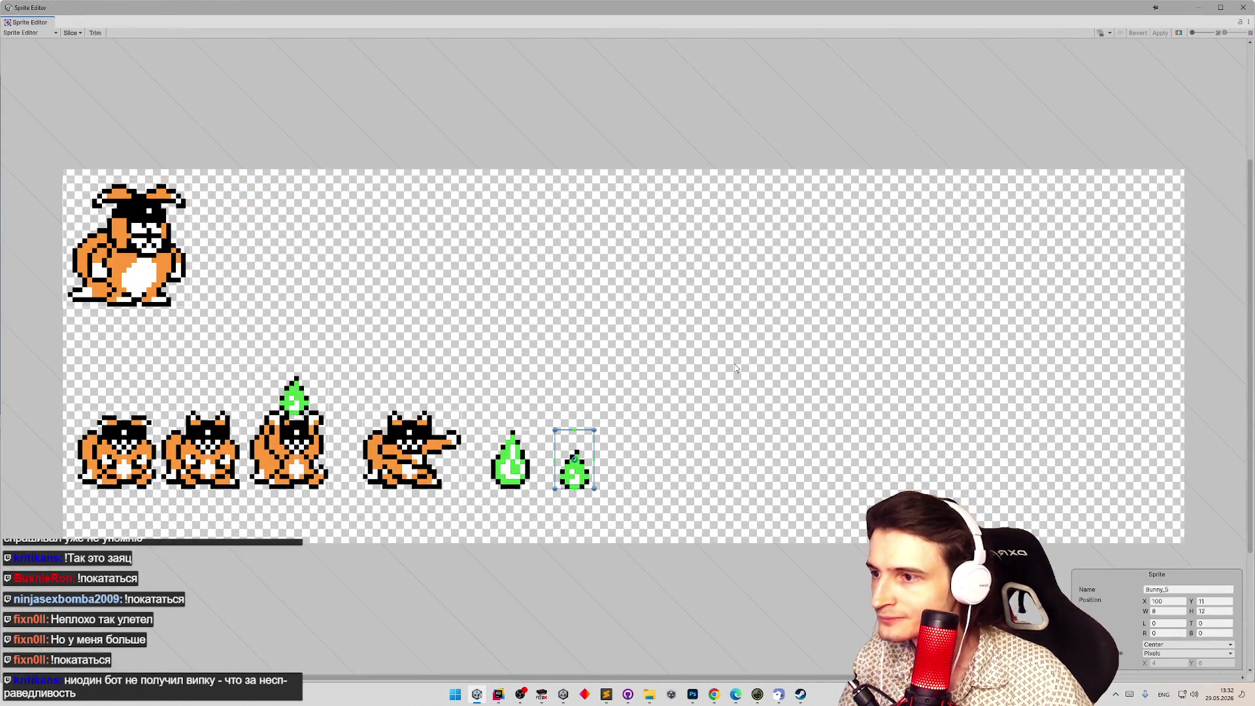
{"action": "left_click", "coordinate": [1244, 7]}
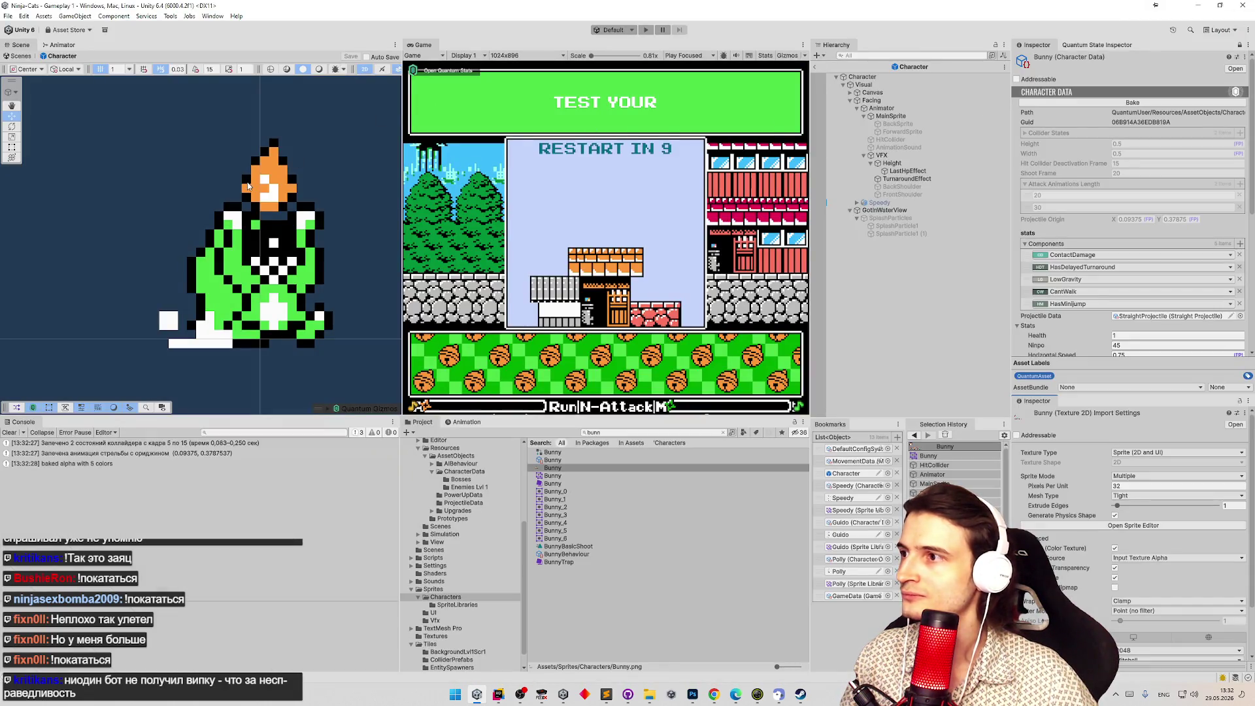
Check the Height, TurnaroundEffect and VFX objects in the Hierarchy.
{"action": "left_click", "coordinate": [892, 162]}
{"action": "left_click", "coordinate": [894, 180]}
{"action": "left_click", "coordinate": [883, 156]}
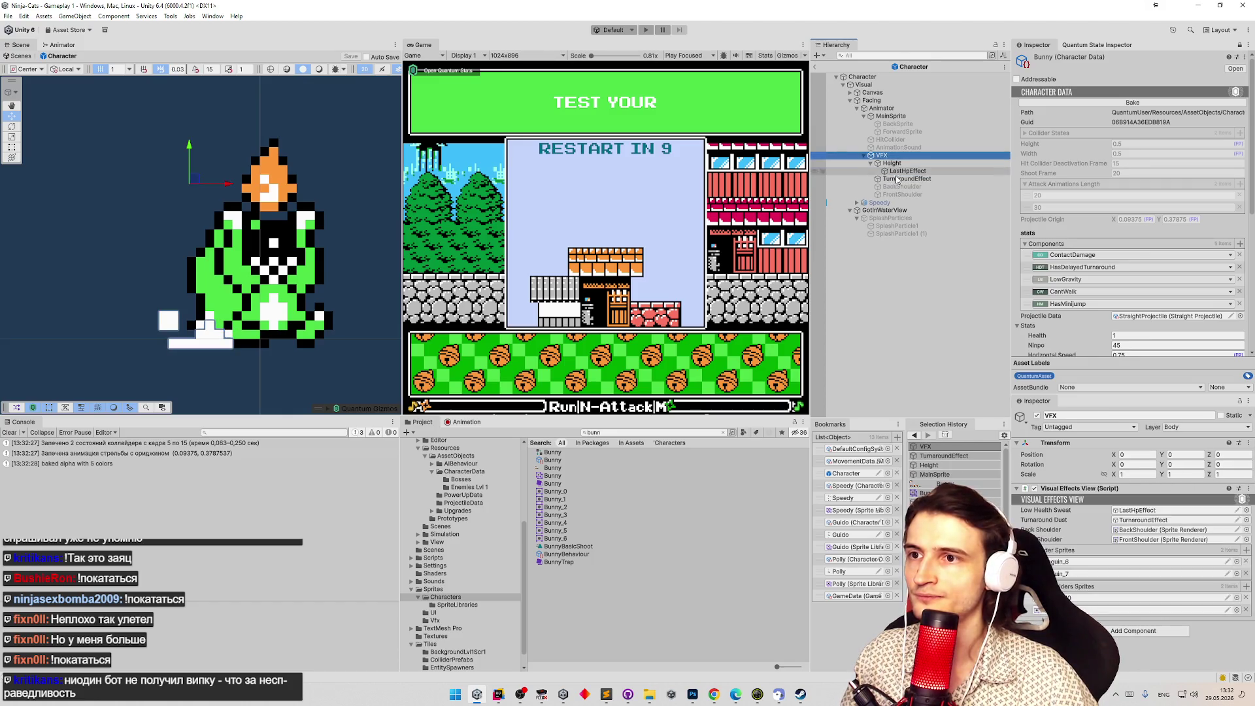
Shift the HitCollider position key to frame 20 and move the HitCollider up and left.
{"action": "left_click", "coordinate": [901, 109]}
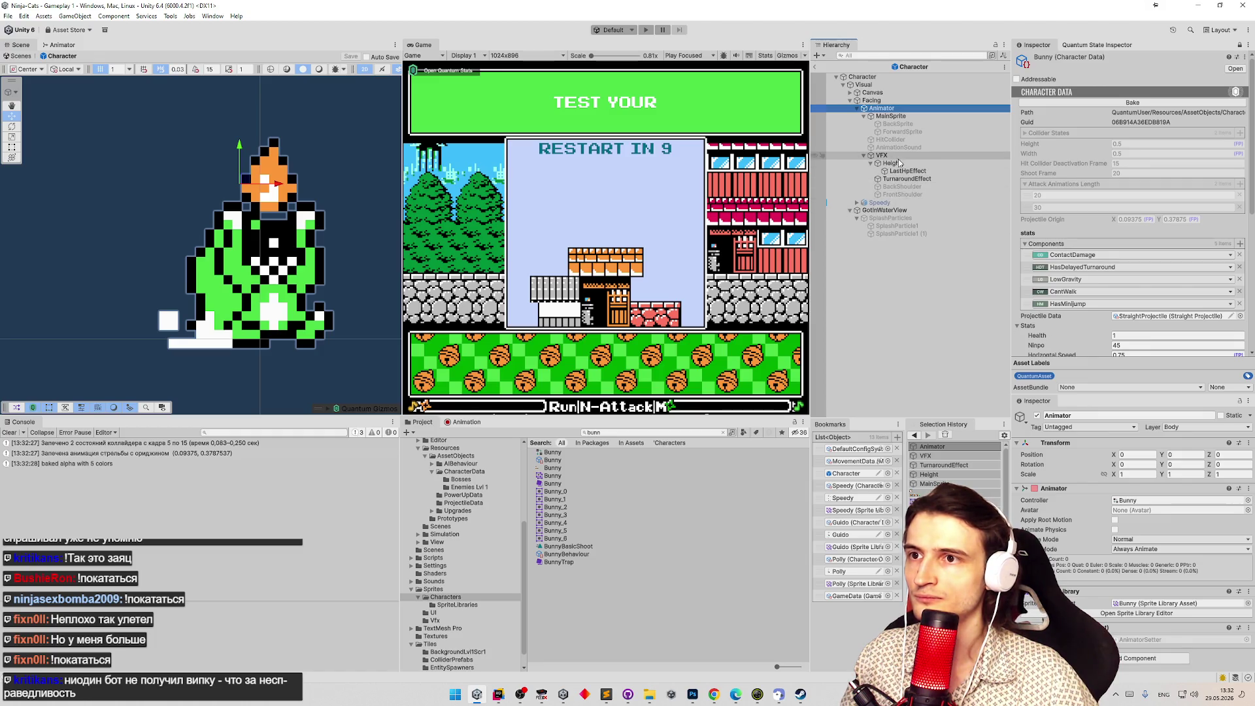
{"action": "left_click", "coordinate": [487, 423]}
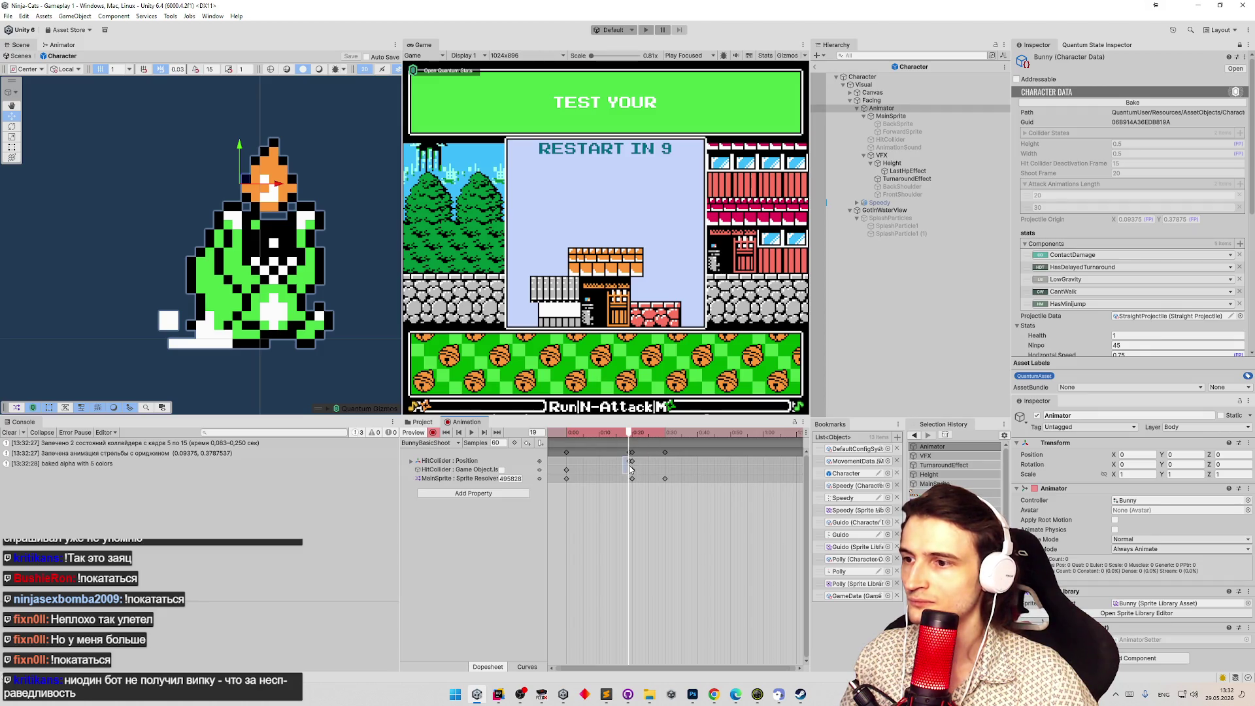
{"action": "left_click_drag", "start_coordinate": [629, 461], "coordinate": [632, 461]}
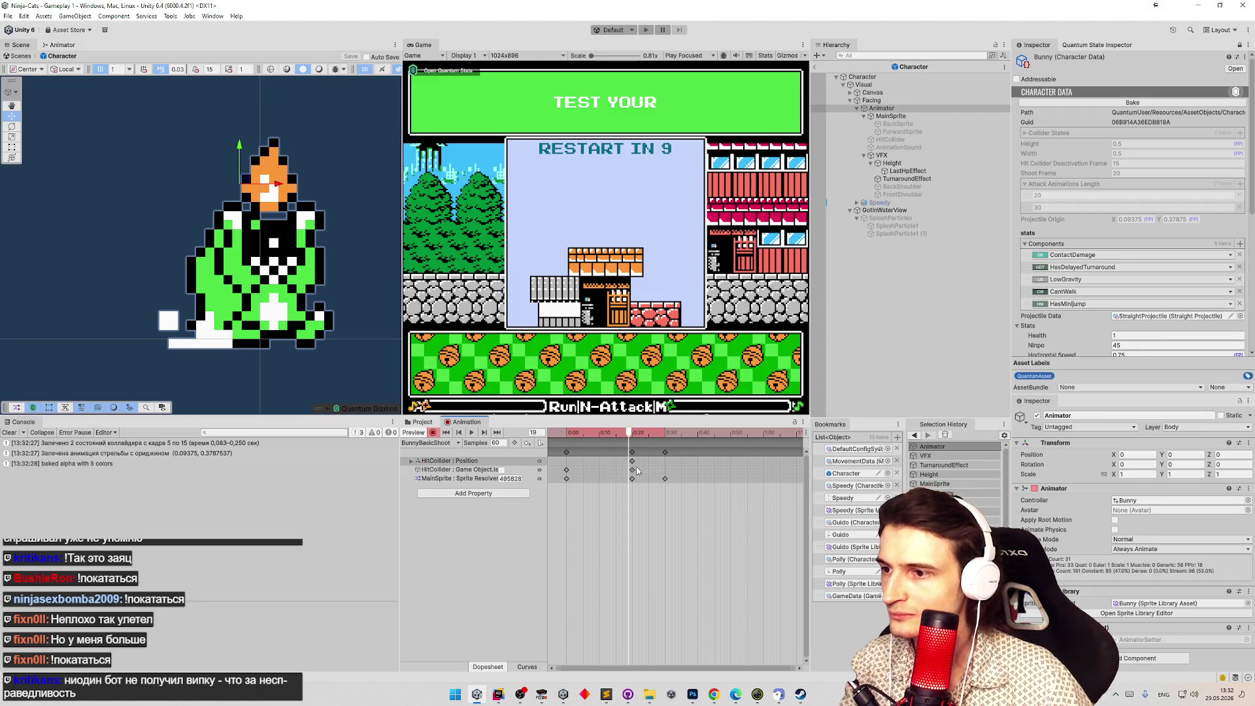
{"action": "left_click", "coordinate": [898, 140]}
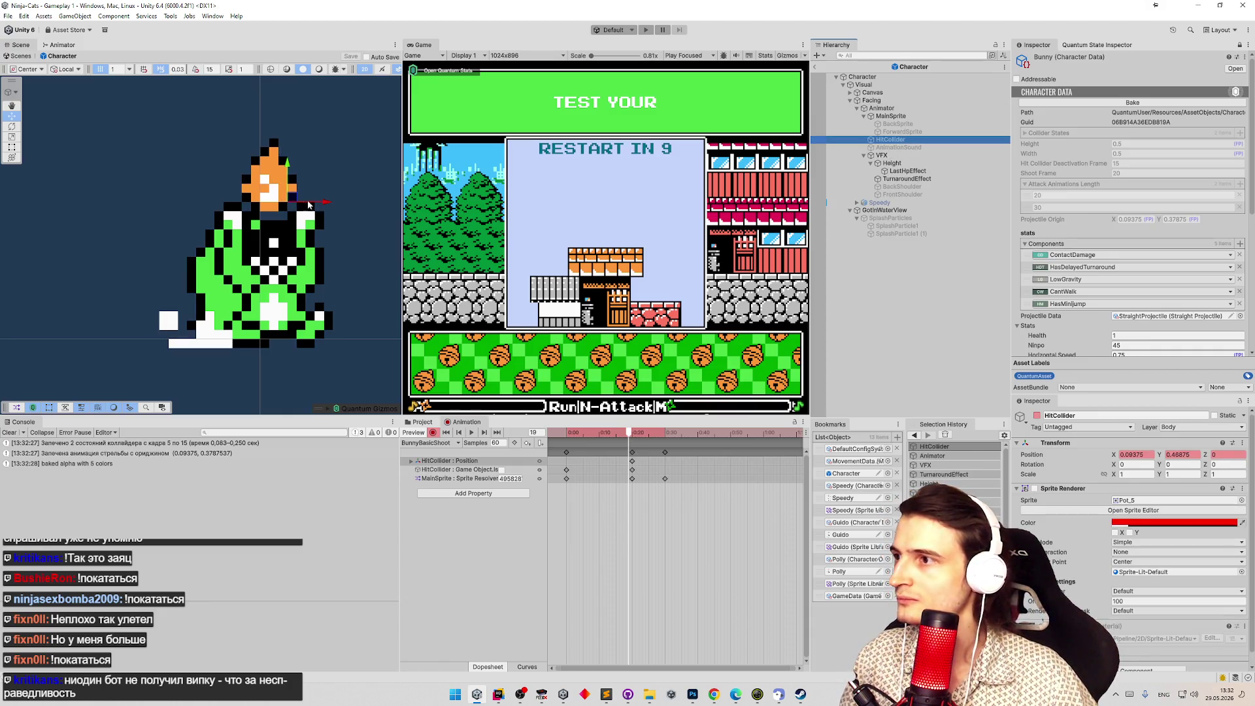
{"action": "left_click_drag", "start_coordinate": [327, 202], "coordinate": [308, 202]}
{"action": "left_click_drag", "start_coordinate": [270, 165], "coordinate": [273, 139]}
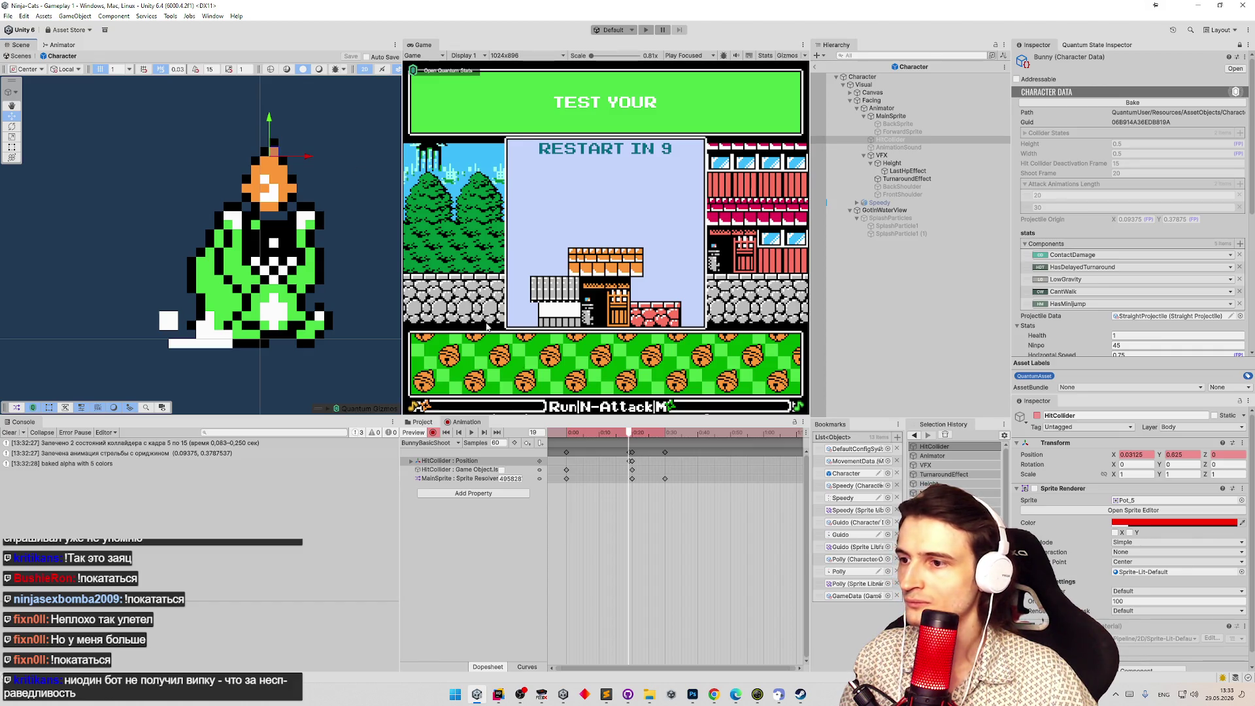
{"action": "left_click", "coordinate": [632, 461]}
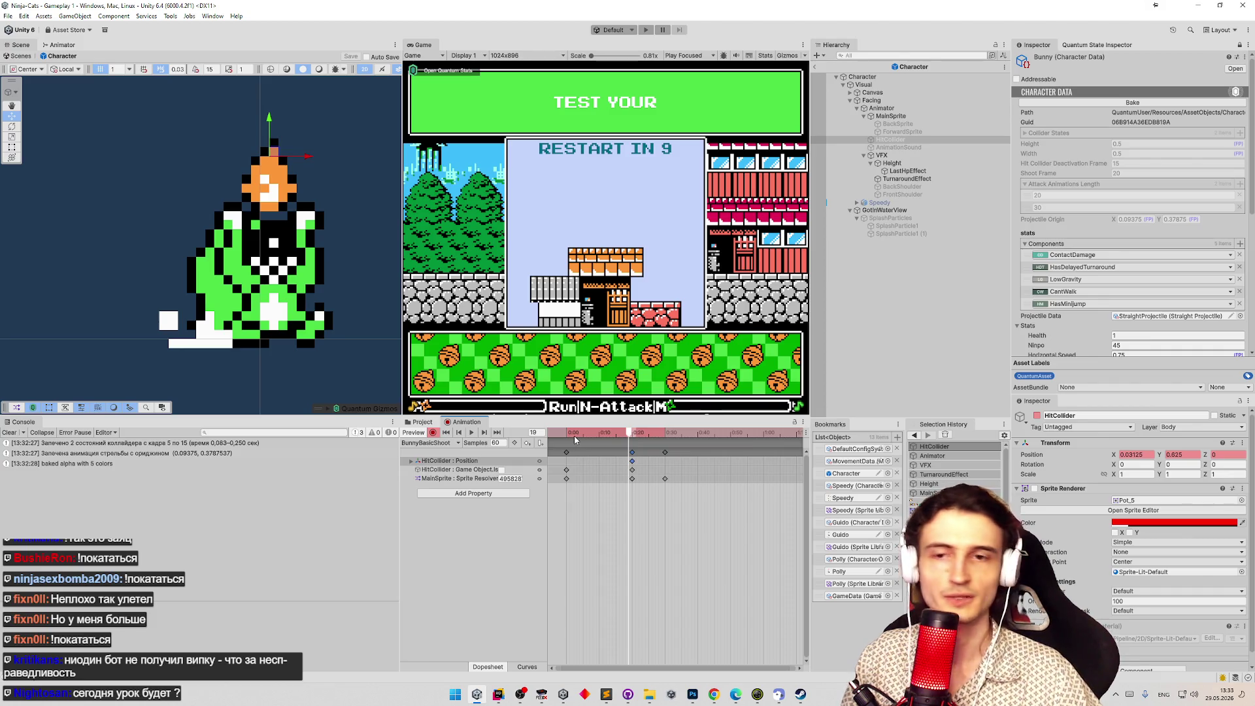
Stop recording and re-bake so Projectile Origin reads 0.03125, 0.535.
{"action": "left_click", "coordinate": [433, 433]}
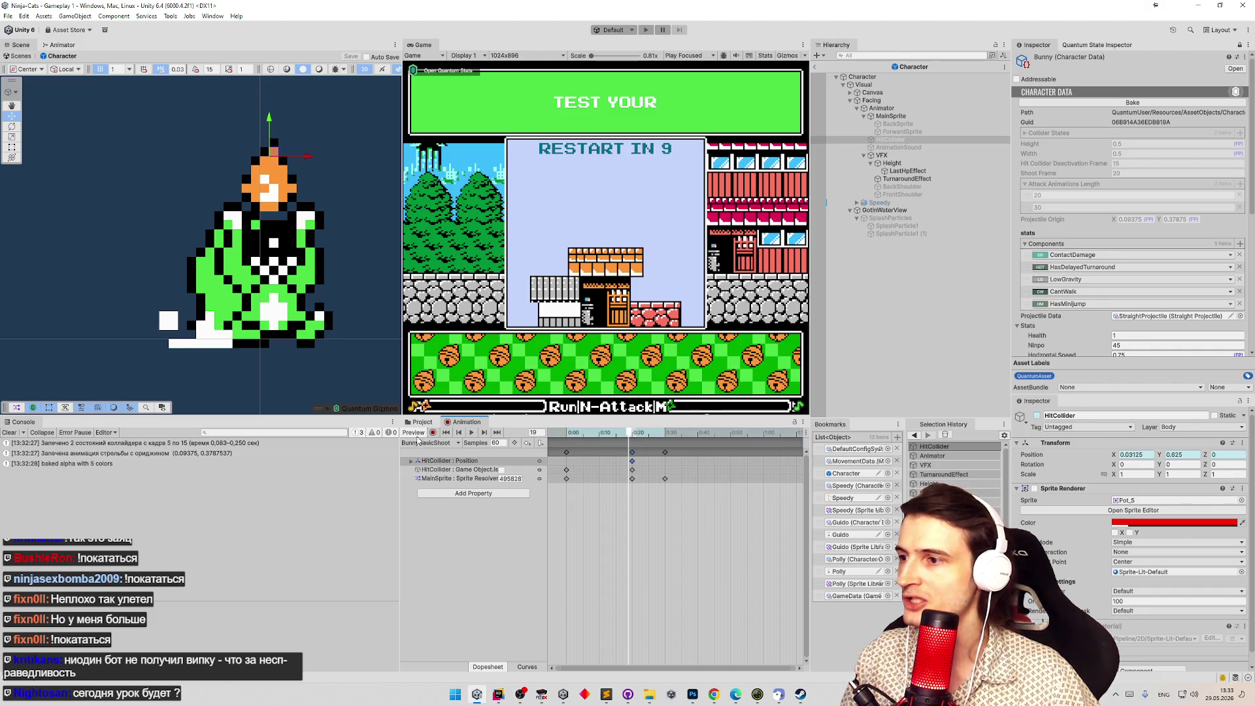
{"action": "left_click", "coordinate": [3, 434]}
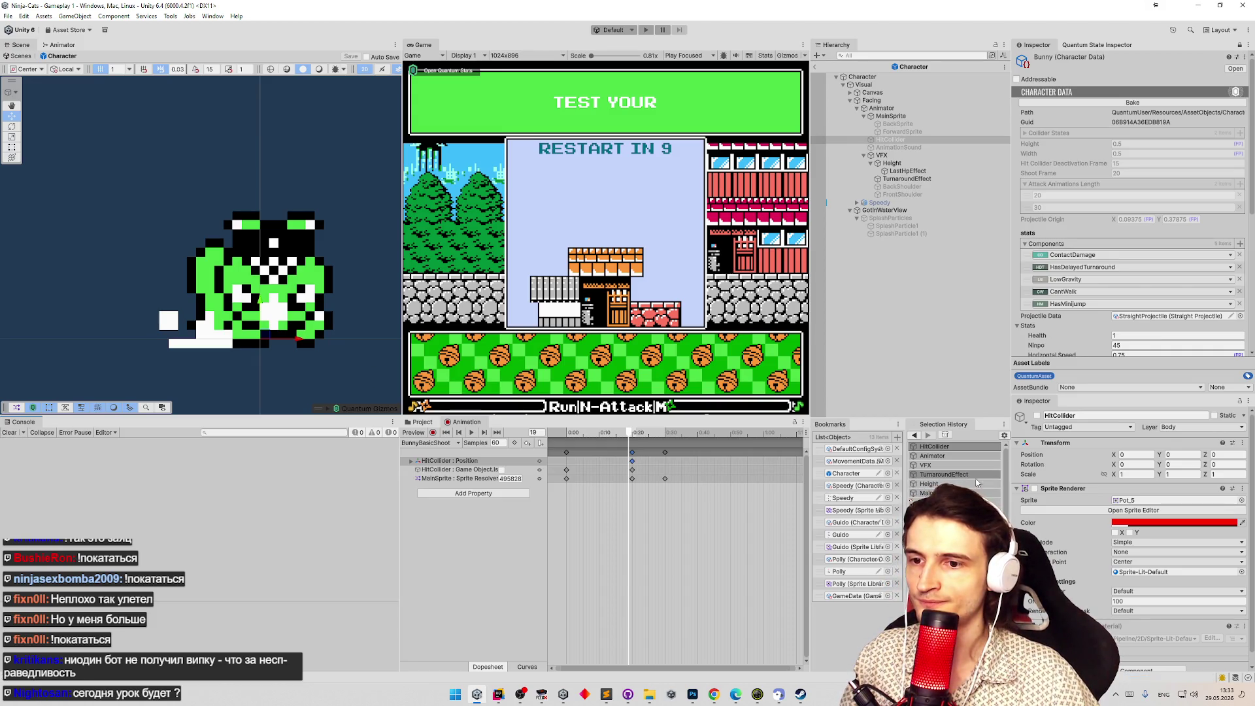
{"action": "left_click", "coordinate": [1160, 102]}
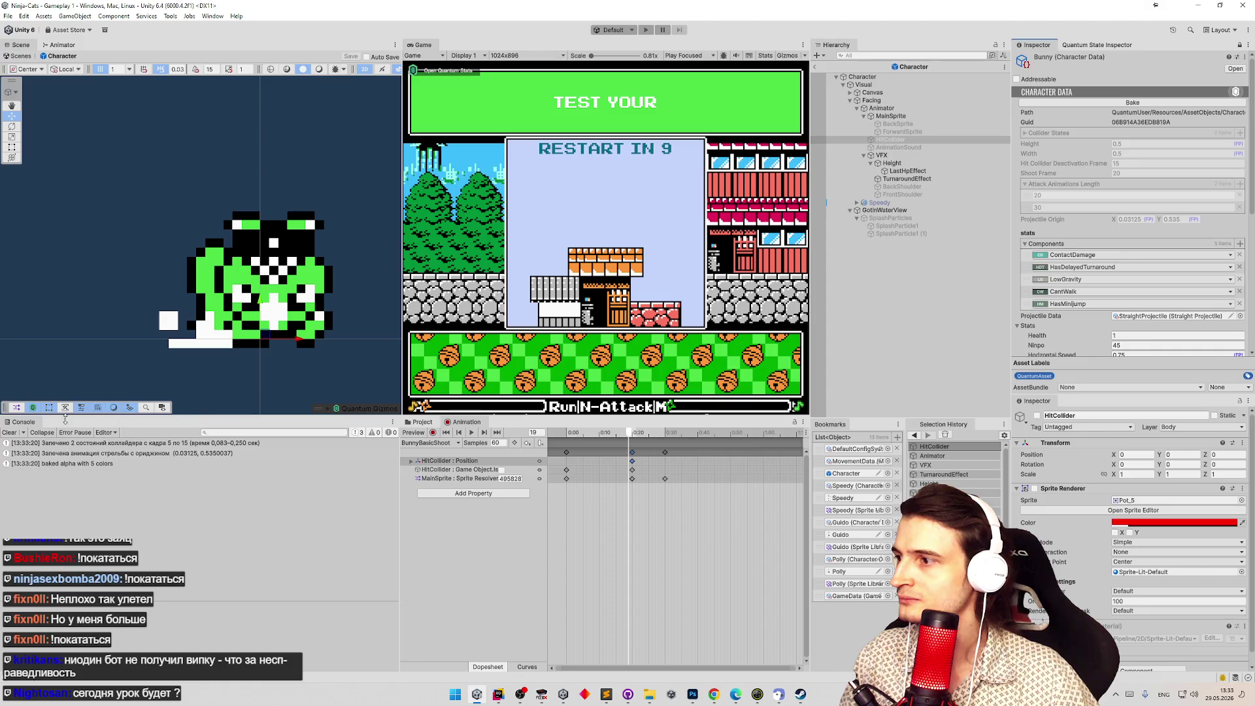
{"action": "left_click", "coordinate": [9, 433]}
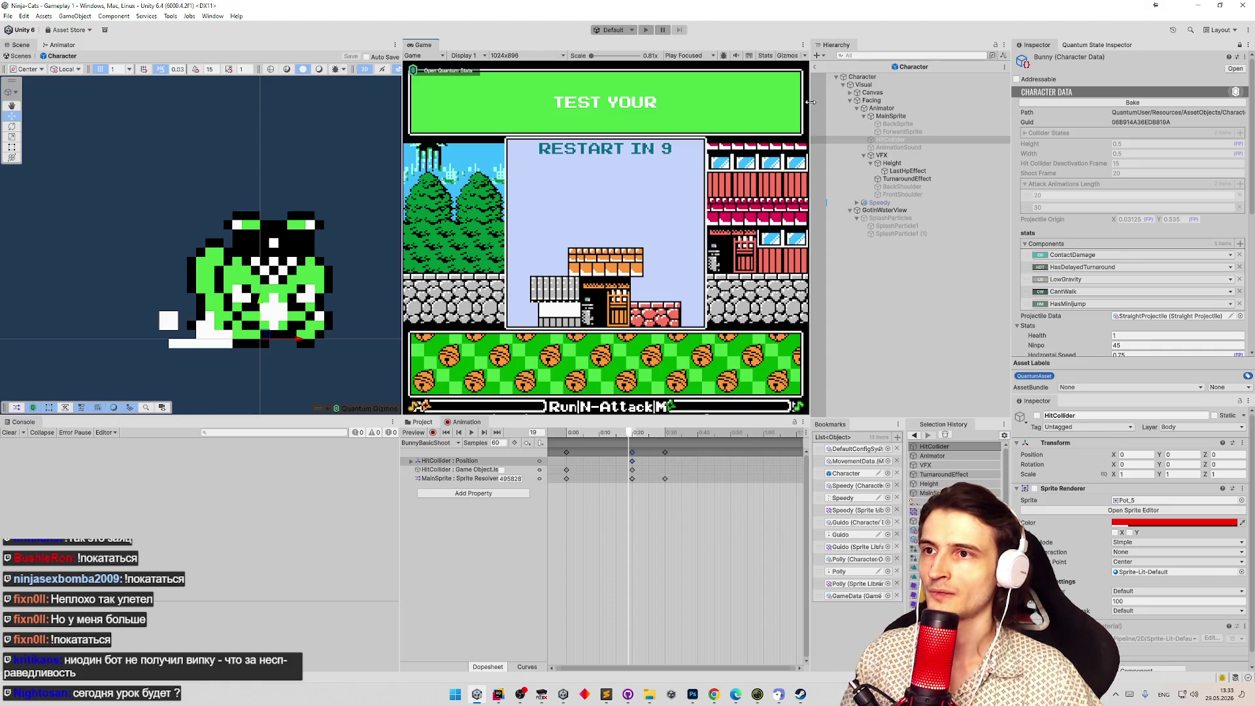
{"action": "scroll", "coordinate": [1085, 272], "scroll_direction": "down", "scroll_amount": 5}
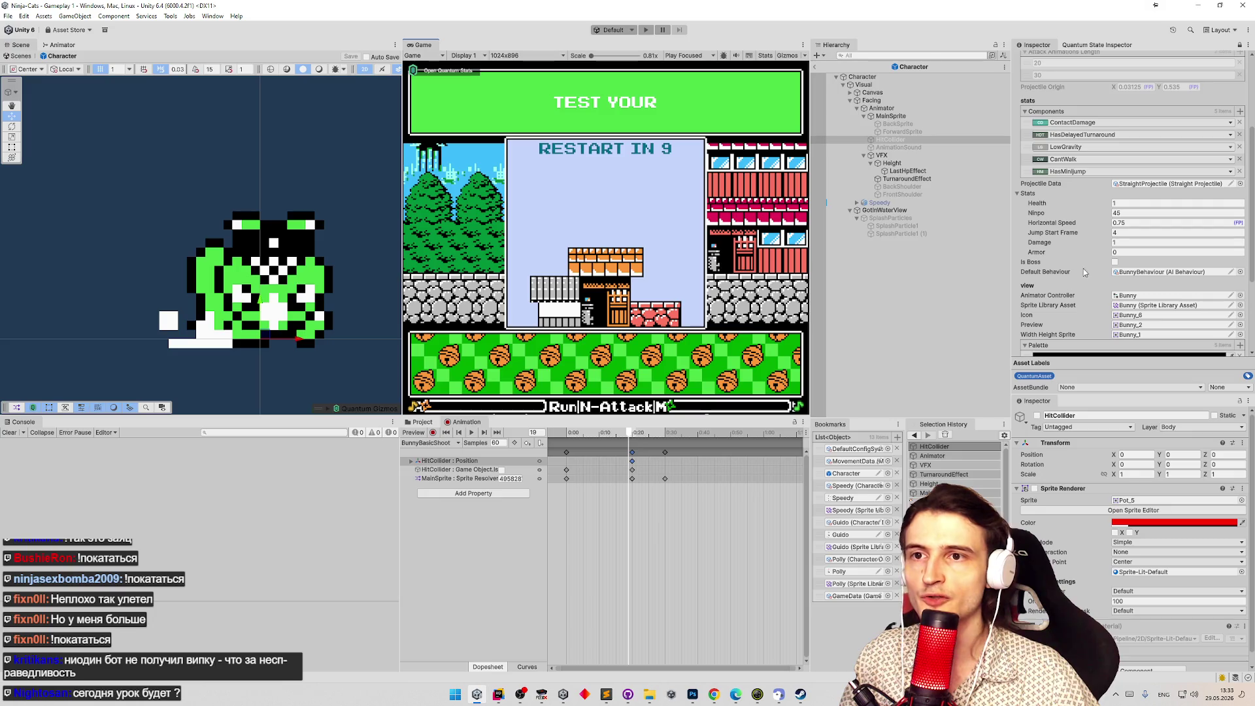
Duplicate StraightProjectile in ProjectileData and name the copy FireMineProjectile.
{"action": "left_click", "coordinate": [1167, 185]}
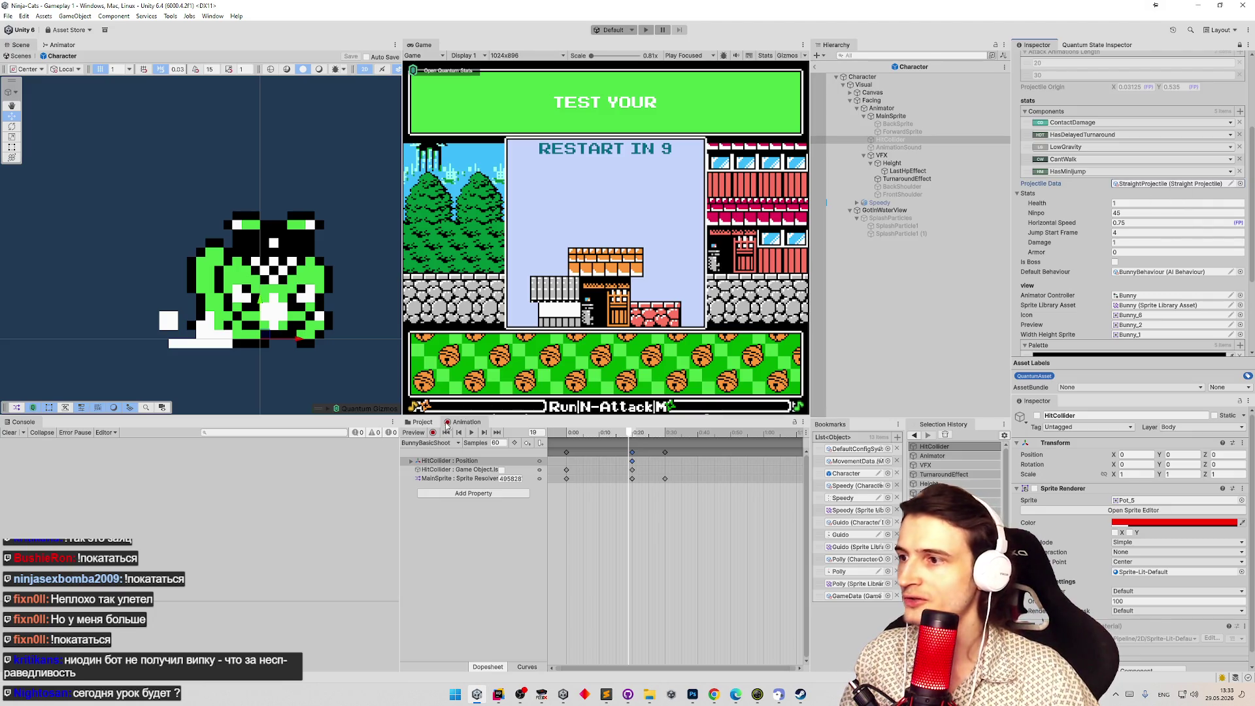
{"action": "left_click", "coordinate": [567, 500]}
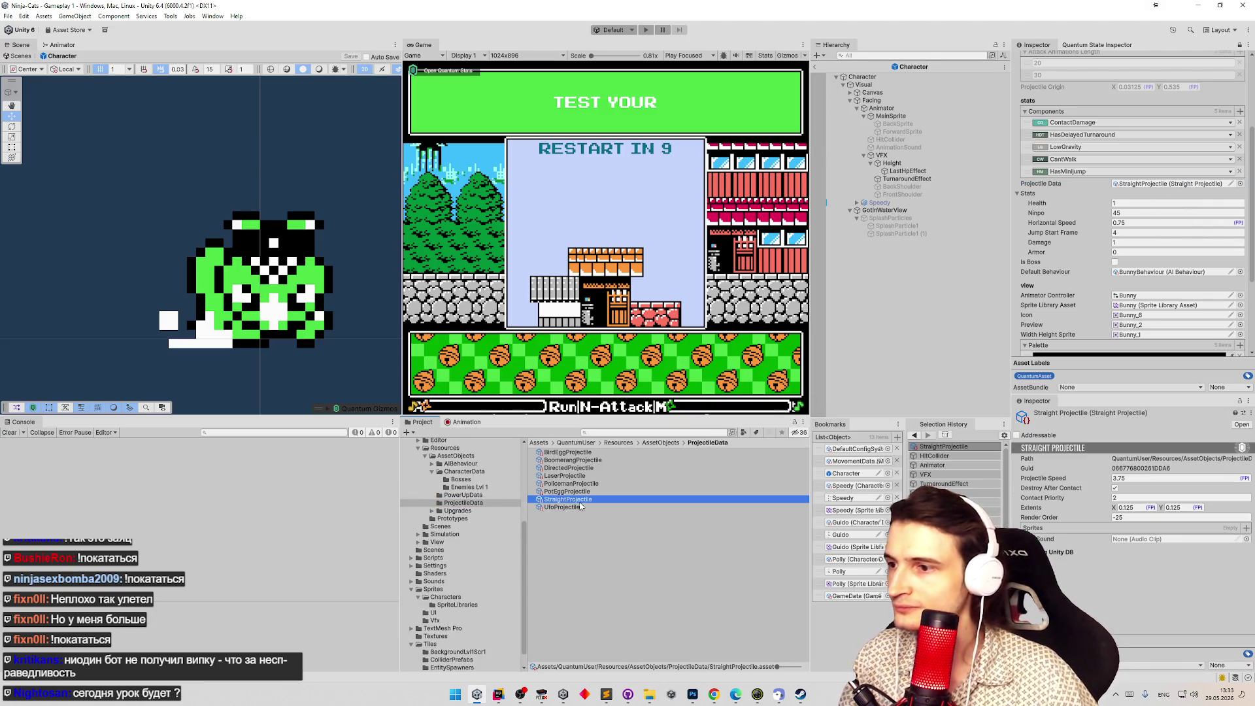
{"action": "key", "text": "ctrl+d"}
{"action": "type", "text": "BunnyProjectile"}
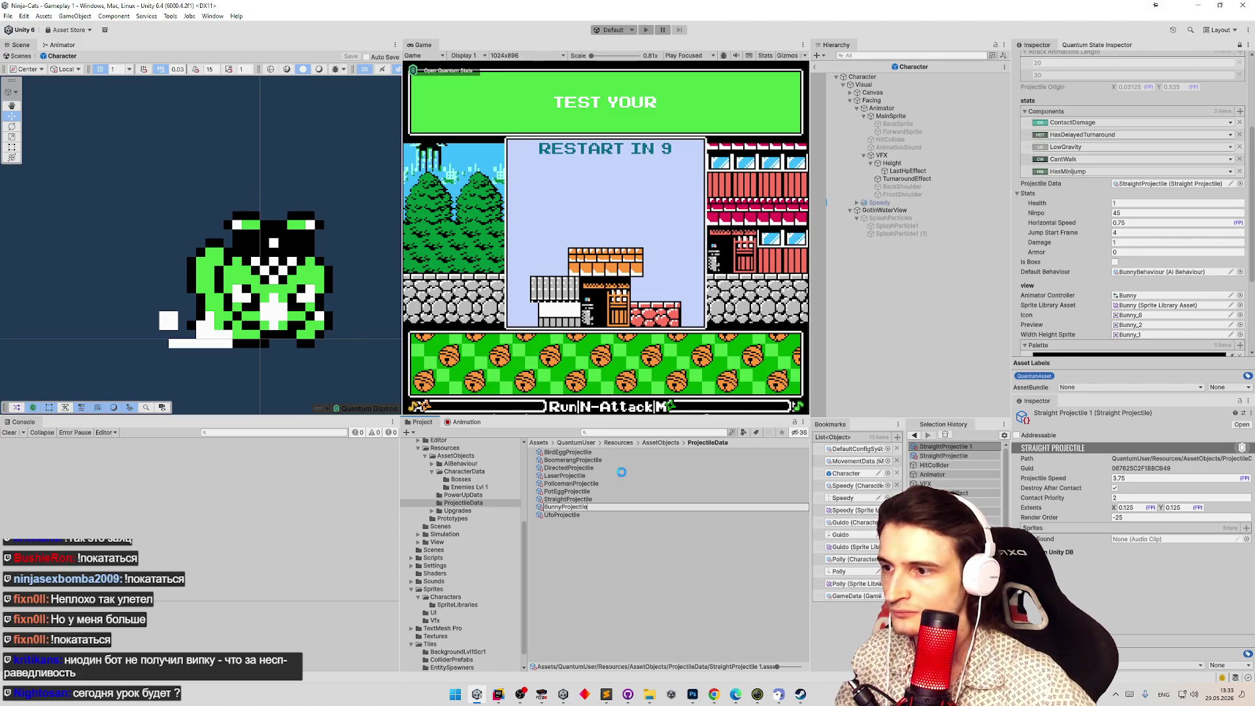
{"action": "key", "text": "Return"}
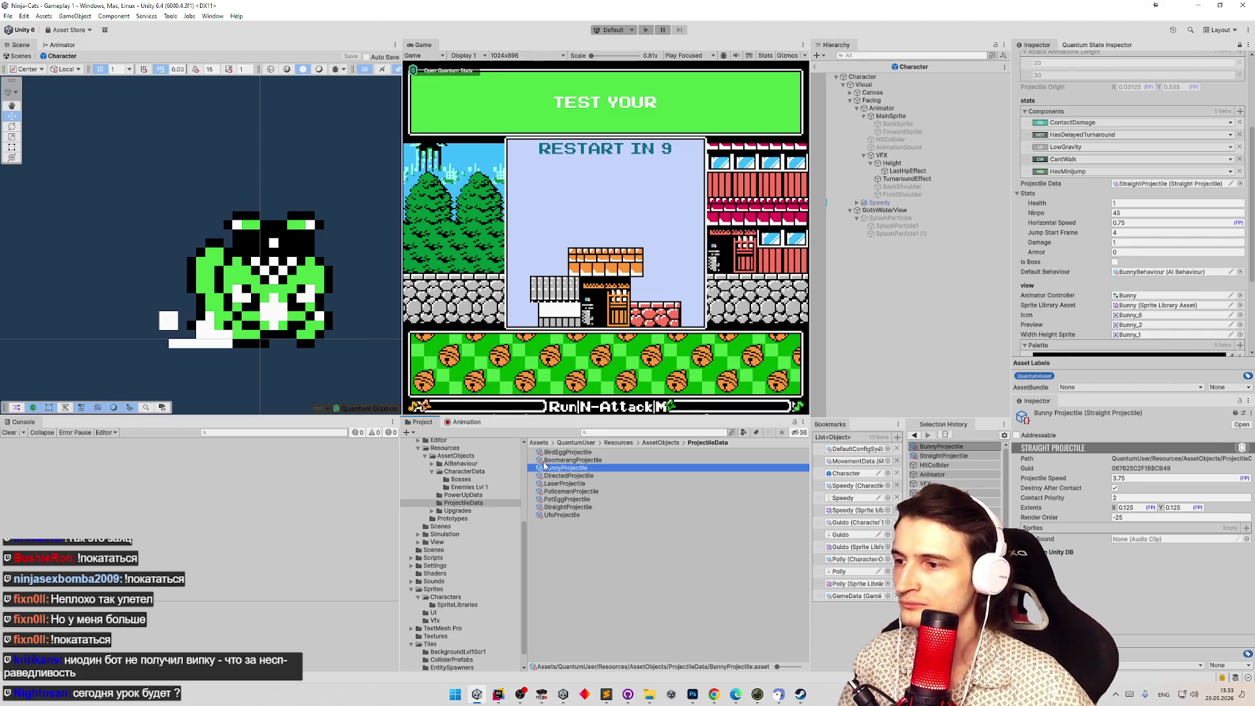
{"action": "left_click", "coordinate": [545, 466]}
{"action": "key", "text": "BackSpace"}
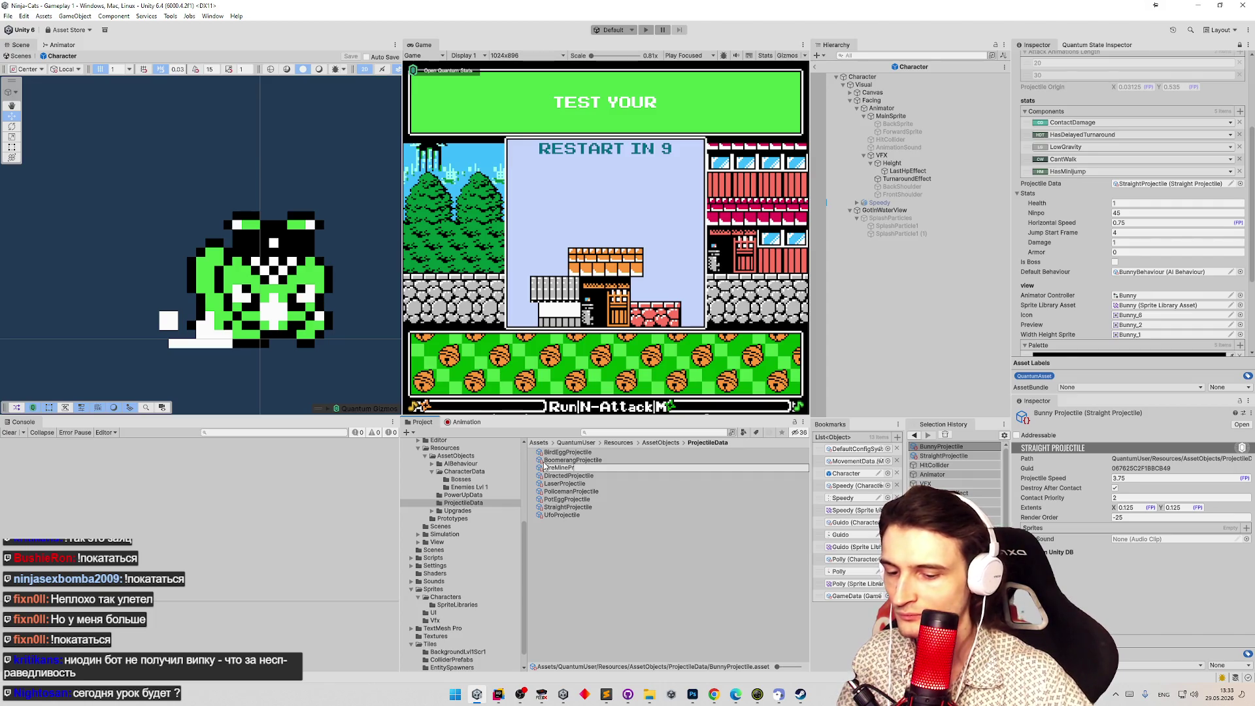
{"action": "type", "text": "ojectile"}
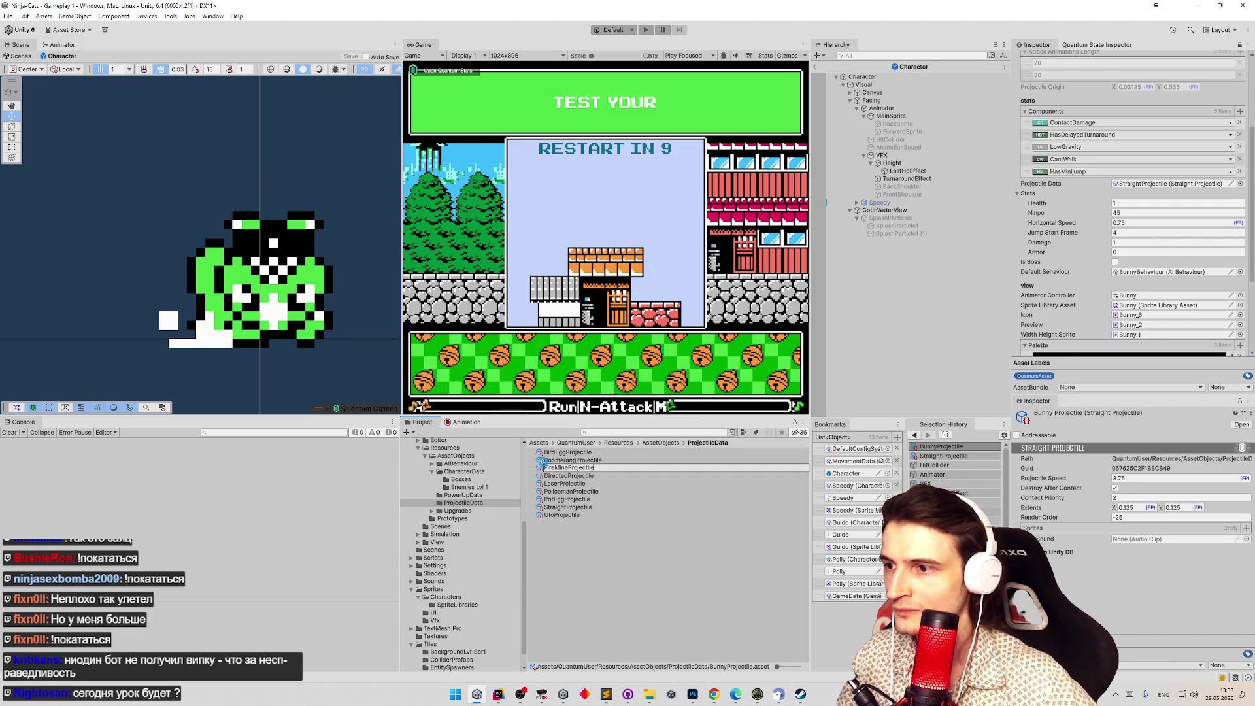
{"action": "key", "text": "Return"}
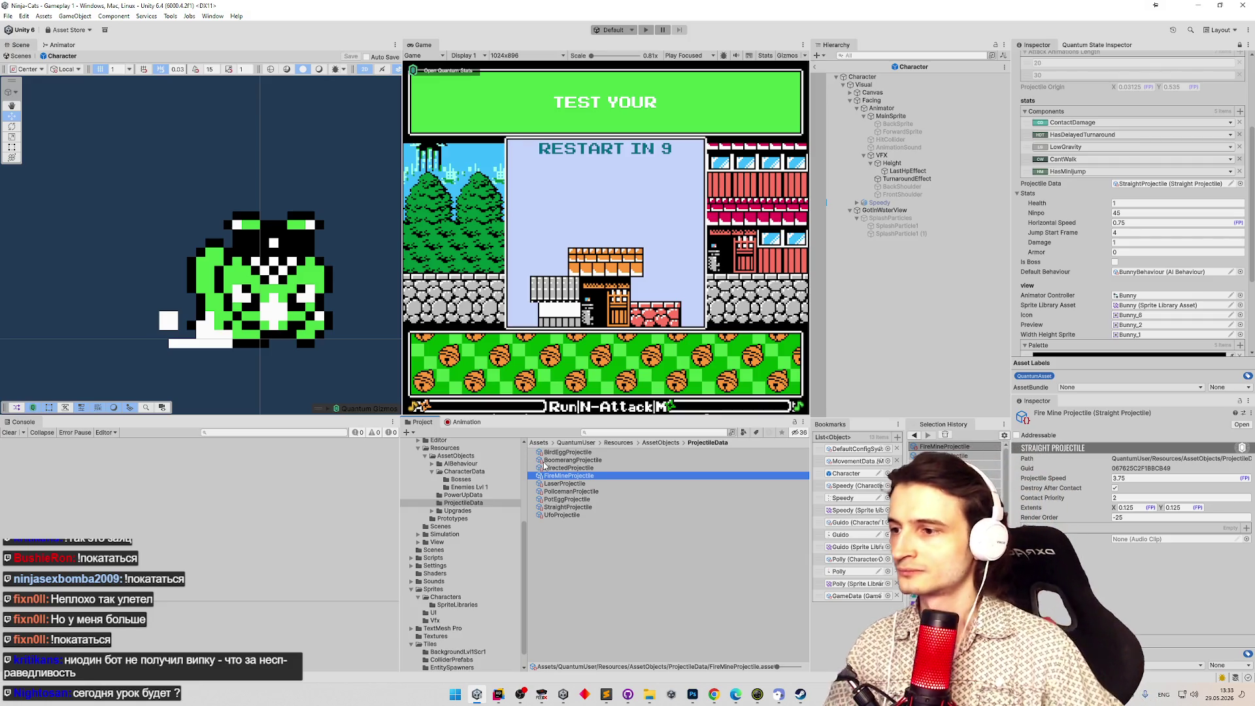
Compare FireMineProjectile's settings with the BoomerangProjectile and PolicemanProjectile assets.
{"action": "left_click", "coordinate": [566, 484]}
{"action": "left_click", "coordinate": [568, 476]}
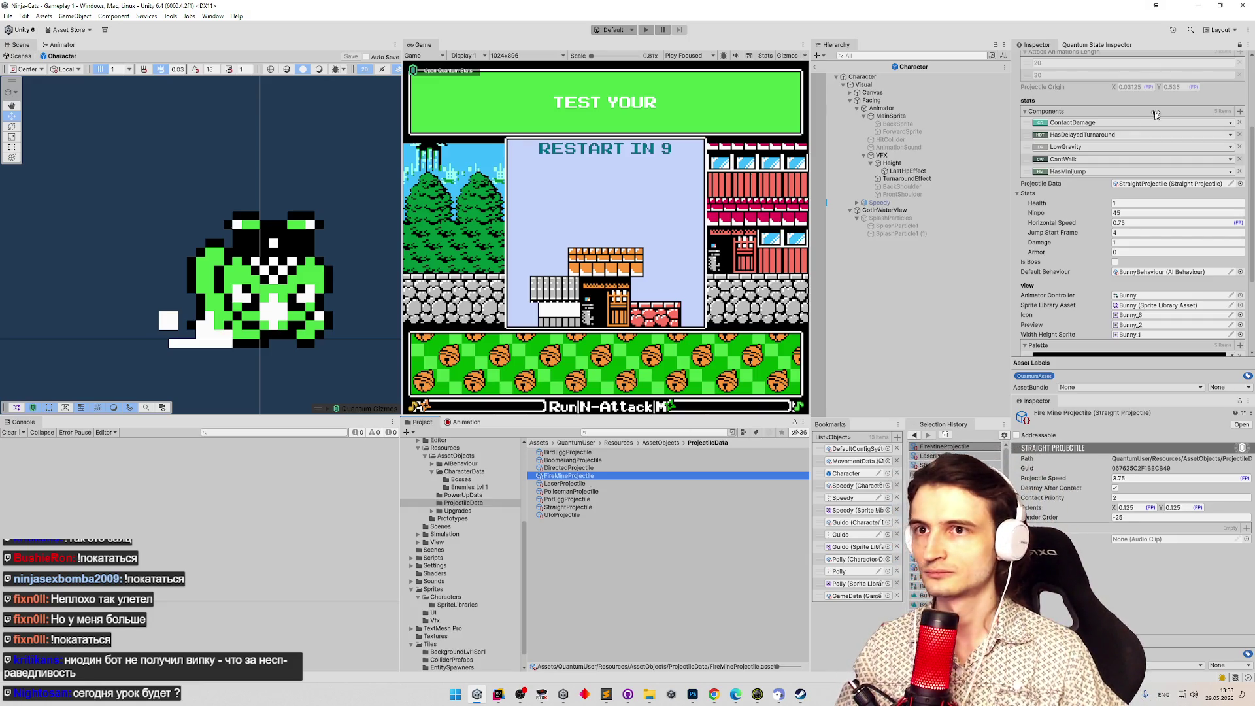
{"action": "left_click", "coordinate": [1240, 45]}
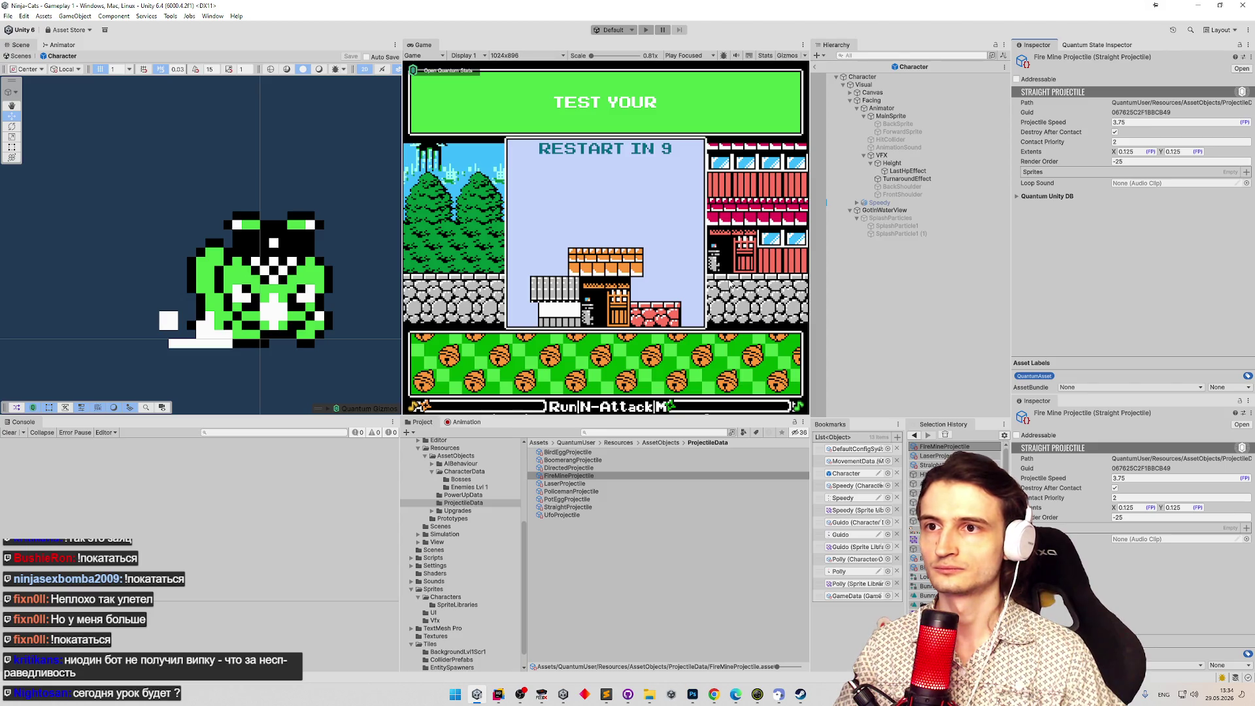
{"action": "left_click", "coordinate": [575, 478]}
{"action": "left_click", "coordinate": [580, 469]}
{"action": "key", "text": "Down"}
{"action": "key", "text": "Up"}
{"action": "key", "text": "Up"}
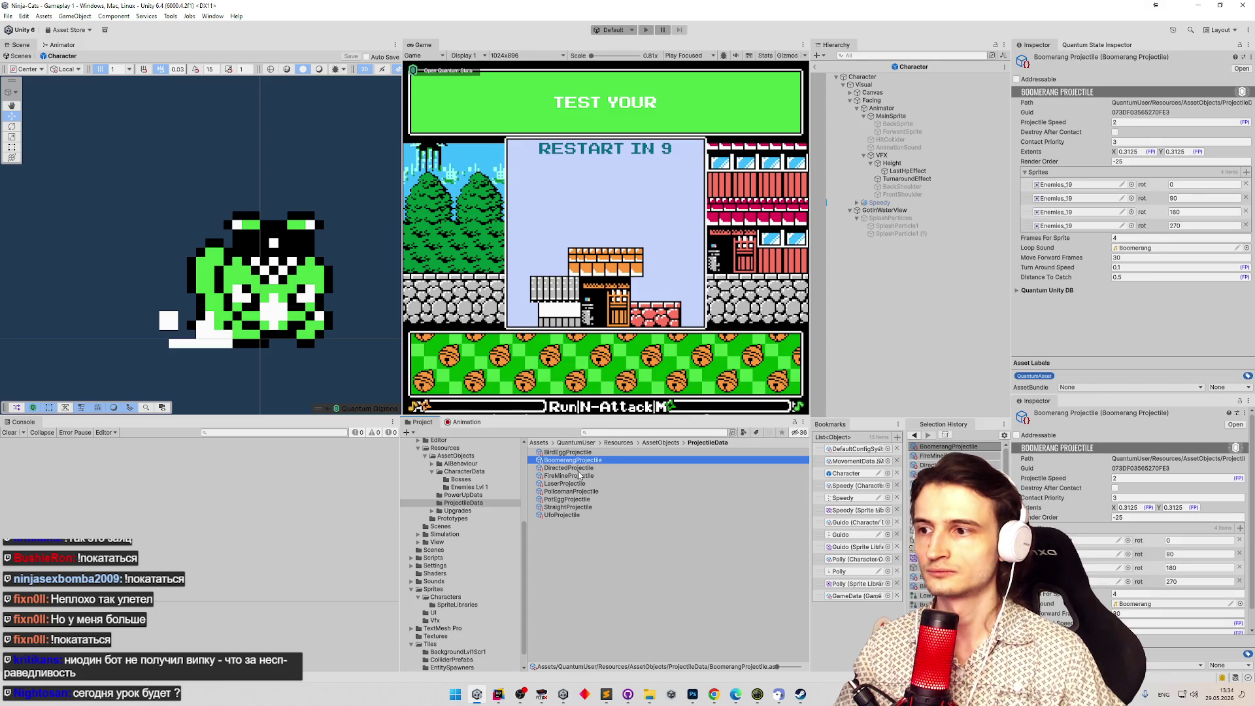
{"action": "key", "text": "Down"}
{"action": "left_click", "coordinate": [579, 476]}
{"action": "left_click", "coordinate": [574, 492]}
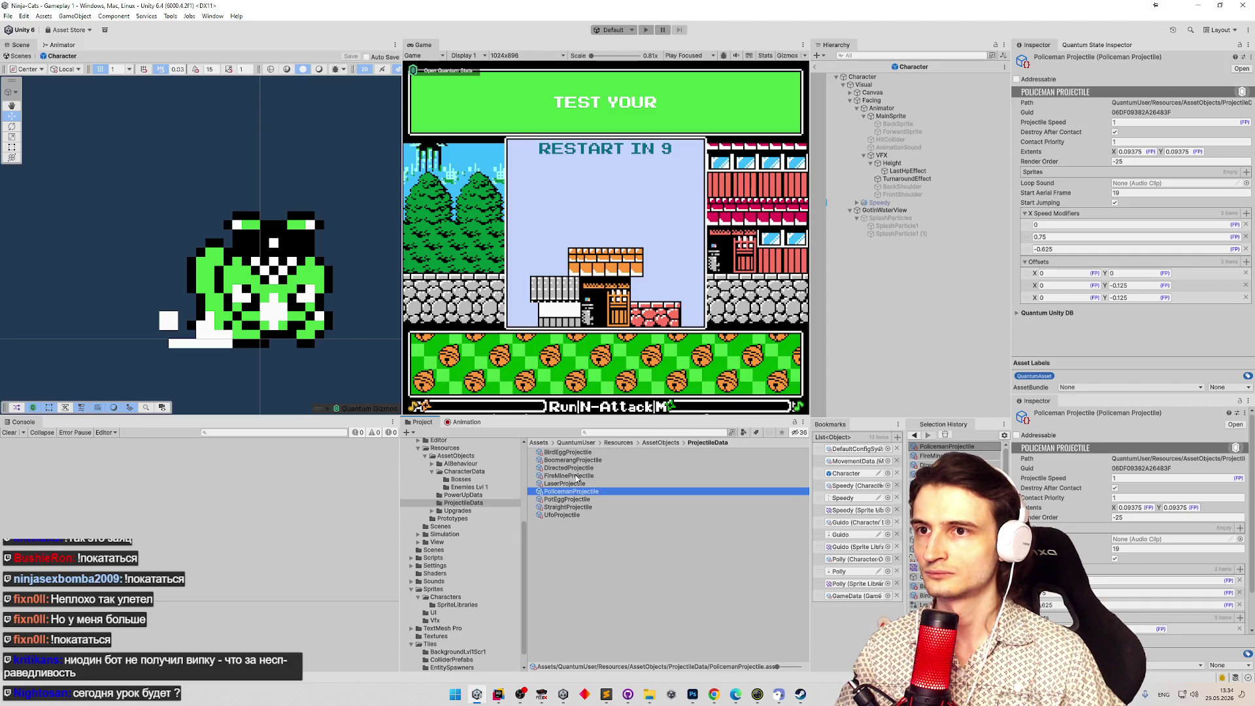
{"action": "left_click", "coordinate": [576, 476]}
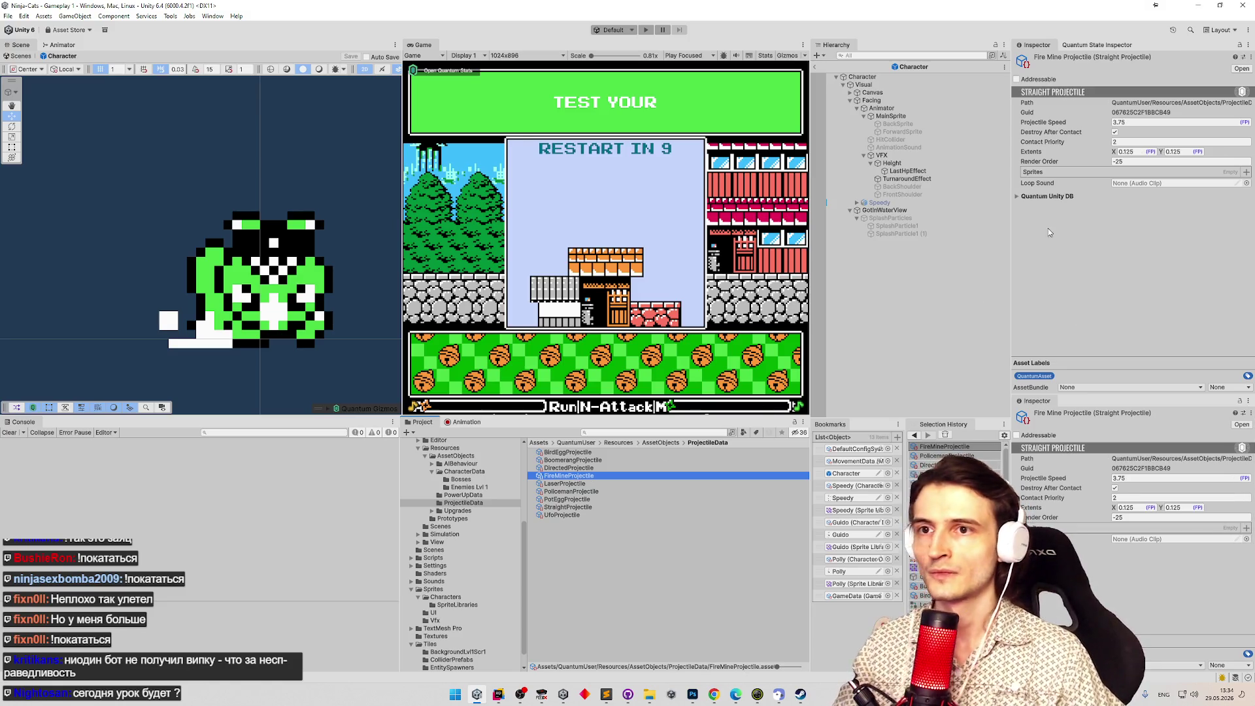
{"action": "left_click", "coordinate": [1247, 172]}
Add Bunny_4 and Bunny_5 to the Fire Mine Projectile's Sprites list, then switch to FCEUX.
{"action": "left_click", "coordinate": [1247, 172]}
{"action": "left_click", "coordinate": [1136, 191]}
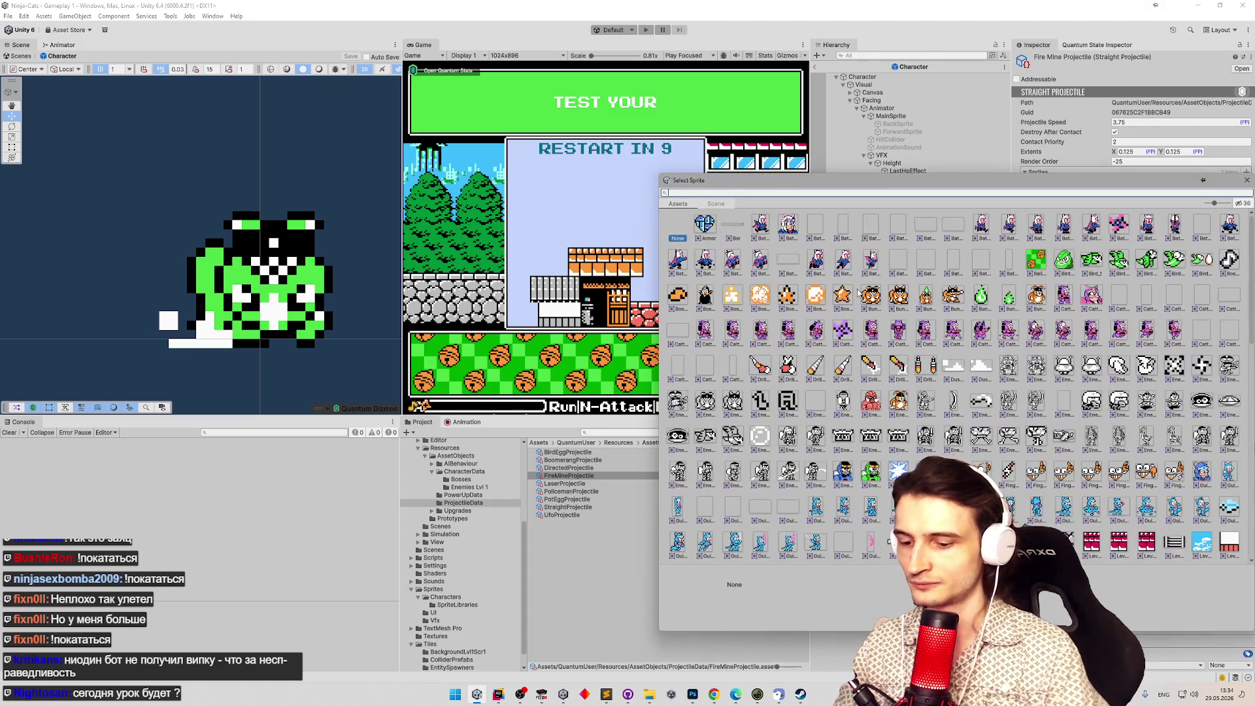
{"action": "type", "text": "bunn"}
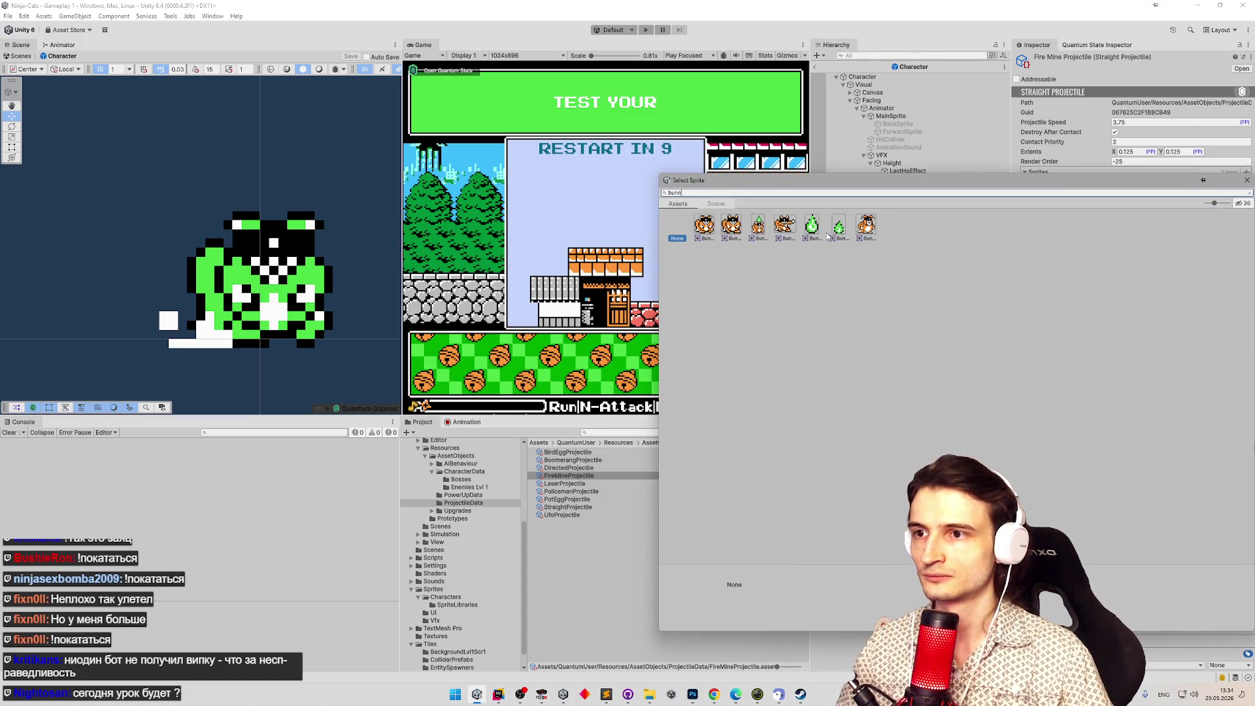
{"action": "double_click", "coordinate": [839, 226]}
{"action": "left_click", "coordinate": [1141, 206]}
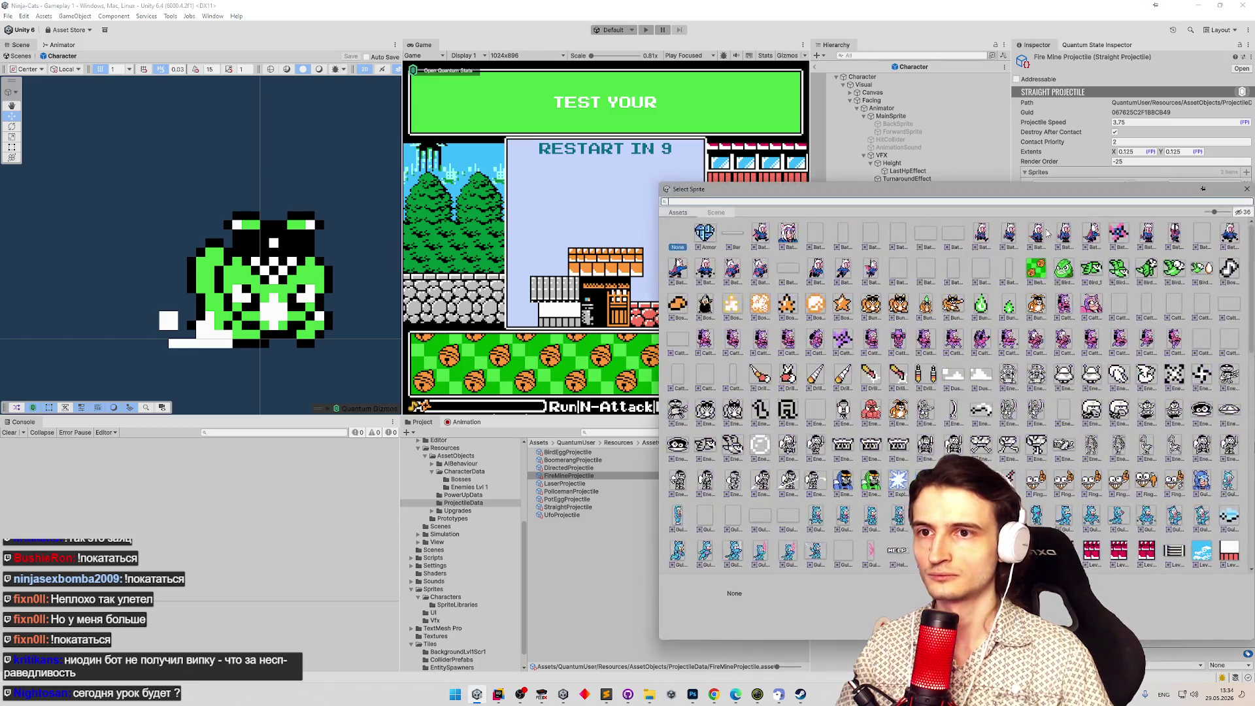
{"action": "type", "text": "bunny"}
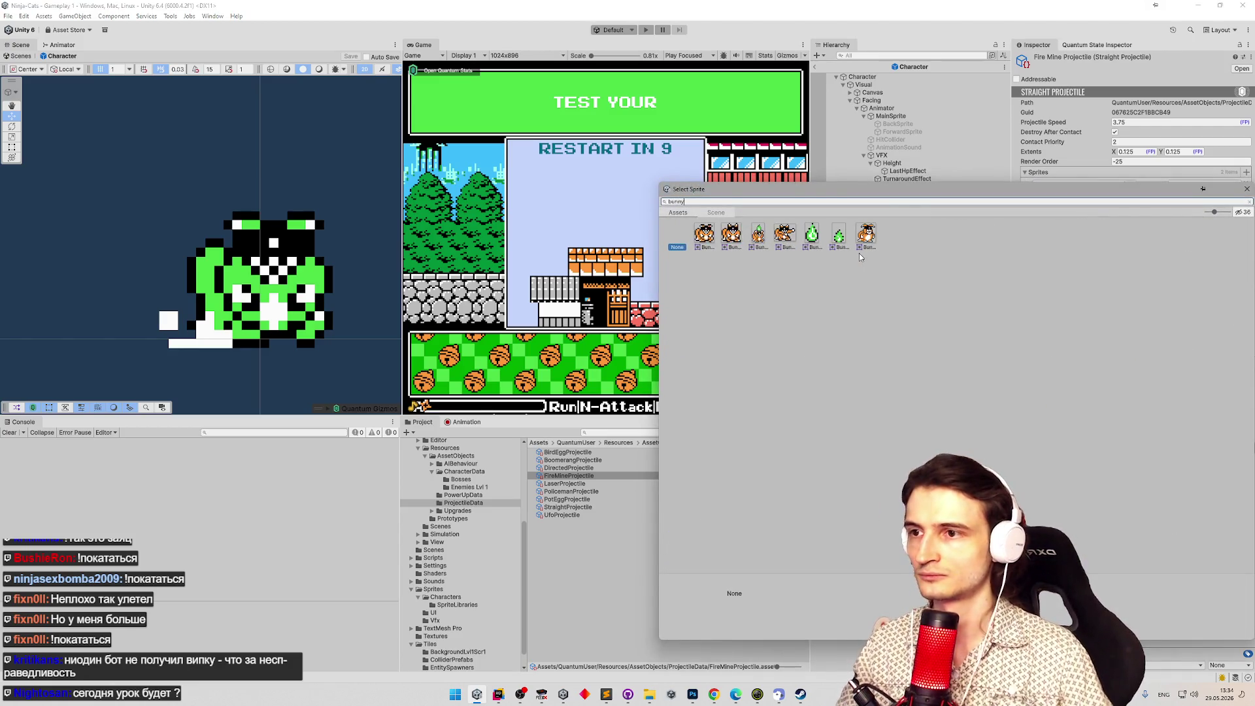
{"action": "double_click", "coordinate": [845, 241]}
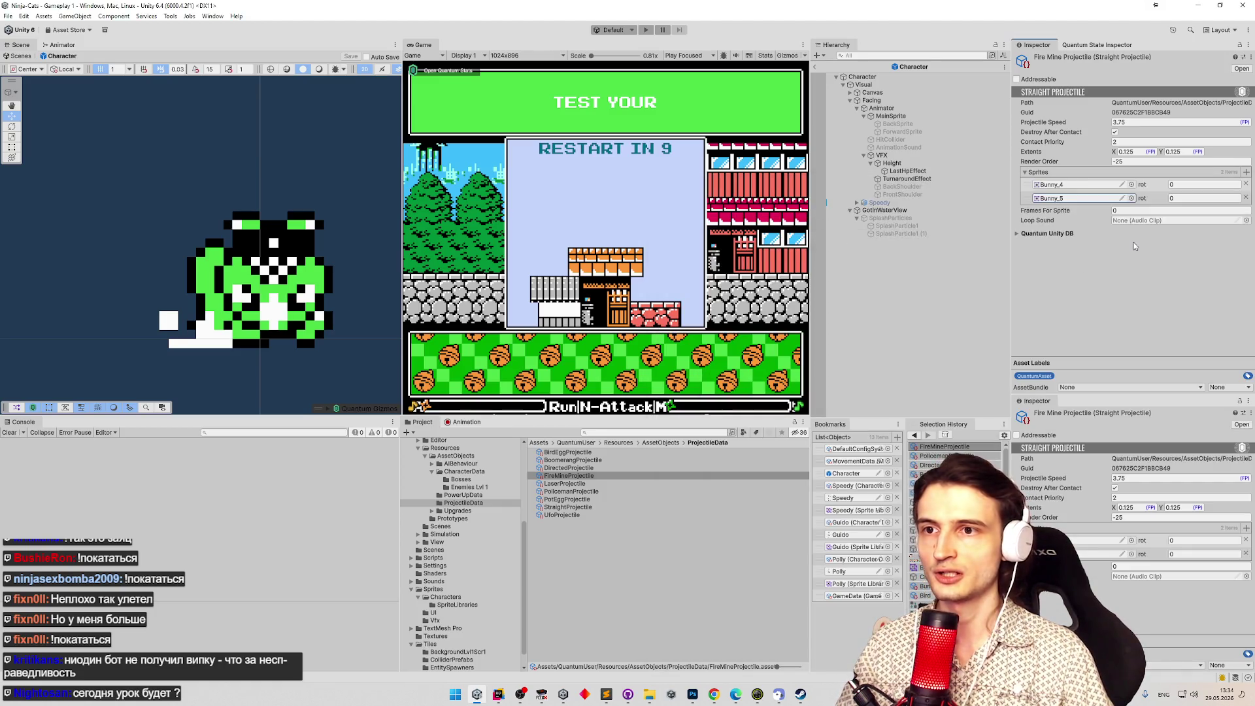
{"action": "left_click", "coordinate": [541, 695]}
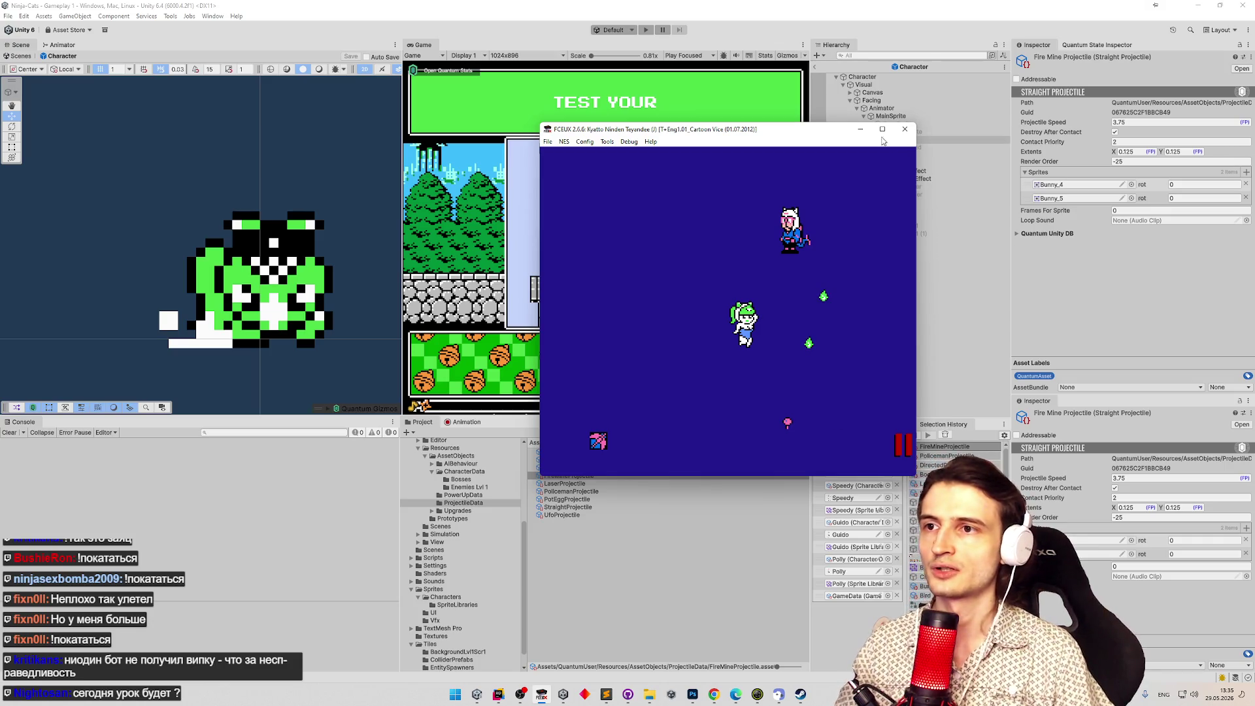
Minimise FCEUX and open the Fire Mine Projectile's script in Rider with Edit Script.
{"action": "left_click", "coordinate": [860, 130]}
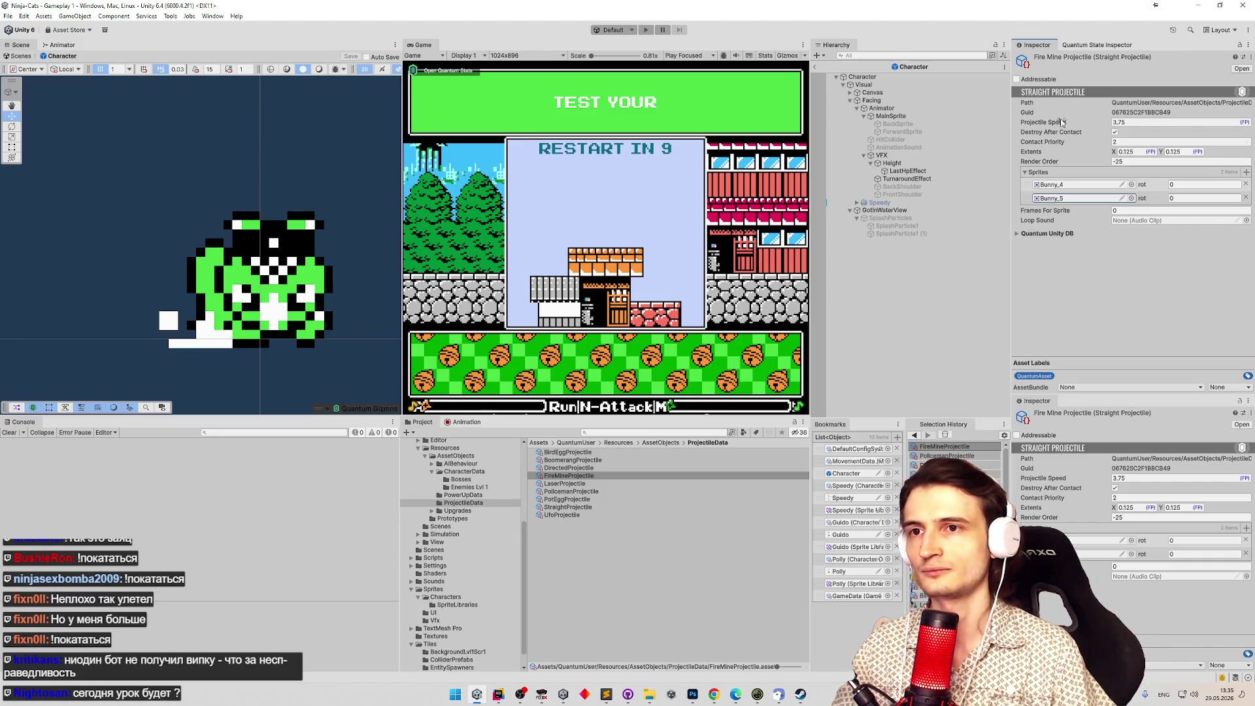
{"action": "left_click", "coordinate": [1244, 57]}
{"action": "left_click", "coordinate": [1211, 68]}
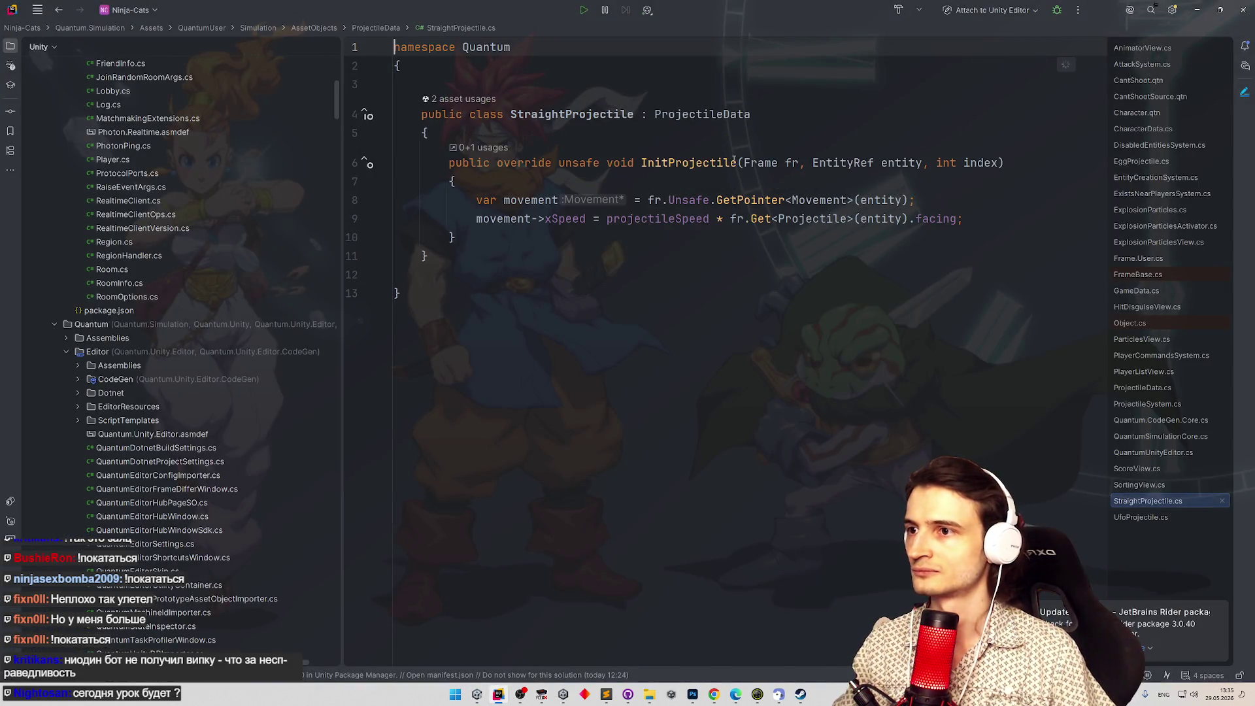
In ProjectileData, duplicate the rotation field as a new framesLength field labelled fr.
{"action": "left_click", "coordinate": [700, 114], "text": "ctrl"}
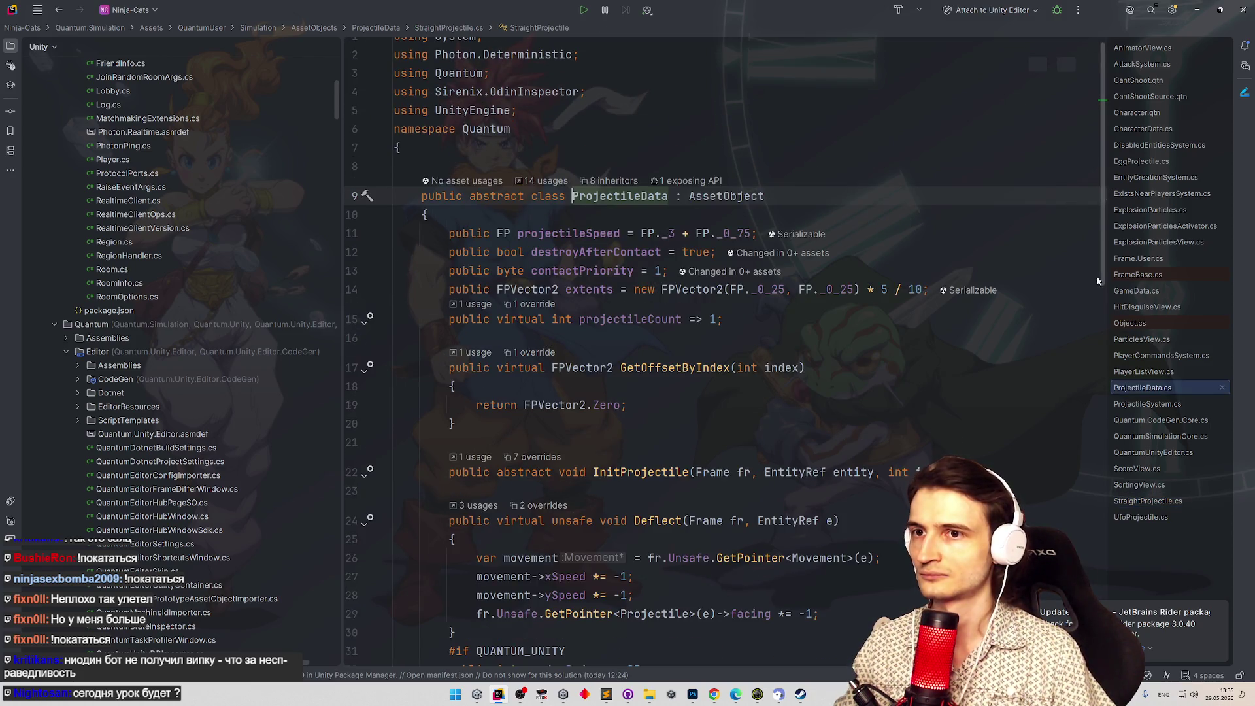
{"action": "scroll", "coordinate": [1097, 244], "scroll_direction": "down", "scroll_amount": 15}
{"action": "scroll", "coordinate": [937, 393], "scroll_direction": "up", "scroll_amount": 8}
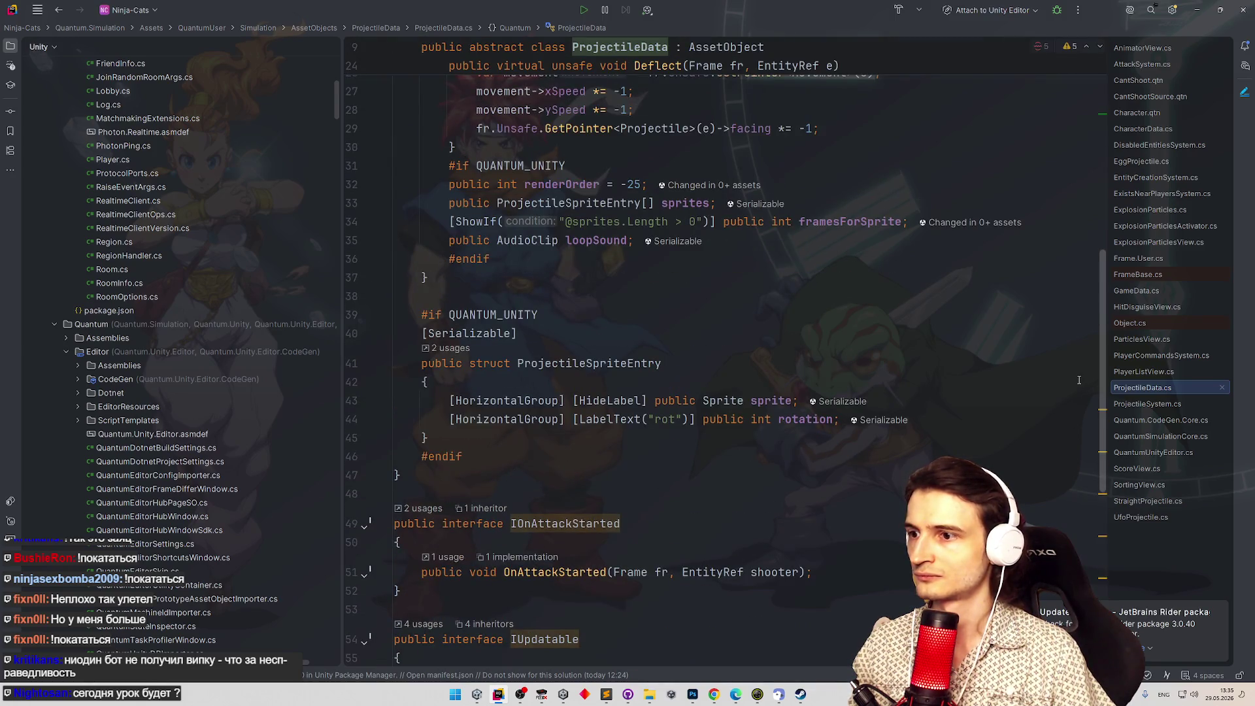
{"action": "left_click", "coordinate": [778, 420]}
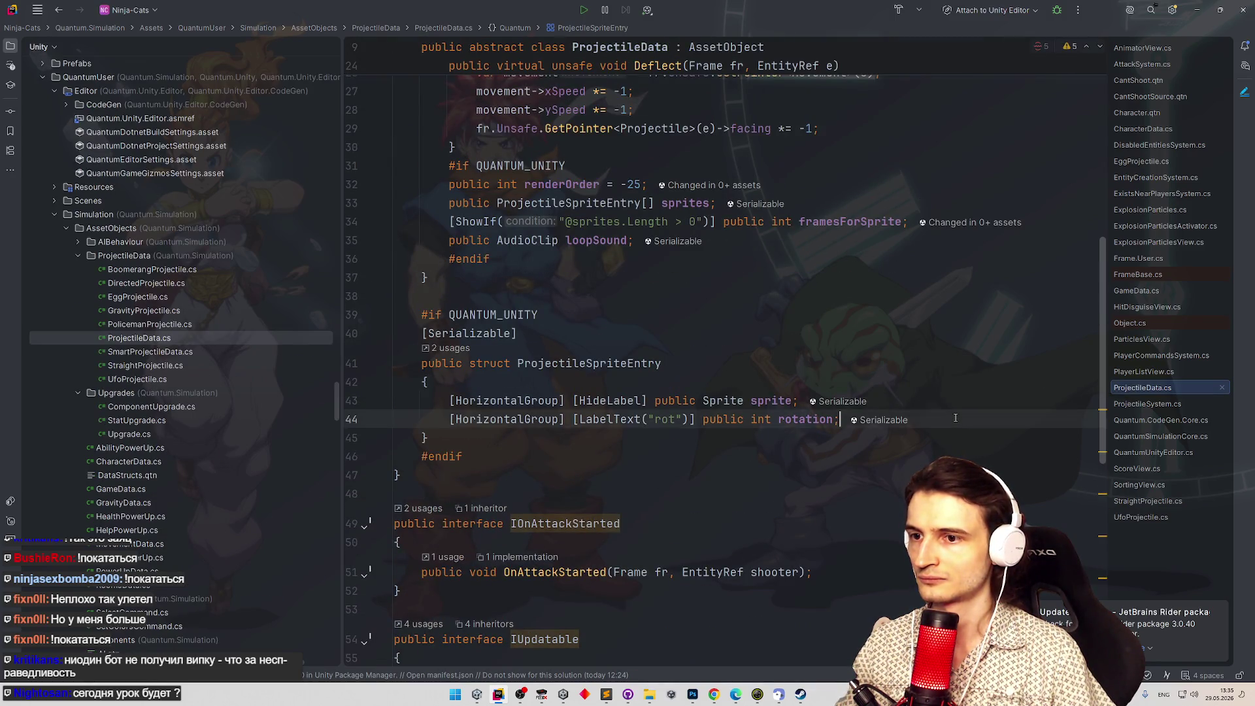
{"action": "key", "text": "ctrl+d"}
{"action": "double_click", "coordinate": [674, 439]}
{"action": "type", "text": "fr"}
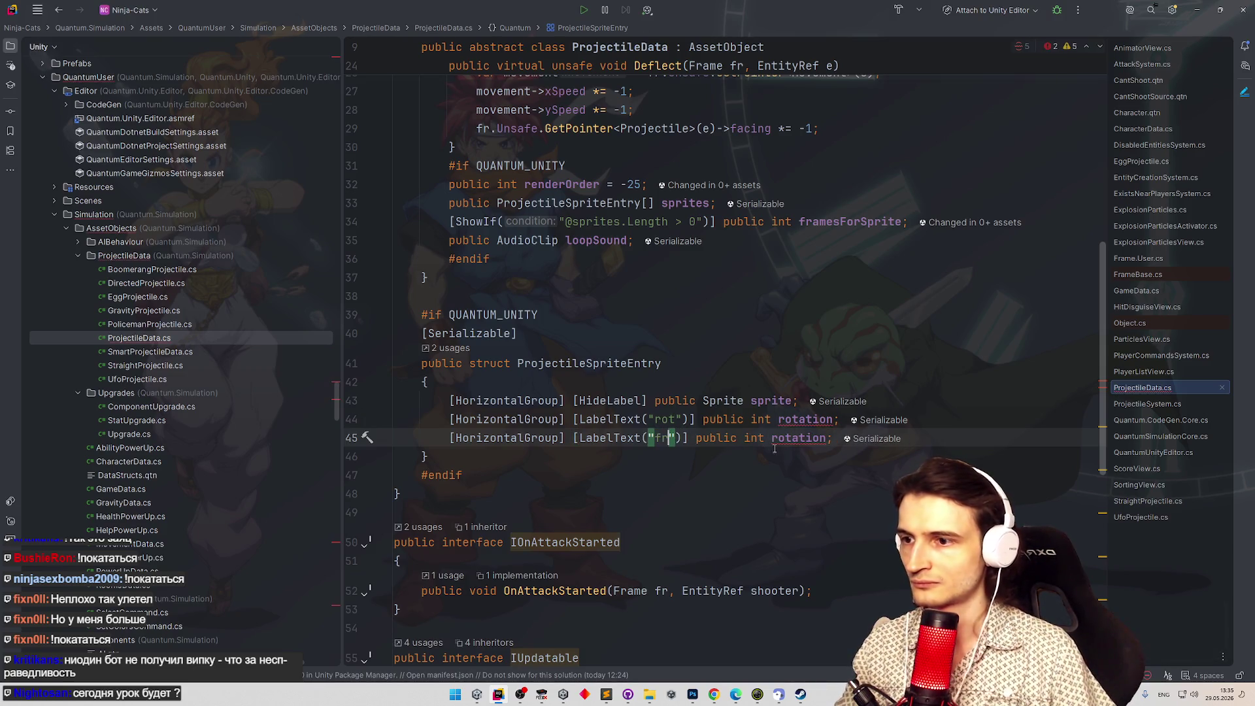
{"action": "double_click", "coordinate": [805, 438]}
{"action": "type", "text": "framesLength"}
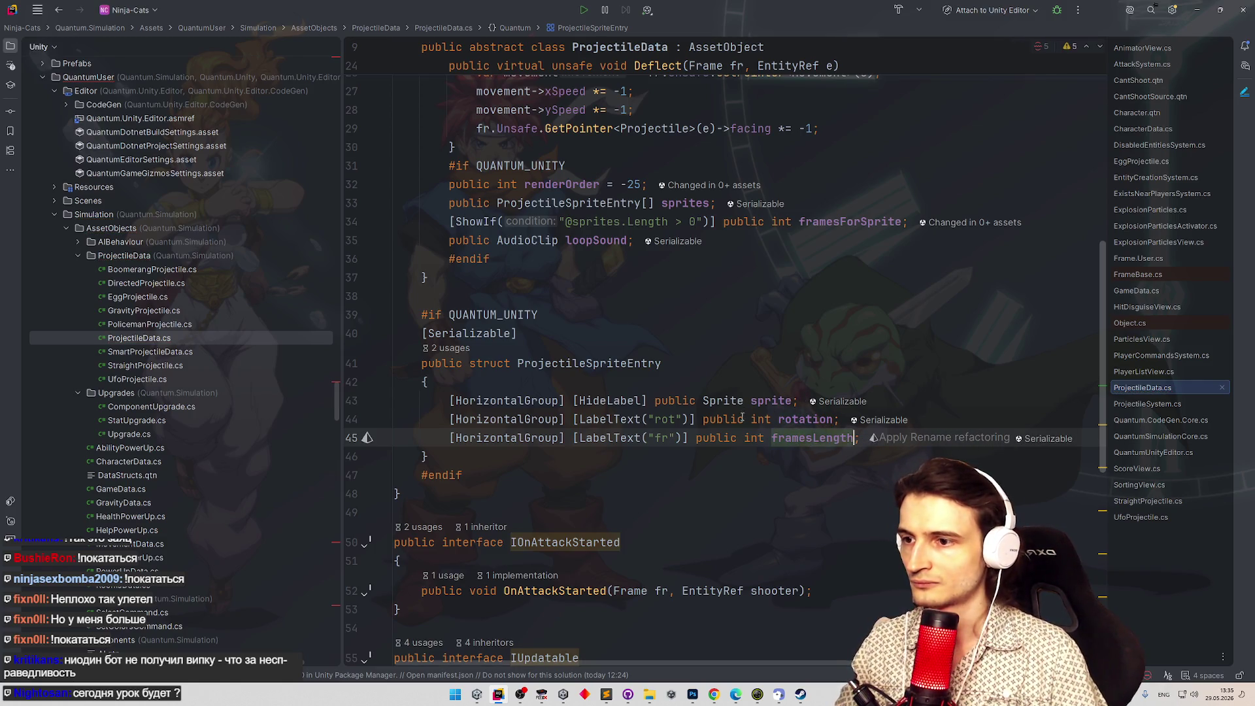
{"action": "double_click", "coordinate": [791, 440]}
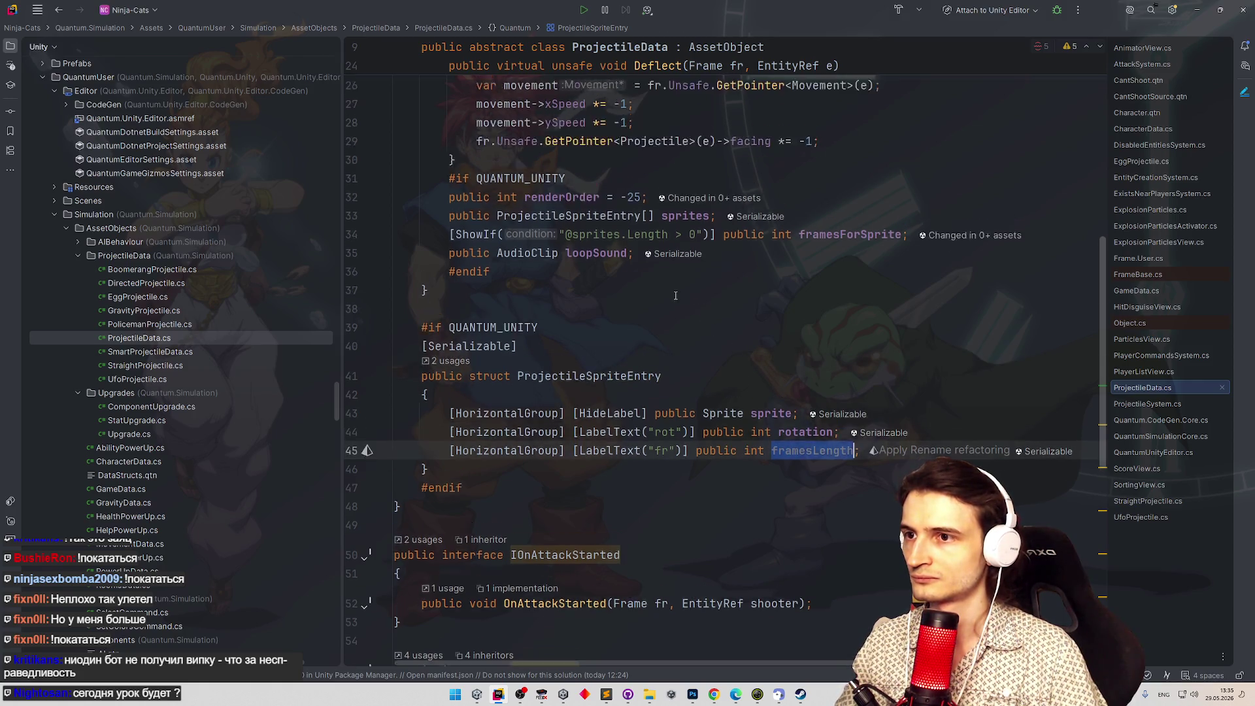
Delete the framesForSprite field line from the ProjectileData class.
{"action": "scroll", "coordinate": [843, 319], "scroll_direction": "up", "scroll_amount": 2}
{"action": "mouse_move", "coordinate": [914, 315]}
{"action": "left_mouse_down"}
{"action": "mouse_move", "coordinate": [385, 316]}
{"action": "mouse_move", "coordinate": [366, 353]}
{"action": "mouse_move", "coordinate": [367, 316]}
{"action": "mouse_move", "coordinate": [339, 305]}
{"action": "left_mouse_up"}
{"action": "key", "text": "BackSpace"}
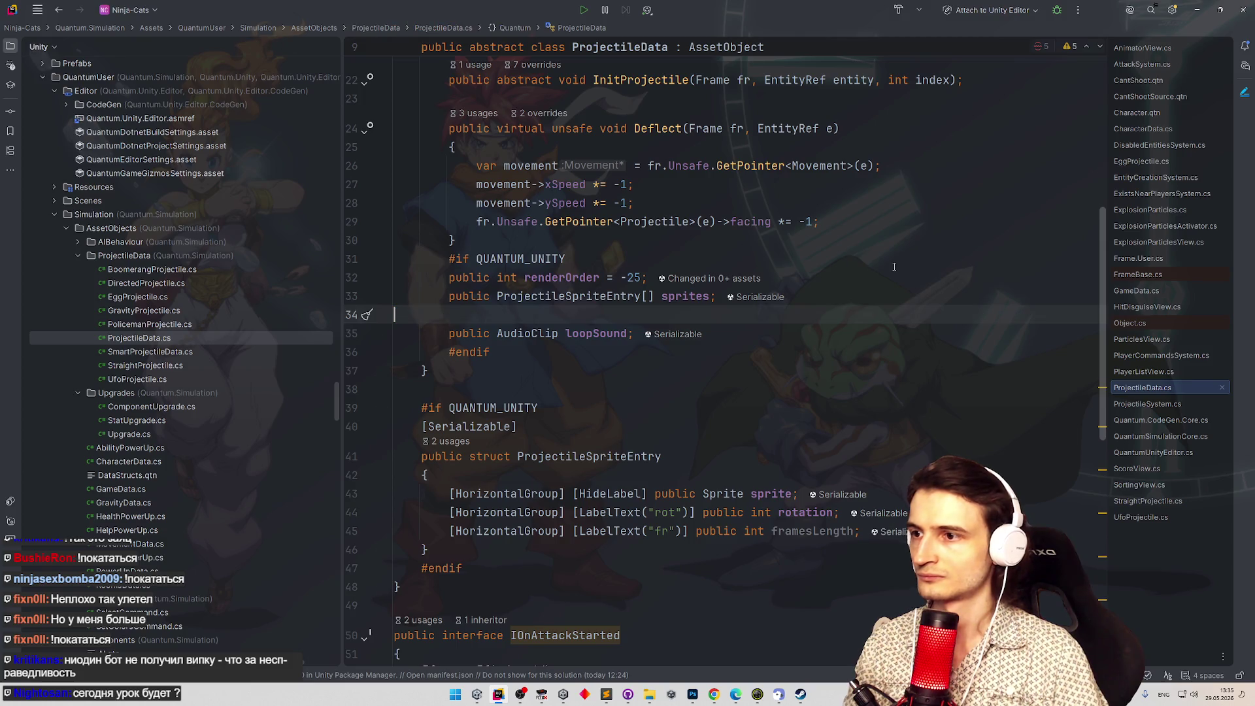
{"action": "key", "text": "BackSpace"}
{"action": "left_click", "coordinate": [894, 266]}
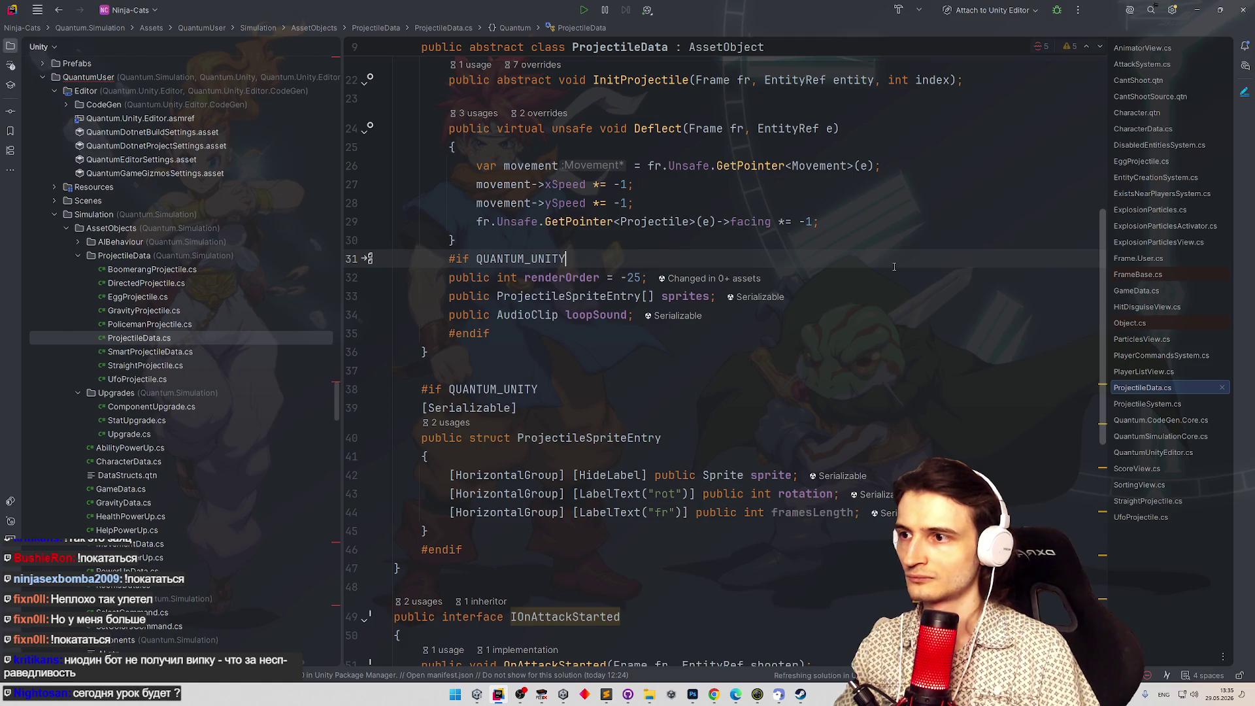
{"action": "key", "text": "ctrl+alt+Left"}
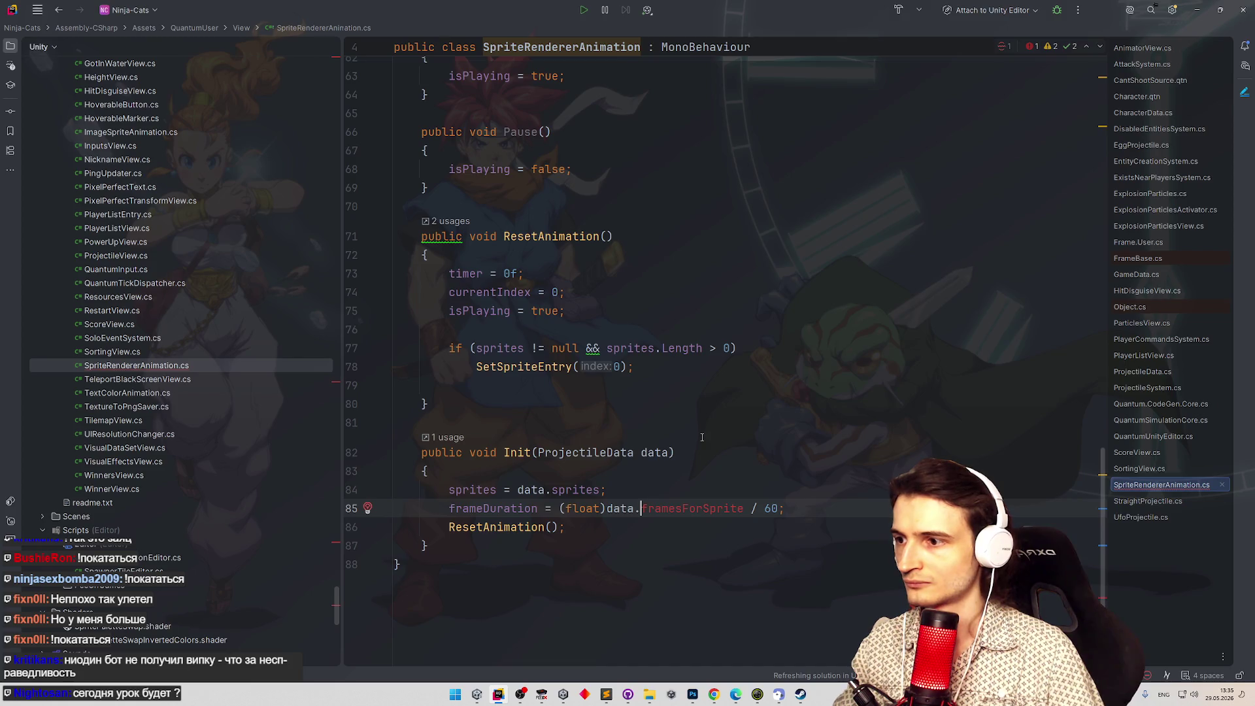
Delete the framesForSprite-based frameDuration calculation from Init in SpriteRendererAnimation.
{"action": "key", "text": "Home"}
{"action": "key", "text": "ctrl+shift+Right"}
{"action": "scroll", "coordinate": [681, 374], "scroll_direction": "up", "scroll_amount": 2}
{"action": "scroll", "coordinate": [681, 374], "scroll_direction": "up", "scroll_amount": 15}
{"action": "scroll", "coordinate": [683, 369], "scroll_direction": "down", "scroll_amount": 15}
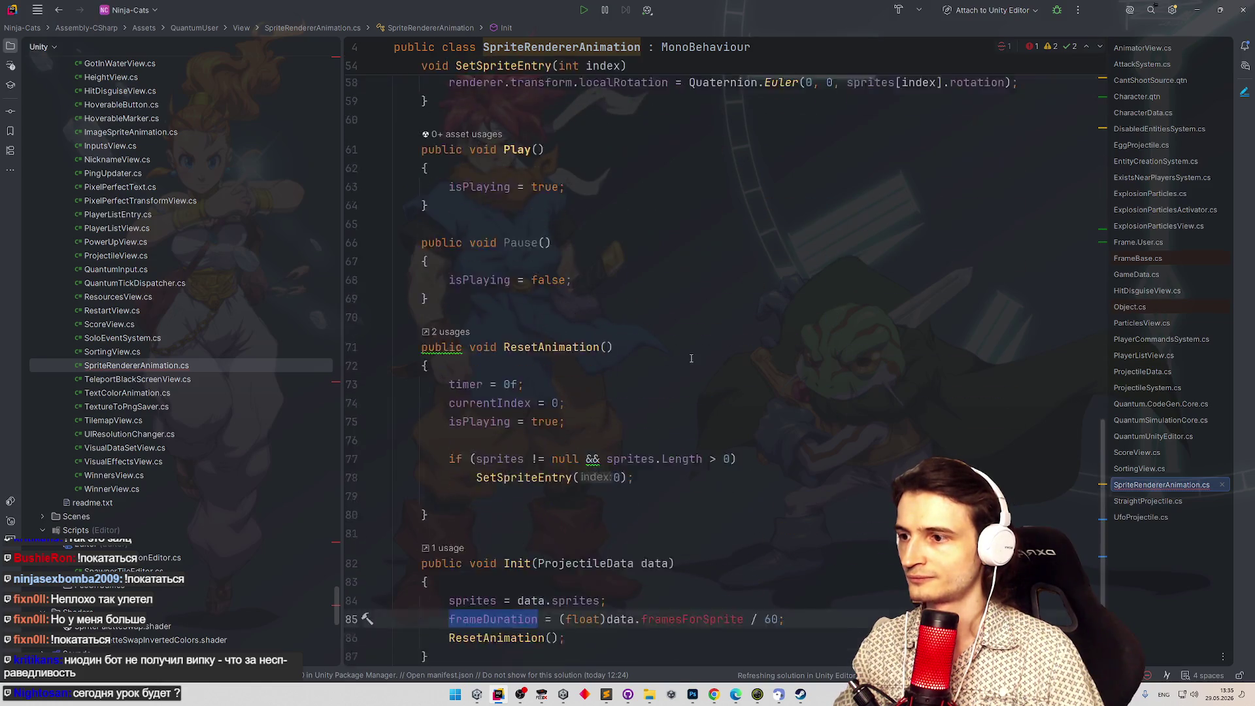
{"action": "scroll", "coordinate": [691, 358], "scroll_direction": "down", "scroll_amount": 2}
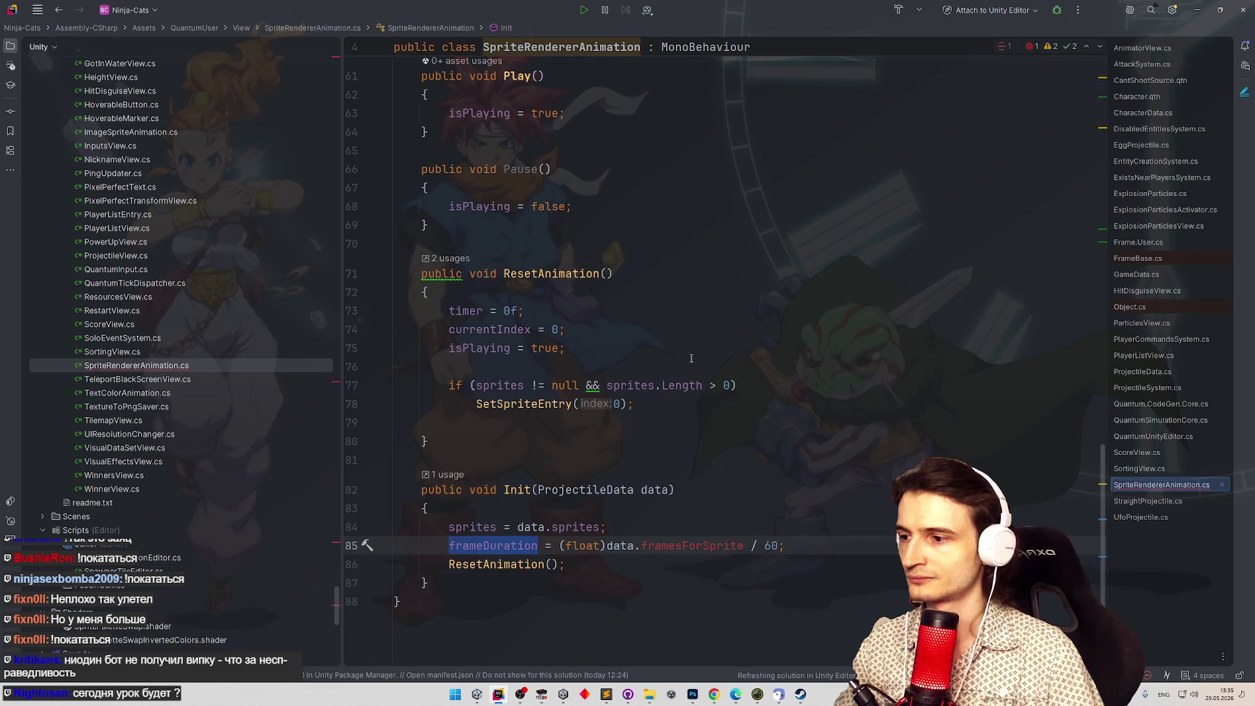
{"action": "left_click_drag", "start_coordinate": [785, 546], "coordinate": [321, 536]}
{"action": "key", "text": "BackSpace"}
{"action": "key", "text": "BackSpace"}
Add frameDuration = sprites[index].framesLength; inside the SetSpriteEntry method.
{"action": "left_click", "coordinate": [491, 546]}
{"action": "key", "text": "ctrl+b"}
{"action": "left_click", "coordinate": [542, 407]}
{"action": "key", "text": "ctrl+b"}
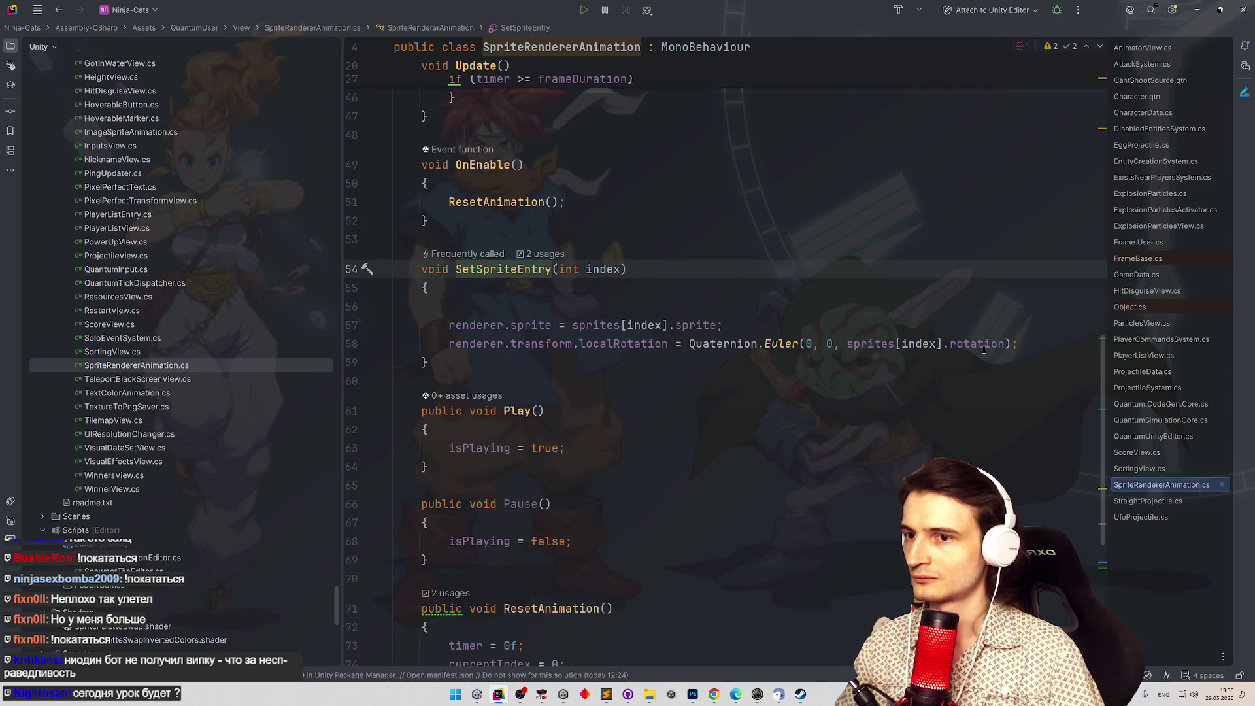
{"action": "key", "text": "Tab"}
{"action": "type", "text": "fra"}
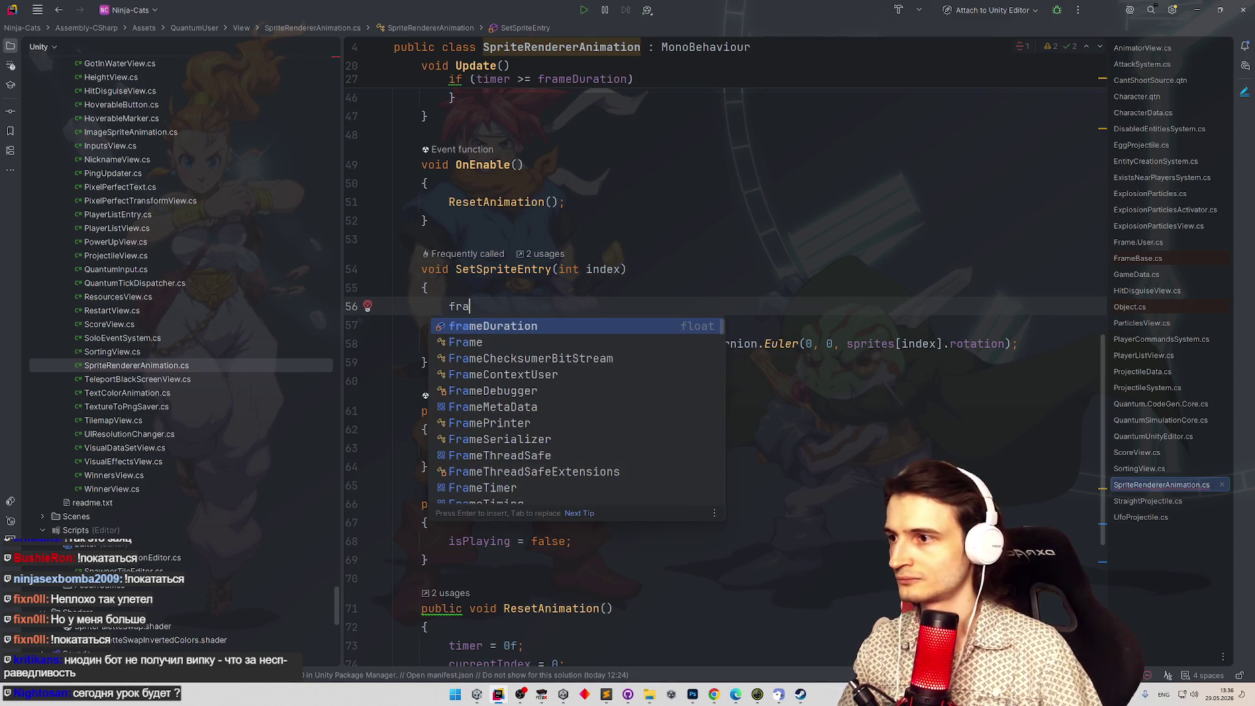
{"action": "key", "text": "Down"}
{"action": "key", "text": "Up"}
{"action": "key", "text": "Return"}
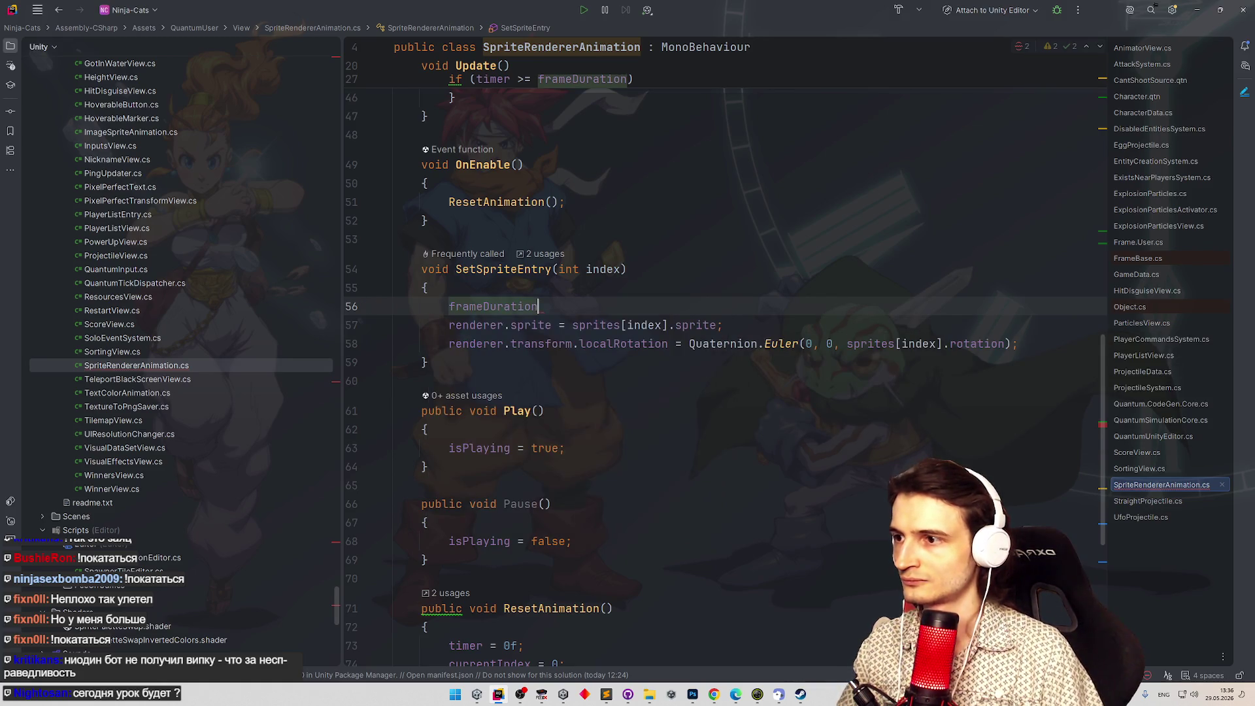
{"action": "type", "text": " = sp"}
{"action": "key", "text": "Return"}
{"action": "type", "text": "[in"}
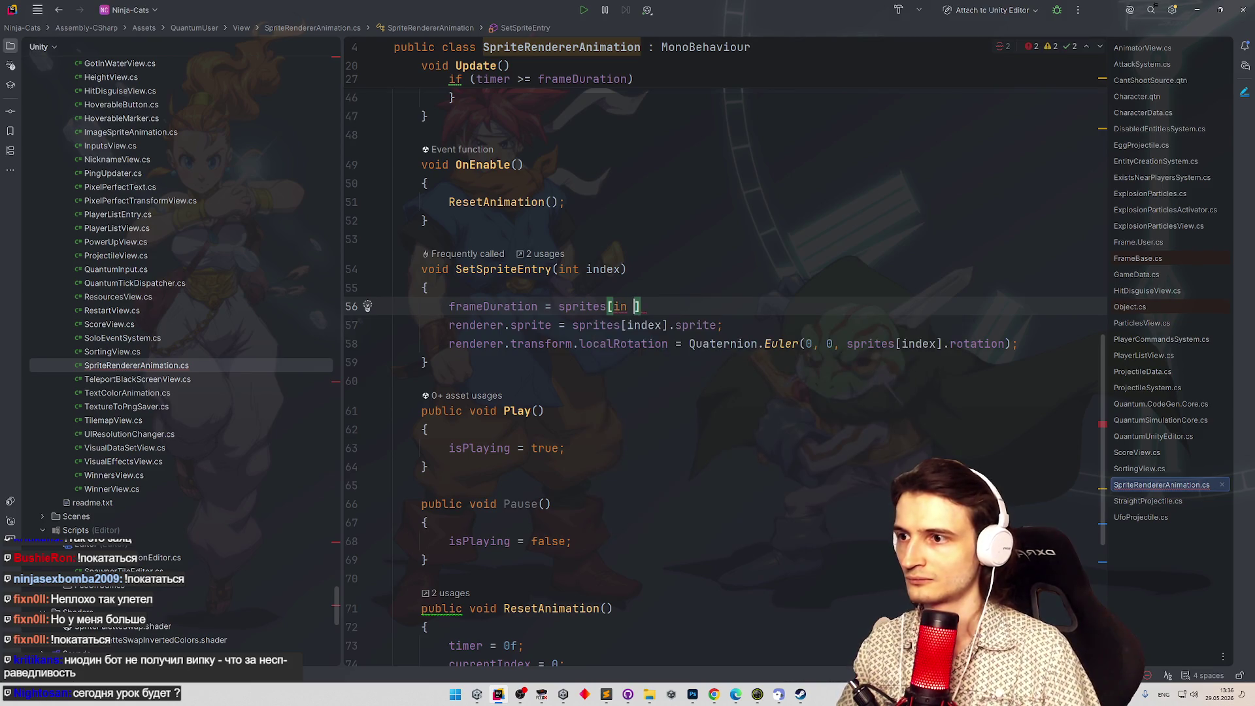
{"action": "key", "text": "Return"}
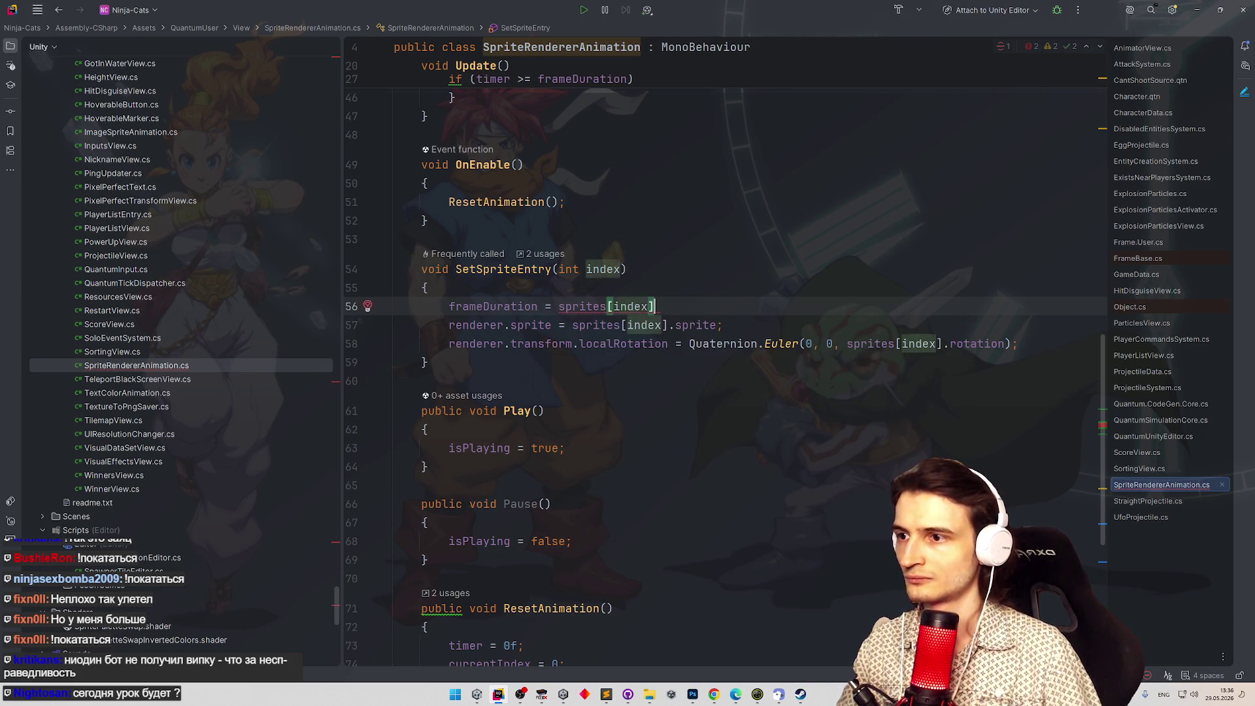
{"action": "type", "text": "]."}
{"action": "key", "text": "Return"}
{"action": "type", "text": ";"}
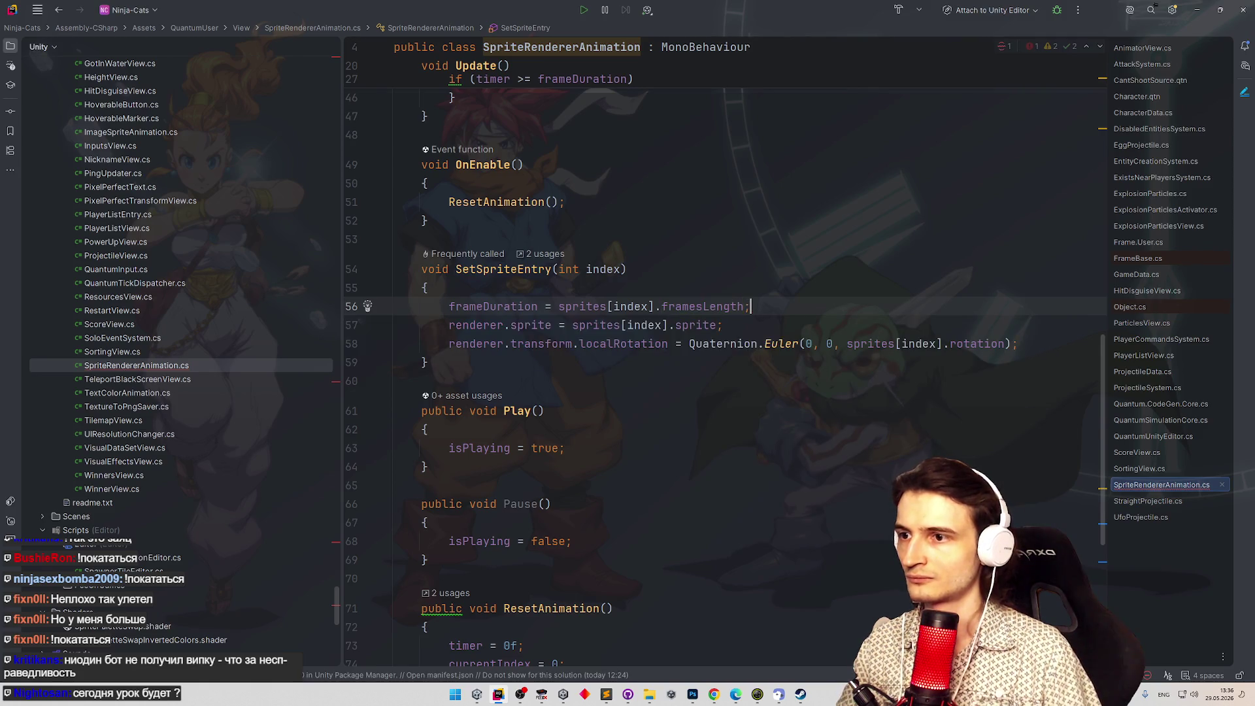
{"action": "key", "text": "Up"}
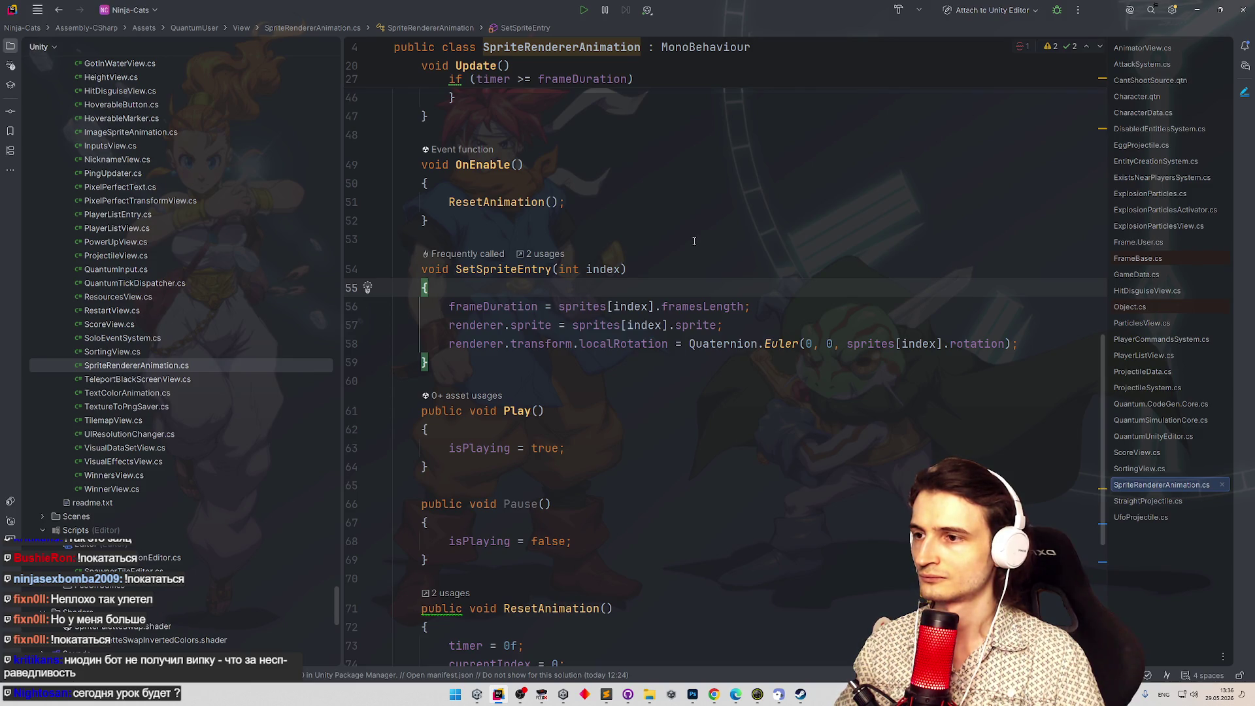
Open ProjectileData.cs again through the file search.
{"action": "scroll", "coordinate": [694, 241], "scroll_direction": "down", "scroll_amount": 5}
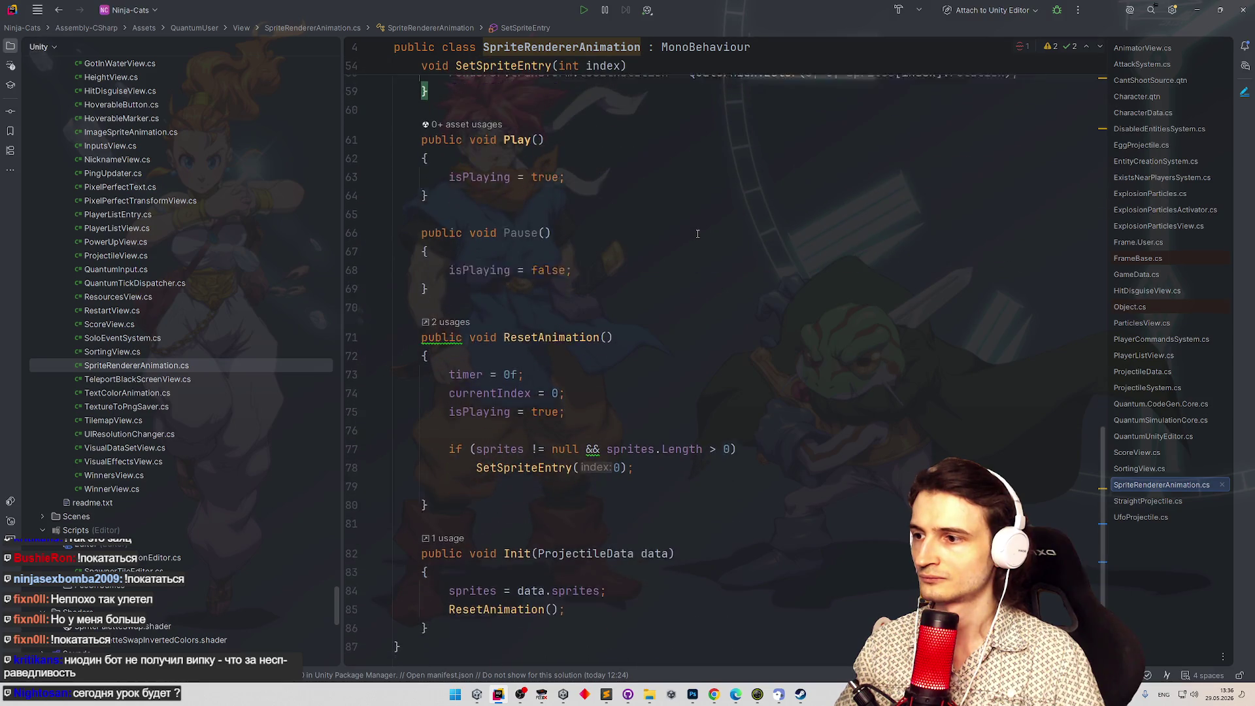
{"action": "scroll", "coordinate": [697, 233], "scroll_direction": "up", "scroll_amount": 6}
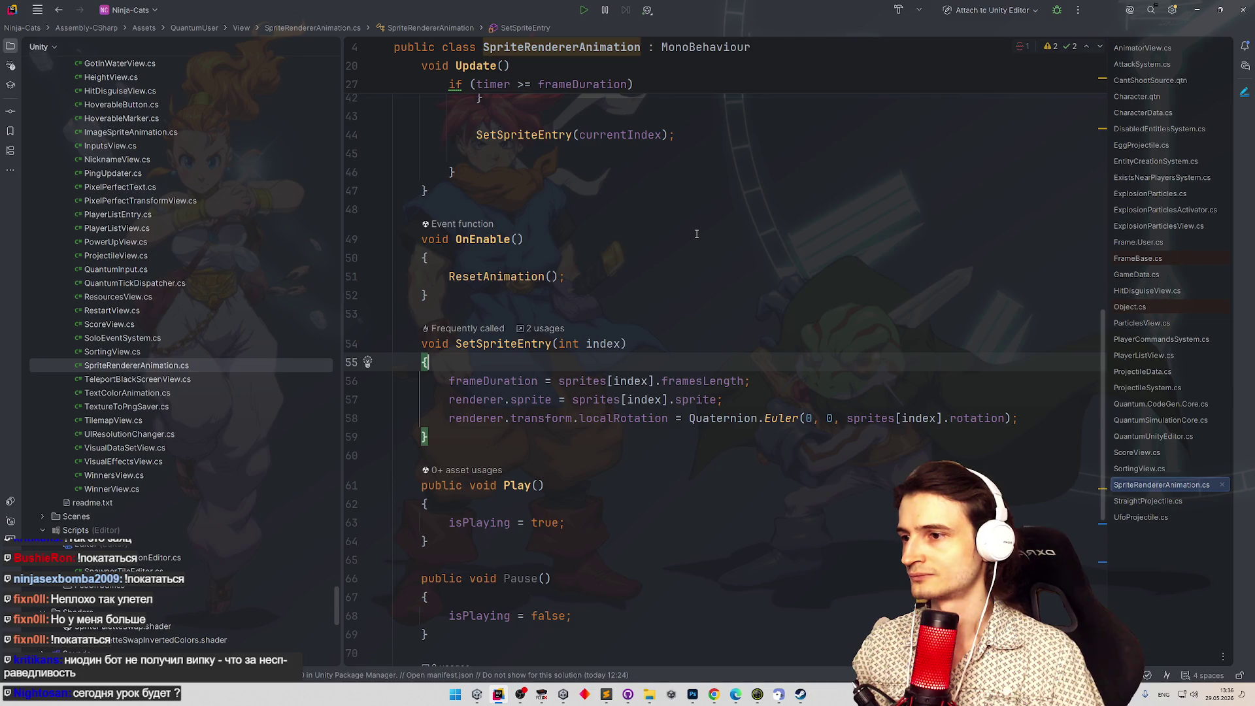
{"action": "scroll", "coordinate": [697, 233], "scroll_direction": "up", "scroll_amount": 5}
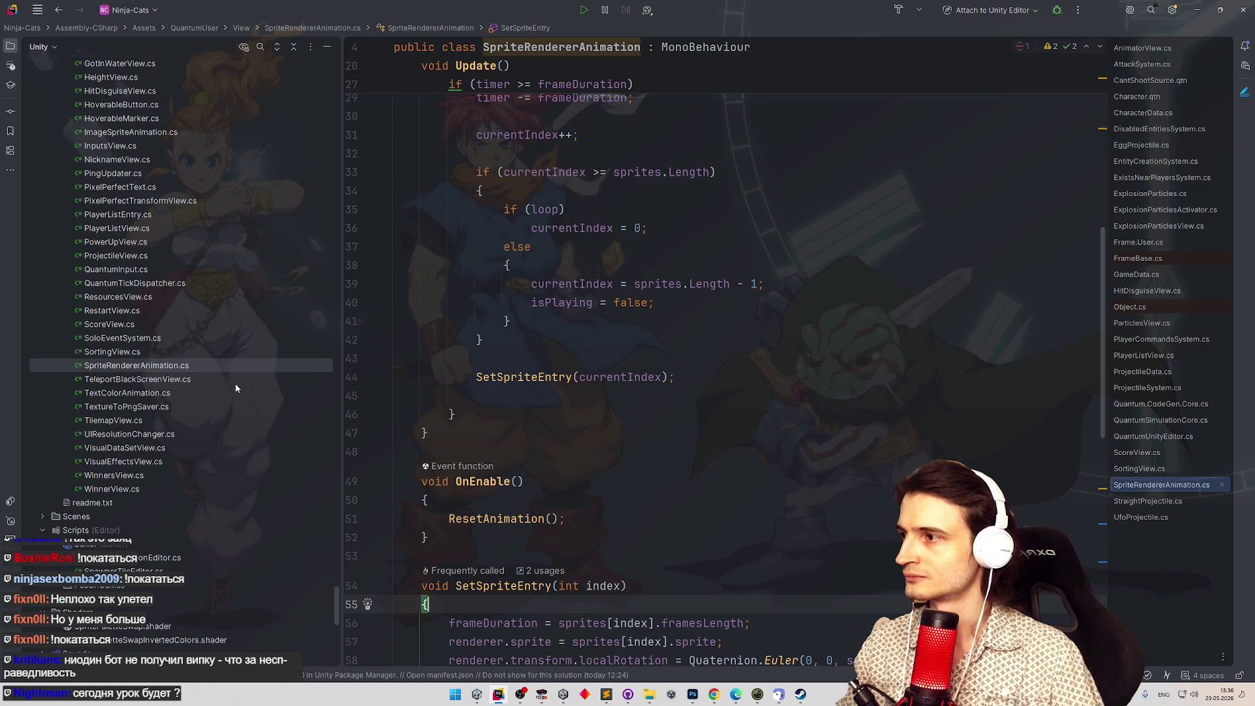
{"action": "key", "text": "ctrl+t"}
{"action": "type", "text": "ProjectileData"}
{"action": "key", "text": "Return"}
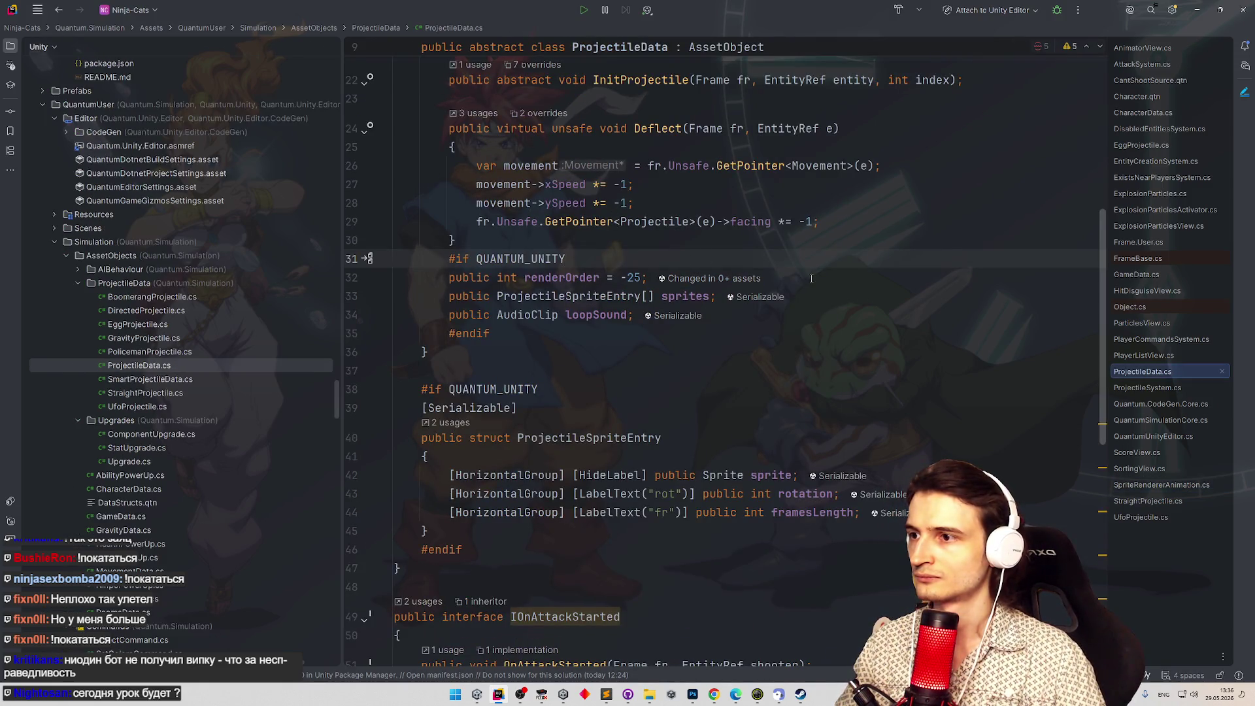
Restore the deleted framesForSprite field with its ShowIf condition below the sprites array.
{"action": "key", "text": "Down"}
{"action": "key", "text": "Down"}
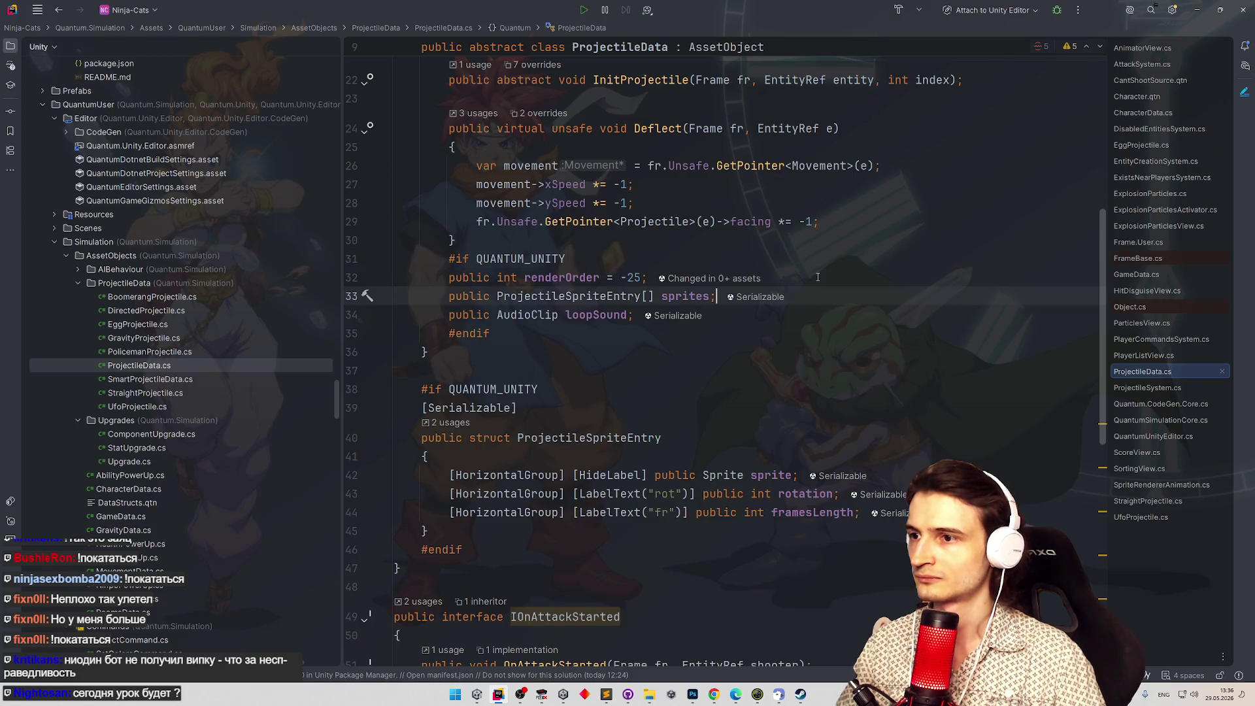
{"action": "key", "text": "Return"}
{"action": "type", "text": "[ShowIf(\"@sprites.Length > 0\")] public int framesForSprite;"}
{"action": "key", "text": "shift+Home"}
{"action": "left_click", "coordinate": [891, 269]}
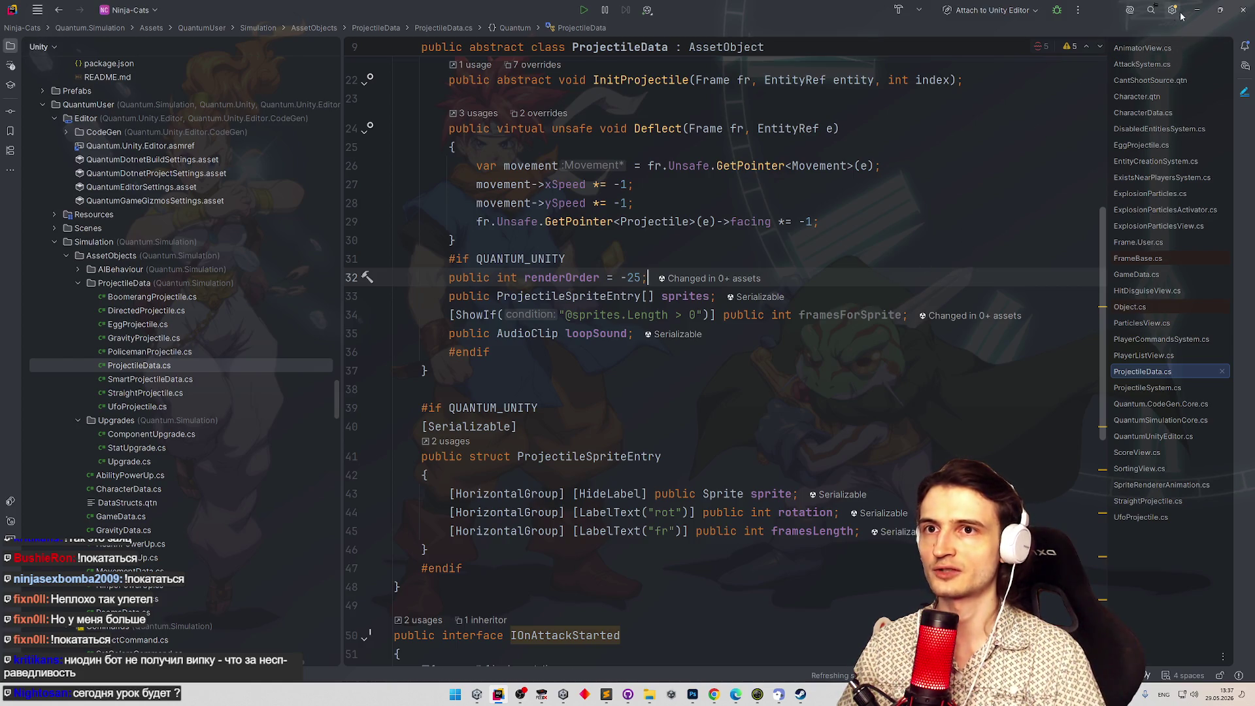
{"action": "key", "text": "alt+Tab"}
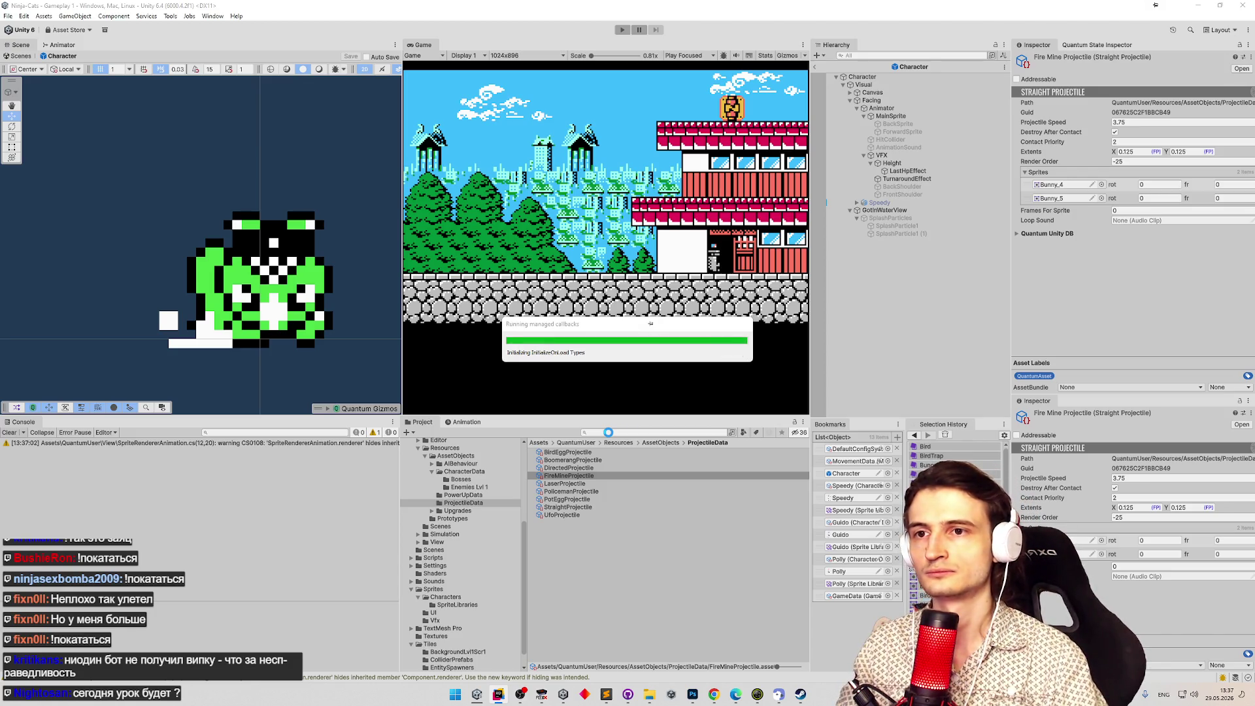
After Unity recompiles and shows rot and fr on each sprite entry, return to Rider.
{"action": "key", "text": "alt+Tab"}
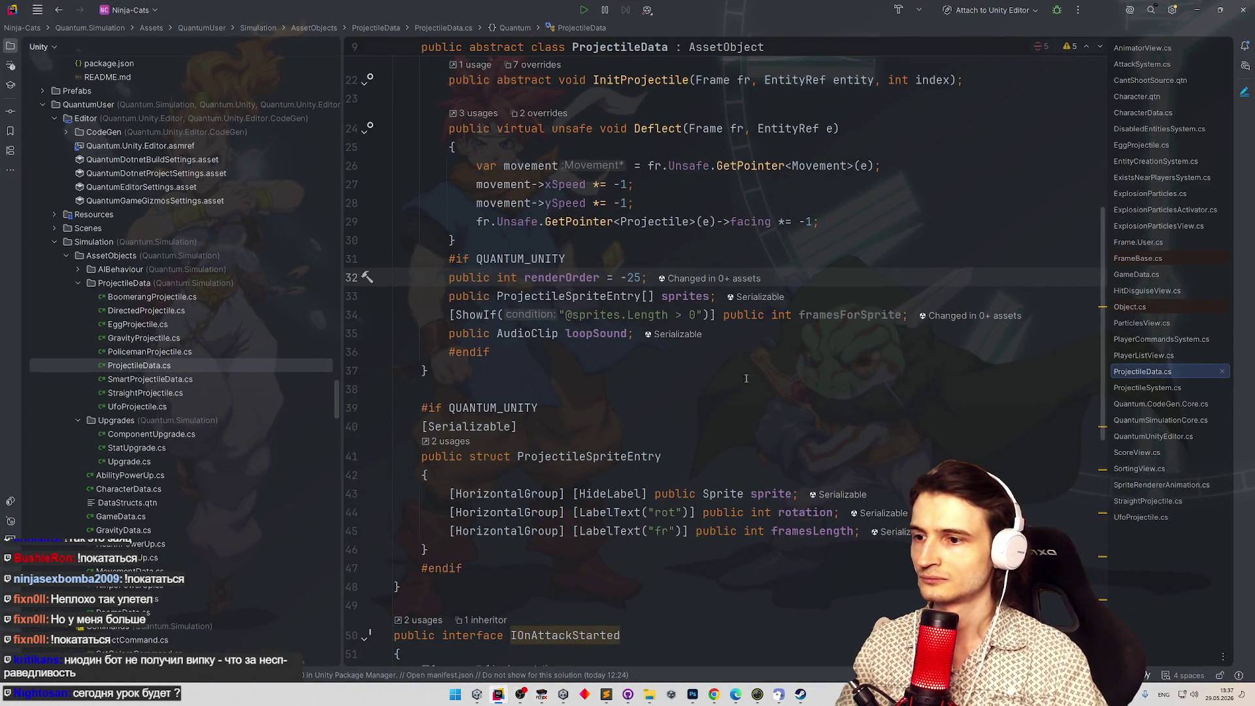
Add a [LabelWidth(5)] attribute to both the rotation and framesLength fields.
{"action": "scroll", "coordinate": [754, 464], "scroll_direction": "down", "scroll_amount": 1}
{"action": "left_click", "coordinate": [703, 456]}
{"action": "type", "text": "[wi"}
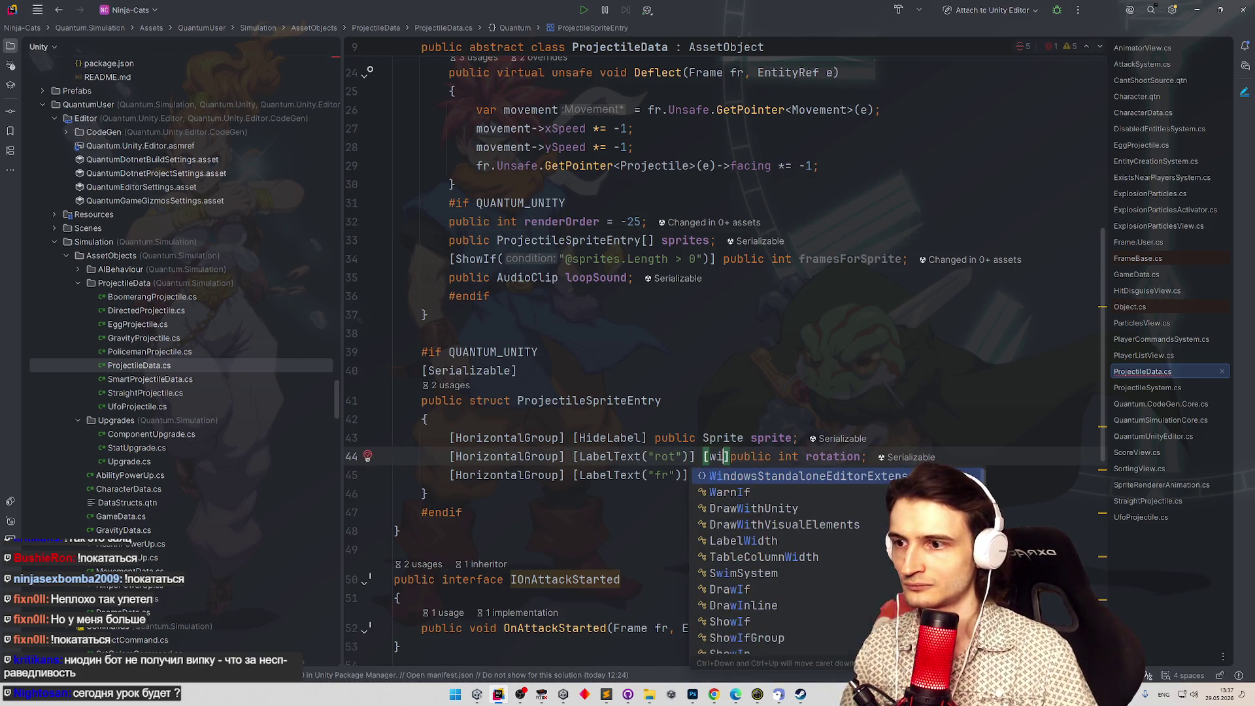
{"action": "type", "text": "dth"}
{"action": "key", "text": "Return"}
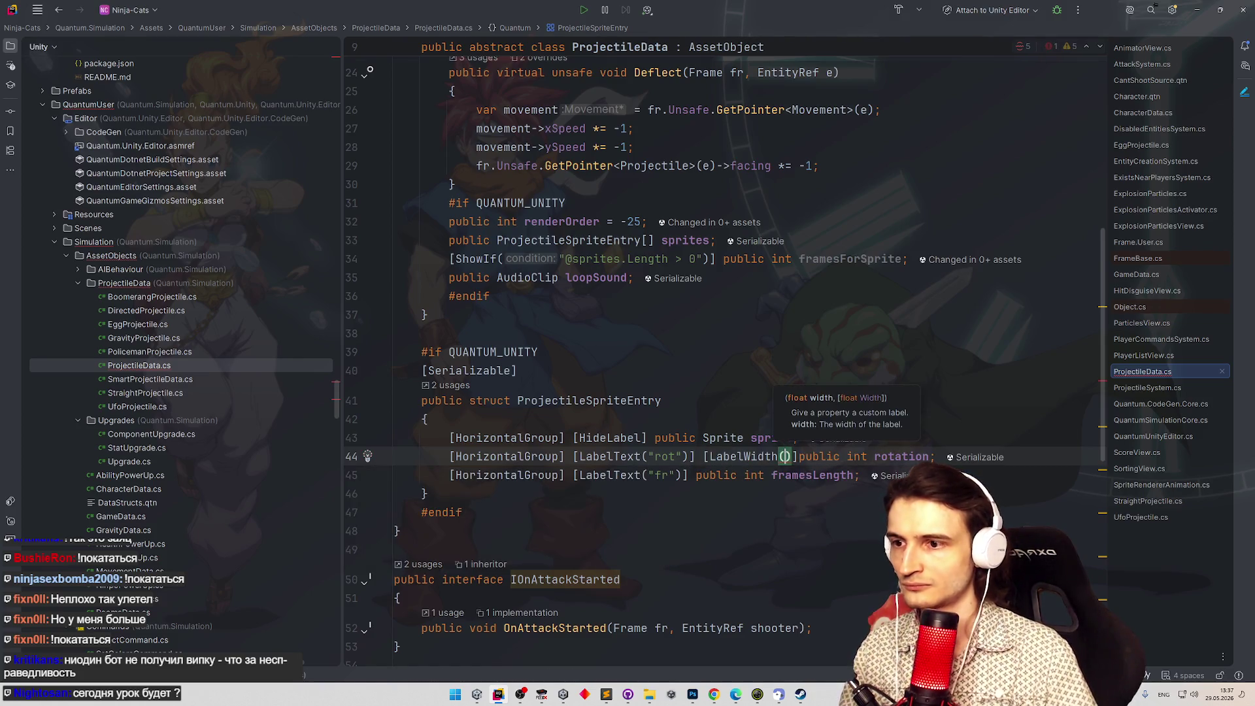
{"action": "type", "text": "5"}
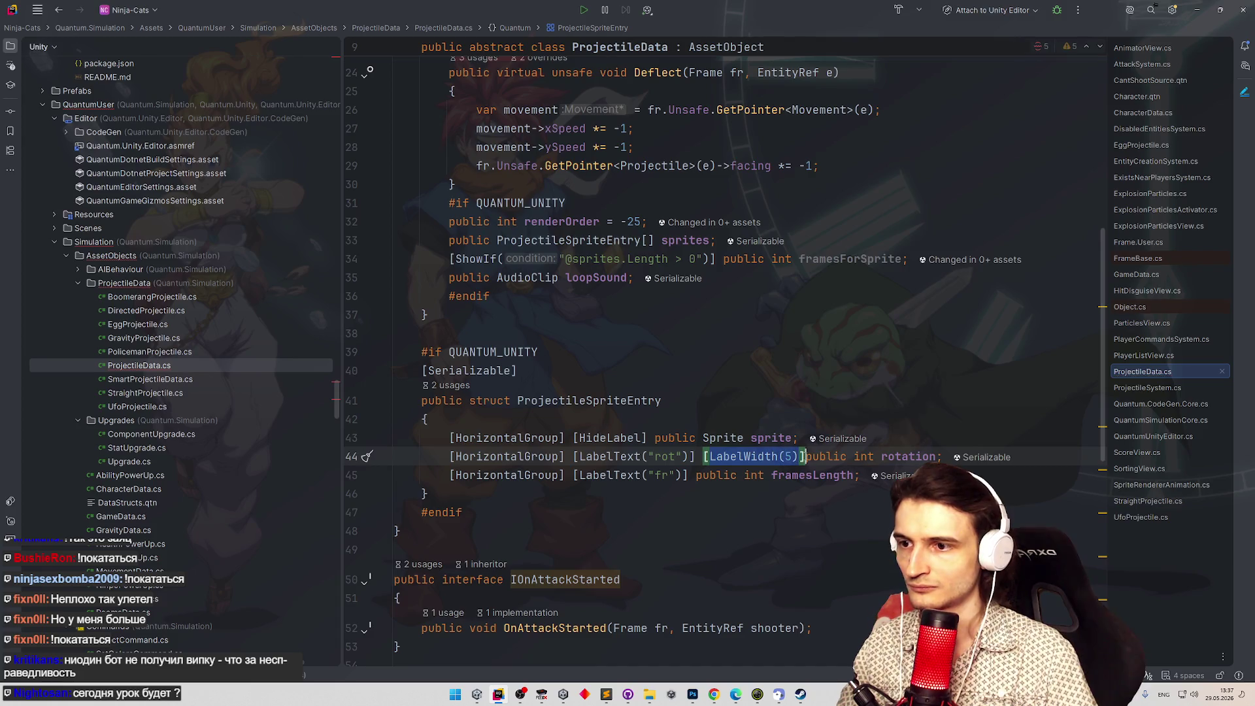
{"action": "left_click", "coordinate": [698, 476]}
{"action": "type", "text": "[LabelWidth(5)]"}
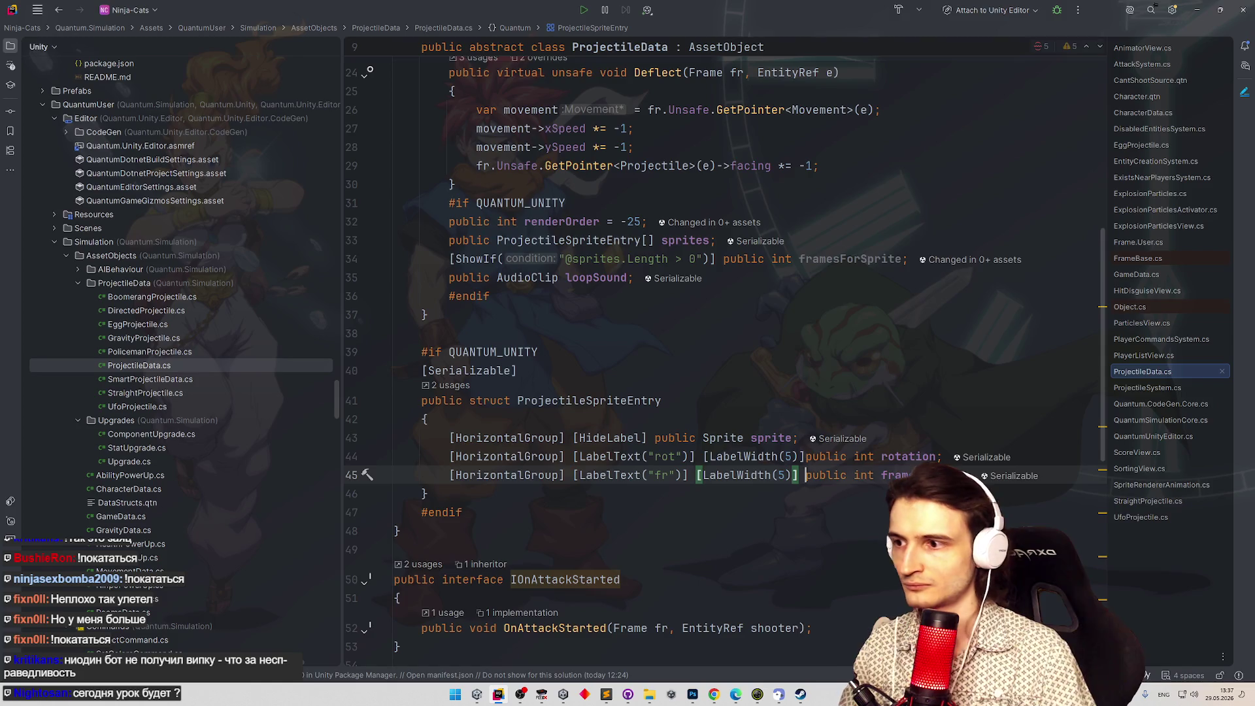
Give the HorizontalGroup on lines 44 and 45 the arguments LabelWidth = 5, Width = 5.
{"action": "left_click", "coordinate": [563, 475]}
{"action": "type", "text": "("}
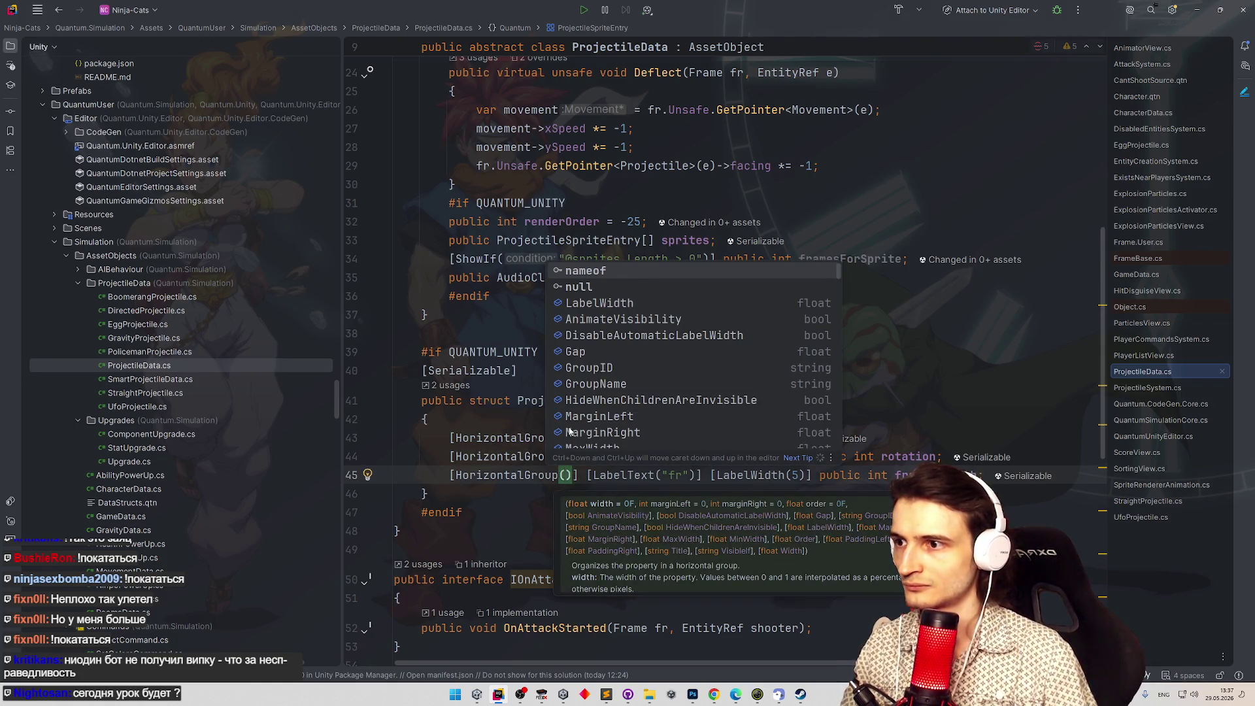
{"action": "key", "text": "Down"}
{"action": "key", "text": "Down"}
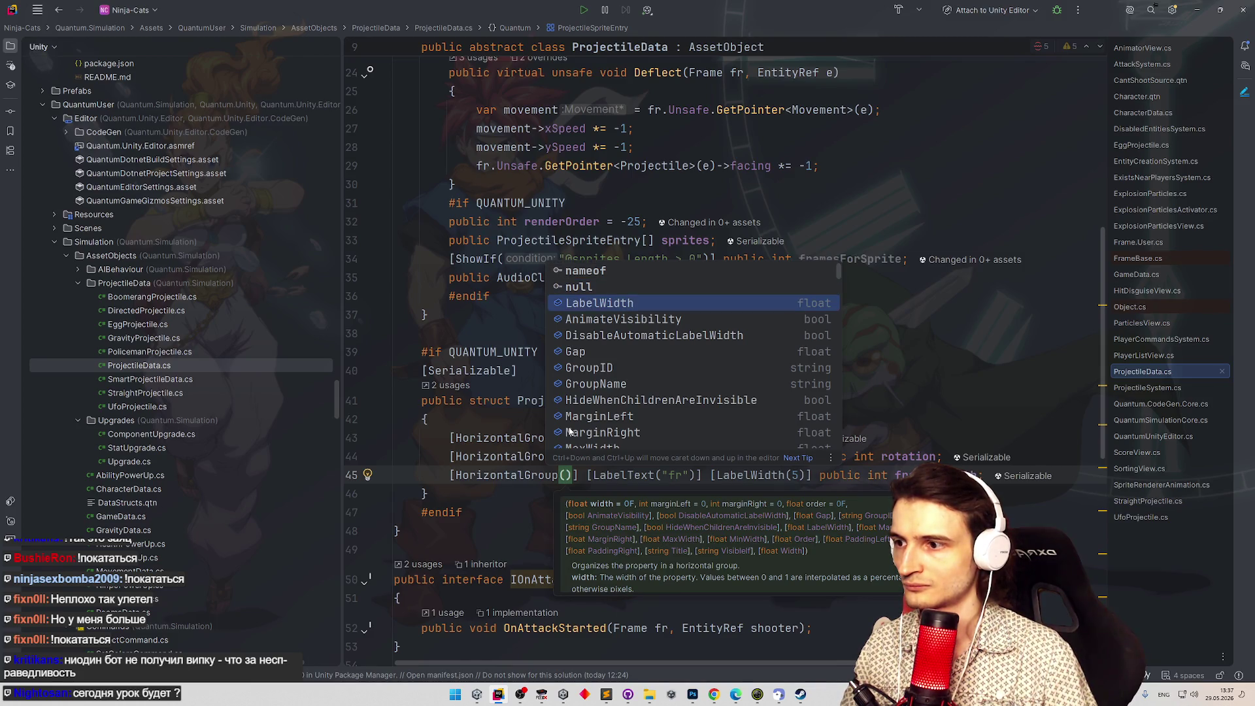
{"action": "key", "text": "Return"}
{"action": "type", "text": "= "}
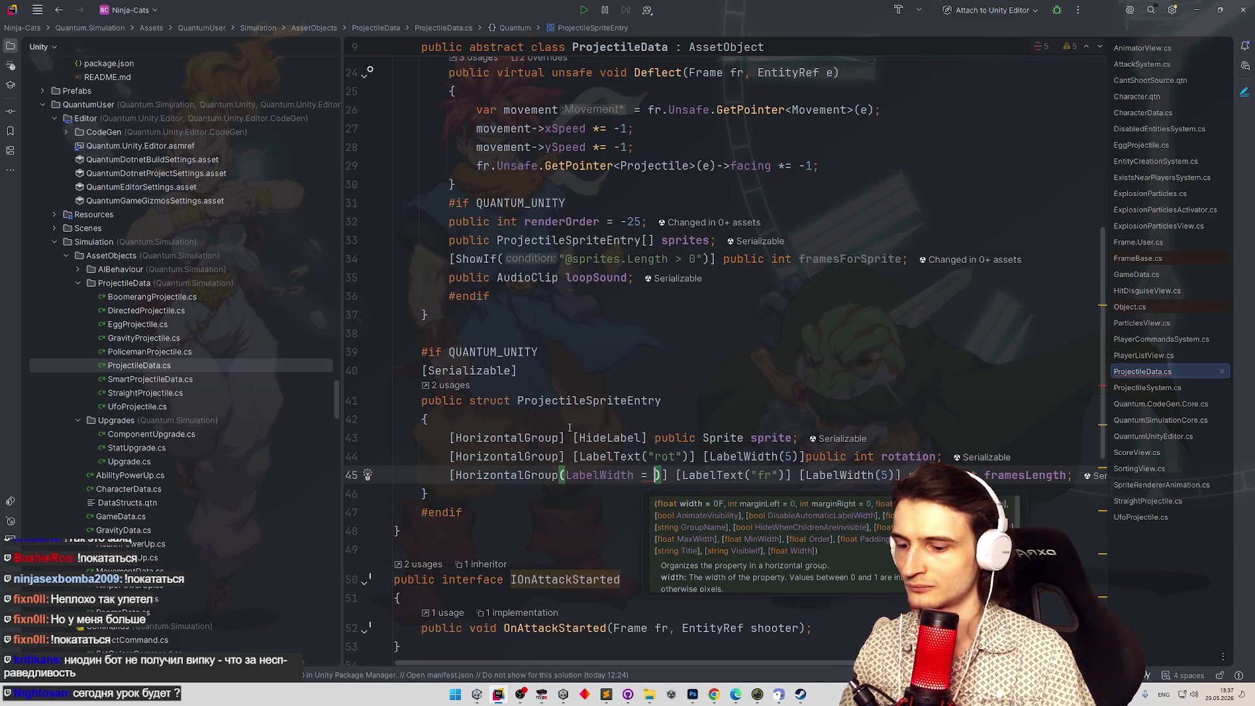
{"action": "type", "text": "5"}
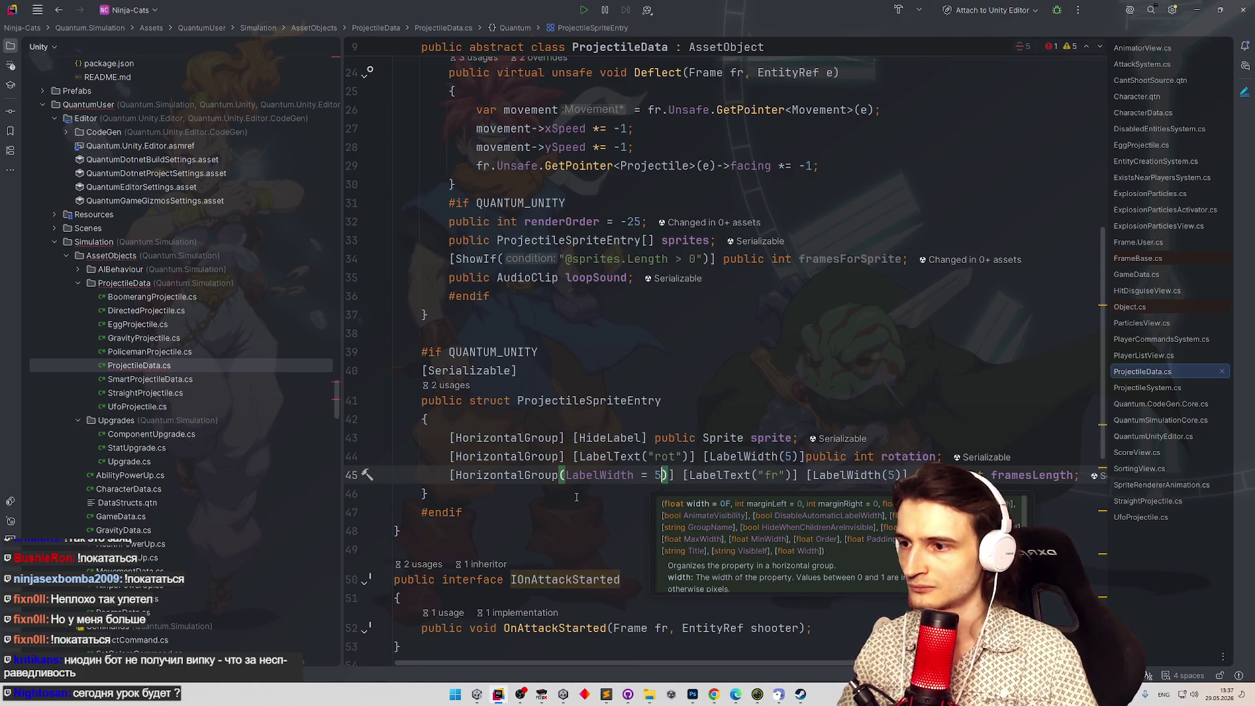
{"action": "type", "text": ", wid"}
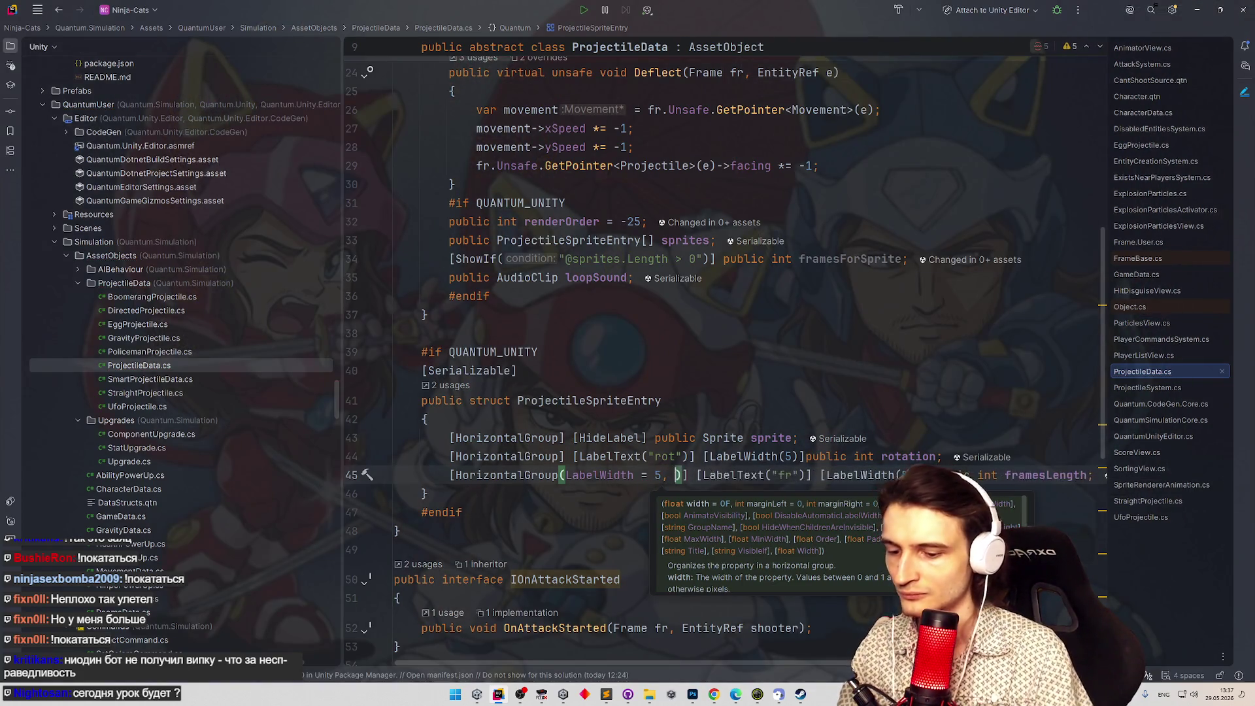
{"action": "key", "text": "Down"}
{"action": "key", "text": "Return"}
{"action": "type", "text": "= "}
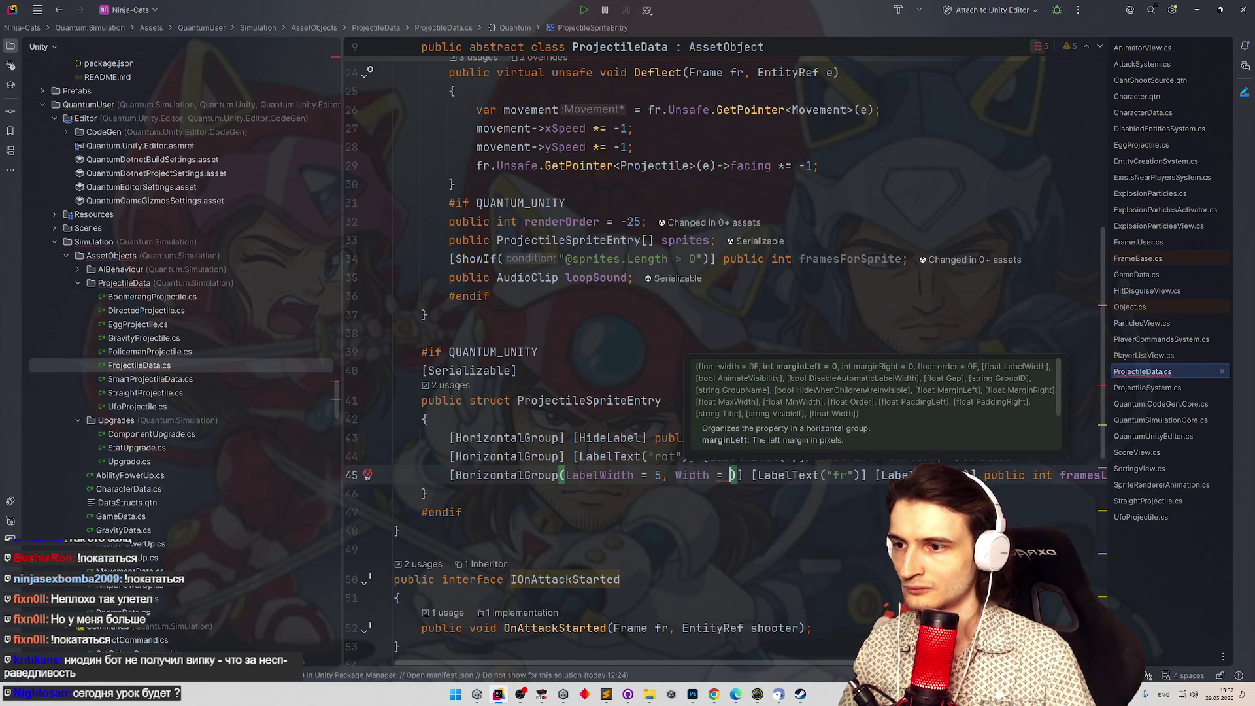
{"action": "type", "text": "5"}
{"action": "key", "text": "Escape"}
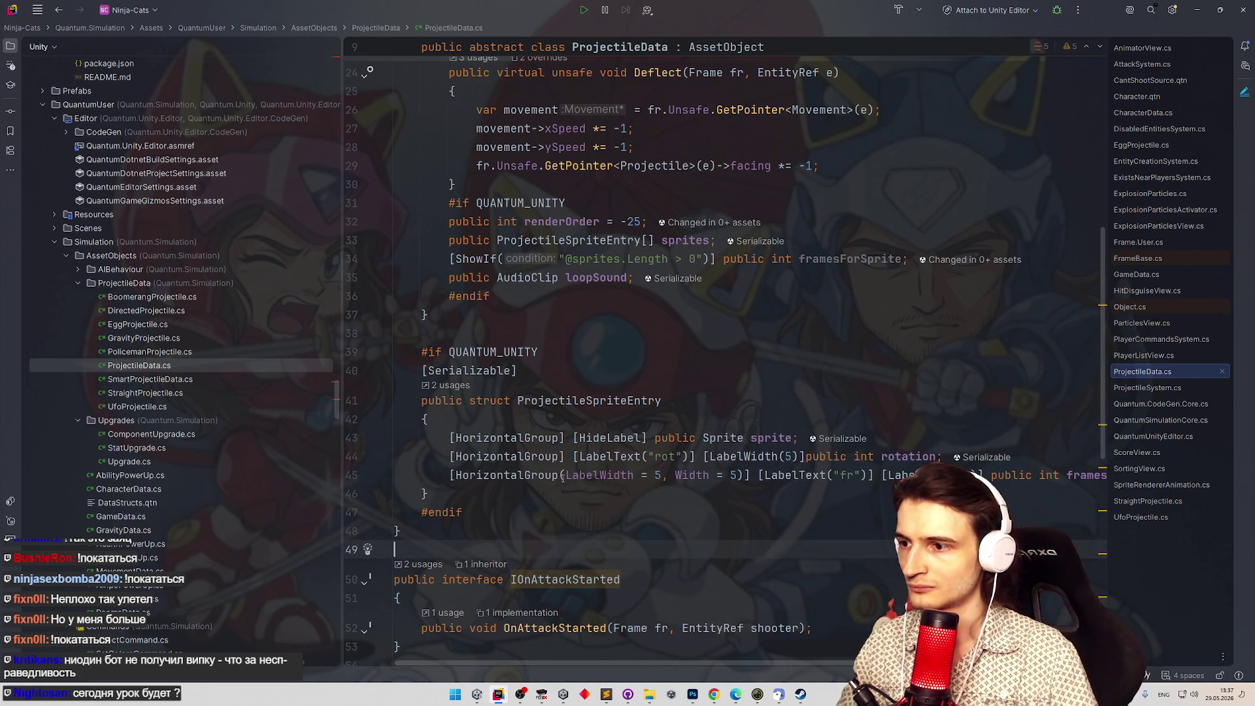
{"action": "key", "text": "ctrl+w"}
{"action": "key", "text": "ctrl+w"}
{"action": "key", "text": "ctrl+w"}
{"action": "key", "text": "ctrl+c"}
{"action": "left_click", "coordinate": [561, 457]}
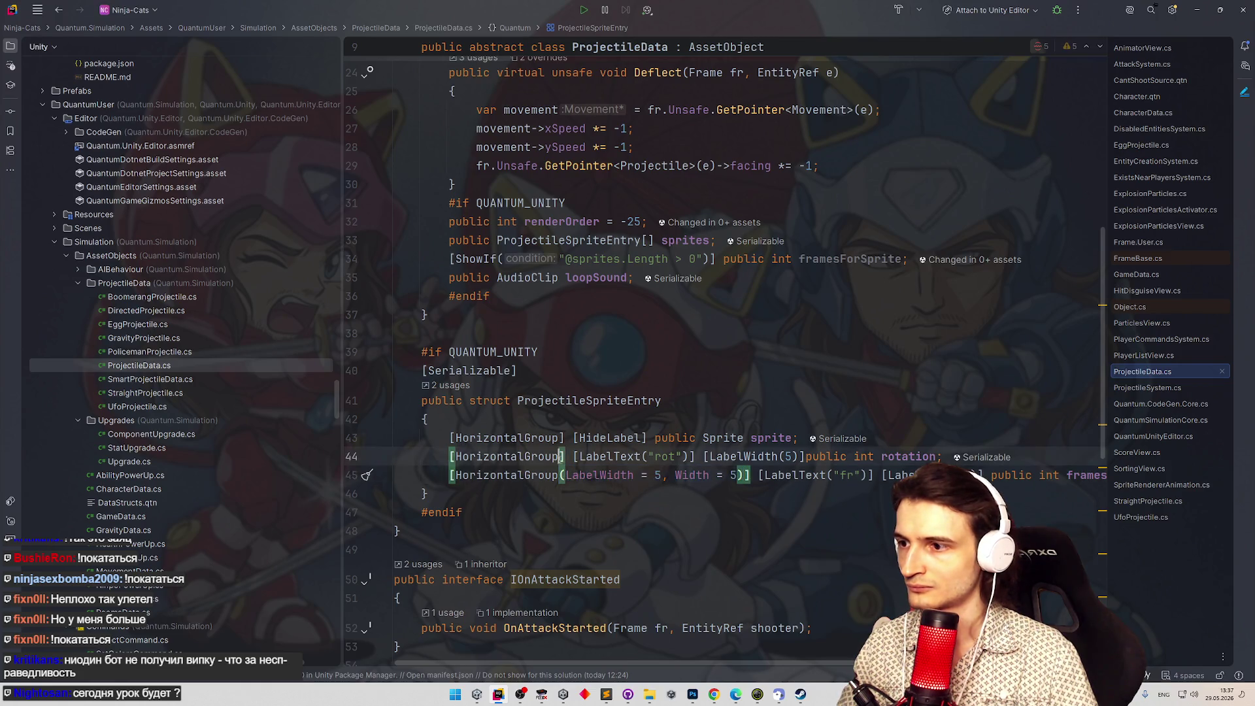
{"action": "key", "text": "ctrl+v"}
{"action": "left_click", "coordinate": [790, 371]}
Remove the separate [LabelWidth(5)] attributes from lines 44 and 45, then go to Unity.
{"action": "left_click_drag", "start_coordinate": [886, 456], "coordinate": [988, 456]}
{"action": "key", "text": "BackSpace"}
{"action": "left_click_drag", "start_coordinate": [879, 476], "coordinate": [981, 476]}
{"action": "key", "text": "BackSpace"}
{"action": "left_click", "coordinate": [523, 371]}
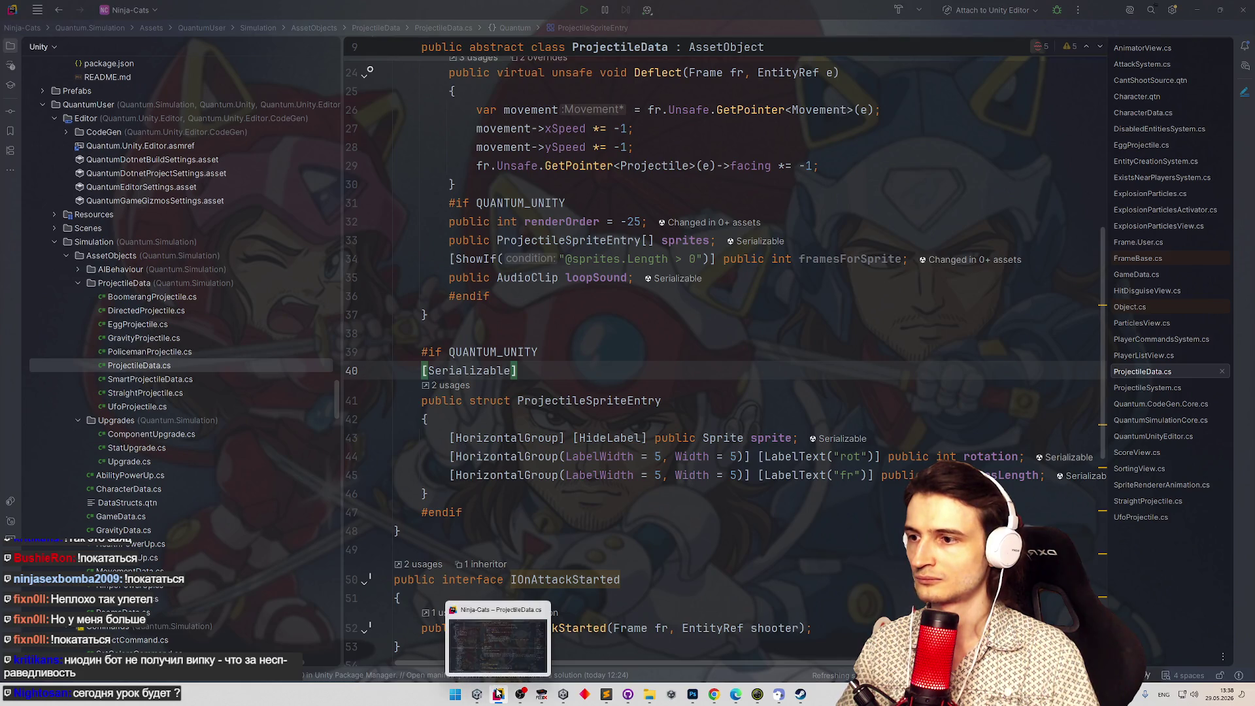
{"action": "left_click", "coordinate": [477, 694]}
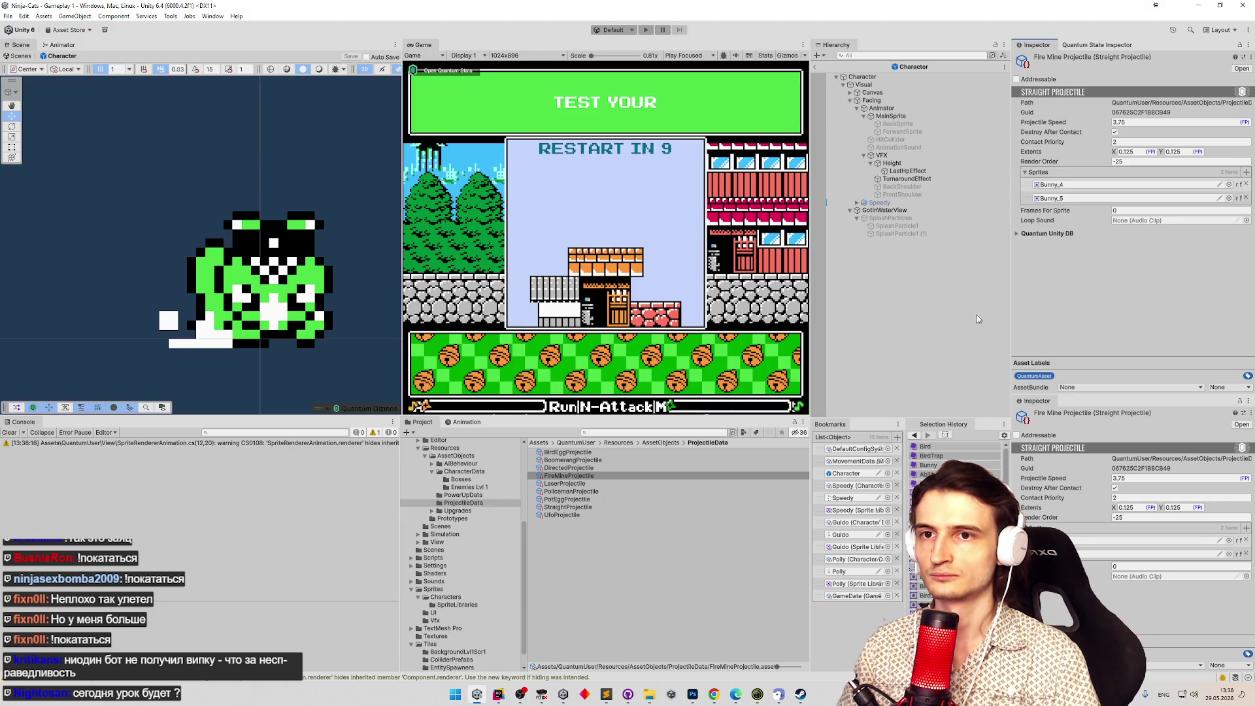
After reviewing the Fire Mine sprite list in Unity, return to ProjectileData.cs in Rider.
{"action": "left_click", "coordinate": [498, 694]}
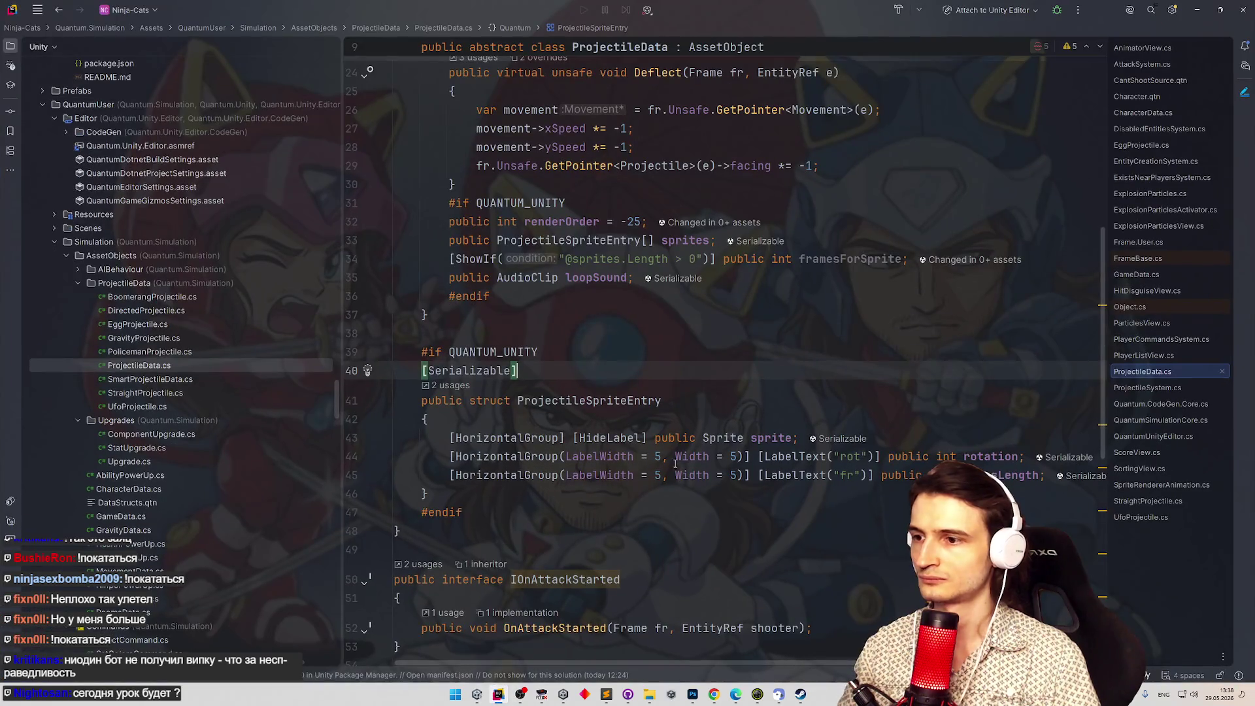
Set both sprite-entry HorizontalGroups to LabelWidth 15 and Width 35, then switch to Unity.
{"action": "type", "text": "15"}
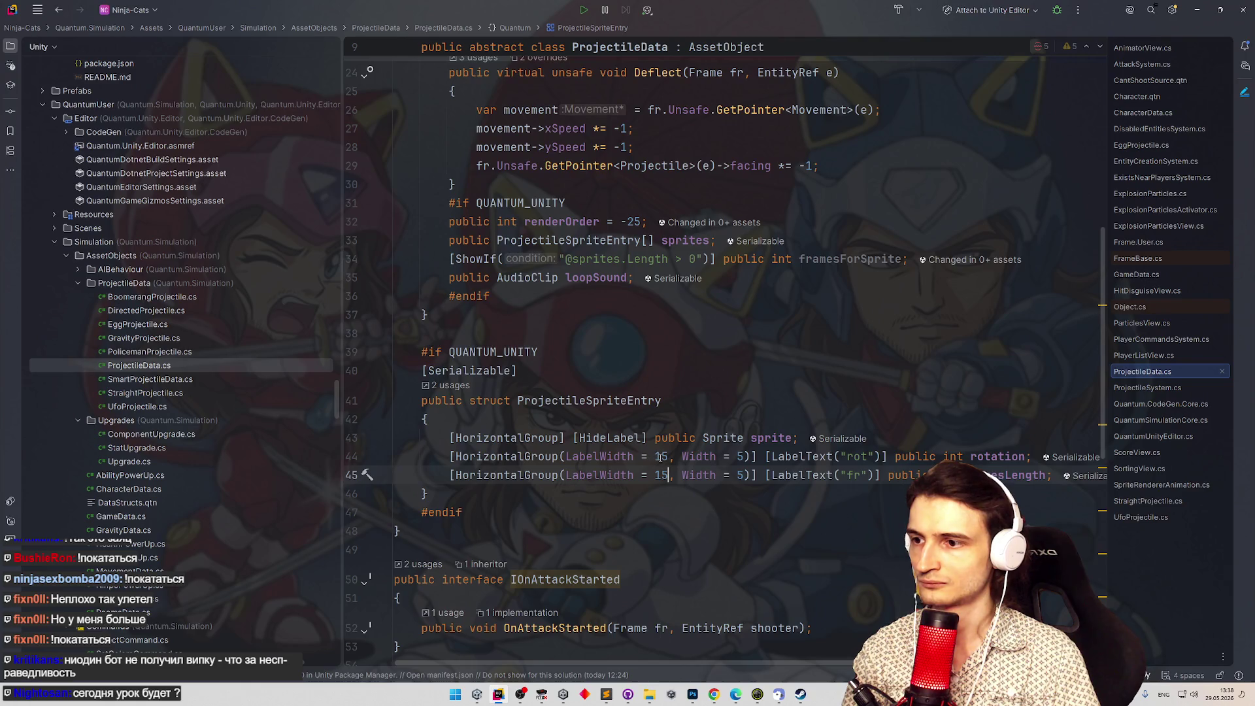
{"action": "double_click", "coordinate": [740, 457]}
{"action": "type", "text": "25"}
{"action": "type", "text": "3"}
{"action": "key", "text": "Escape"}
{"action": "key", "text": "Up"}
{"action": "key", "text": "Up"}
{"action": "key", "text": "Up"}
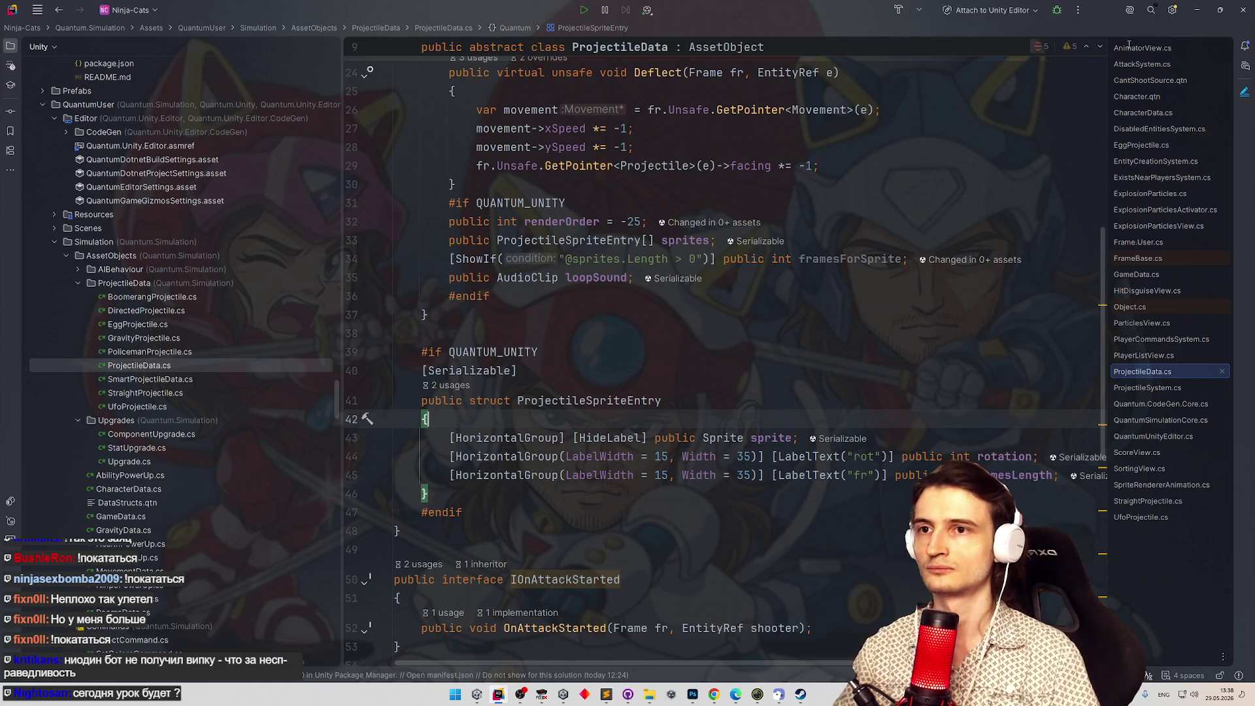
{"action": "key", "text": "alt+Tab"}
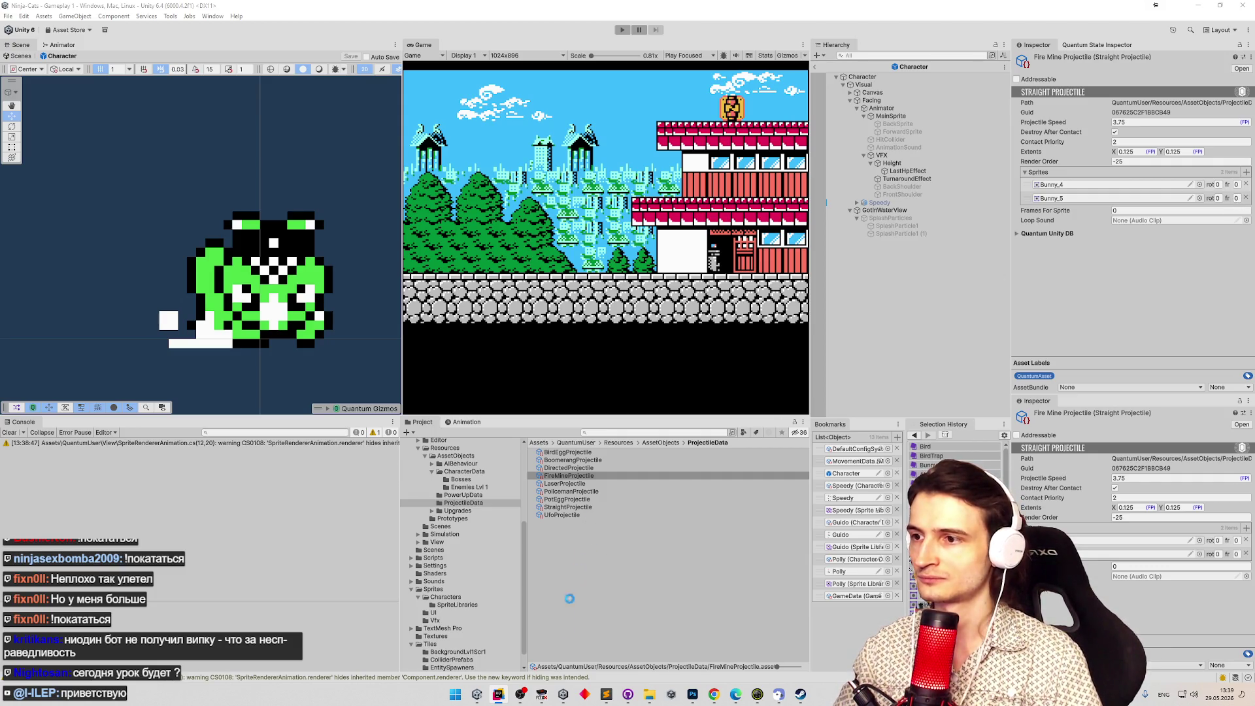
After checking the rot and fr sprite rows in Unity, go back to ProjectileData.cs.
{"action": "left_click", "coordinate": [499, 699]}
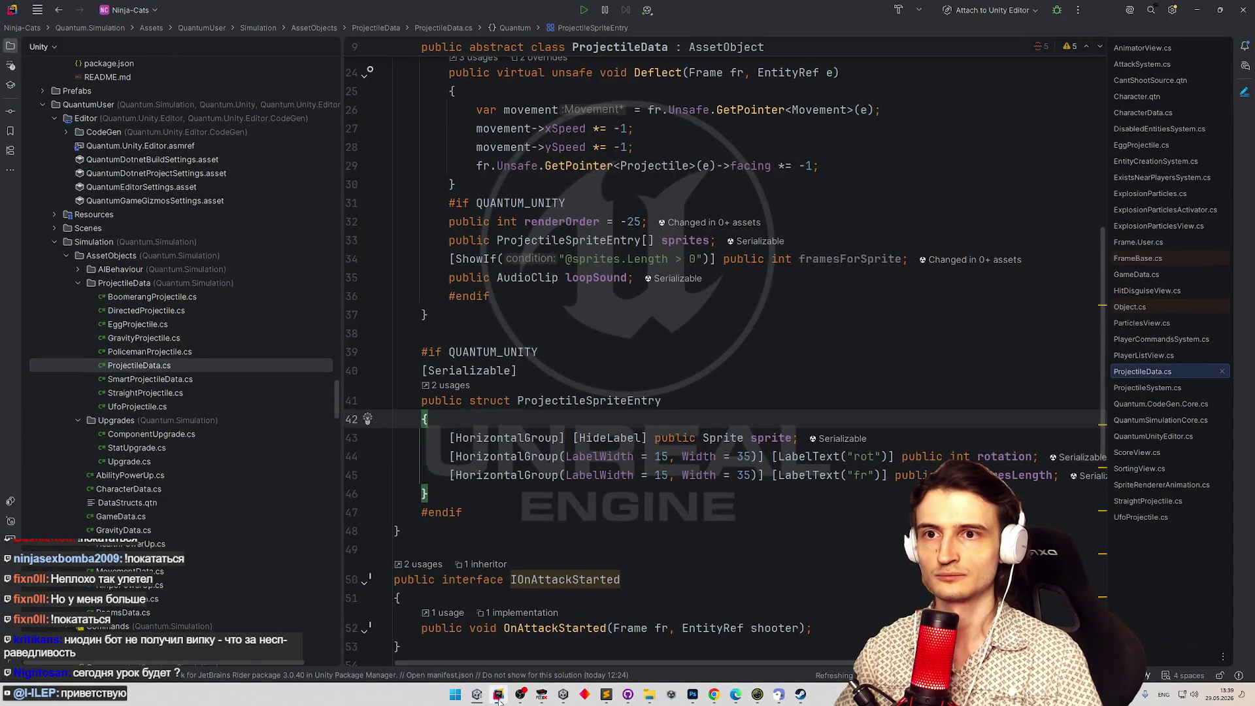
Change both HorizontalGroup widths from 35 to 55 and switch to Unity to recompile.
{"action": "left_click", "coordinate": [739, 456]}
{"action": "double_click", "coordinate": [741, 457]}
{"action": "type", "text": "5"}
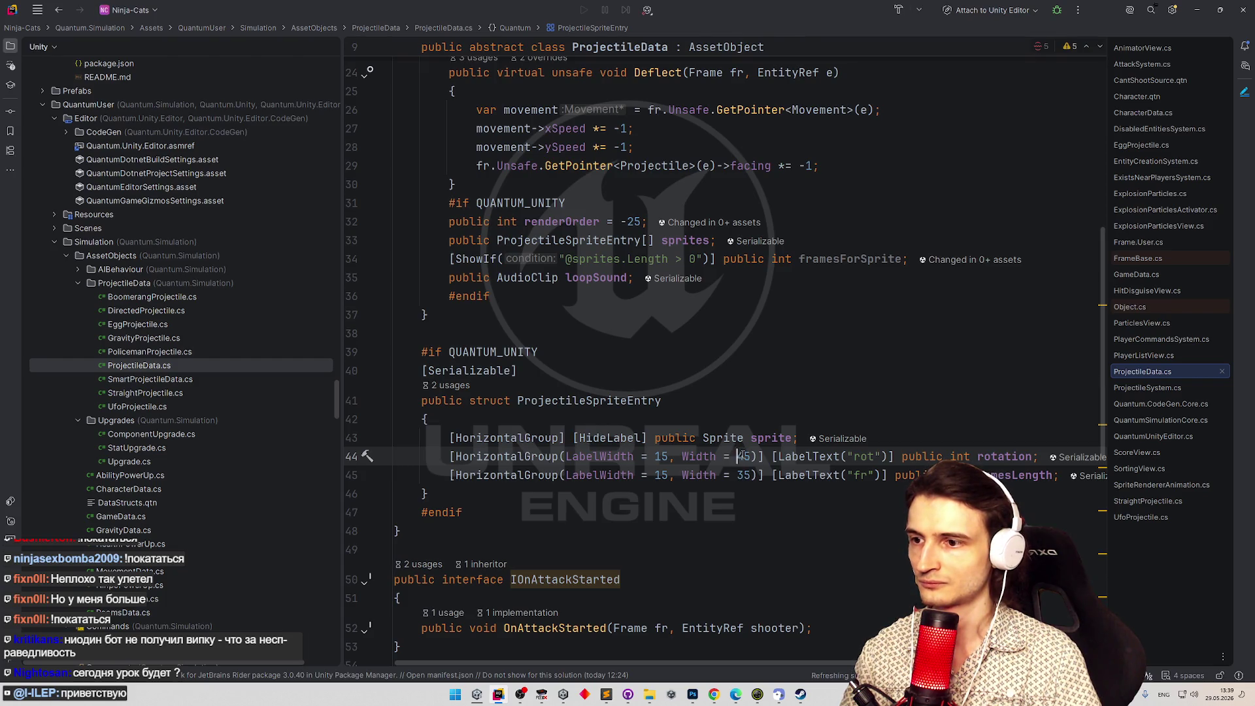
{"action": "left_click_drag", "start_coordinate": [738, 475], "coordinate": [746, 475]}
{"action": "type", "text": "5"}
{"action": "left_click", "coordinate": [797, 400]}
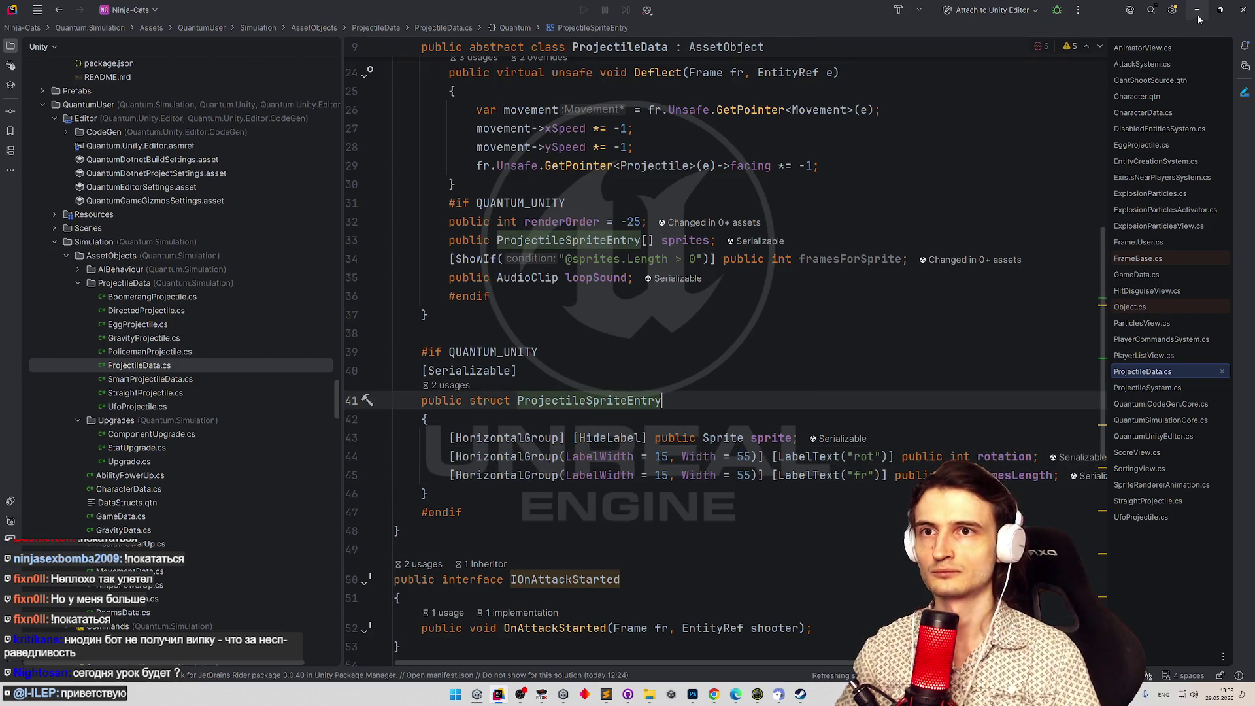
{"action": "key", "text": "alt+Tab"}
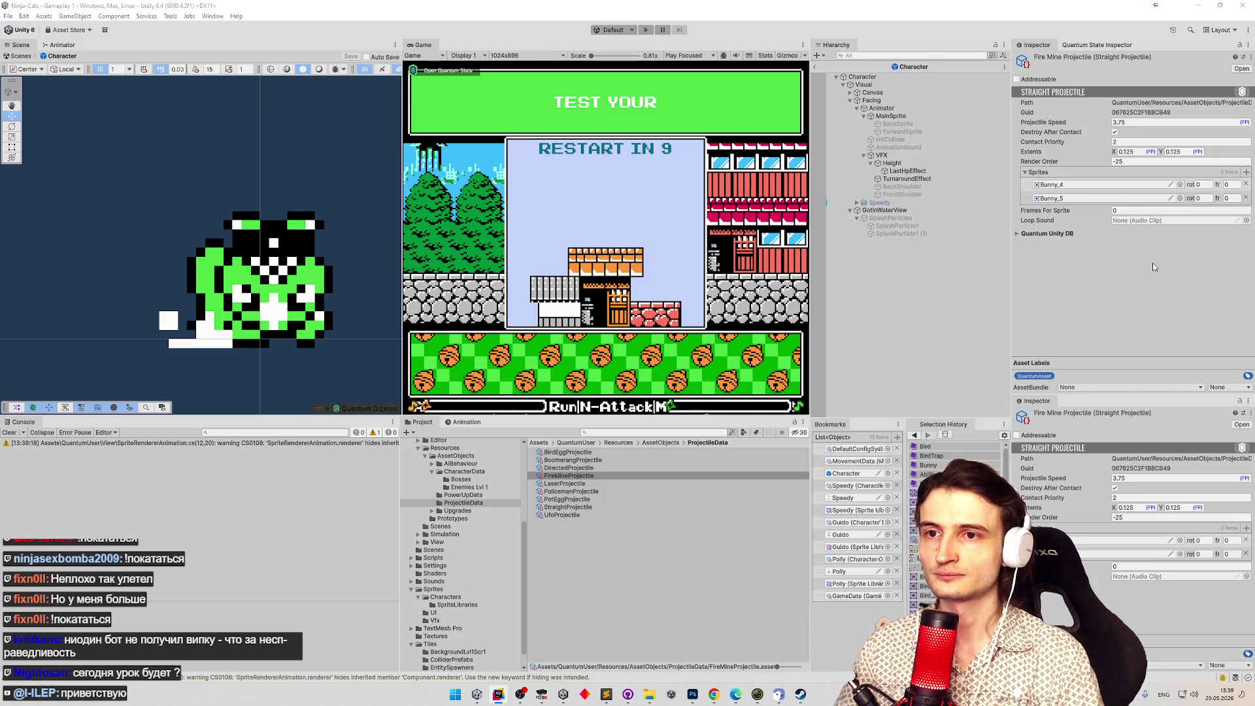
Set all four sprite fr values of the Boomerang Projectile asset to 4.
{"action": "left_click", "coordinate": [562, 453]}
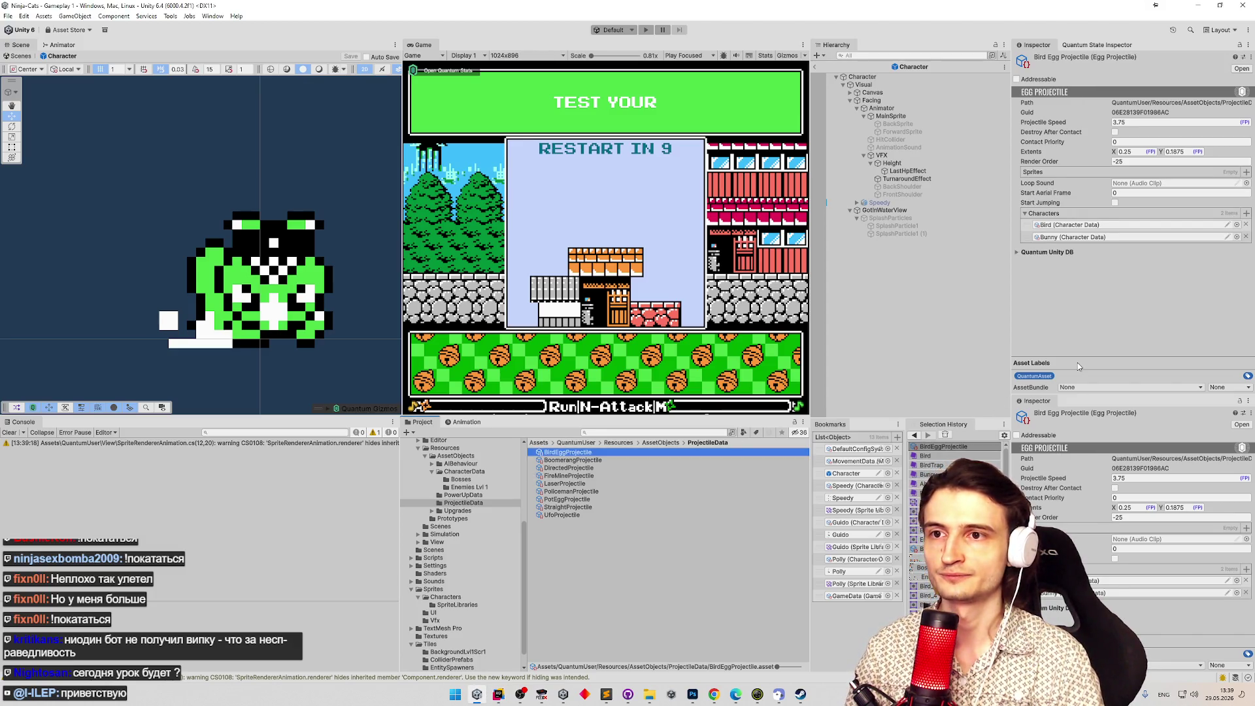
{"action": "key", "text": "Down"}
{"action": "key", "text": "Up"}
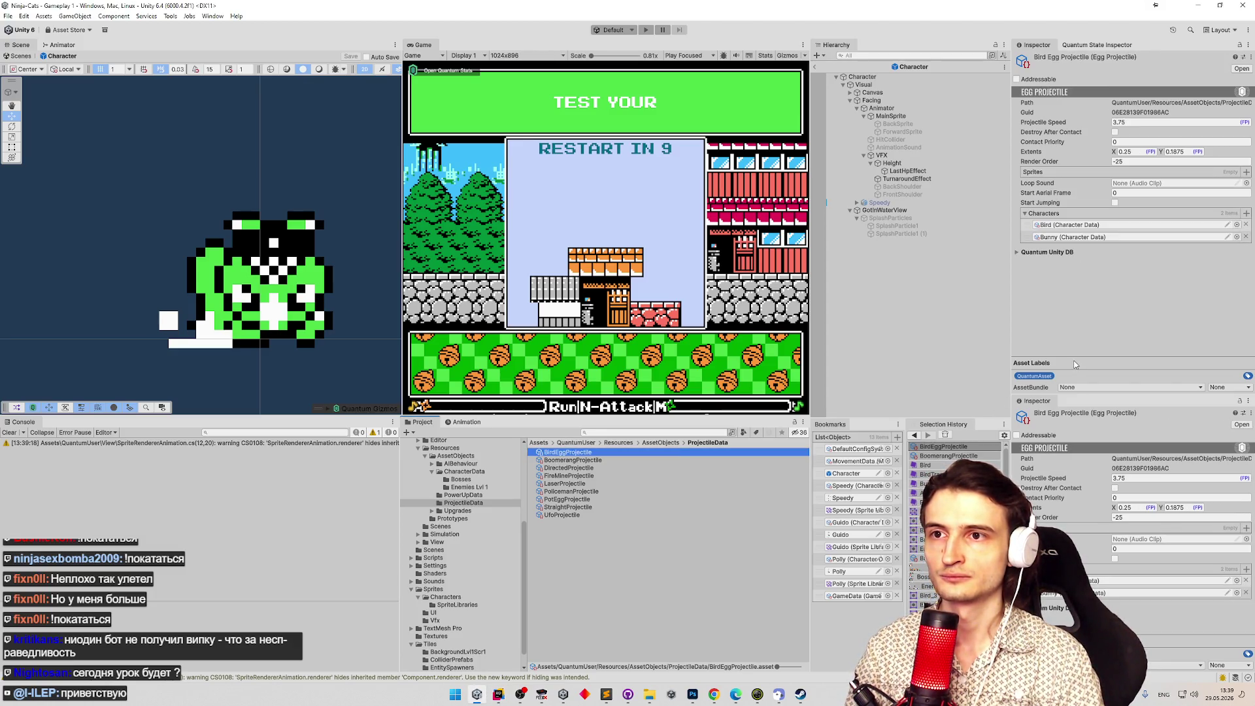
{"action": "key", "text": "Down"}
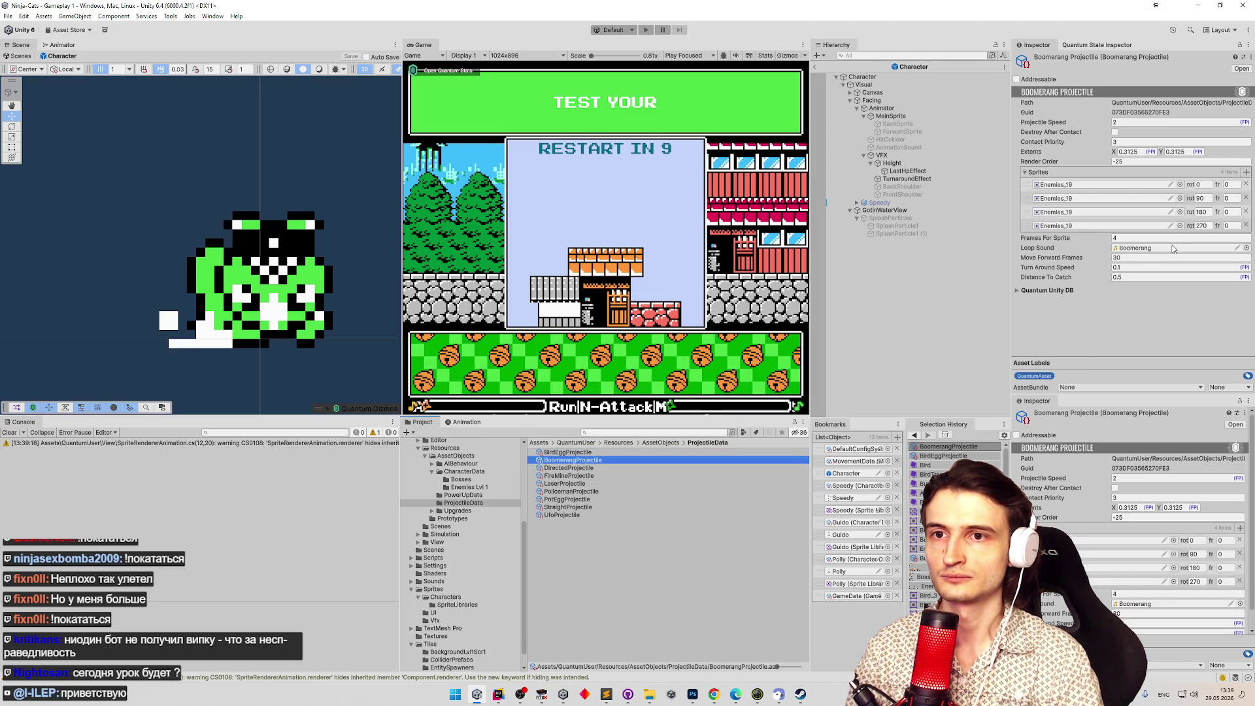
{"action": "left_click", "coordinate": [1228, 184]}
{"action": "type", "text": "4"}
{"action": "left_click", "coordinate": [1228, 198]}
{"action": "type", "text": "4"}
{"action": "left_click", "coordinate": [1236, 212]}
{"action": "type", "text": "4"}
{"action": "left_click", "coordinate": [1235, 226]}
{"action": "type", "text": "4"}
{"action": "left_click", "coordinate": [572, 461]}
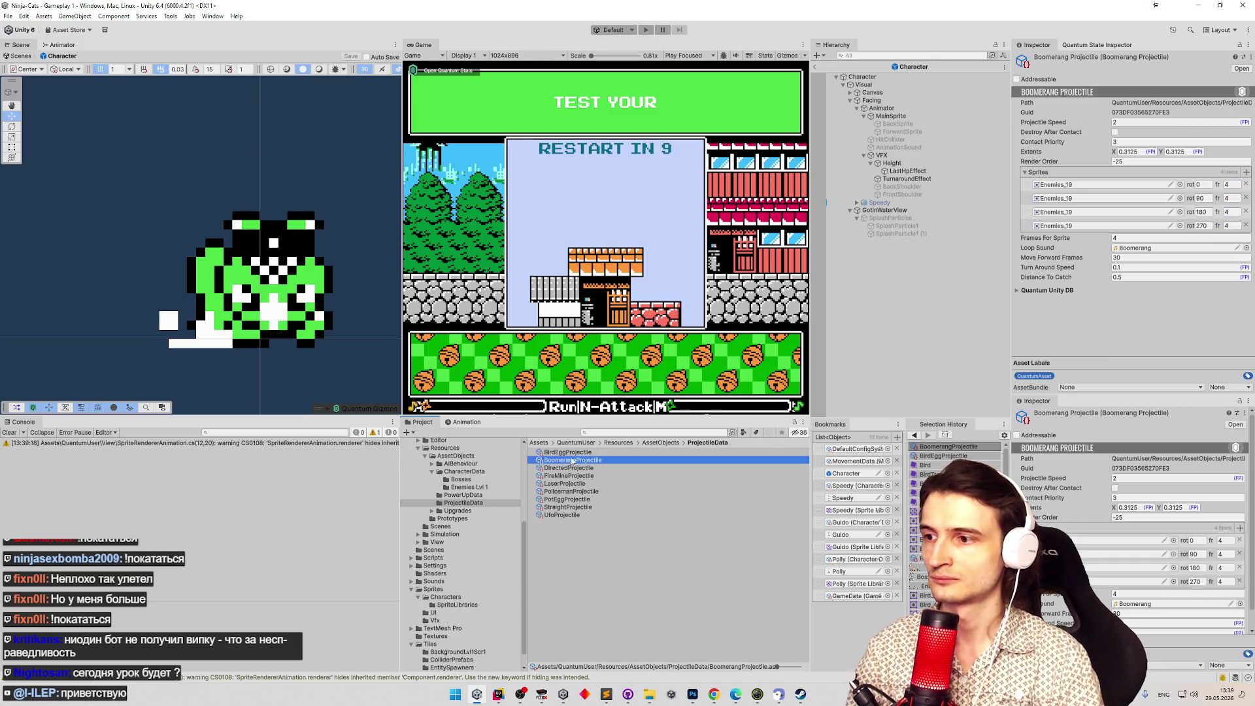
Set Fire Mine Projectile's Bunny_4 fr to 9 and Bunny_5 fr to 6.
{"action": "key", "text": "Down"}
{"action": "key", "text": "Down"}
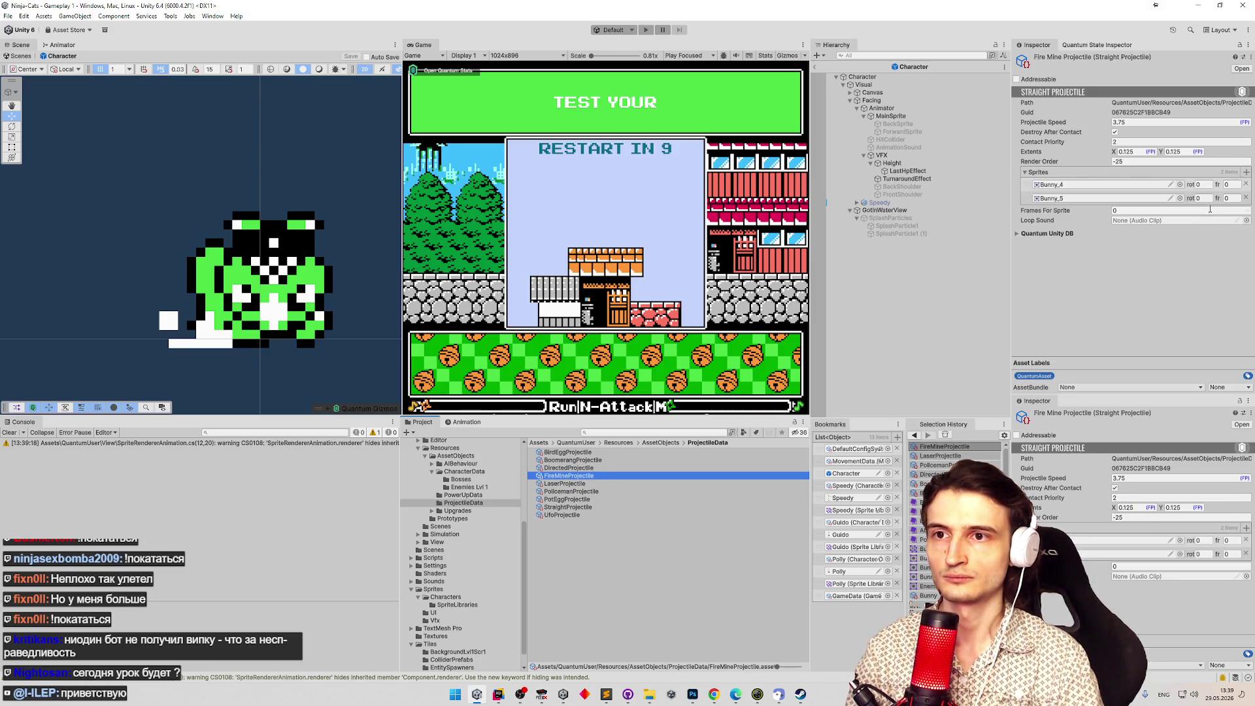
{"action": "left_click", "coordinate": [1229, 185]}
{"action": "type", "text": "9"}
{"action": "left_click", "coordinate": [1232, 198]}
{"action": "type", "text": "6"}
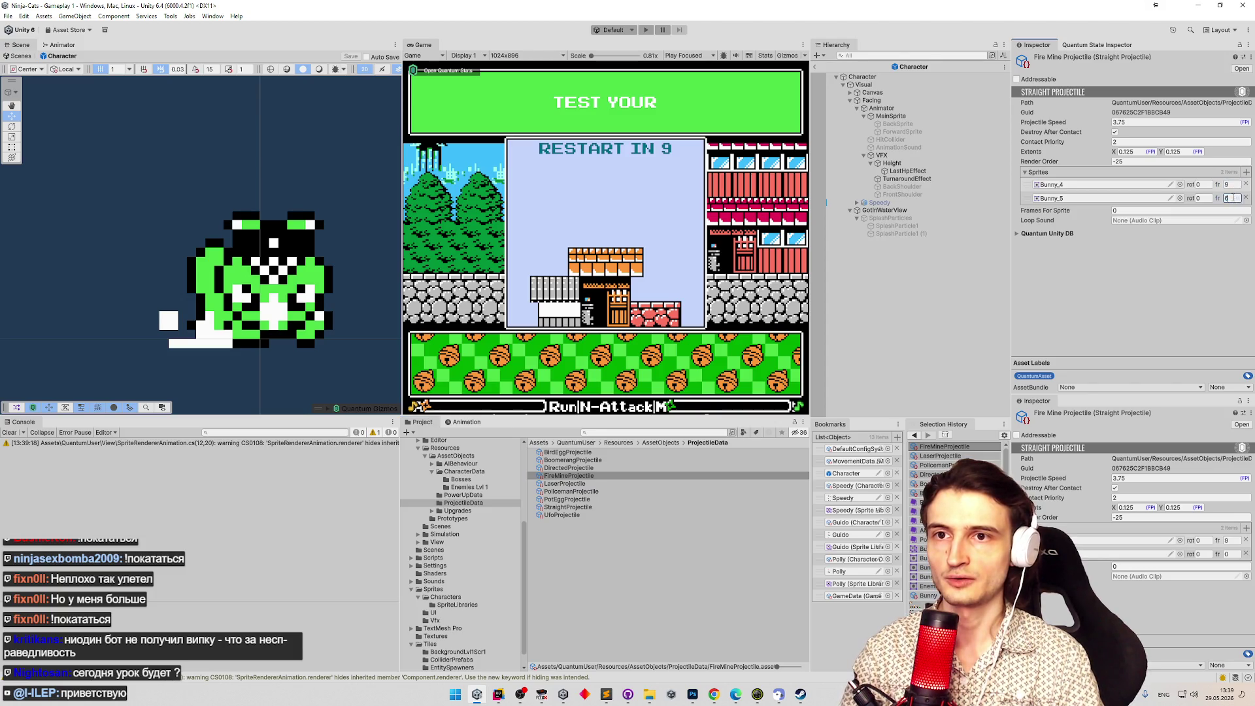
{"action": "left_click", "coordinate": [564, 476]}
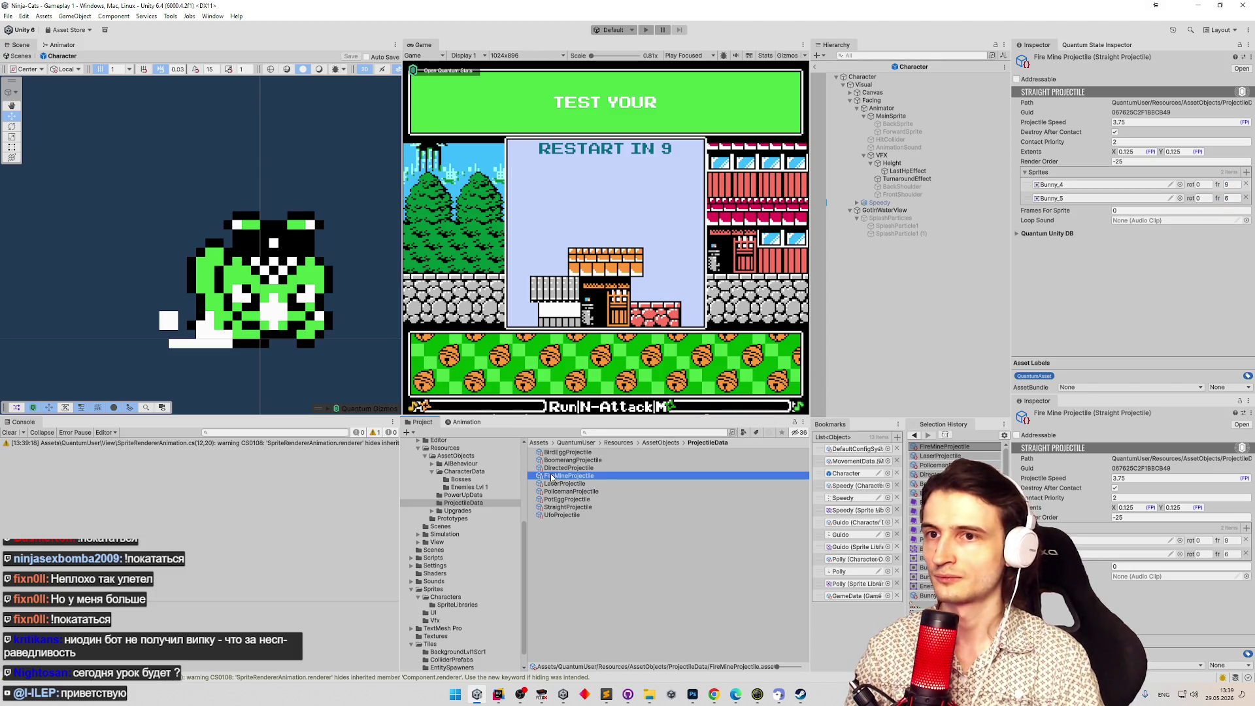
Select the Ufo Projectile asset and set Penguin_2 and Penguin_3 fr values to 12.
{"action": "key", "text": "Down"}
{"action": "key", "text": "Down"}
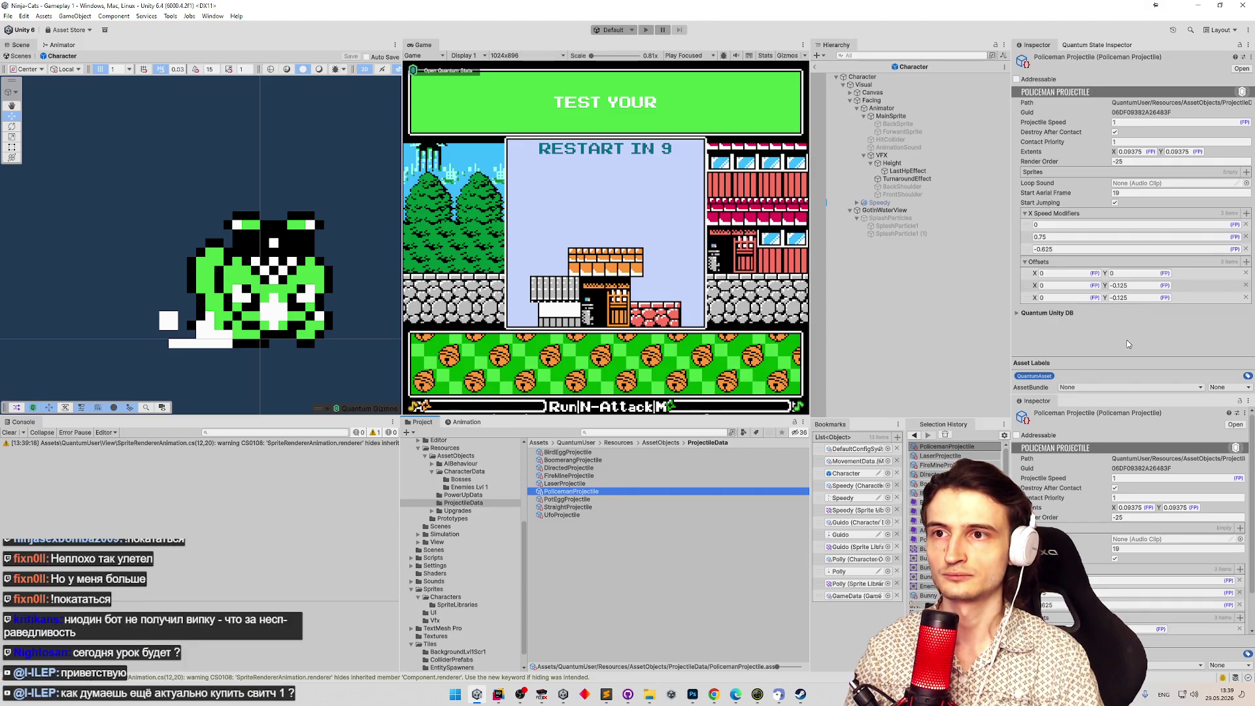
{"action": "key", "text": "Down"}
{"action": "key", "text": "Down"}
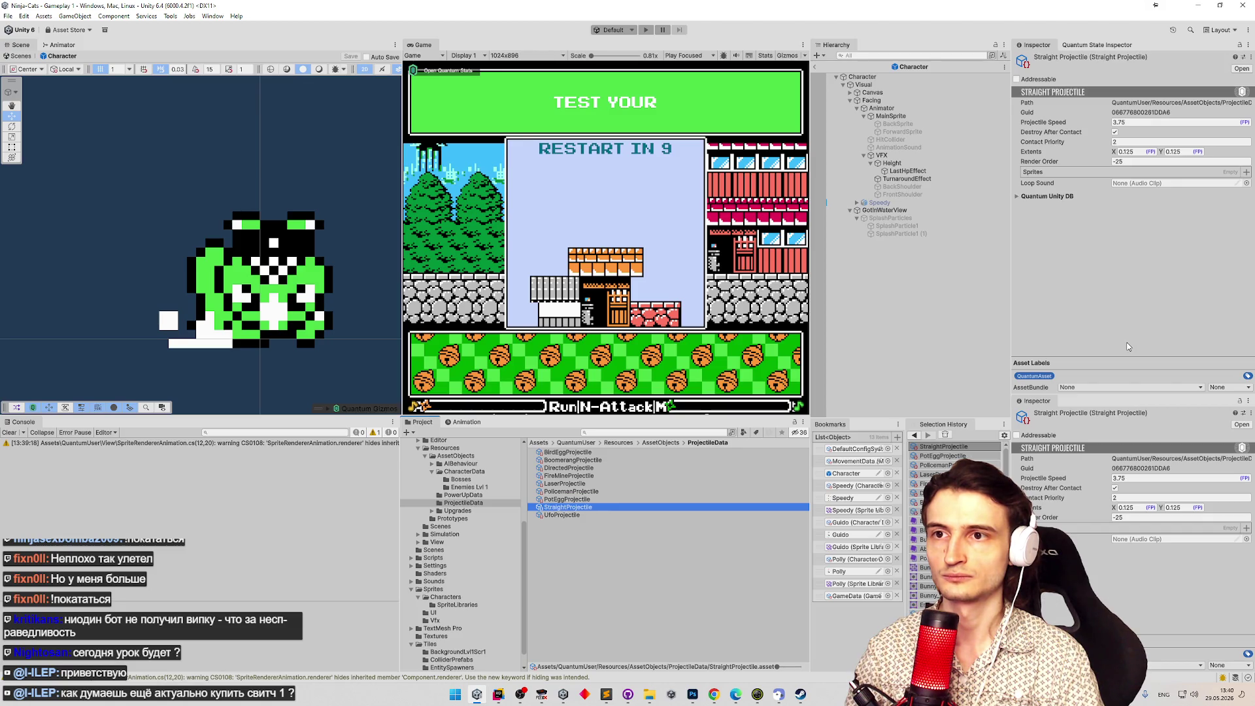
{"action": "key", "text": "Down"}
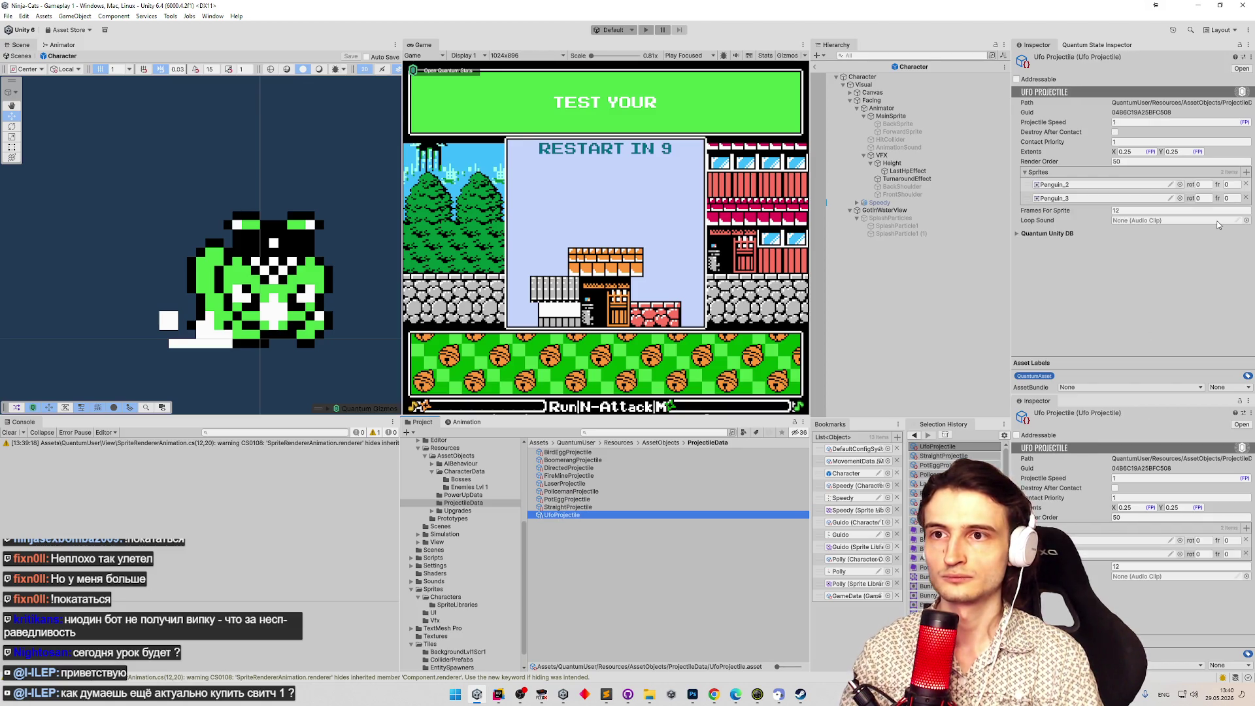
{"action": "left_click", "coordinate": [1231, 185]}
{"action": "type", "text": "15"}
{"action": "key", "text": "Tab"}
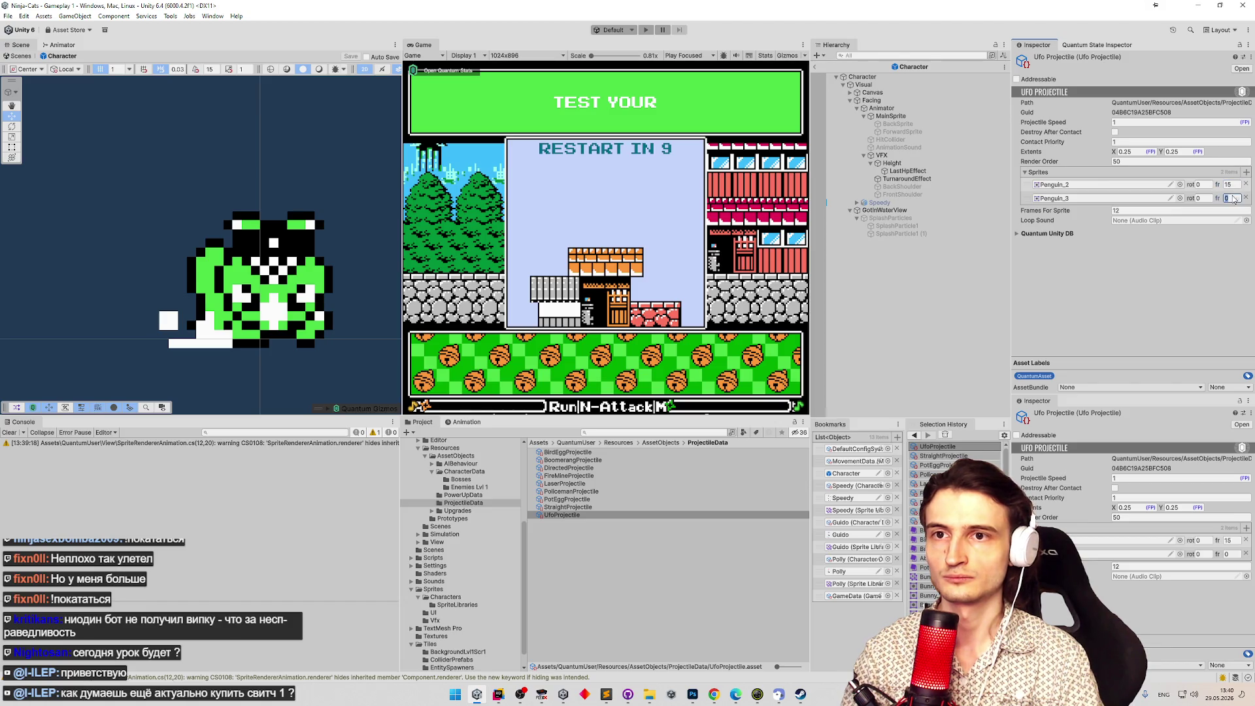
{"action": "left_click", "coordinate": [1232, 185]}
{"action": "type", "text": "12"}
{"action": "left_click", "coordinate": [1232, 198]}
{"action": "type", "text": "12"}
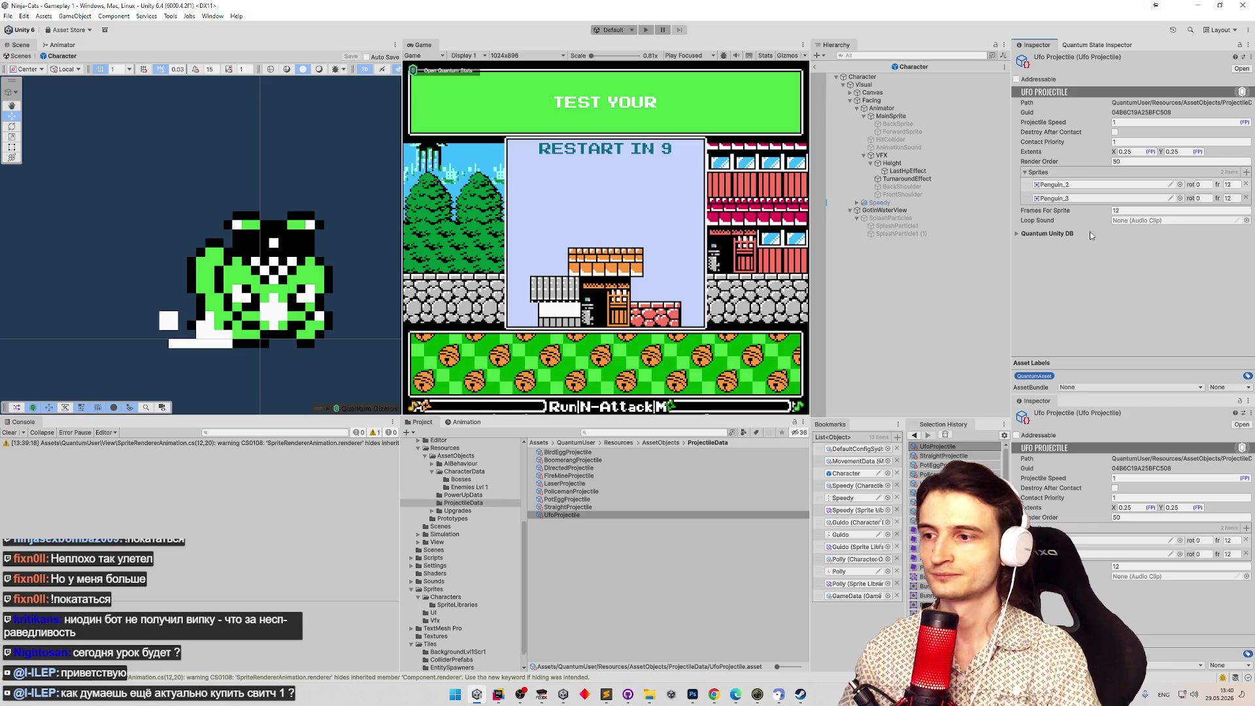
Delete the framesForSprite field line from ProjectileData.cs in Rider, then minimize Rider back to Unity.
{"action": "left_click", "coordinate": [498, 694]}
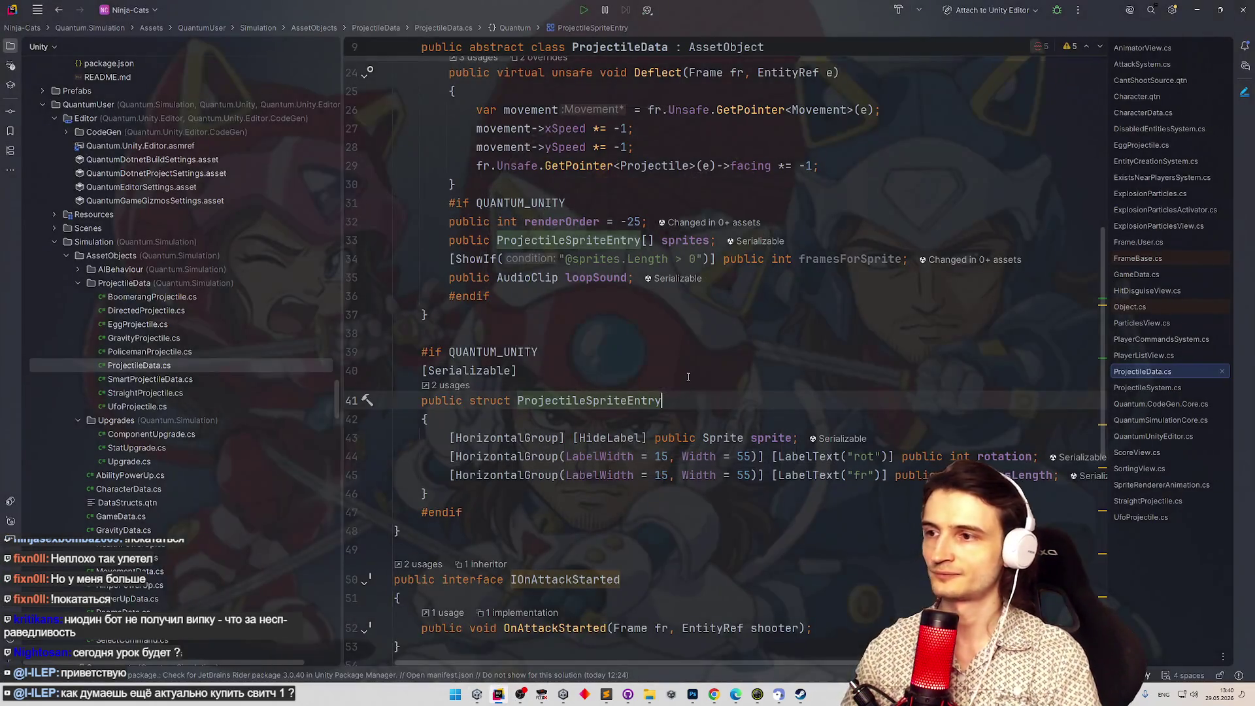
{"action": "left_click_drag", "start_coordinate": [1104, 320], "coordinate": [1084, 190]}
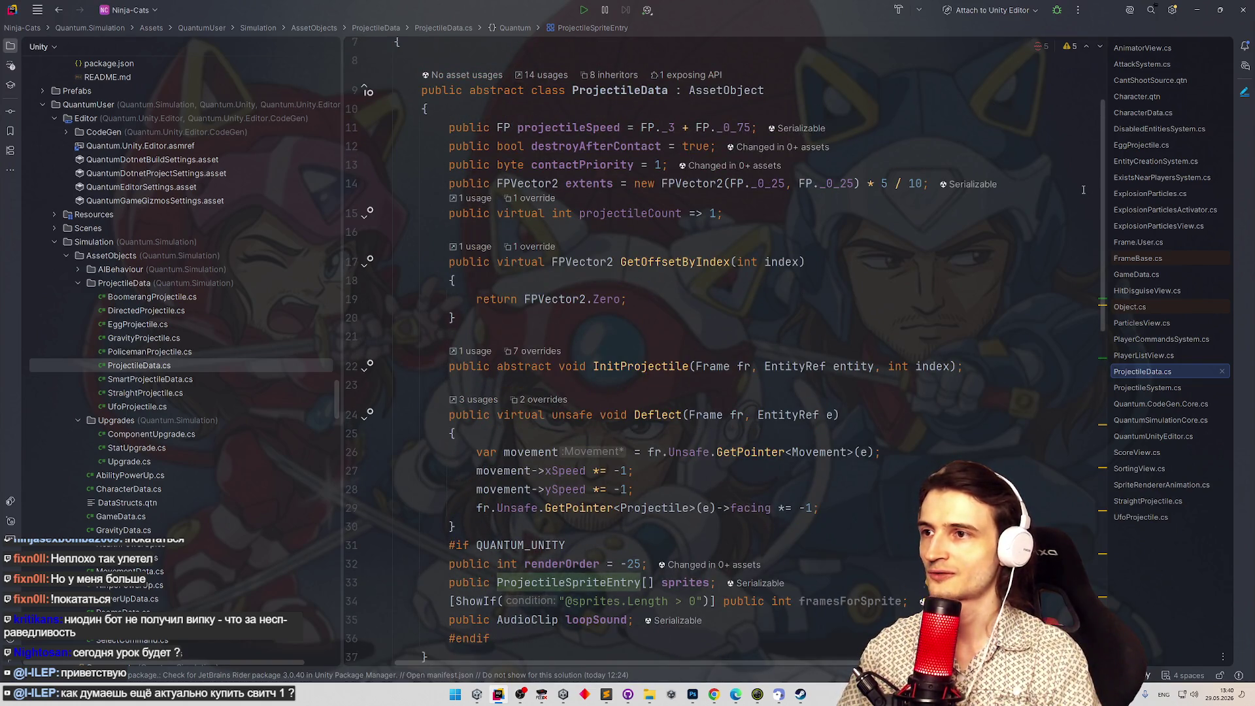
{"action": "key", "text": "shift"}
{"action": "key", "text": "shift"}
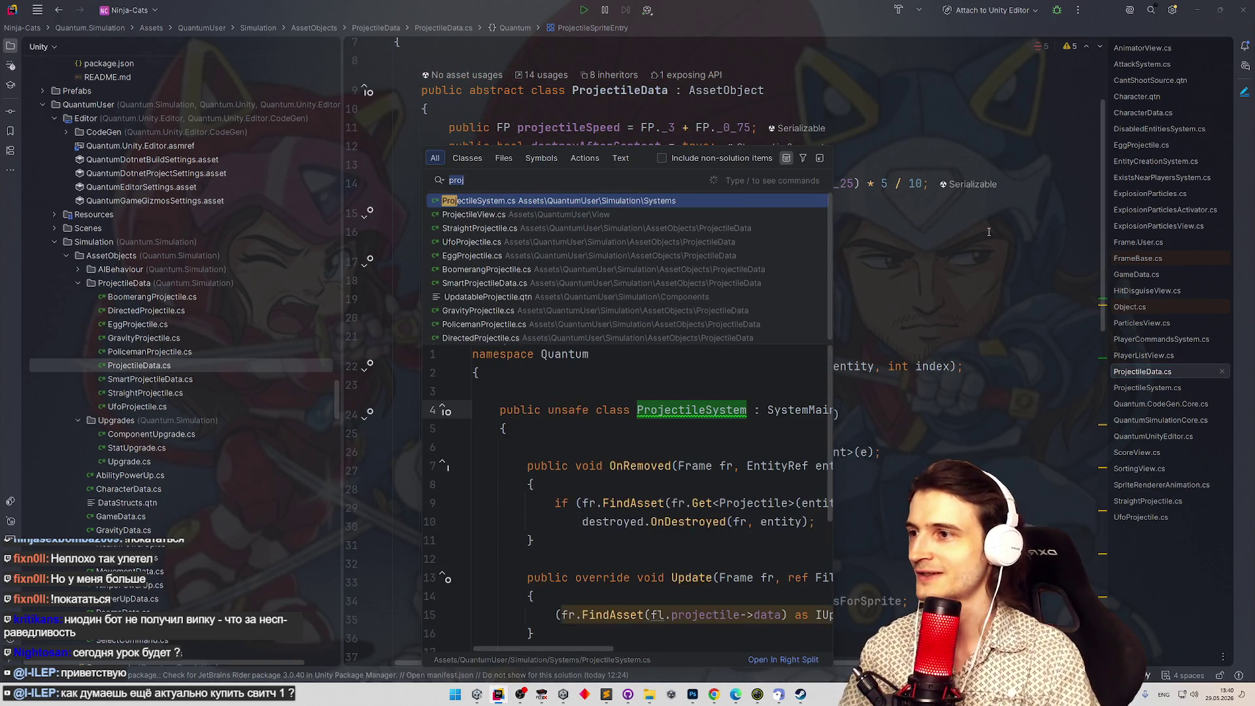
{"action": "left_click", "coordinate": [864, 278]}
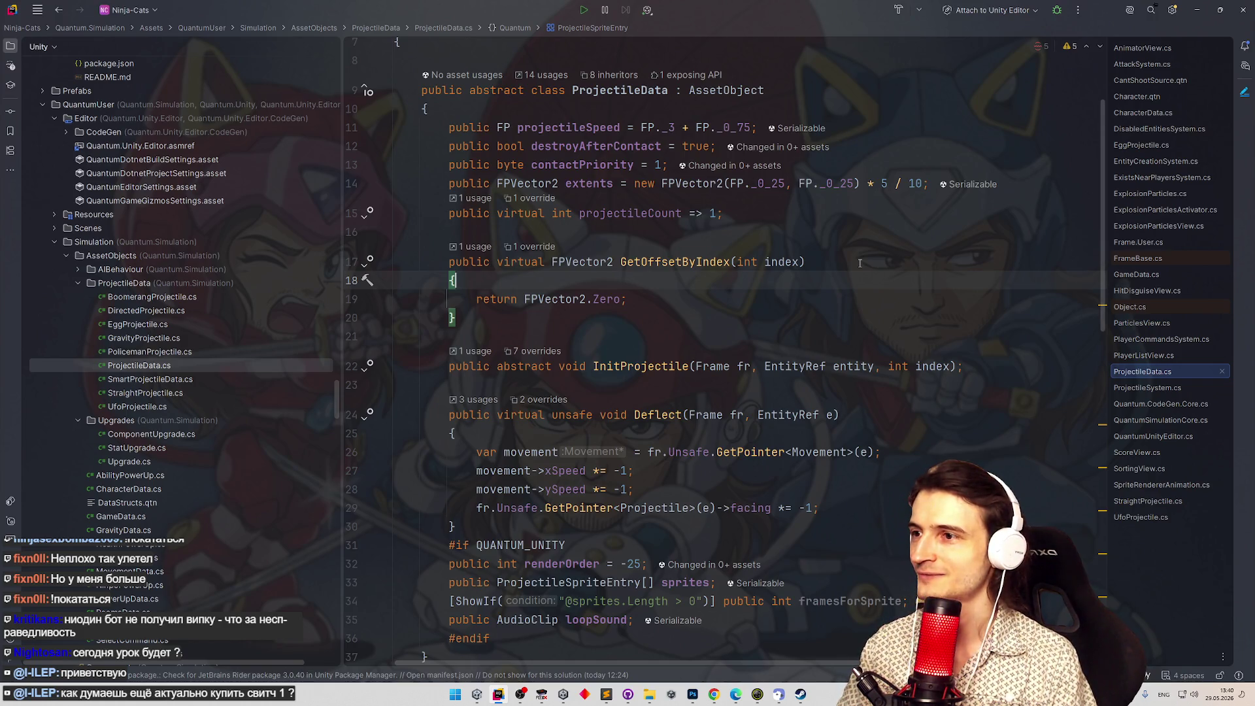
{"action": "triple_click", "coordinate": [895, 598]}
{"action": "key", "text": "Delete"}
{"action": "left_click", "coordinate": [876, 493]}
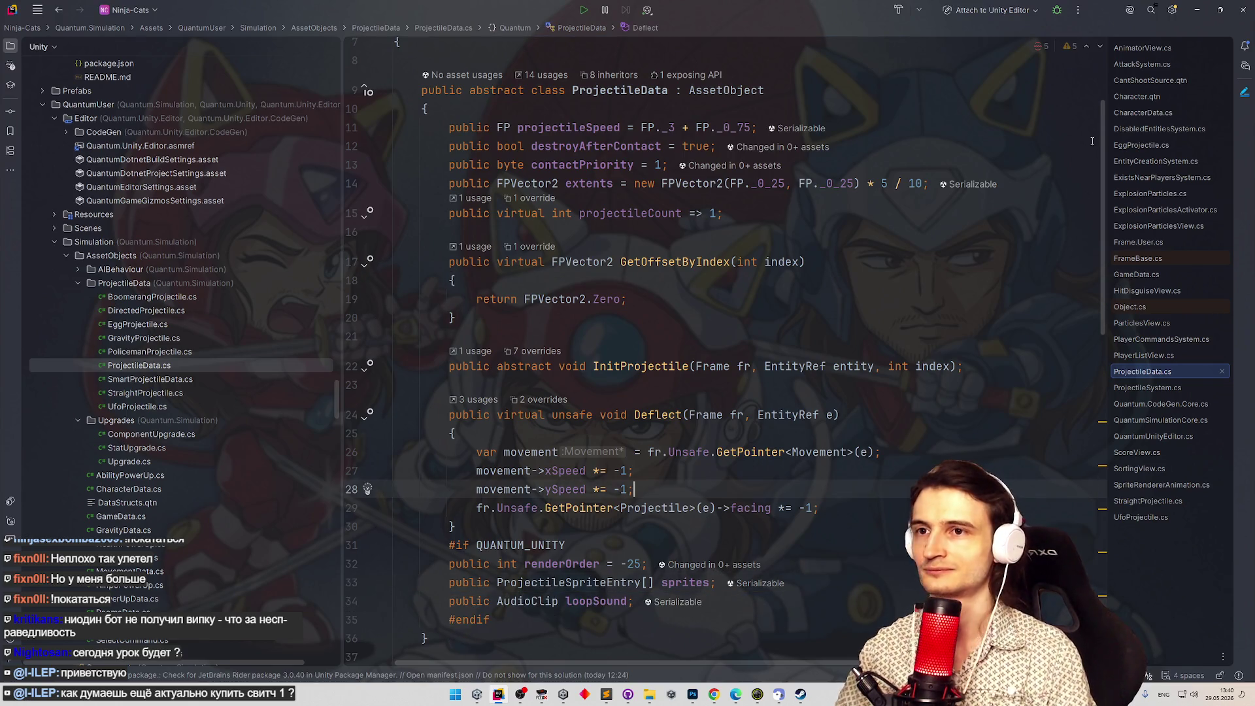
{"action": "left_click", "coordinate": [1197, 10]}
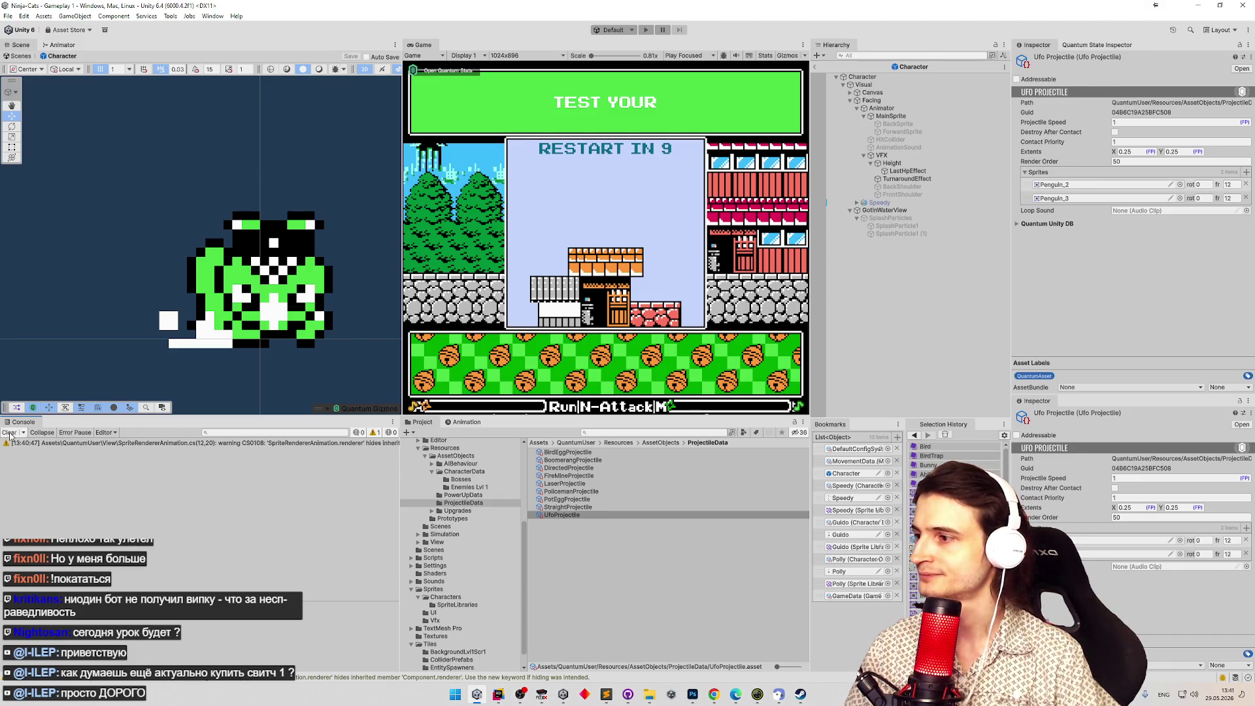
Select FireMineProjectile in Unity to check its script type, then return to Rider.
{"action": "left_click", "coordinate": [498, 696]}
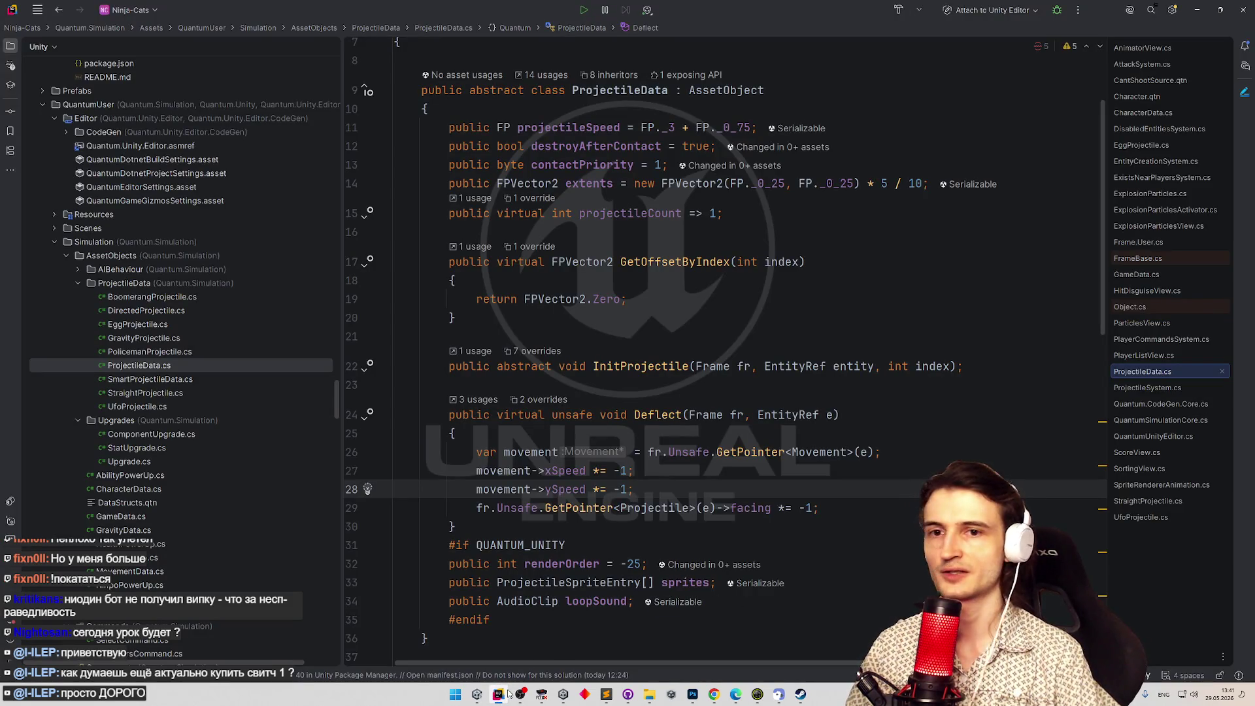
{"action": "left_click", "coordinate": [1197, 10]}
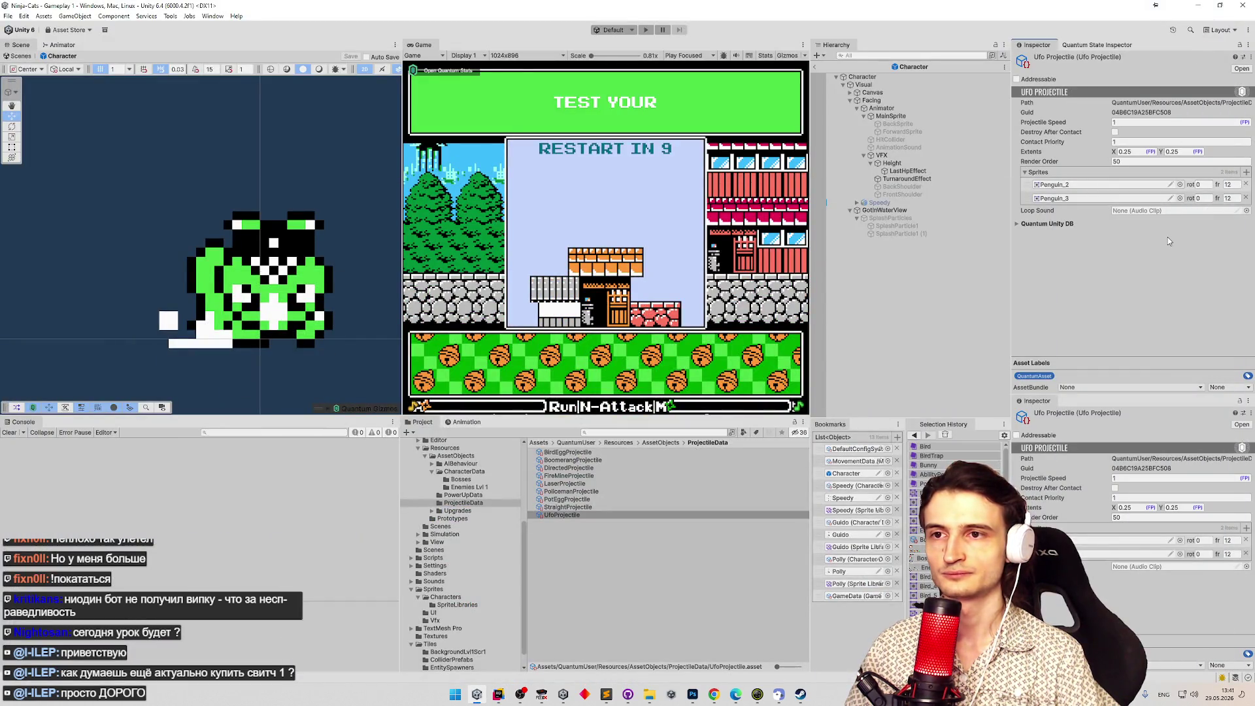
{"action": "left_click", "coordinate": [640, 389]}
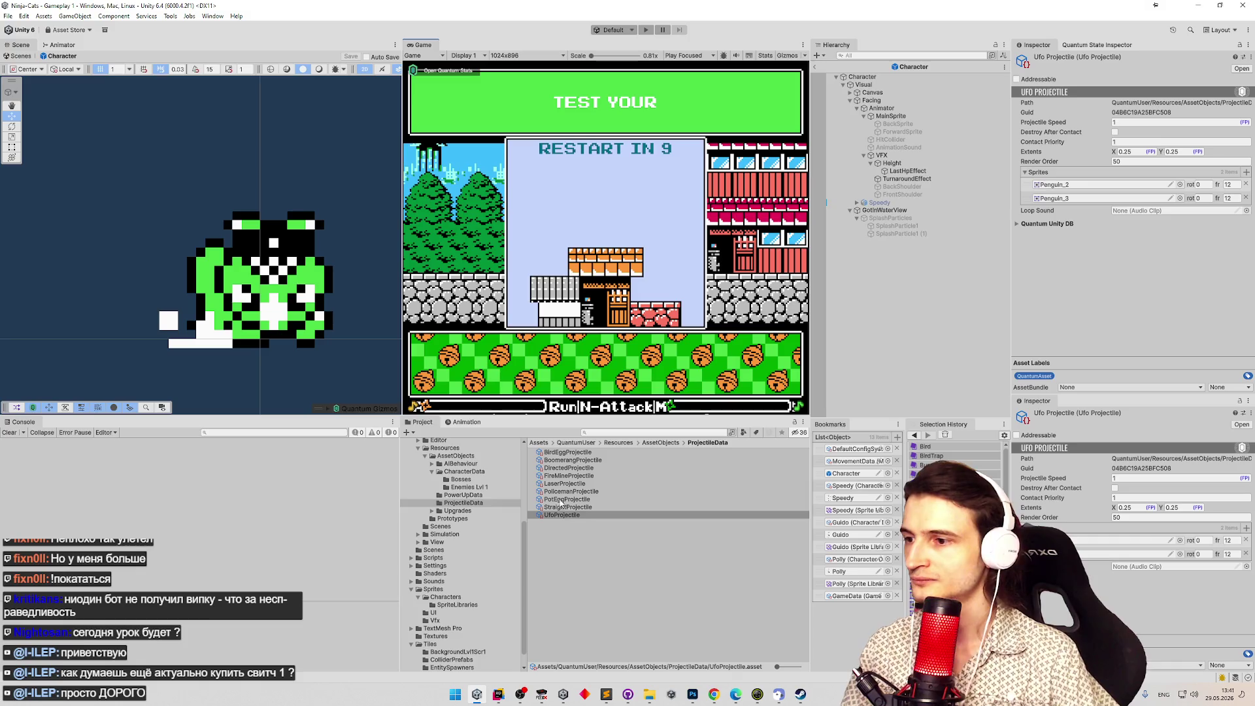
{"action": "left_click", "coordinate": [568, 476]}
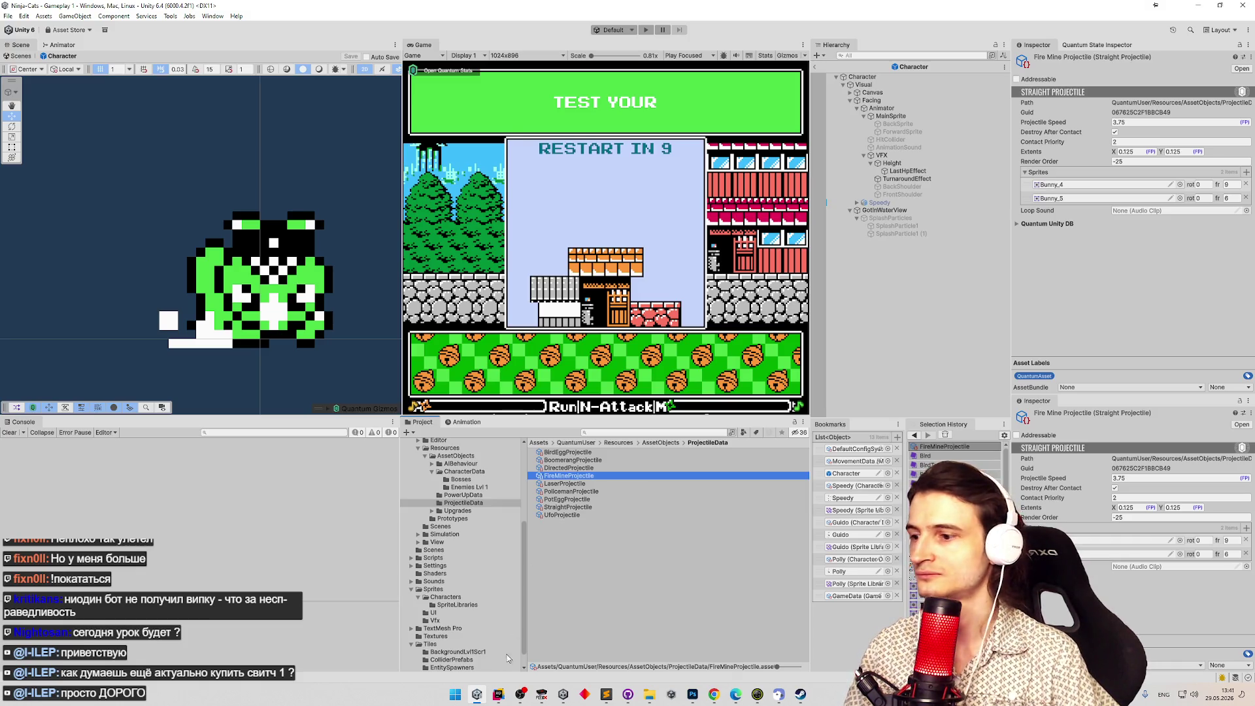
{"action": "left_click", "coordinate": [499, 694]}
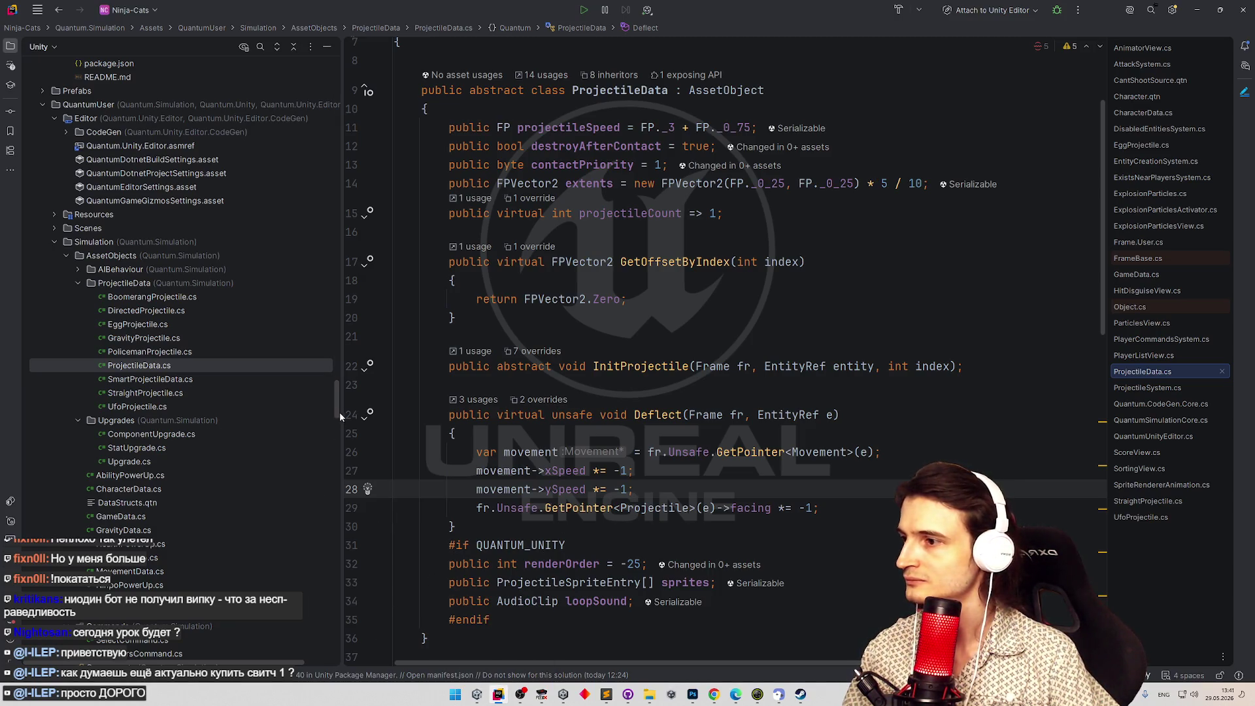
Open SmartProjectileData.cs and rename its class to SmartProjectile by dropping 'Data'.
{"action": "mouse_move", "coordinate": [336, 403]}
{"action": "left_mouse_down"}
{"action": "mouse_move", "coordinate": [342, 444]}
{"action": "mouse_move", "coordinate": [347, 414]}
{"action": "left_mouse_up"}
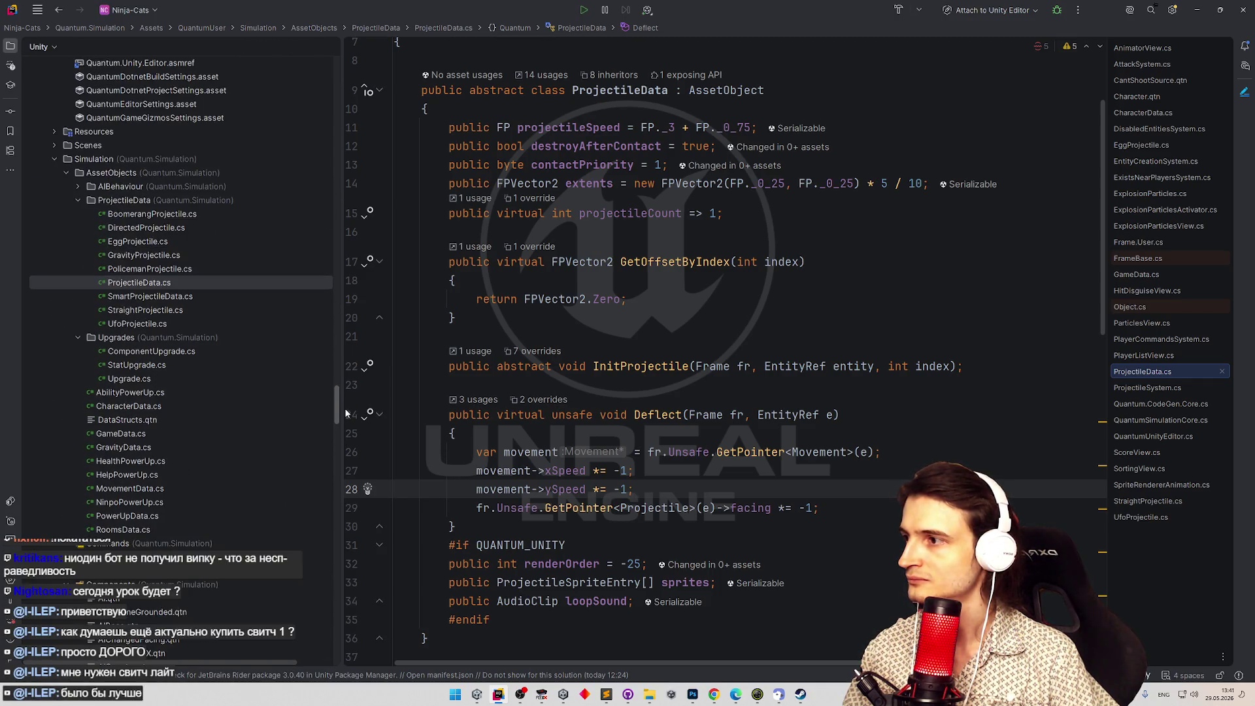
{"action": "left_click", "coordinate": [195, 321]}
{"action": "left_click", "coordinate": [196, 310]}
{"action": "left_click", "coordinate": [204, 298]}
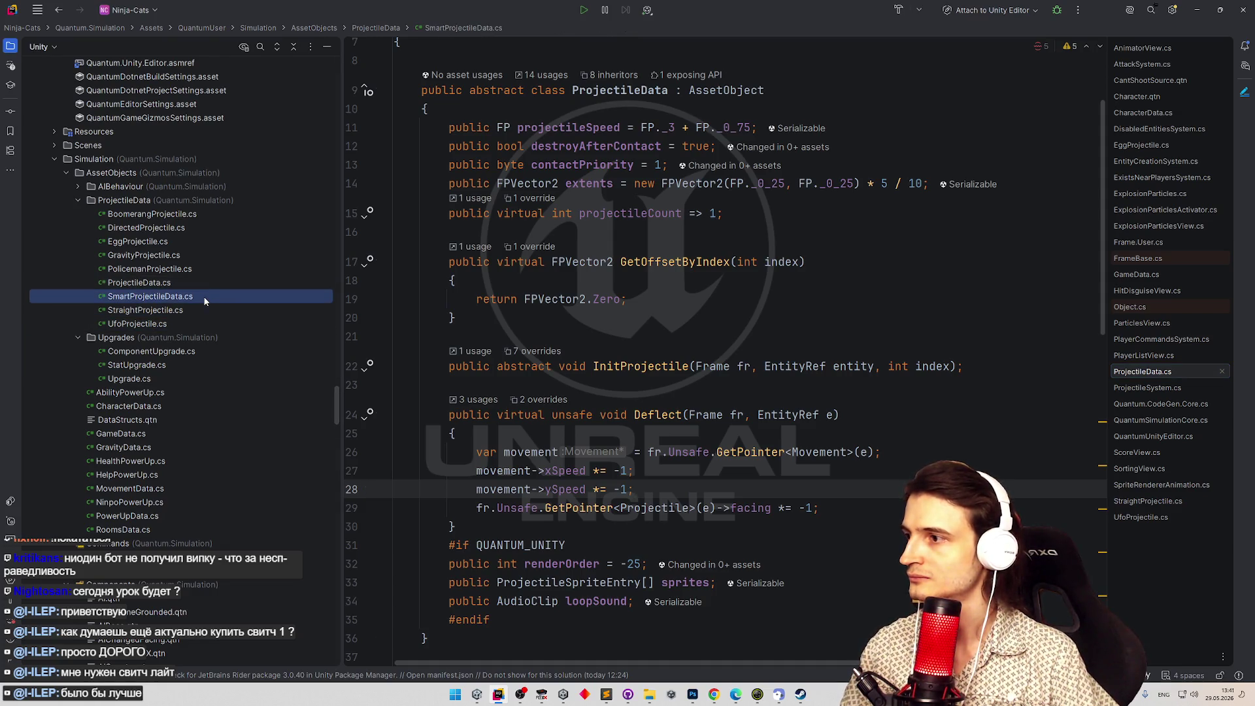
{"action": "double_click", "coordinate": [200, 311]}
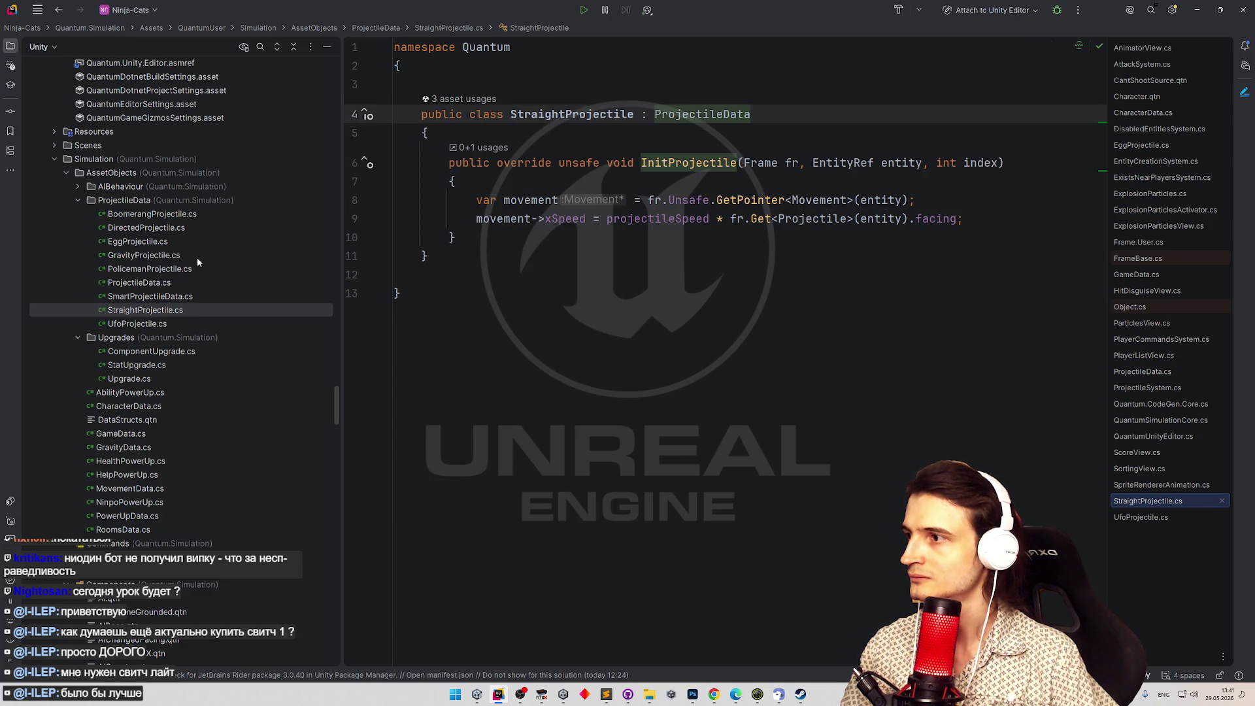
{"action": "double_click", "coordinate": [193, 291]}
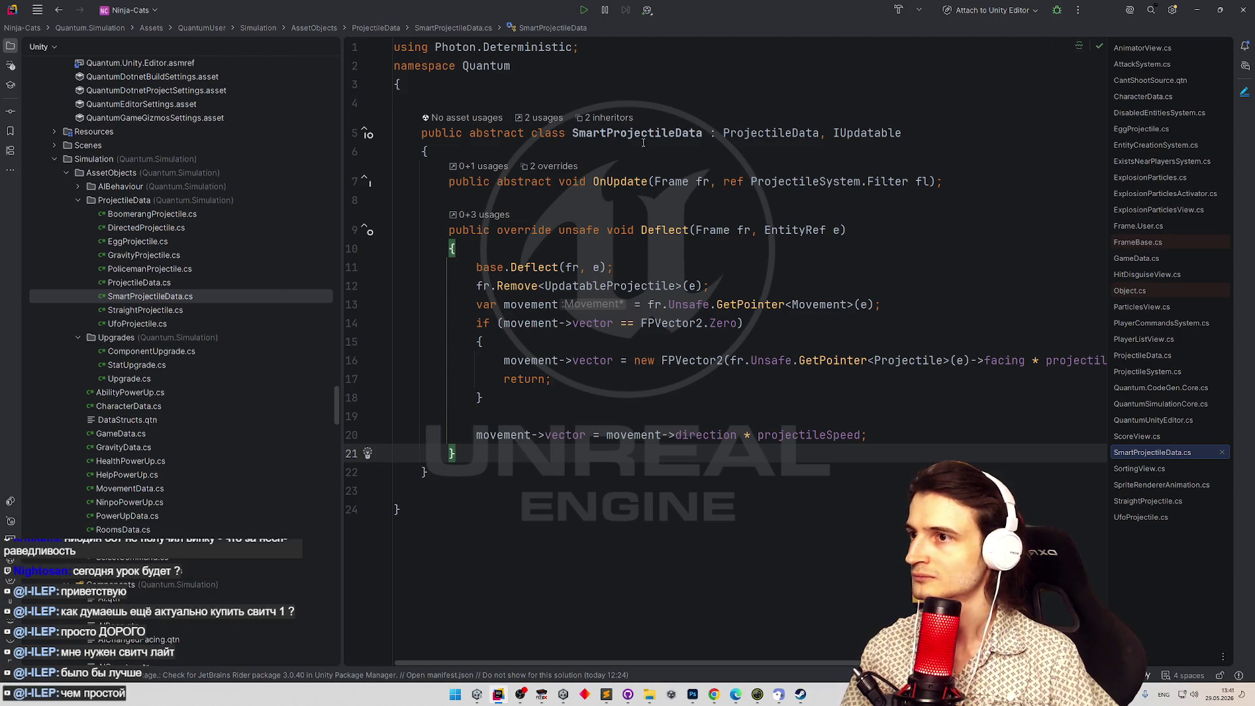
{"action": "left_click", "coordinate": [643, 135]}
{"action": "key", "text": "ctrl+r"}
{"action": "key", "text": "ctrl+r"}
{"action": "key", "text": "ctrl+shift+Left"}
{"action": "key", "text": "BackSpace"}
{"action": "key", "text": "Return"}
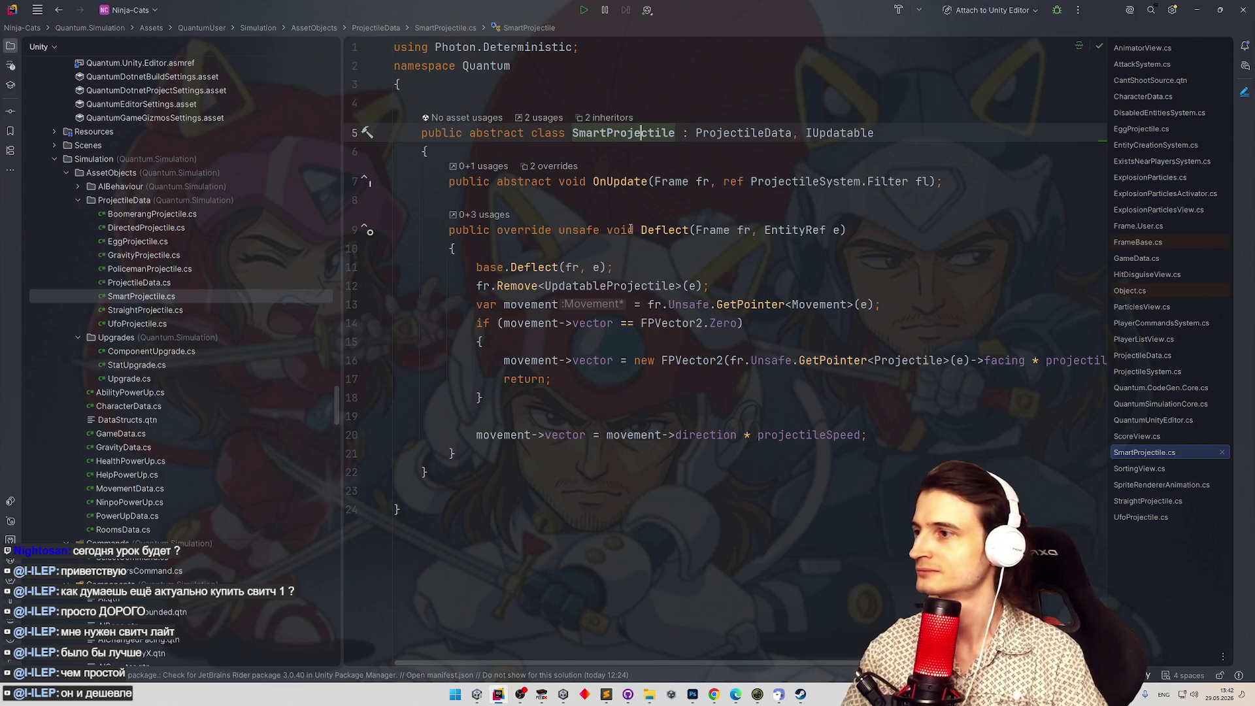
Select PolicemanProjectile.cs in the project tree and start duplicating it.
{"action": "double_click", "coordinate": [194, 254]}
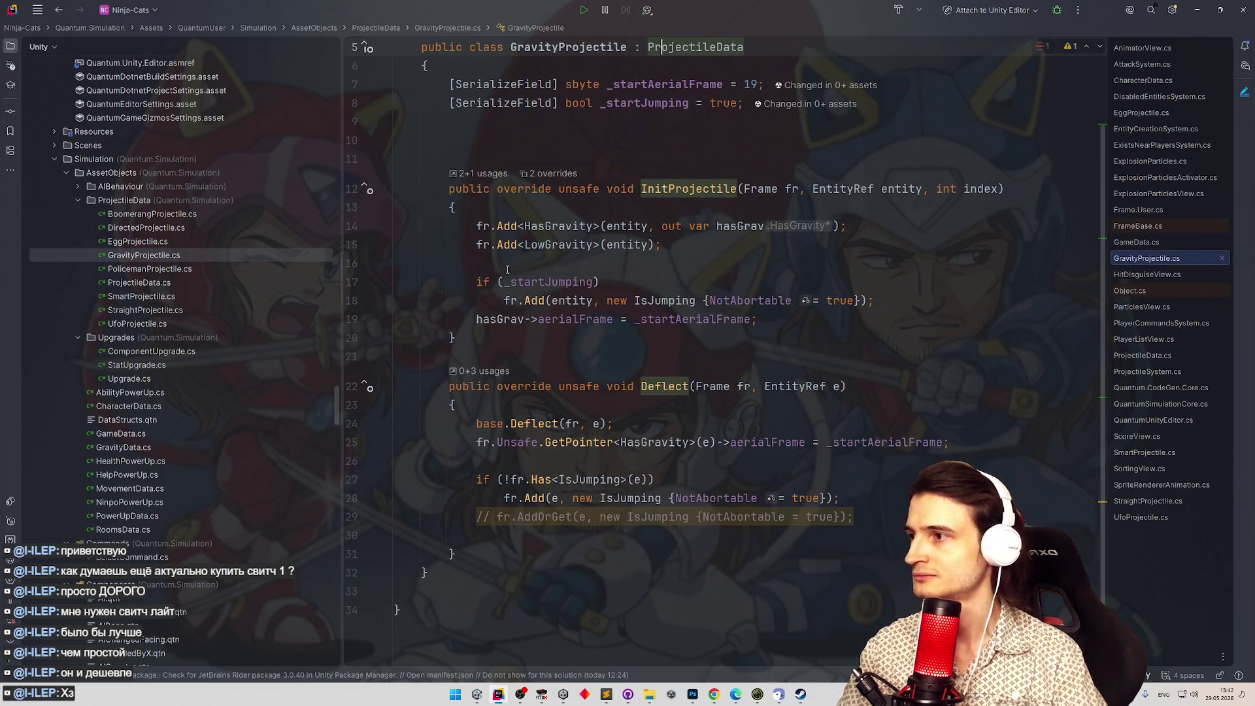
{"action": "scroll", "coordinate": [550, 291], "scroll_direction": "up", "scroll_amount": 2}
{"action": "left_click", "coordinate": [181, 258]}
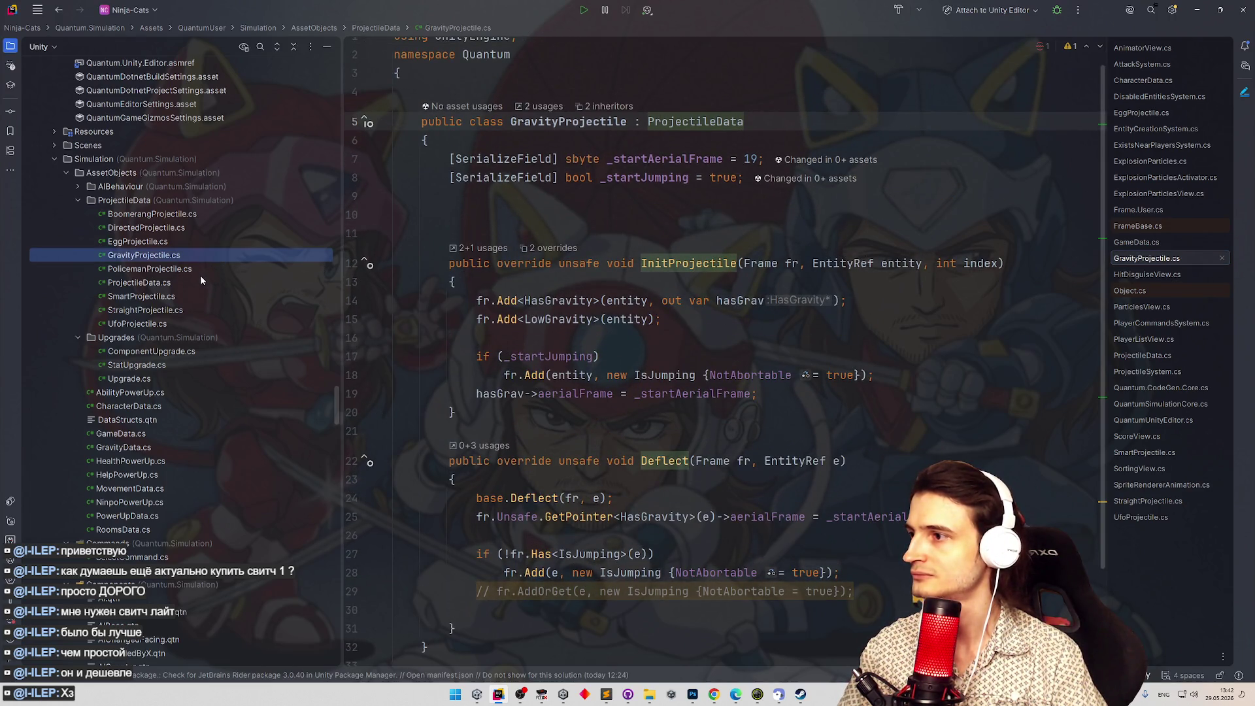
{"action": "left_click", "coordinate": [199, 267]}
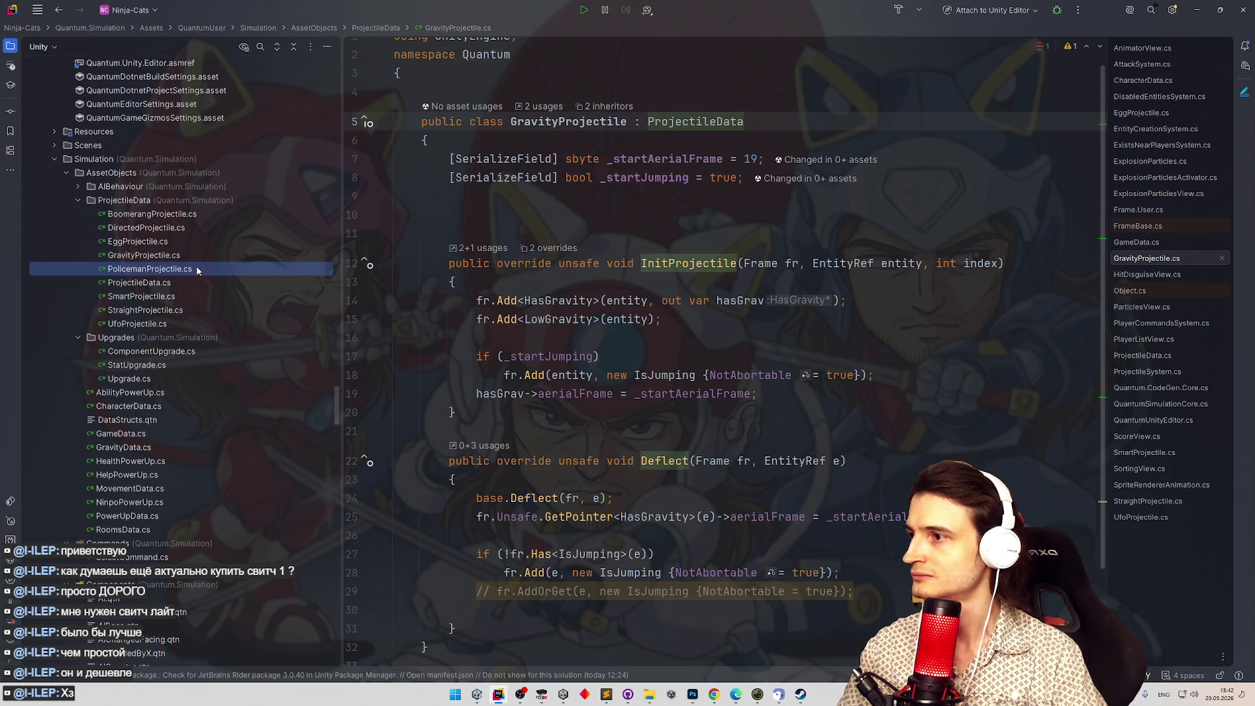
{"action": "key", "text": "ctrl+d"}
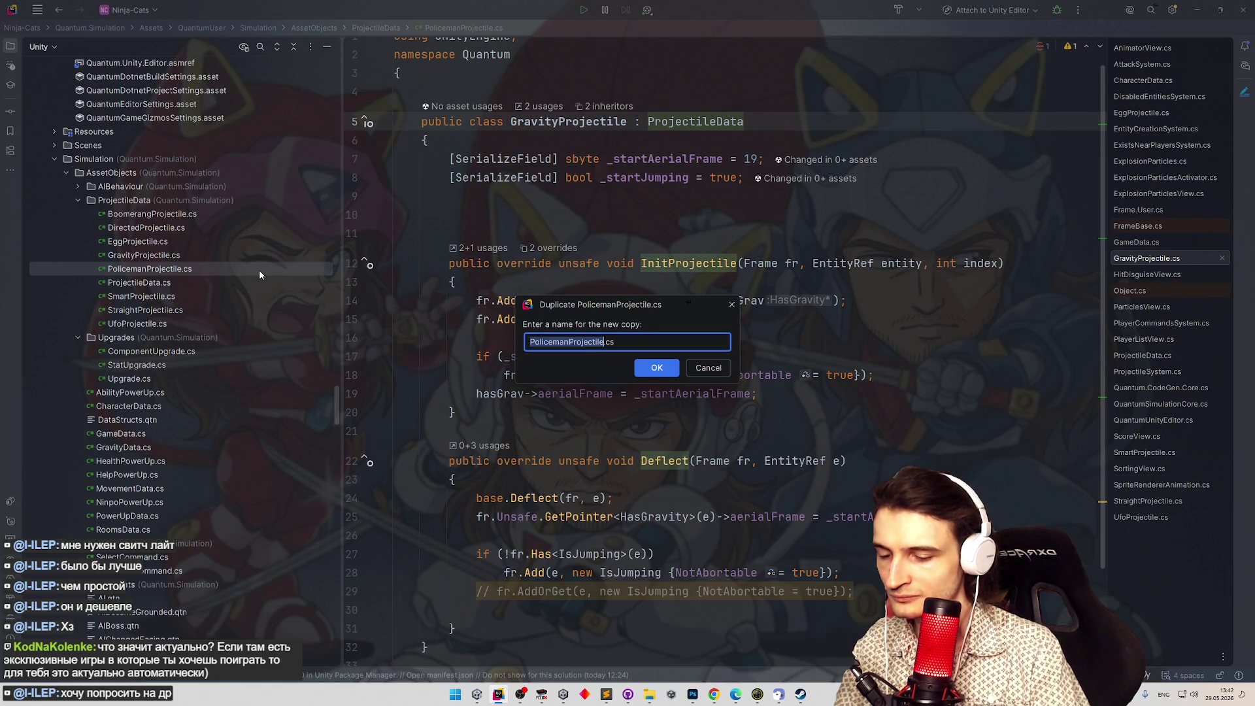
Create the copy as MineProjectile.cs and rename its class to MineProjectile.
{"action": "type", "text": "MineProjectile"}
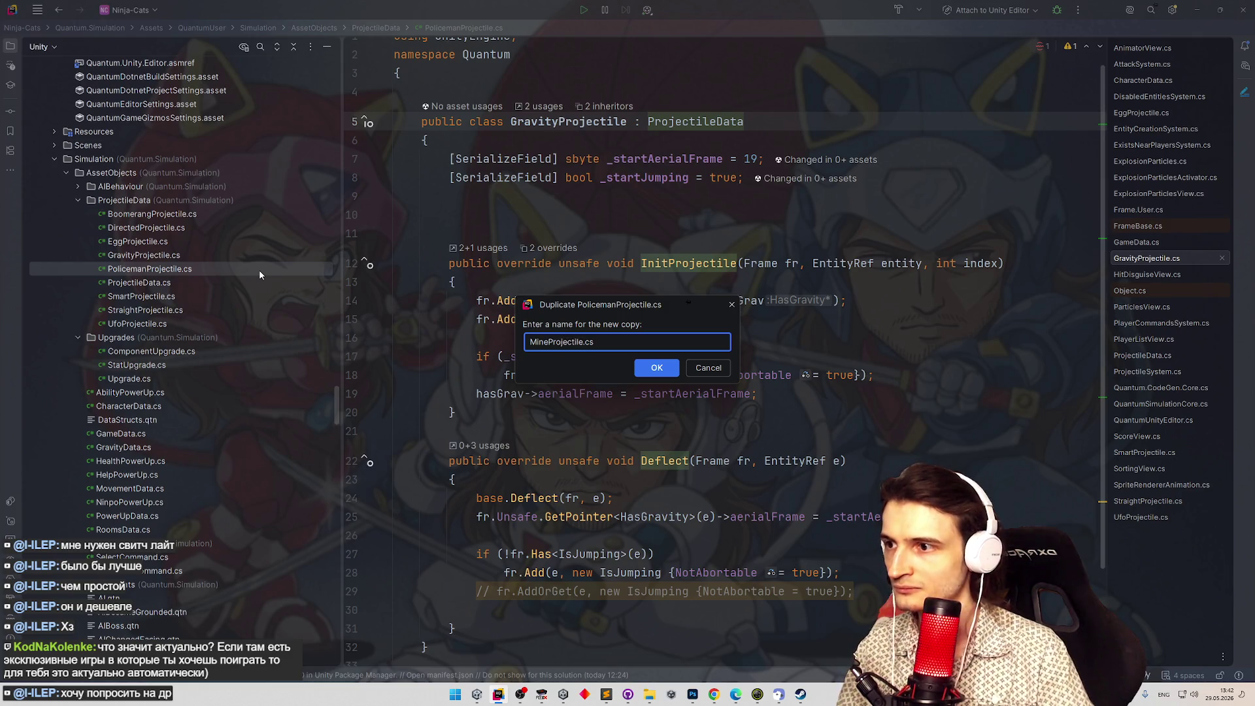
{"action": "key", "text": "Return"}
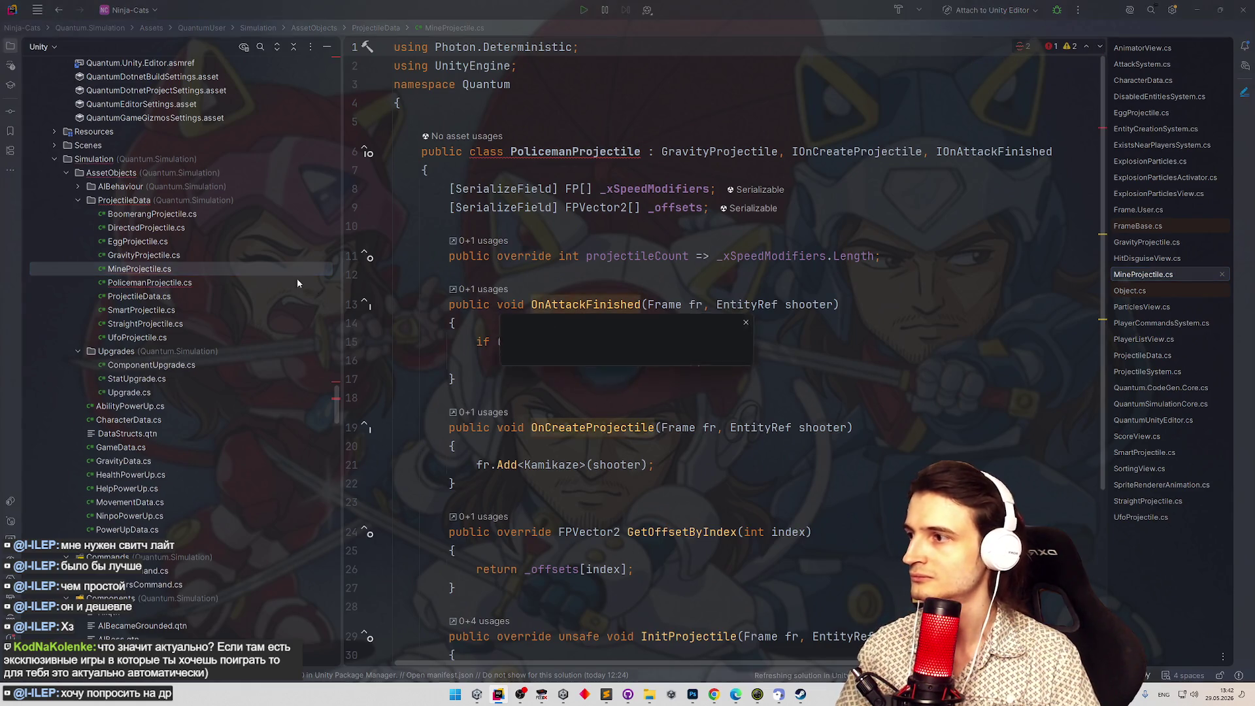
{"action": "key", "text": "shift+F6"}
{"action": "left_click", "coordinate": [810, 408]}
{"action": "type", "text": "MineProjectile"}
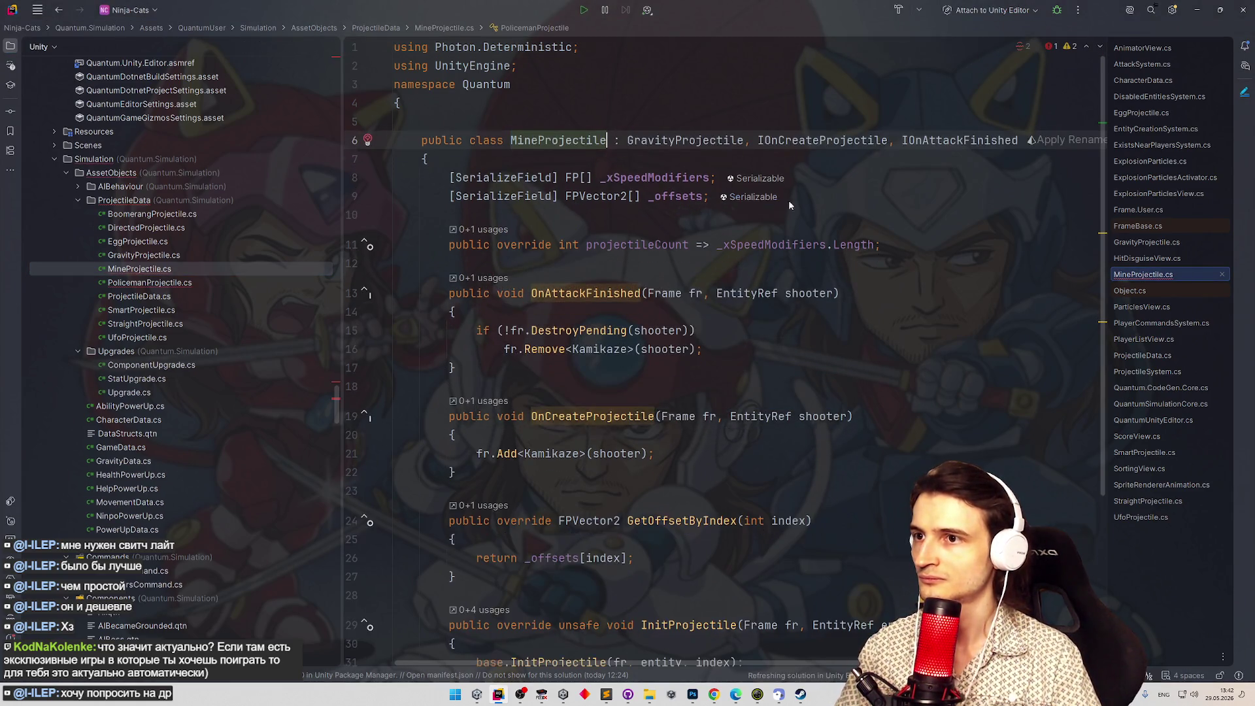
{"action": "left_click", "coordinate": [835, 185]}
Remove the IOnCreateProjectile and IOnAttackFinished interfaces plus the _offsets, projectileCount and _xSpeedModifiers members.
{"action": "left_click_drag", "start_coordinate": [744, 139], "coordinate": [1005, 140]}
{"action": "key", "text": "BackSpace"}
{"action": "left_click", "coordinate": [870, 197]}
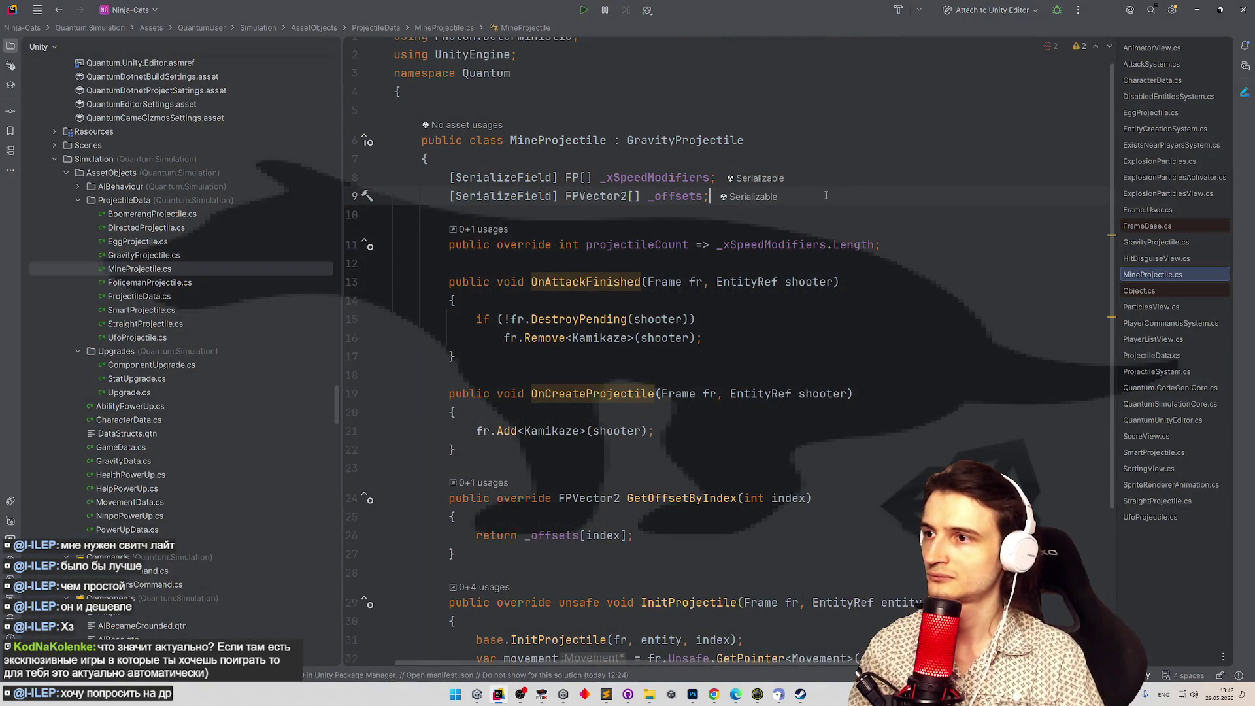
{"action": "mouse_move", "coordinate": [882, 244]}
{"action": "left_mouse_down"}
{"action": "mouse_move", "coordinate": [752, 245]}
{"action": "mouse_move", "coordinate": [347, 198]}
{"action": "left_mouse_up"}
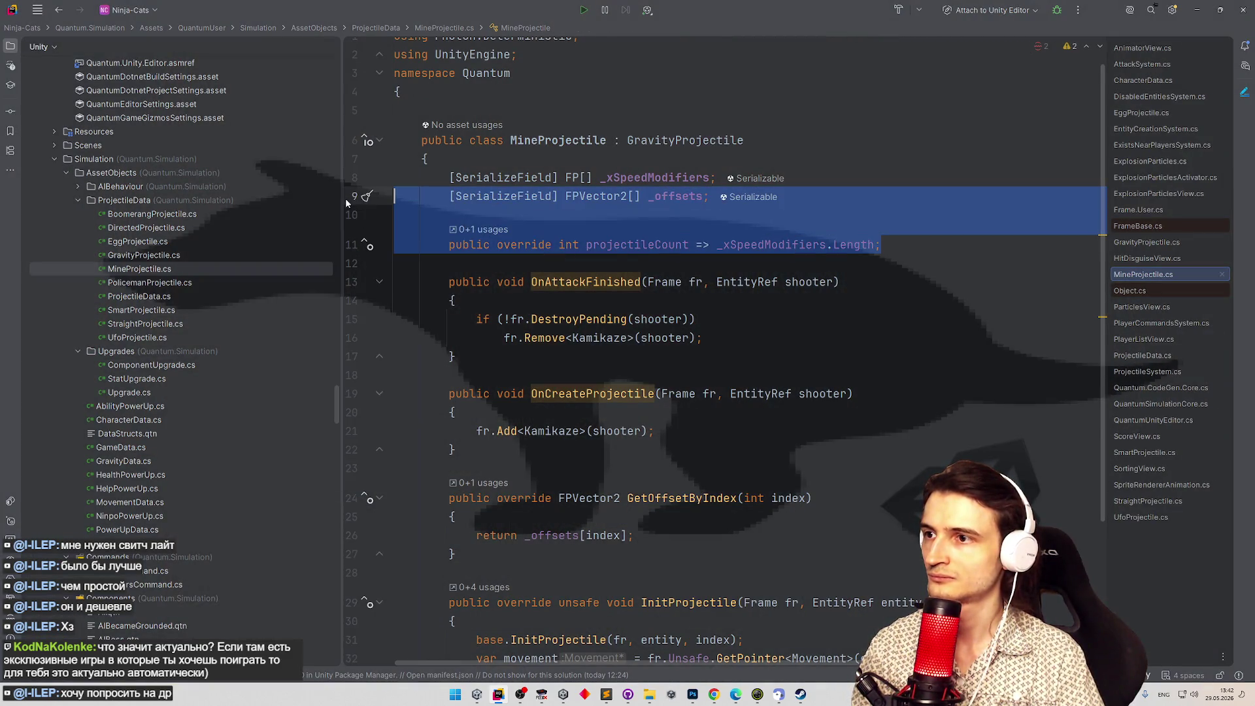
{"action": "key", "text": "Delete"}
{"action": "left_click", "coordinate": [369, 181]}
{"action": "key", "text": "Delete"}
{"action": "key", "text": "Delete"}
{"action": "key", "text": "BackSpace"}
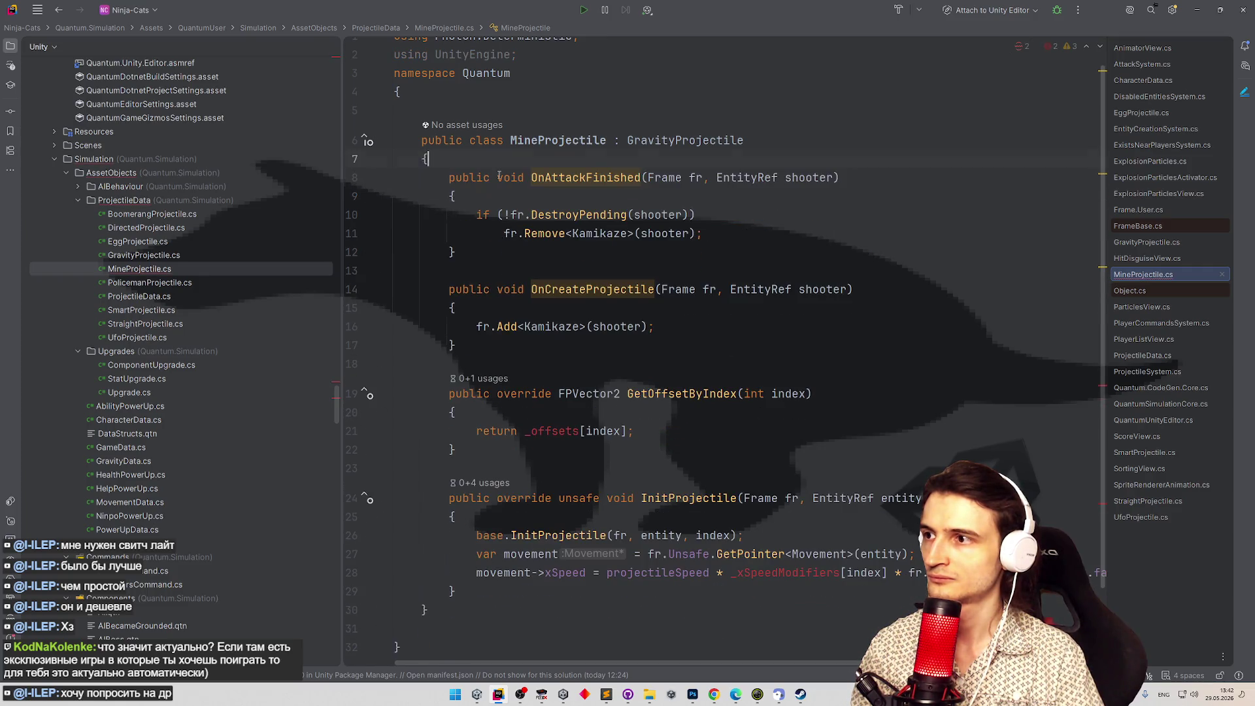
{"action": "mouse_move", "coordinate": [499, 171]}
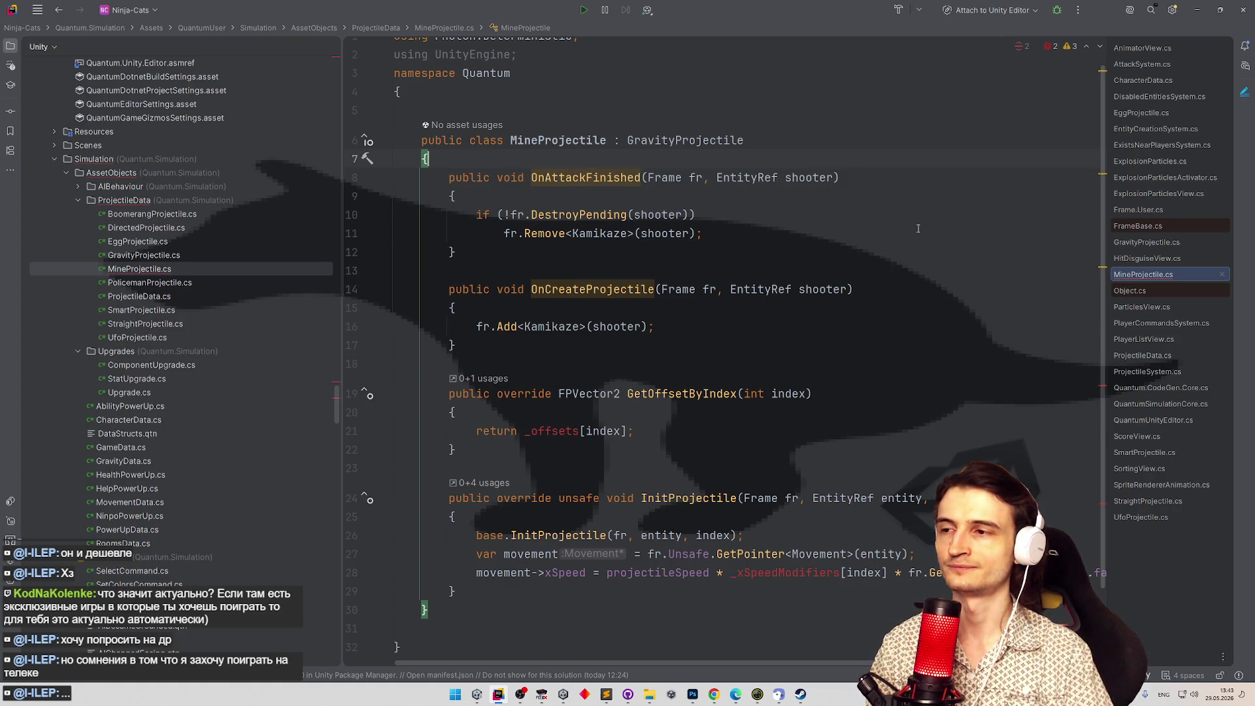
Delete the OnCreateProjectile, OnAttackFinished and GetOffsetByIndex methods and the unused UnityEngine import.
{"action": "left_click_drag", "start_coordinate": [466, 344], "coordinate": [374, 289]}
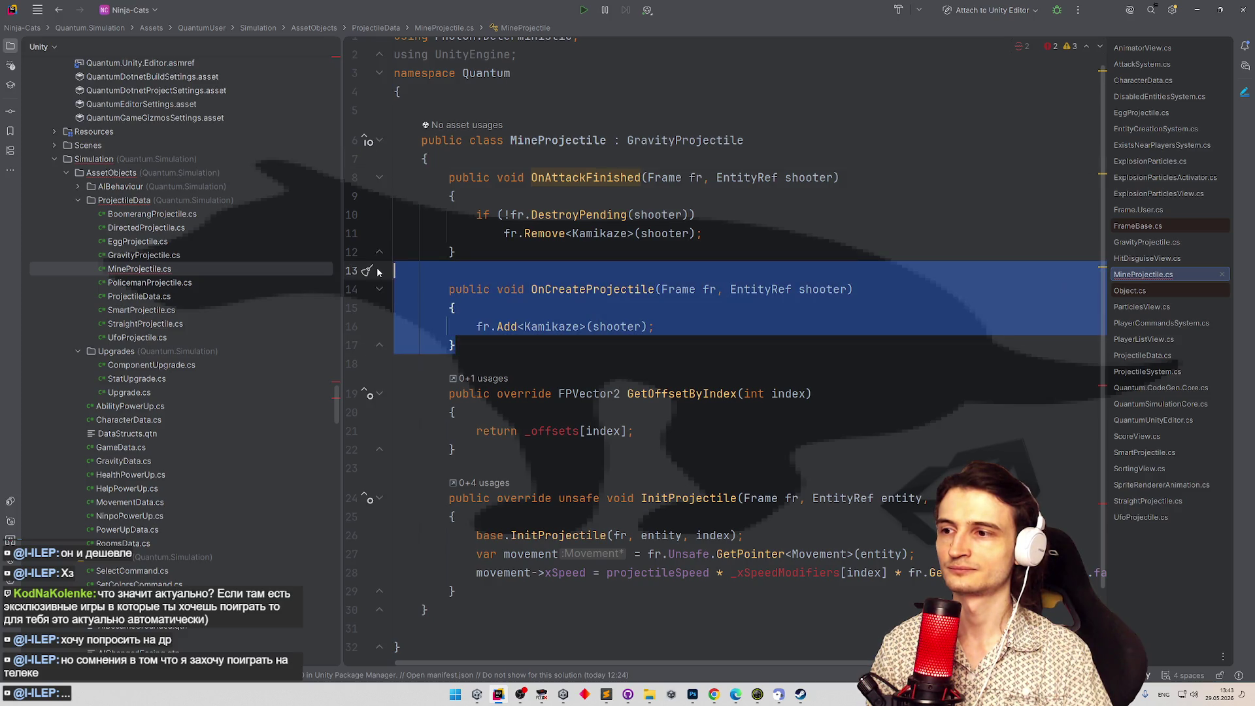
{"action": "key", "text": "BackSpace"}
{"action": "key", "text": "BackSpace"}
{"action": "key", "text": "BackSpace"}
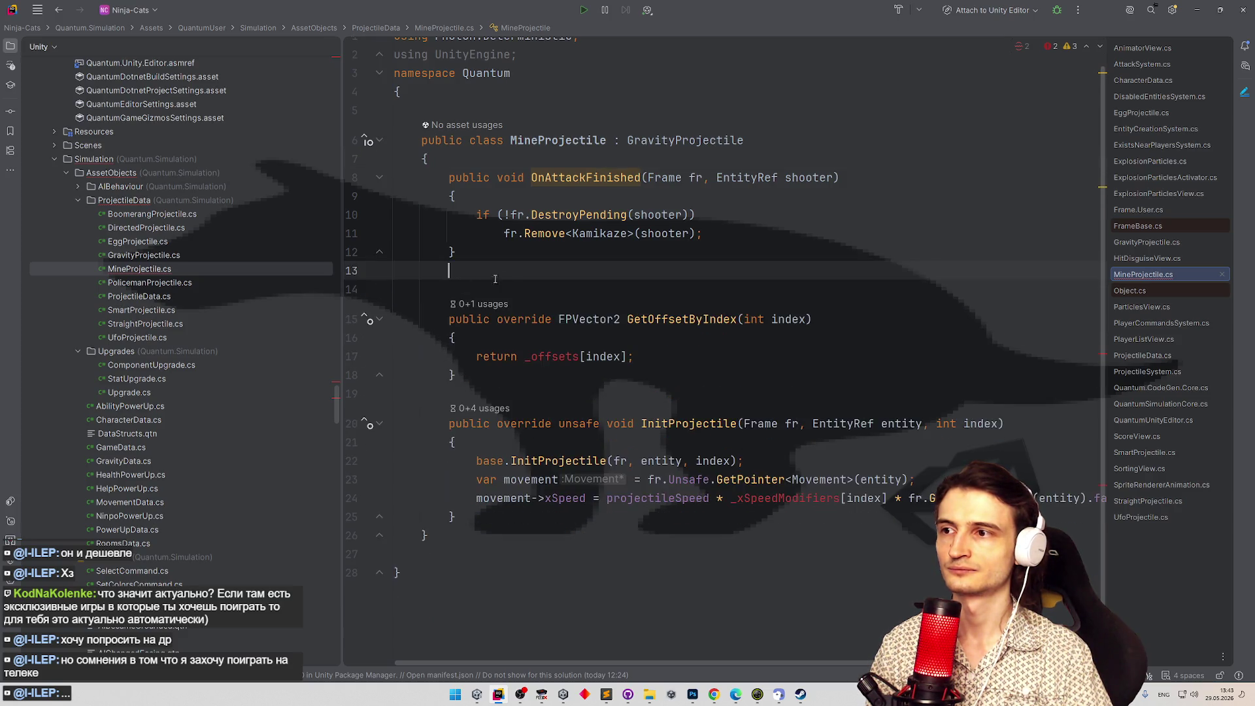
{"action": "left_click_drag", "start_coordinate": [456, 253], "coordinate": [413, 174]}
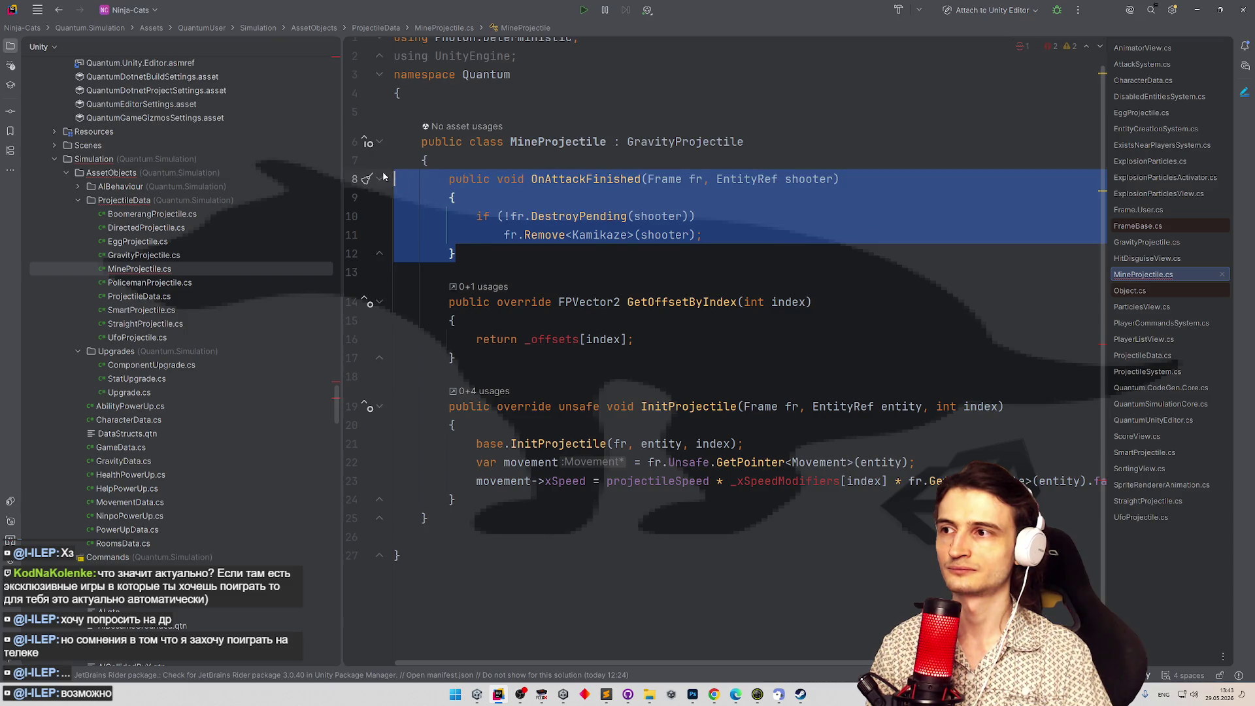
{"action": "key", "text": "BackSpace"}
{"action": "key", "text": "BackSpace"}
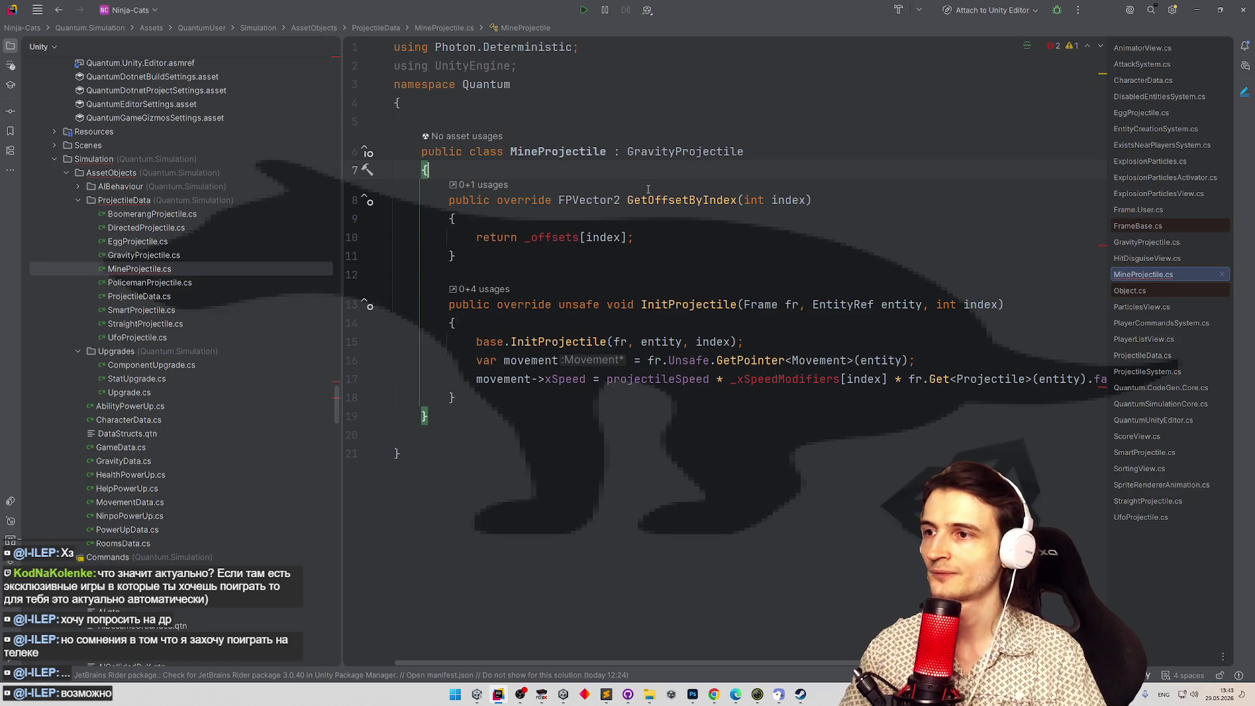
{"action": "key", "text": "ctrl+s"}
{"action": "mouse_move", "coordinate": [395, 256]}
{"action": "left_mouse_down"}
{"action": "mouse_move", "coordinate": [393, 219]}
{"action": "mouse_move", "coordinate": [368, 181]}
{"action": "left_mouse_up"}
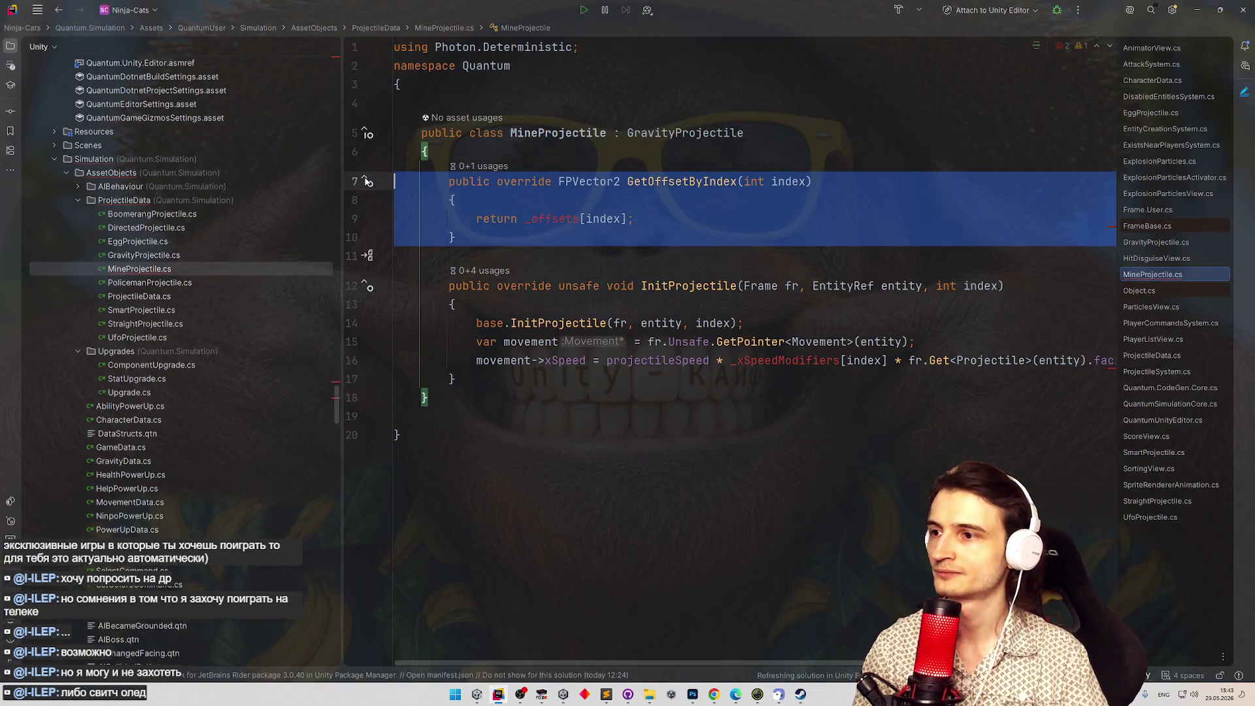
{"action": "key", "text": "BackSpace"}
{"action": "key", "text": "BackSpace"}
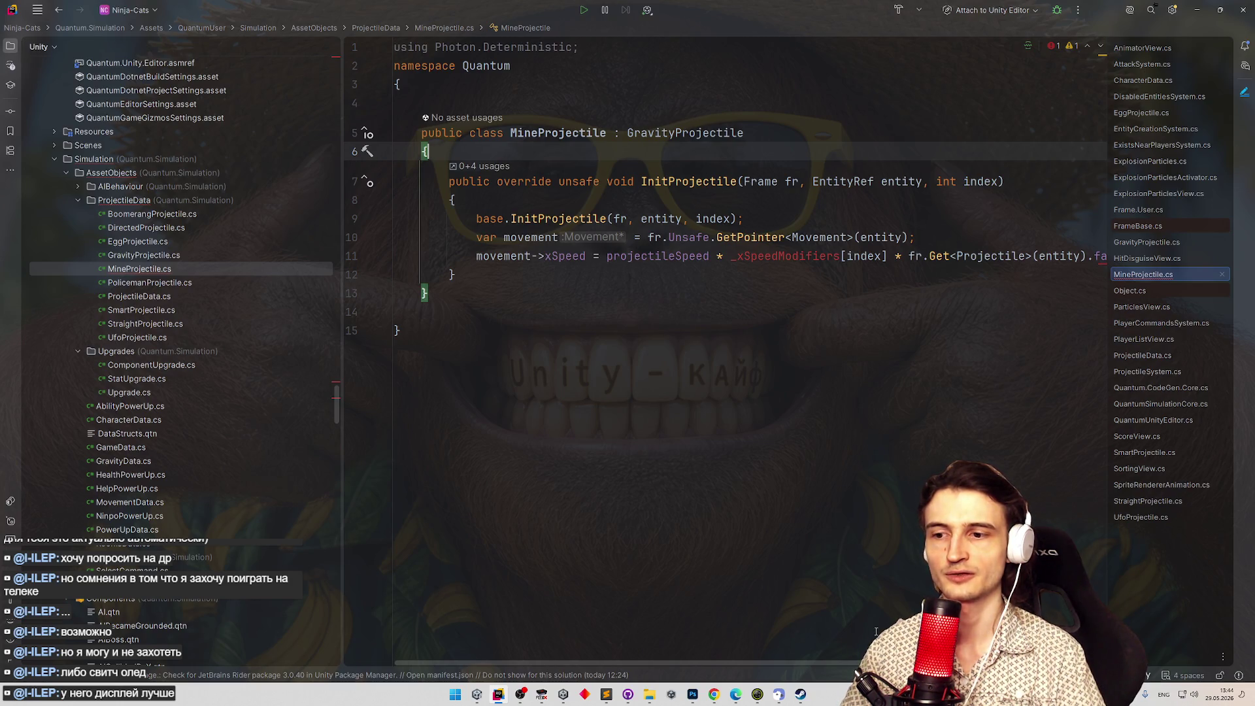
{"action": "scroll", "coordinate": [720, 261], "scroll_direction": "right", "scroll_amount": 3}
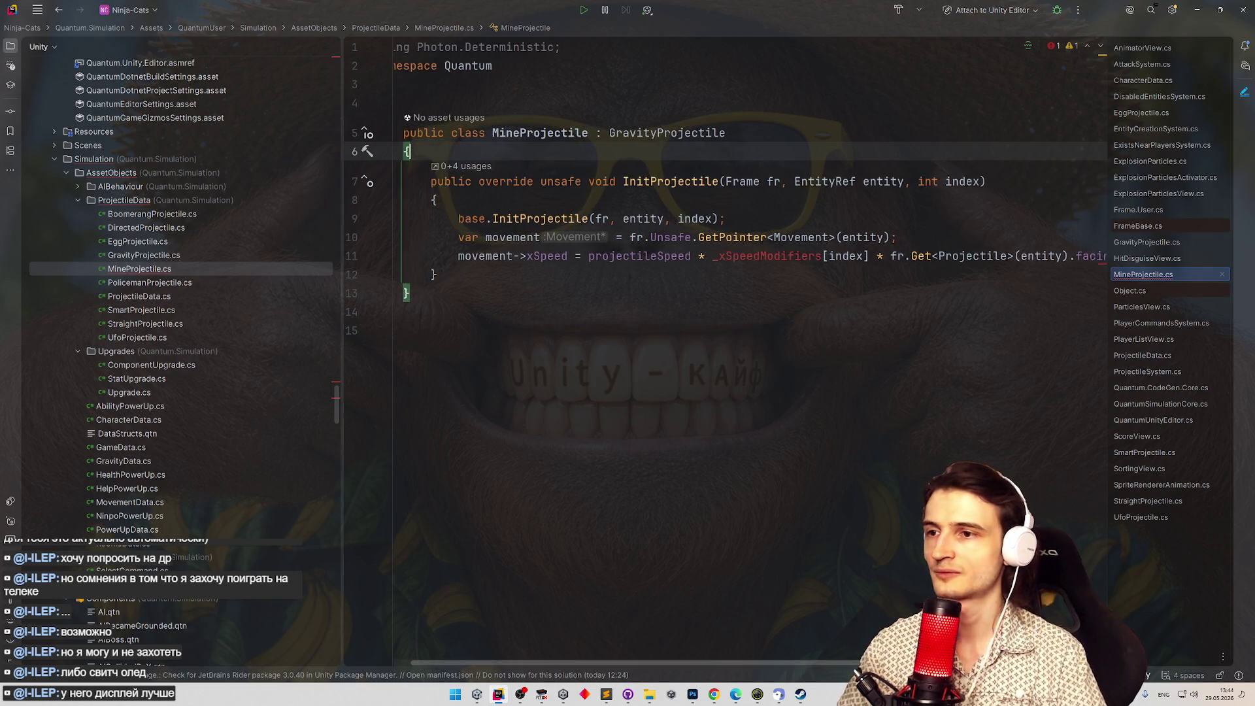
{"action": "scroll", "coordinate": [646, 352], "scroll_direction": "left", "scroll_amount": 3}
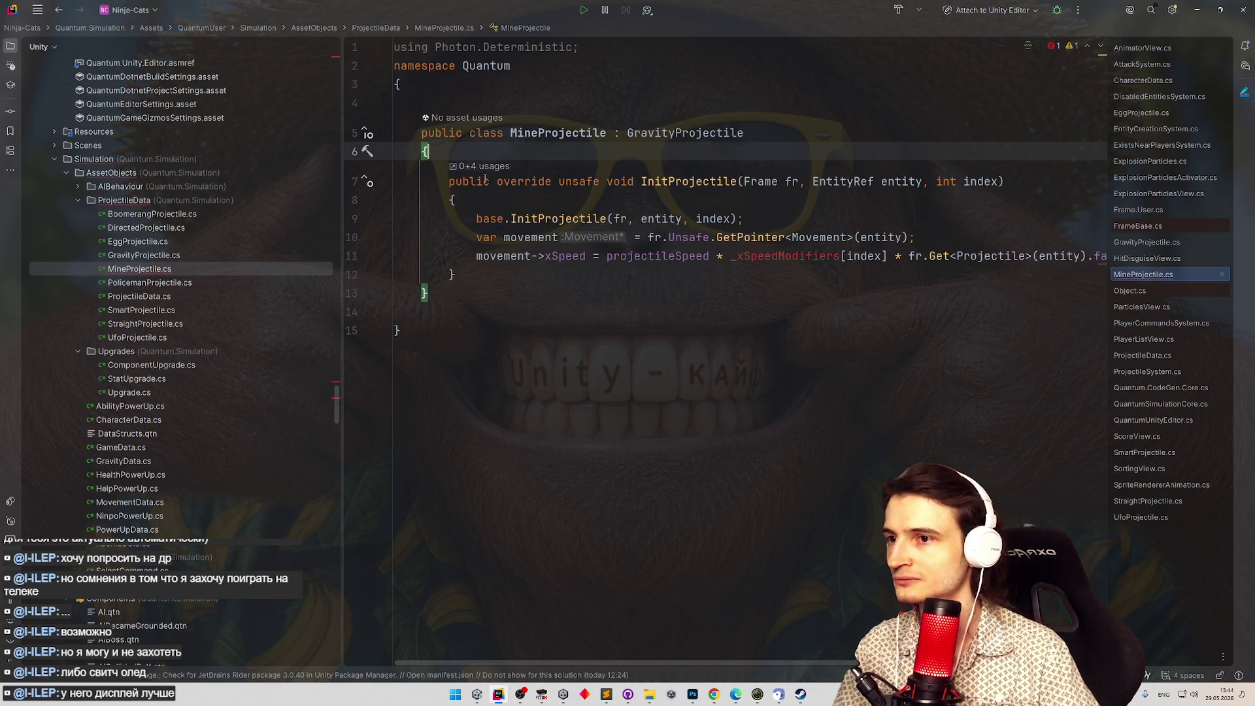
Add a [SerializeField] FP _startSpeedX field using the sfield template.
{"action": "key", "text": "Return"}
{"action": "type", "text": "sfield"}
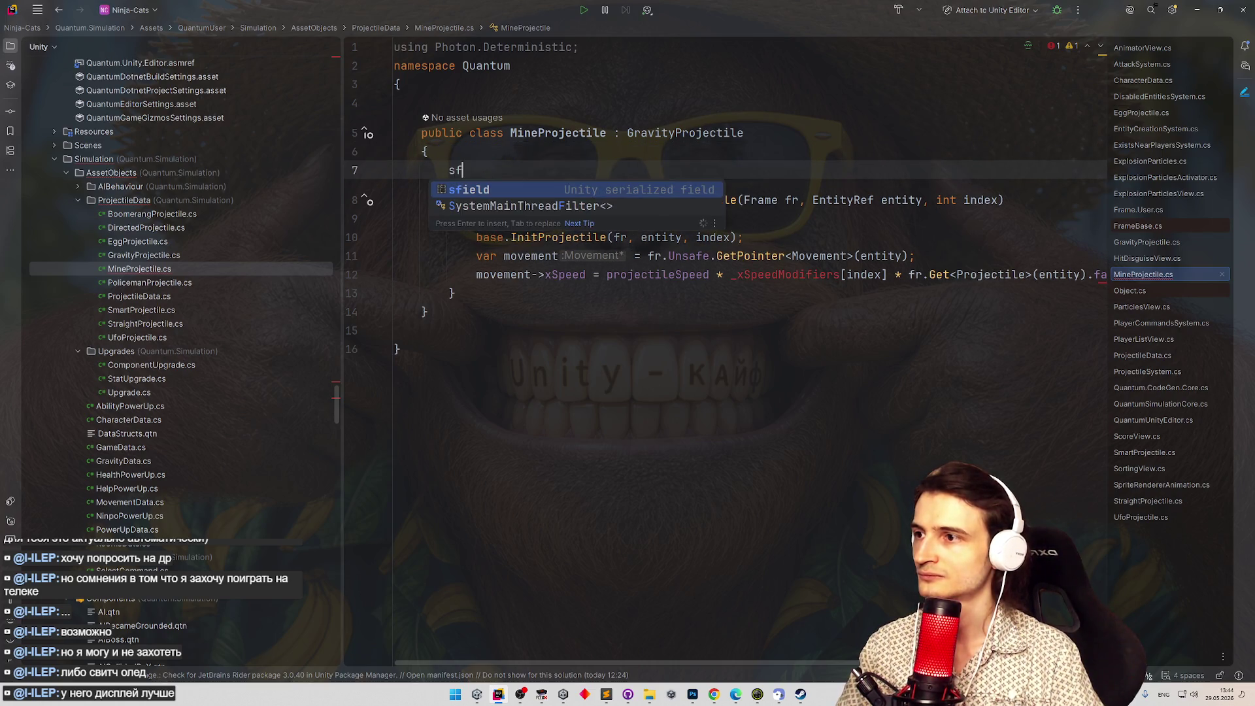
{"action": "key", "text": "Tab"}
{"action": "type", "text": "xP"}
{"action": "key", "text": "BackSpace"}
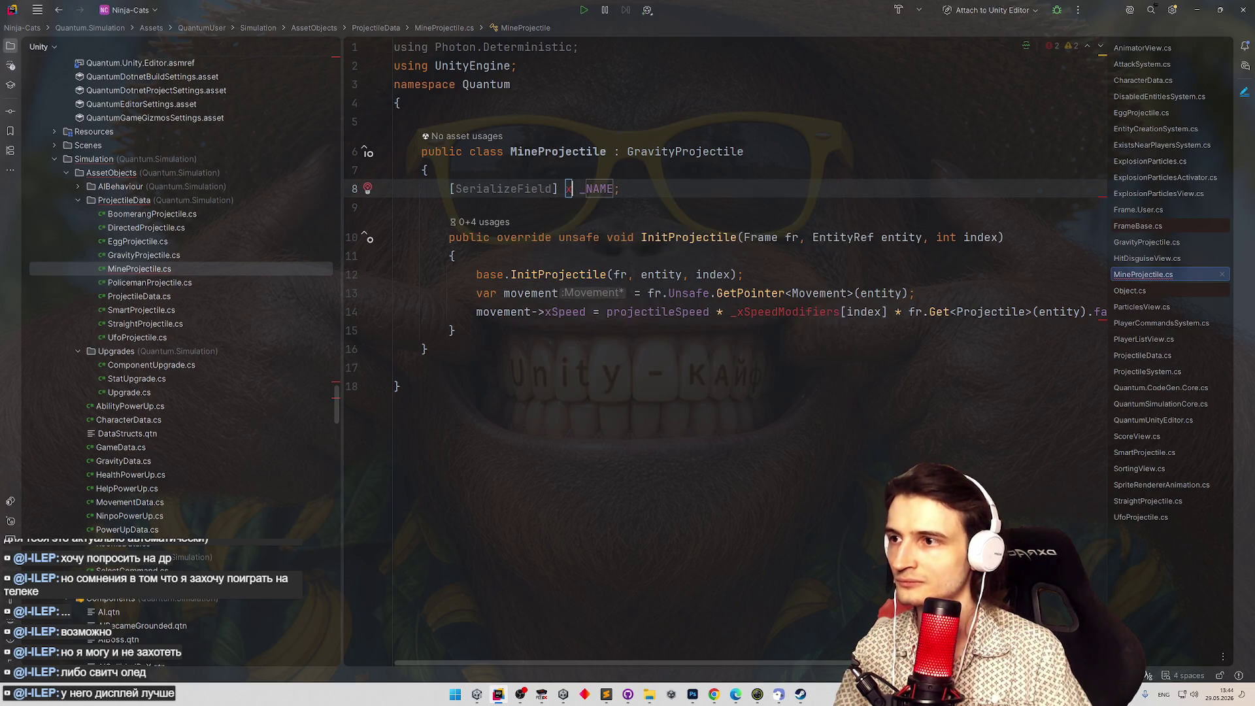
{"action": "key", "text": "BackSpace"}
{"action": "type", "text": "startSpeed"}
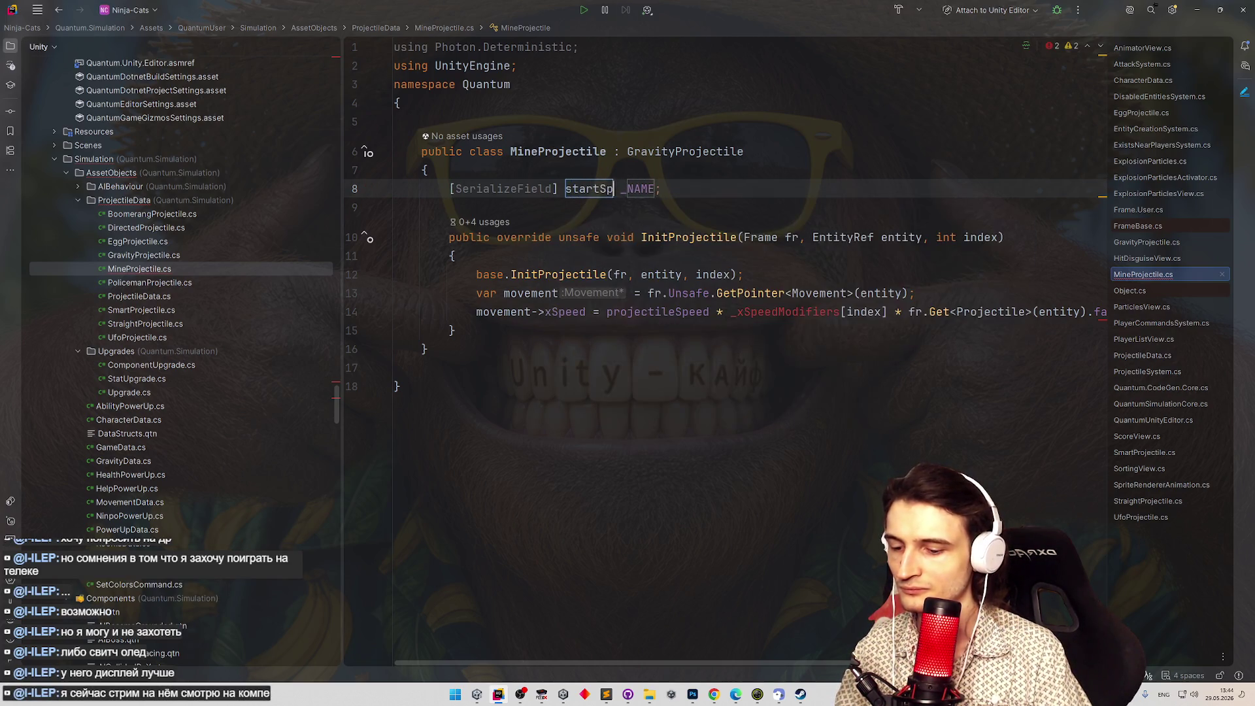
{"action": "type", "text": "X"}
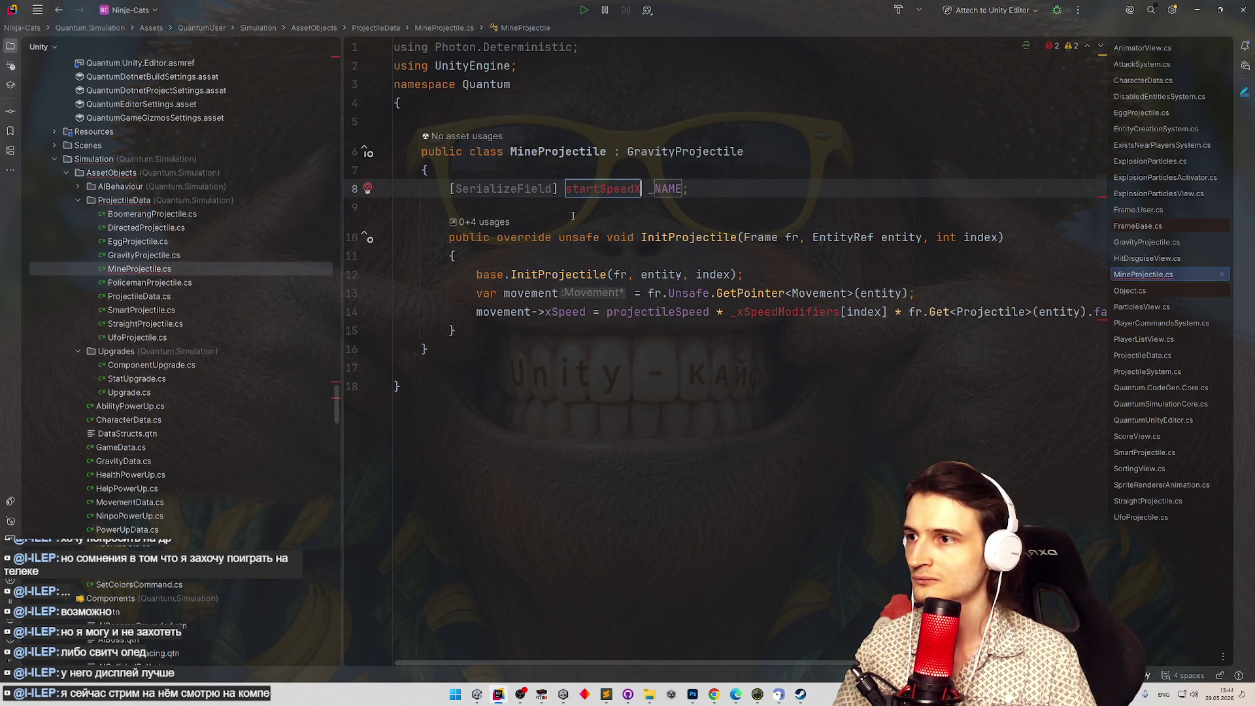
{"action": "double_click", "coordinate": [581, 189]}
{"action": "key", "text": "BackSpace"}
{"action": "type", "text": "FP"}
{"action": "key", "text": "Return"}
{"action": "type", "text": "startSpeedX"}
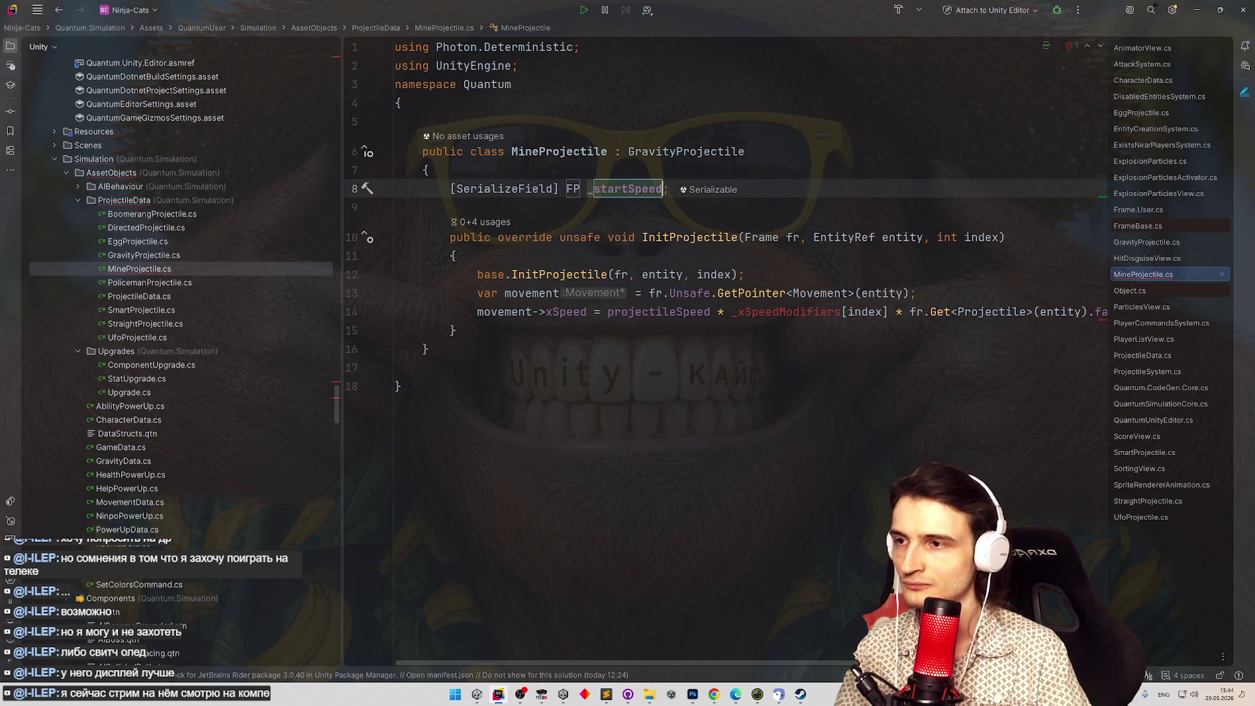
Duplicate that field line and turn the copy into an sbyte _startAerialFrame field.
{"action": "key", "text": "ctrl+d"}
{"action": "key", "text": "shift+Tab"}
{"action": "type", "text": "byte"}
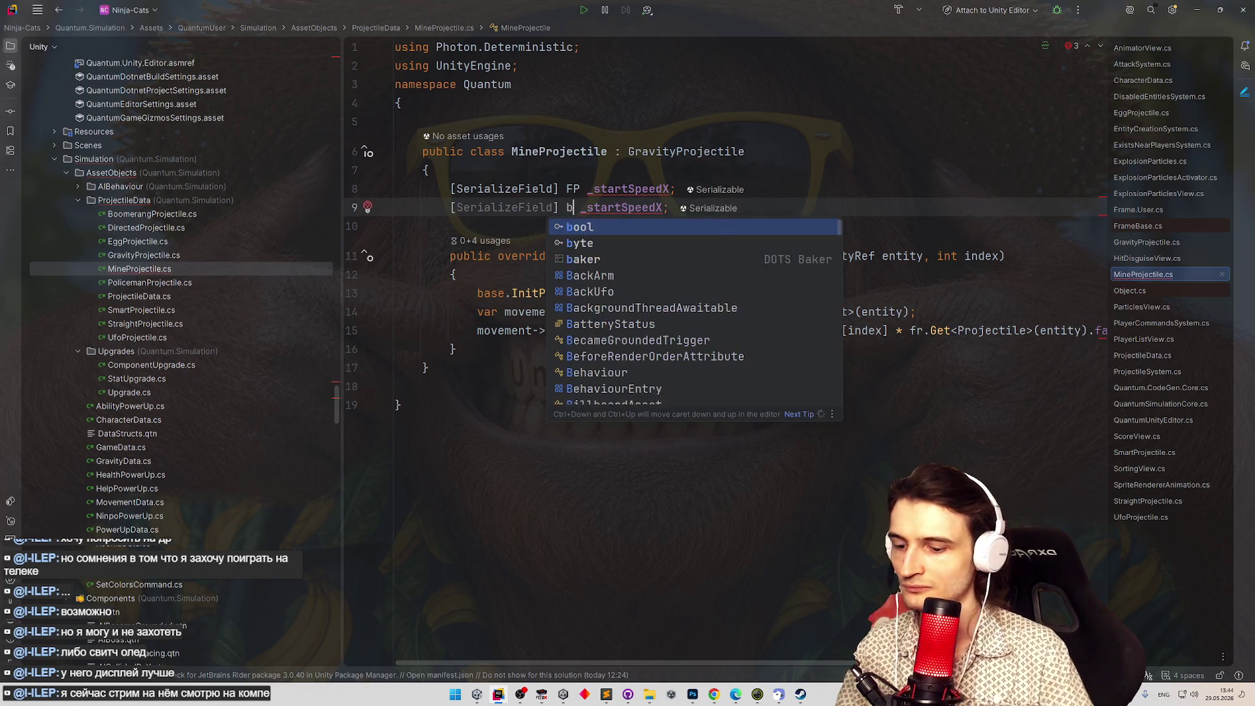
{"action": "key", "text": "BackSpace"}
{"action": "key", "text": "BackSpace"}
{"action": "key", "text": "BackSpace"}
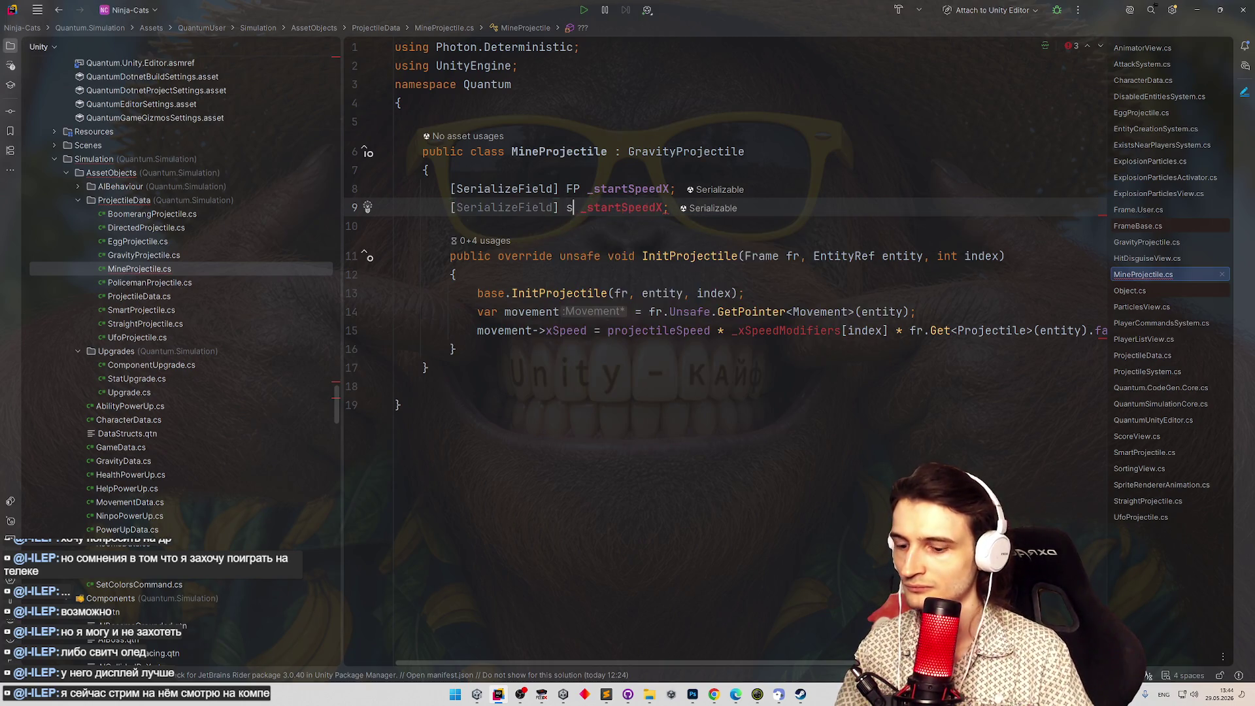
{"action": "type", "text": "sby"}
{"action": "key", "text": "Return"}
{"action": "key", "text": "Right"}
{"action": "key", "text": "ctrl+shift+Right"}
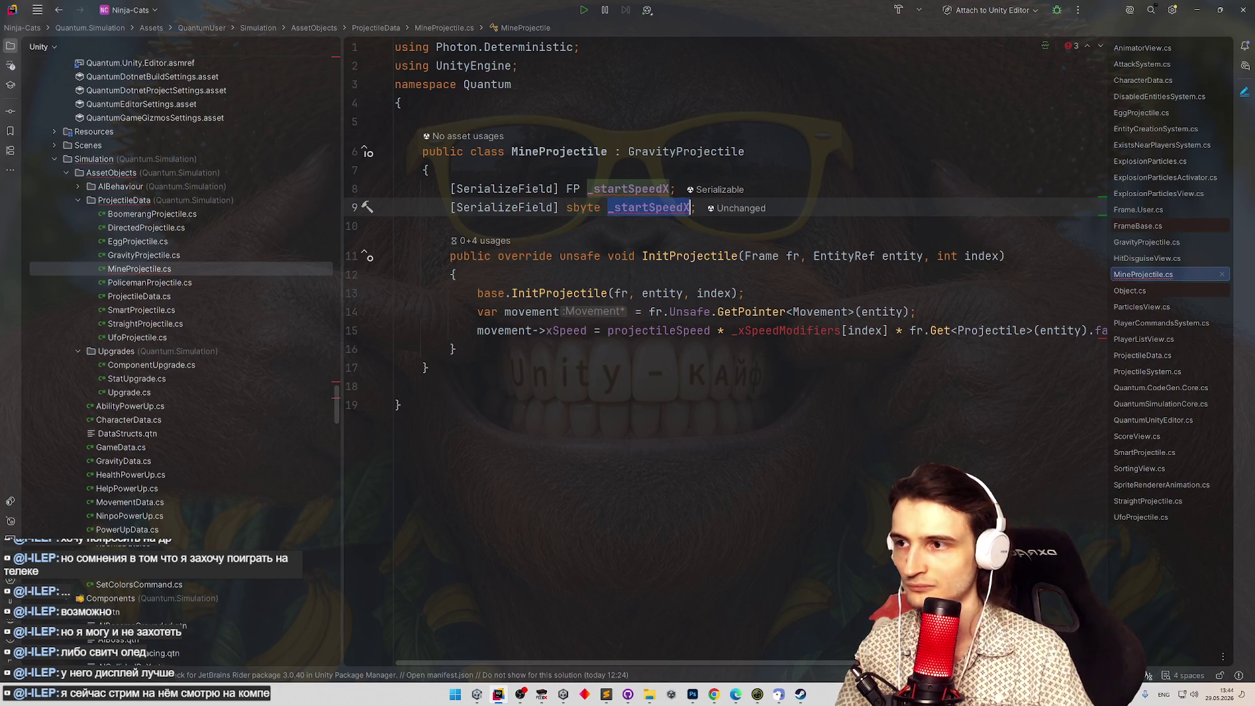
{"action": "type", "text": "_start"}
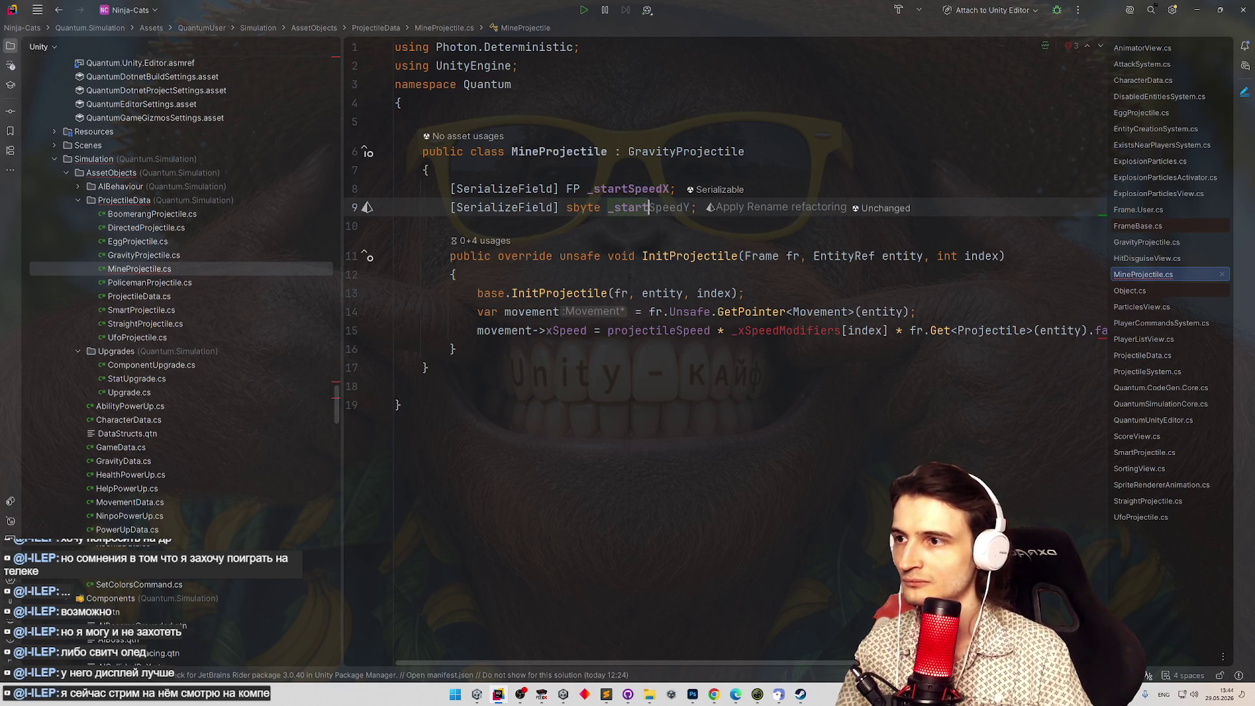
{"action": "type", "text": "JumpFrame"}
{"action": "type", "text": "Aerial"}
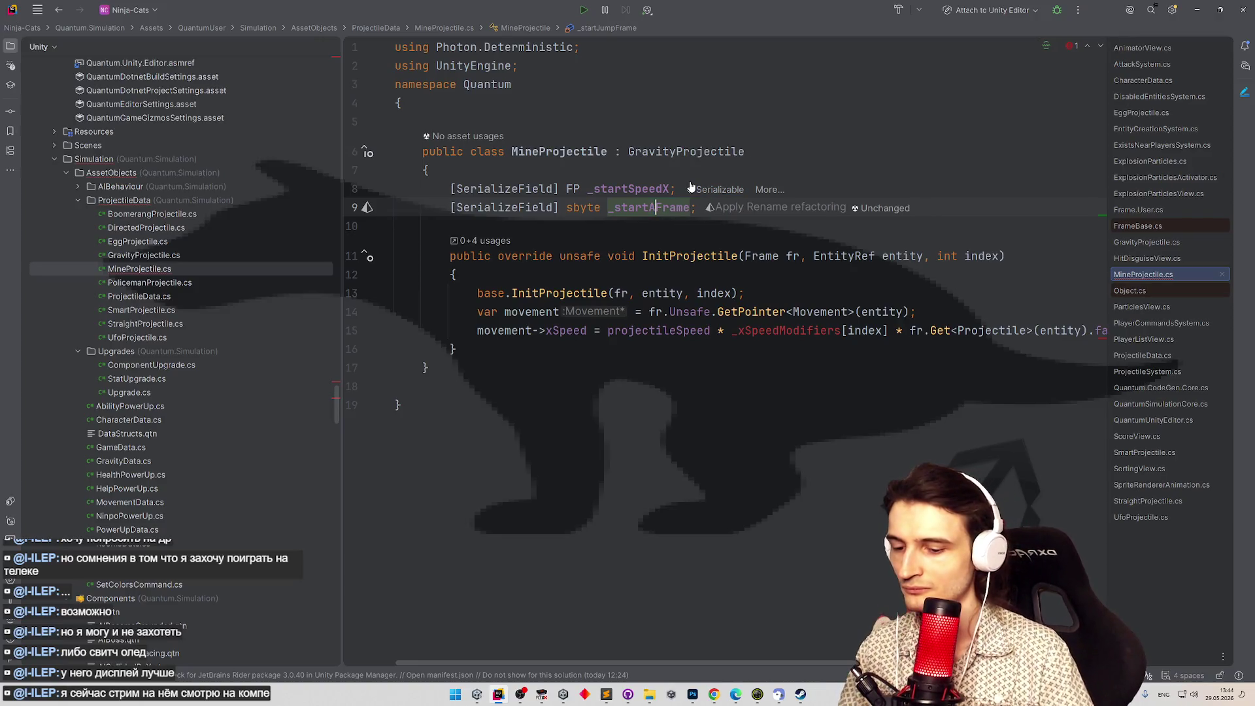
{"action": "left_click", "coordinate": [883, 149]}
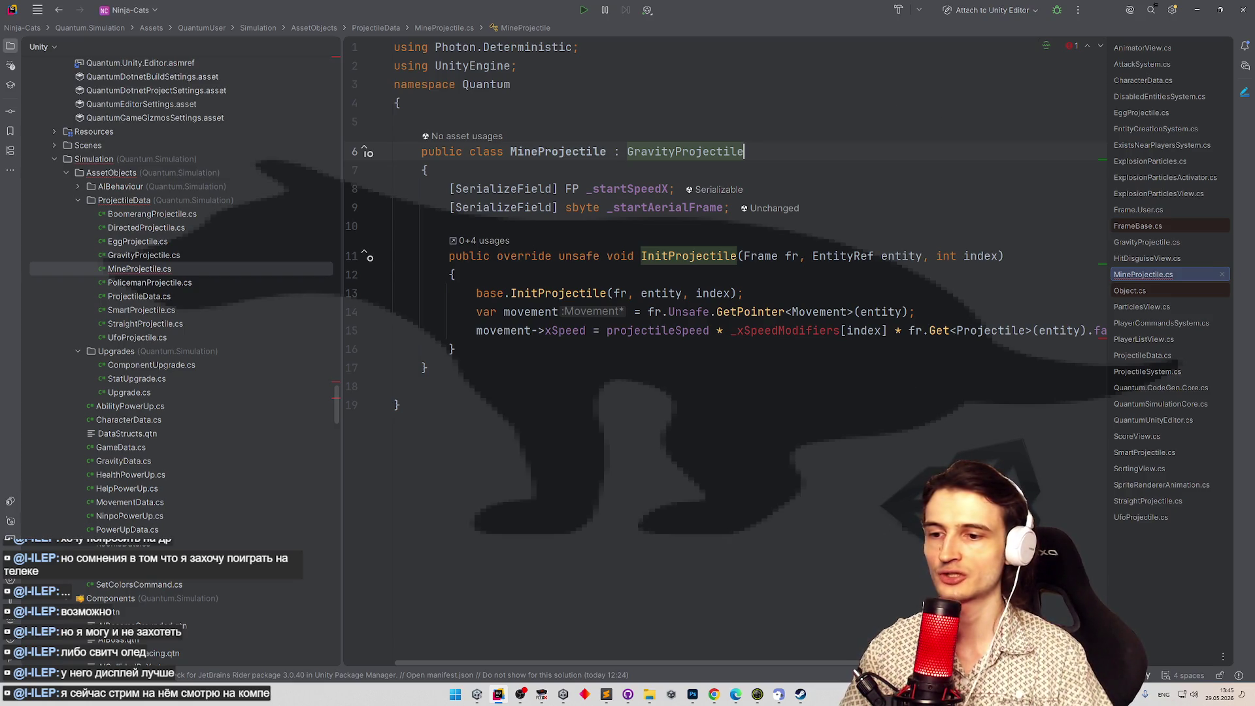
{"action": "scroll", "coordinate": [895, 98], "scroll_direction": "right", "scroll_amount": 2}
{"action": "scroll", "coordinate": [695, 395], "scroll_direction": "left", "scroll_amount": 2}
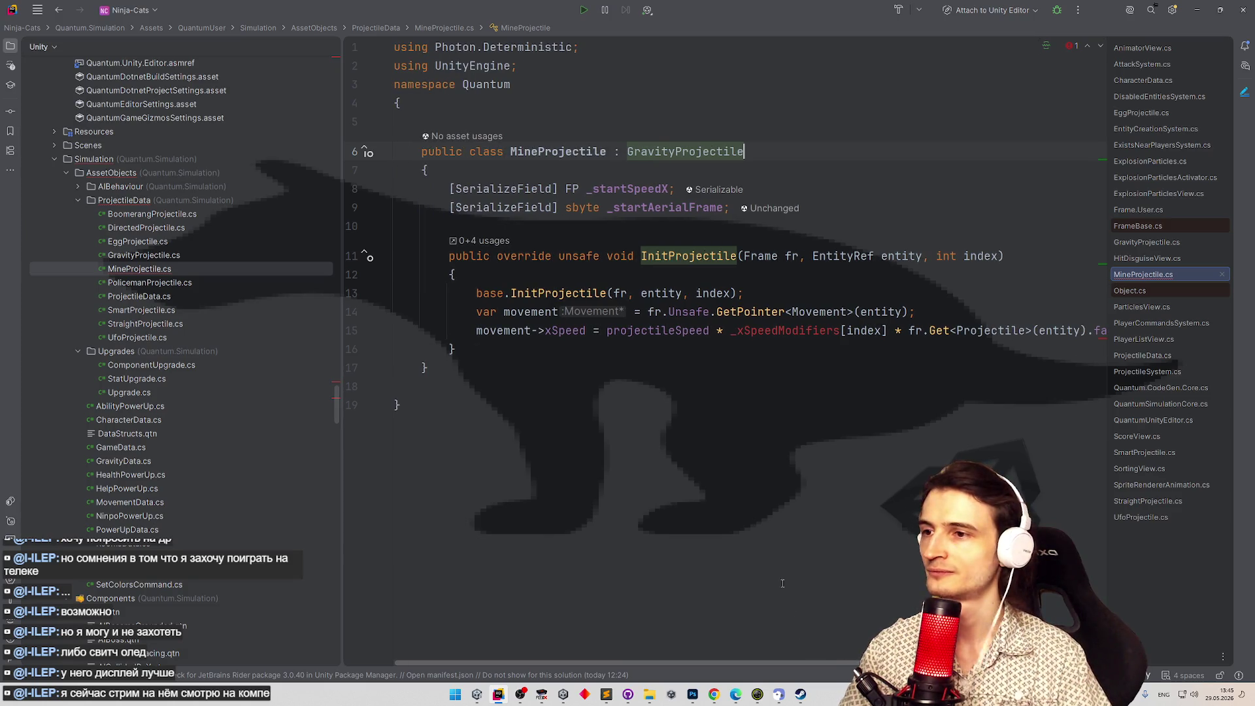
{"action": "scroll", "coordinate": [691, 665], "scroll_direction": "right", "scroll_amount": 4}
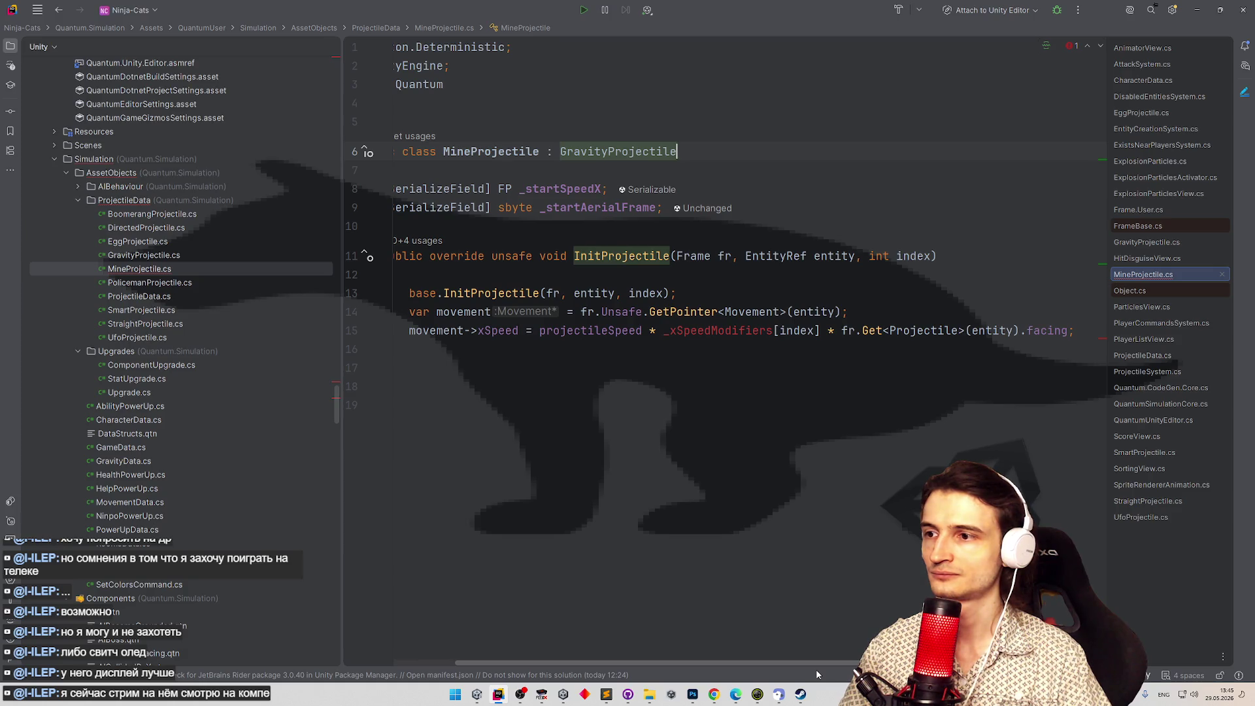
{"action": "scroll", "coordinate": [687, 634], "scroll_direction": "left", "scroll_amount": 4}
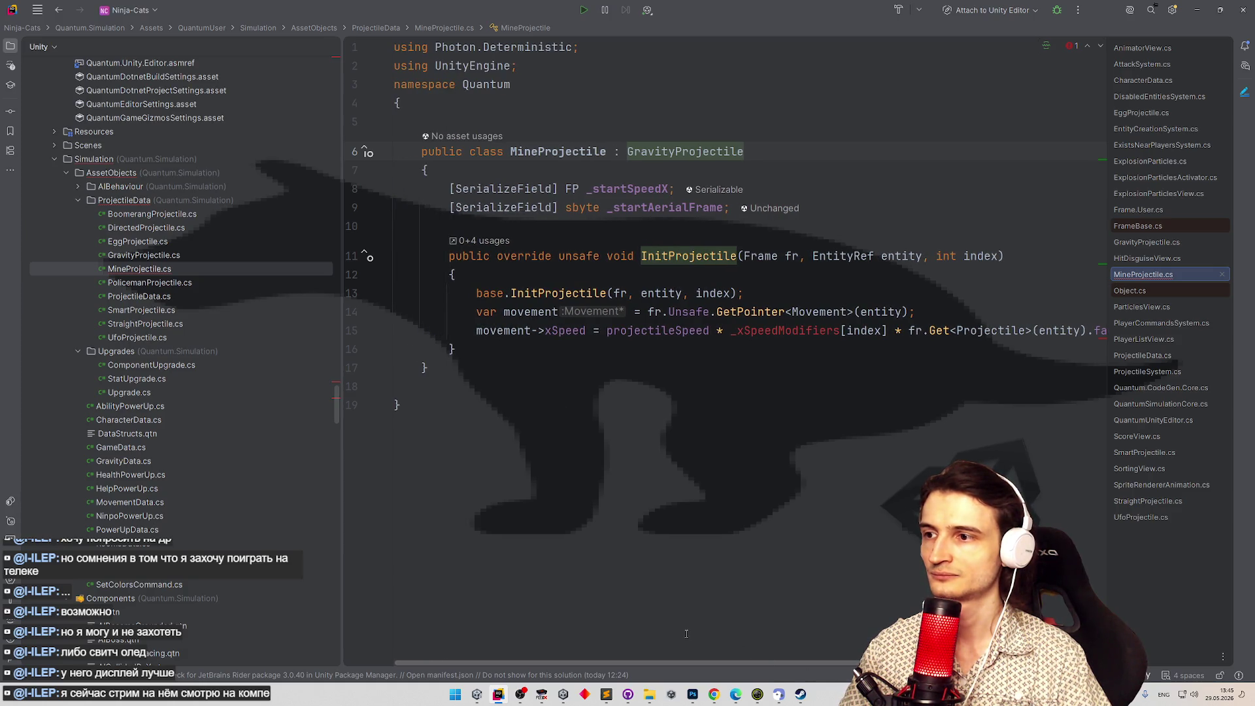
{"action": "scroll", "coordinate": [679, 664], "scroll_direction": "right", "scroll_amount": 4}
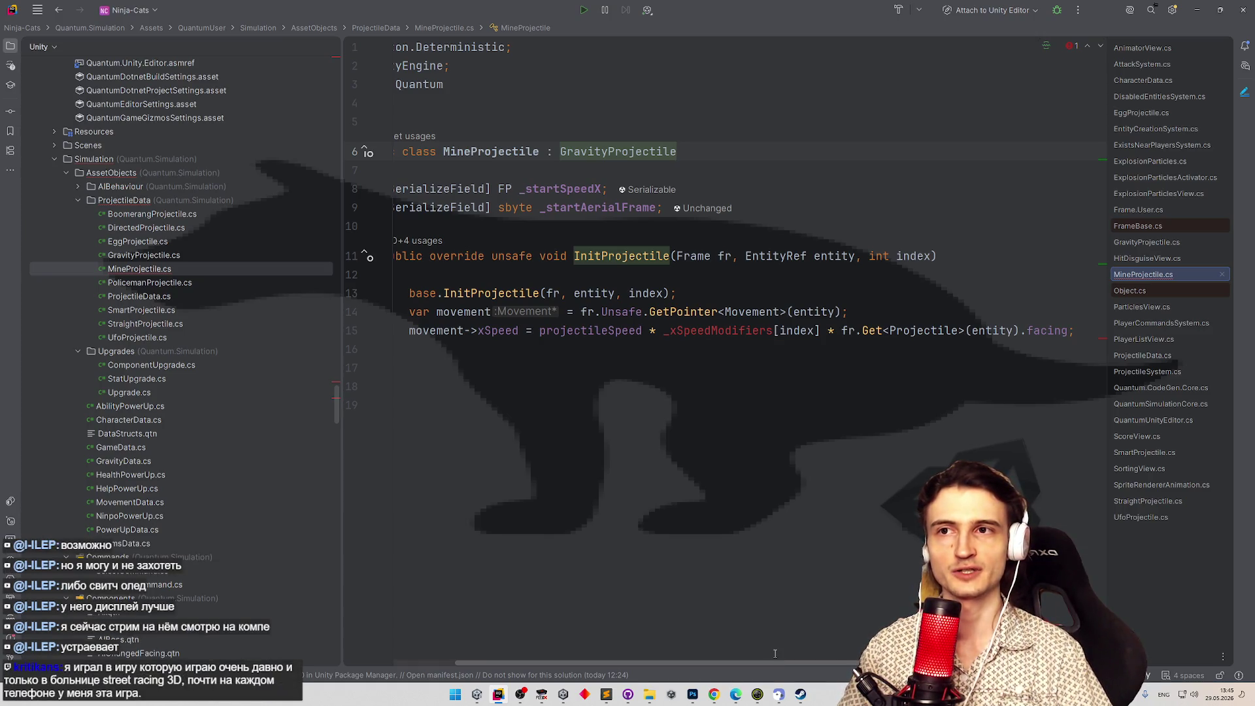
{"action": "scroll", "coordinate": [684, 617], "scroll_direction": "left", "scroll_amount": 3}
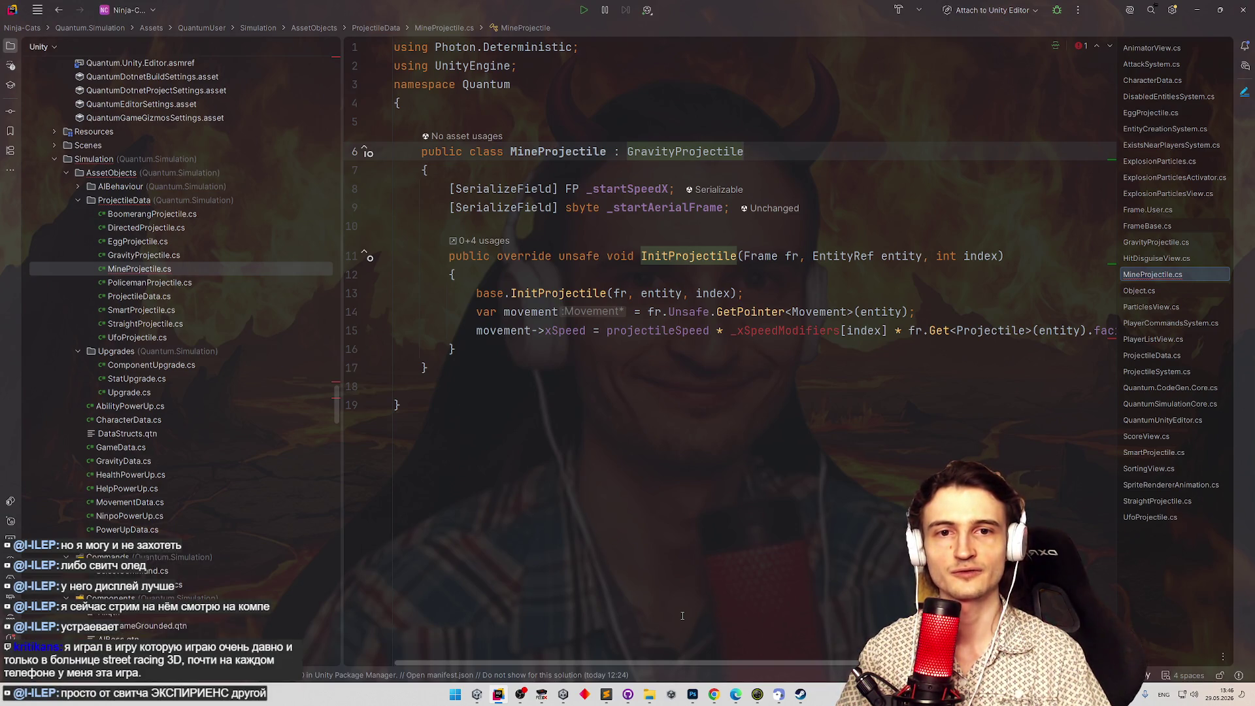
{"action": "scroll", "coordinate": [818, 635], "scroll_direction": "right", "scroll_amount": 2}
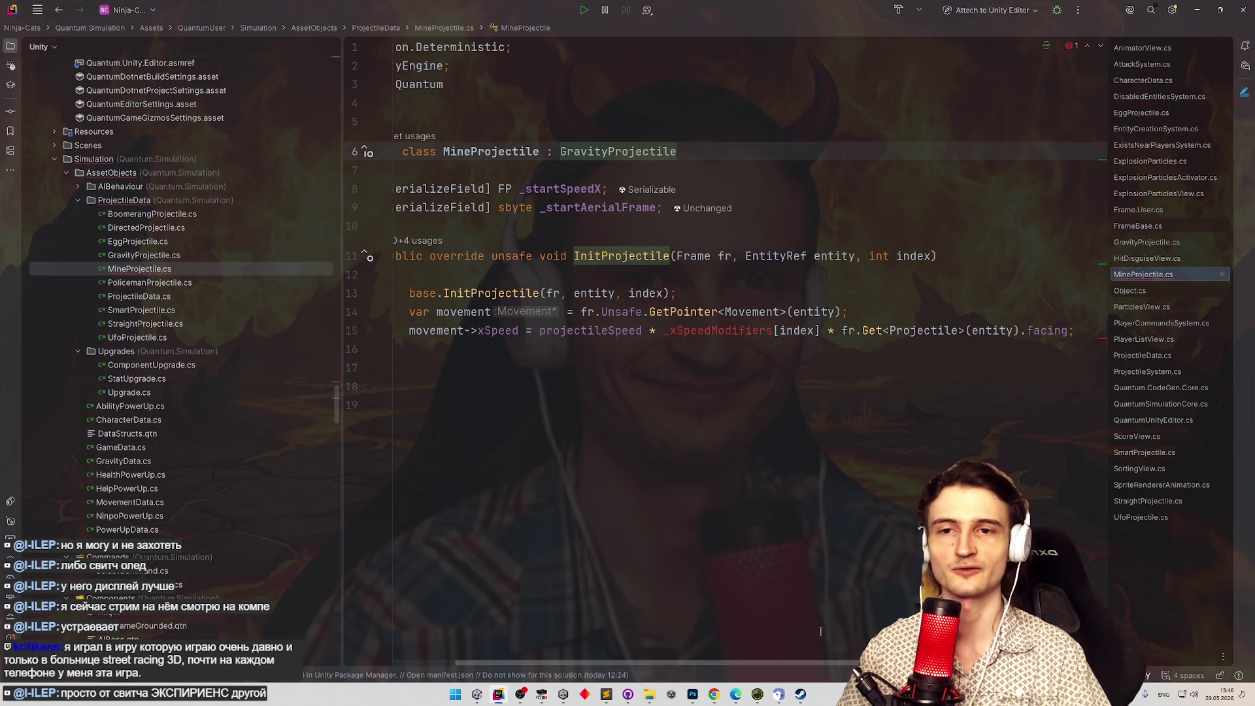
{"action": "scroll", "coordinate": [701, 612], "scroll_direction": "left", "scroll_amount": 1}
{"action": "scroll", "coordinate": [701, 612], "scroll_direction": "left", "scroll_amount": 1}
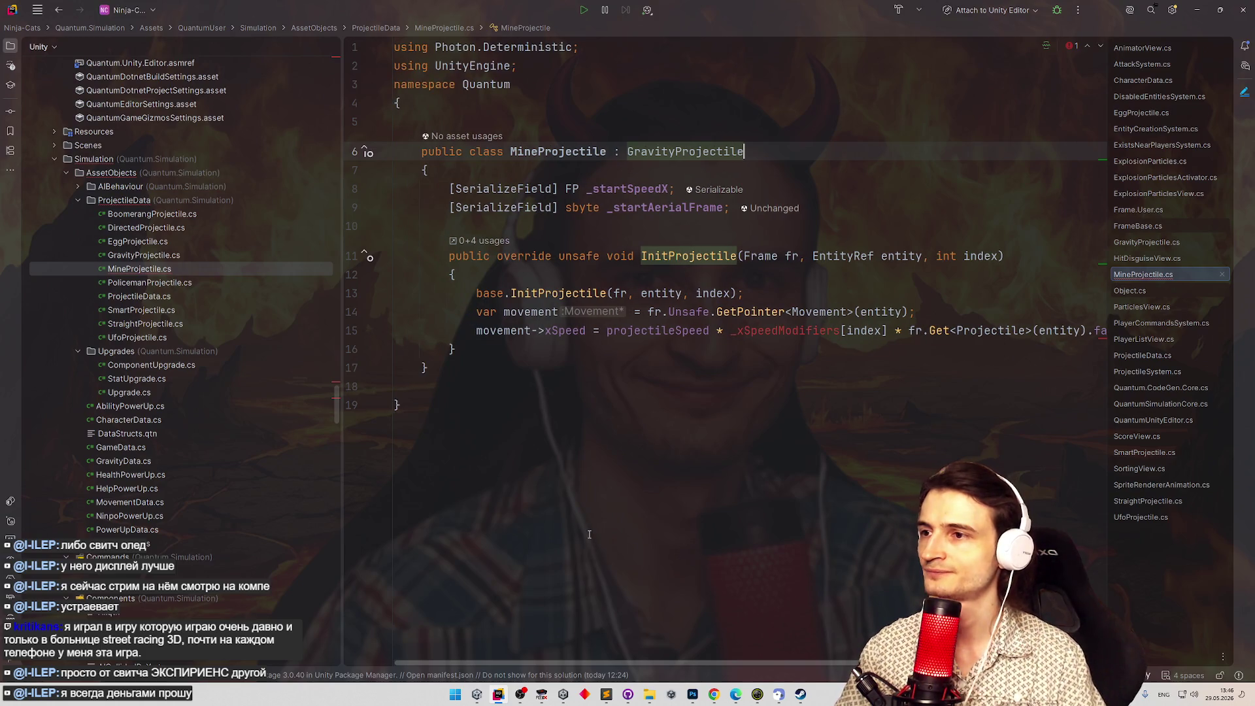
Replace _xSpeedModifiers[index] with _startSpeedX in InitProjectile's xSpeed line.
{"action": "key", "text": "F2"}
{"action": "left_click_drag", "start_coordinate": [730, 330], "coordinate": [890, 331]}
{"action": "type", "text": "_startSpeedX"}
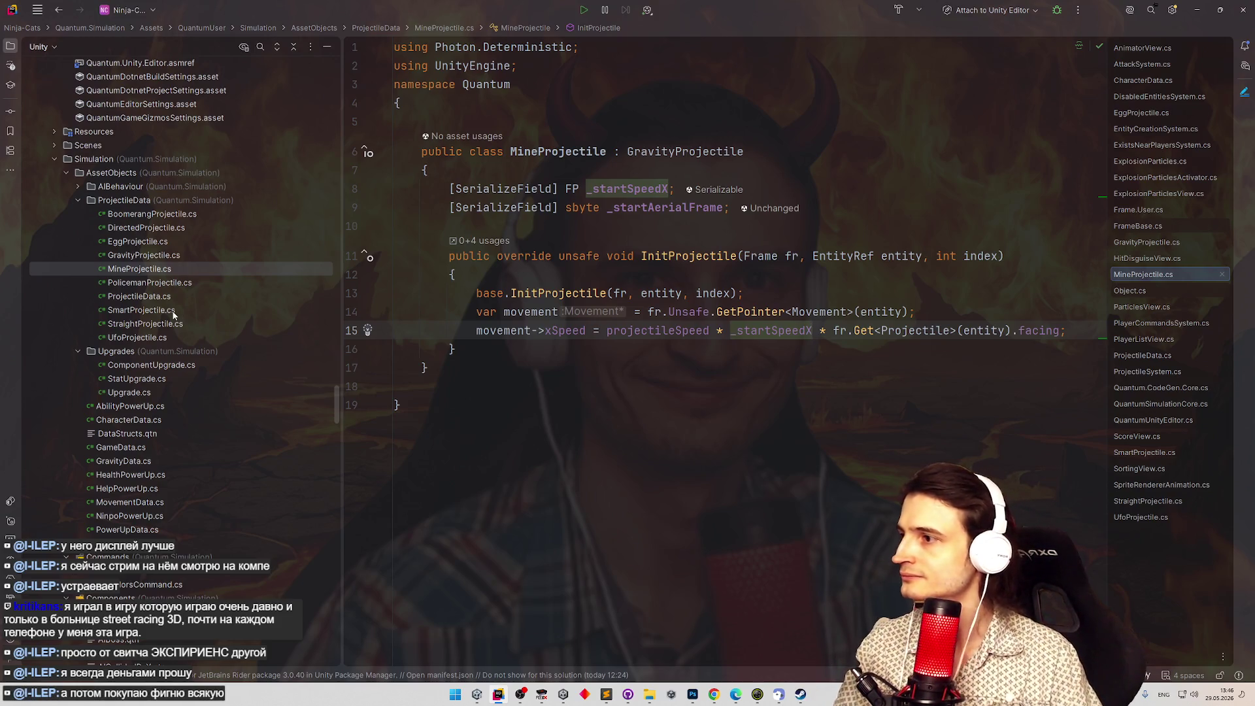
Review PolicemanProjectile and GravityProjectile, then delete MineProjectile's _startAerialFrame field.
{"action": "double_click", "coordinate": [188, 288]}
{"action": "scroll", "coordinate": [630, 337], "scroll_direction": "down", "scroll_amount": 4}
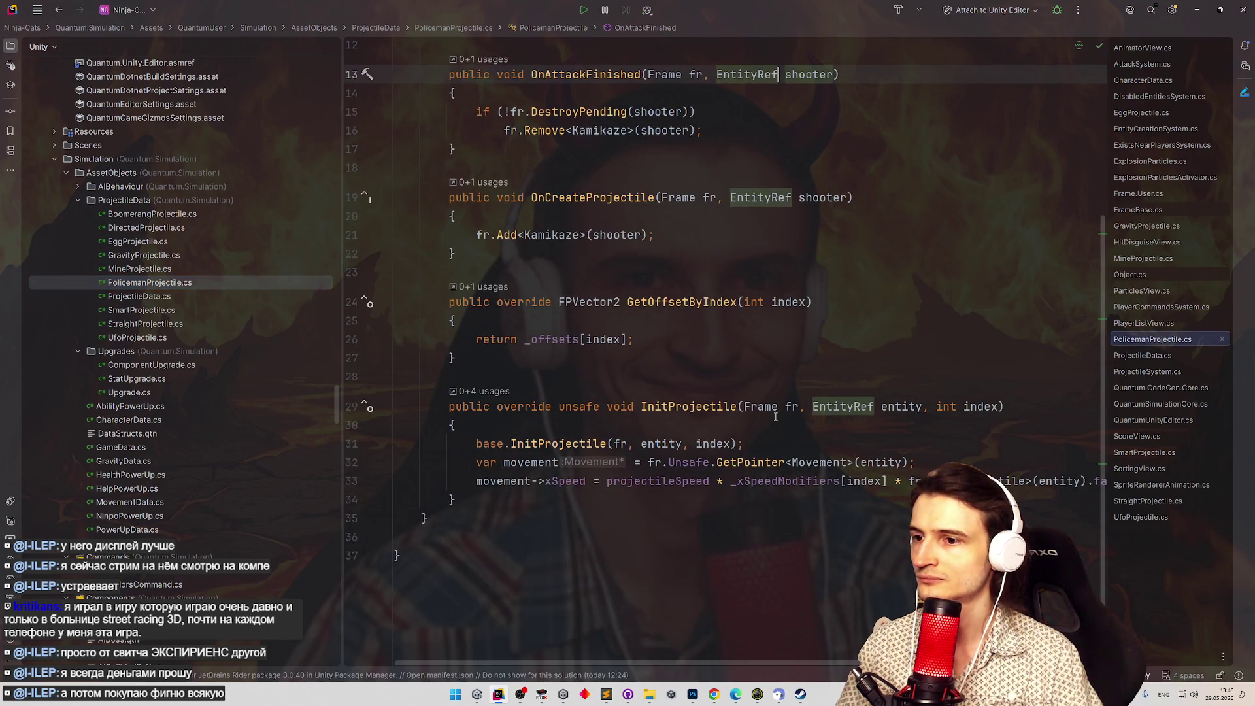
{"action": "scroll", "coordinate": [720, 116], "scroll_direction": "up", "scroll_amount": 3}
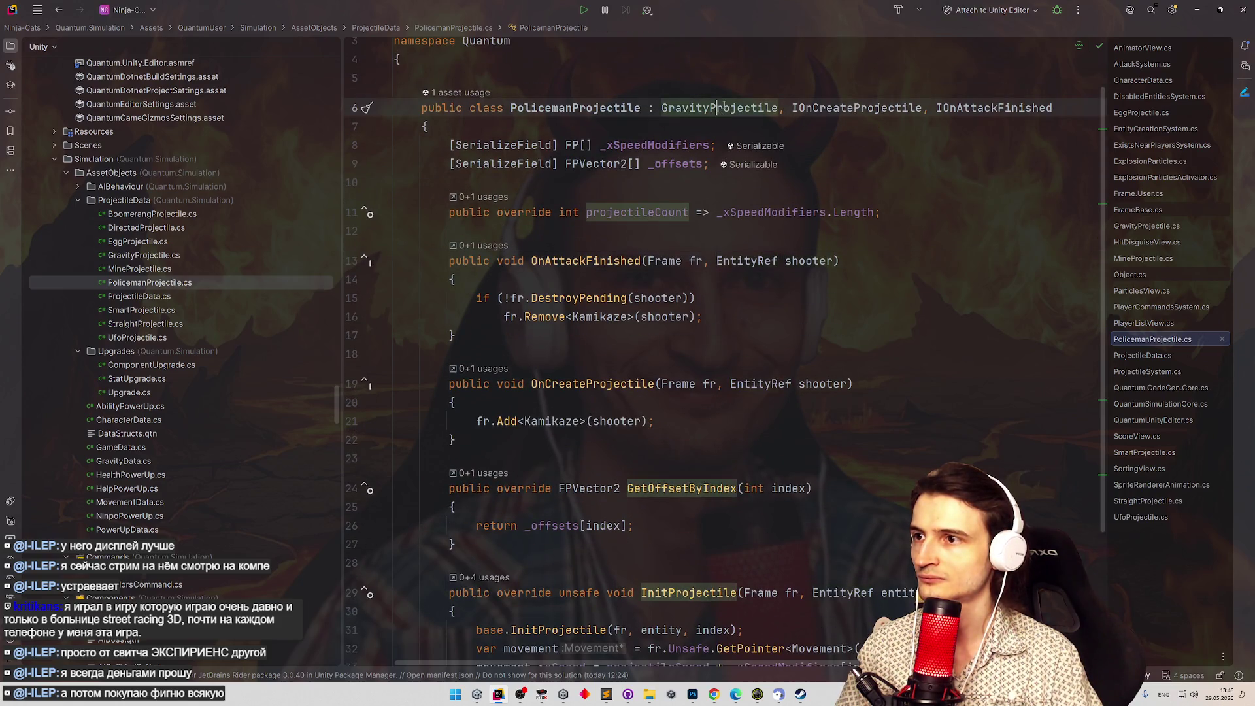
{"action": "left_click", "coordinate": [721, 112], "text": "ctrl"}
{"action": "key", "text": "ctrl+alt+Left"}
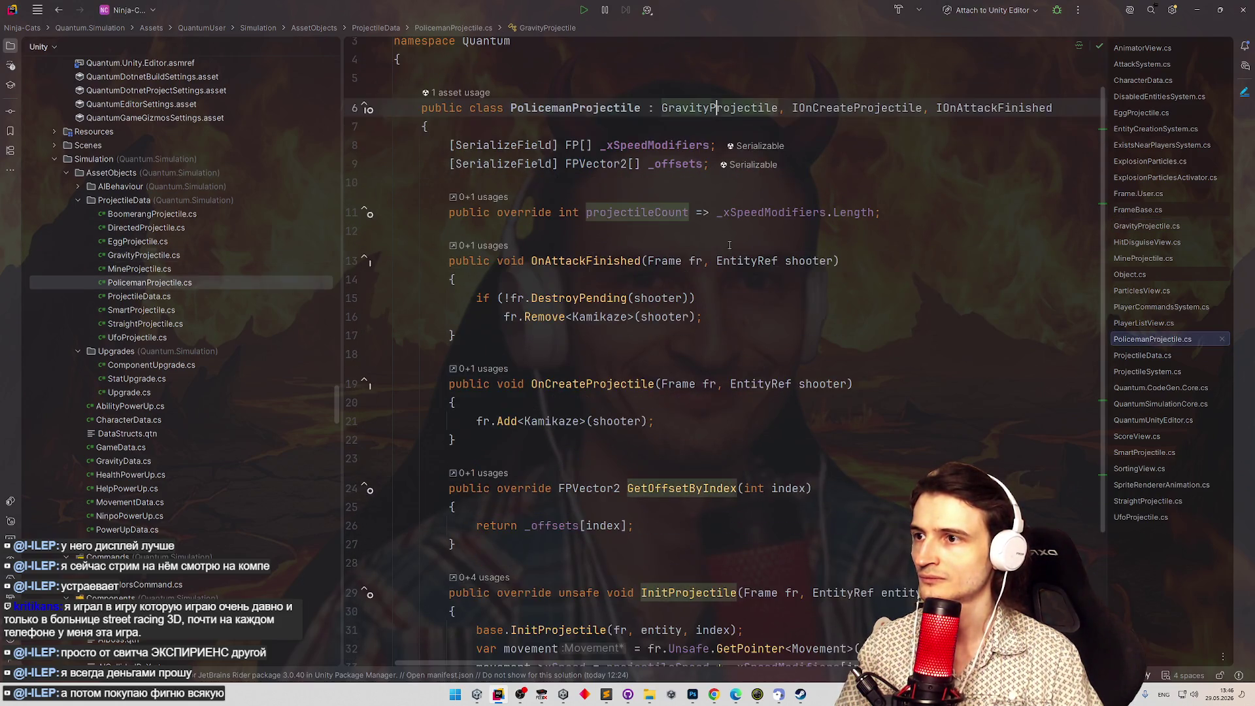
{"action": "key", "text": "ctrl+alt+Left"}
{"action": "left_click_drag", "start_coordinate": [731, 207], "coordinate": [368, 207]}
{"action": "key", "text": "BackSpace"}
{"action": "key", "text": "BackSpace"}
{"action": "left_click", "coordinate": [837, 171]}
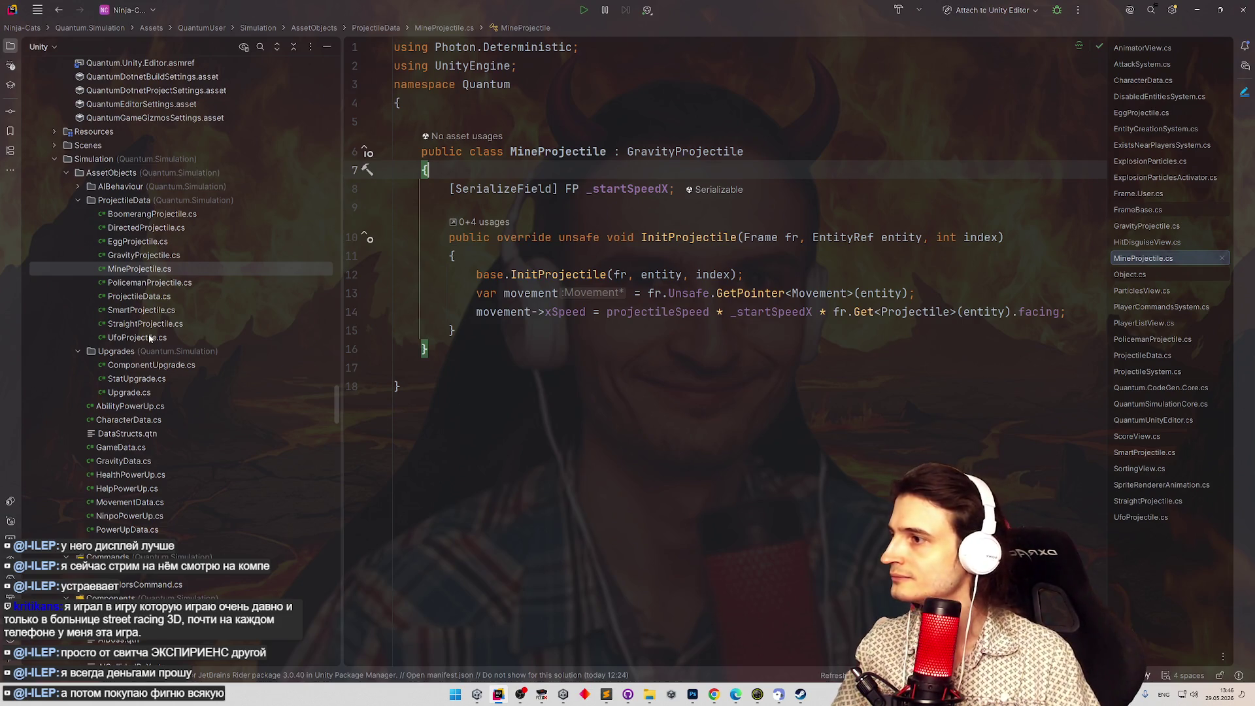
Make MineProjectile implement IUpdatable, copied from EggProjectile, and generate the OnUpdate stub.
{"action": "double_click", "coordinate": [144, 247]}
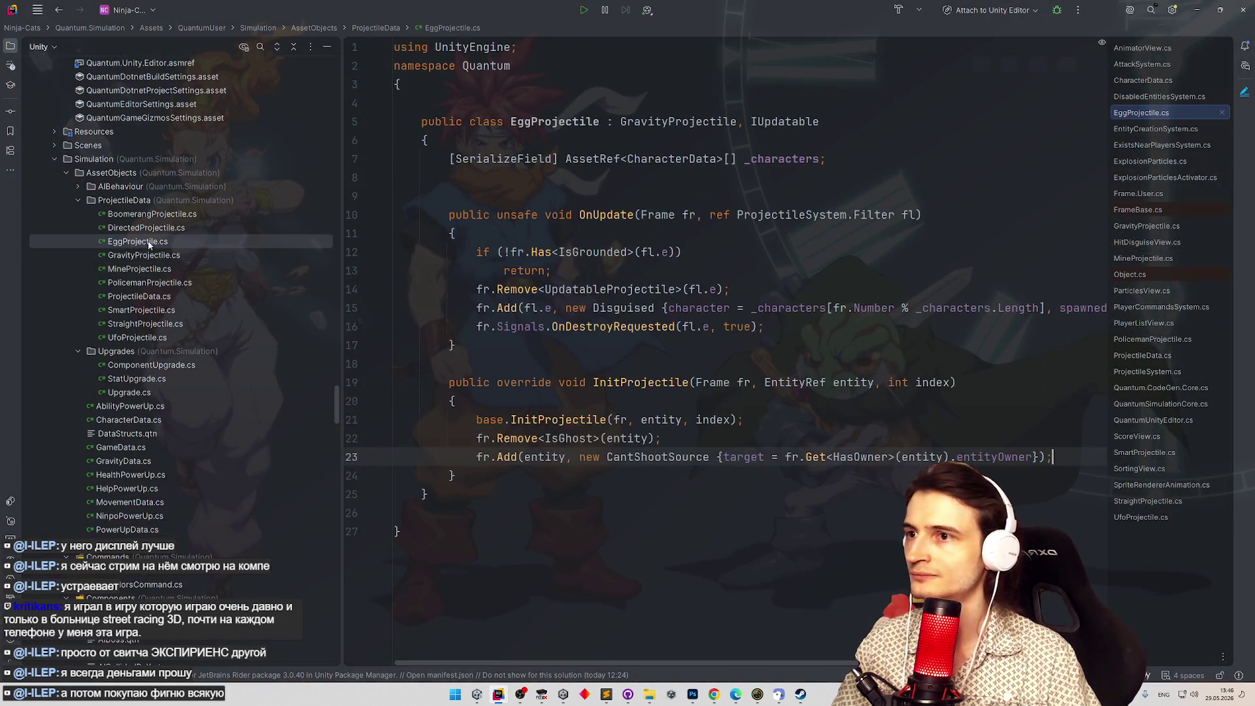
{"action": "left_click_drag", "start_coordinate": [738, 123], "coordinate": [822, 124]}
{"action": "key", "text": "ctrl+c"}
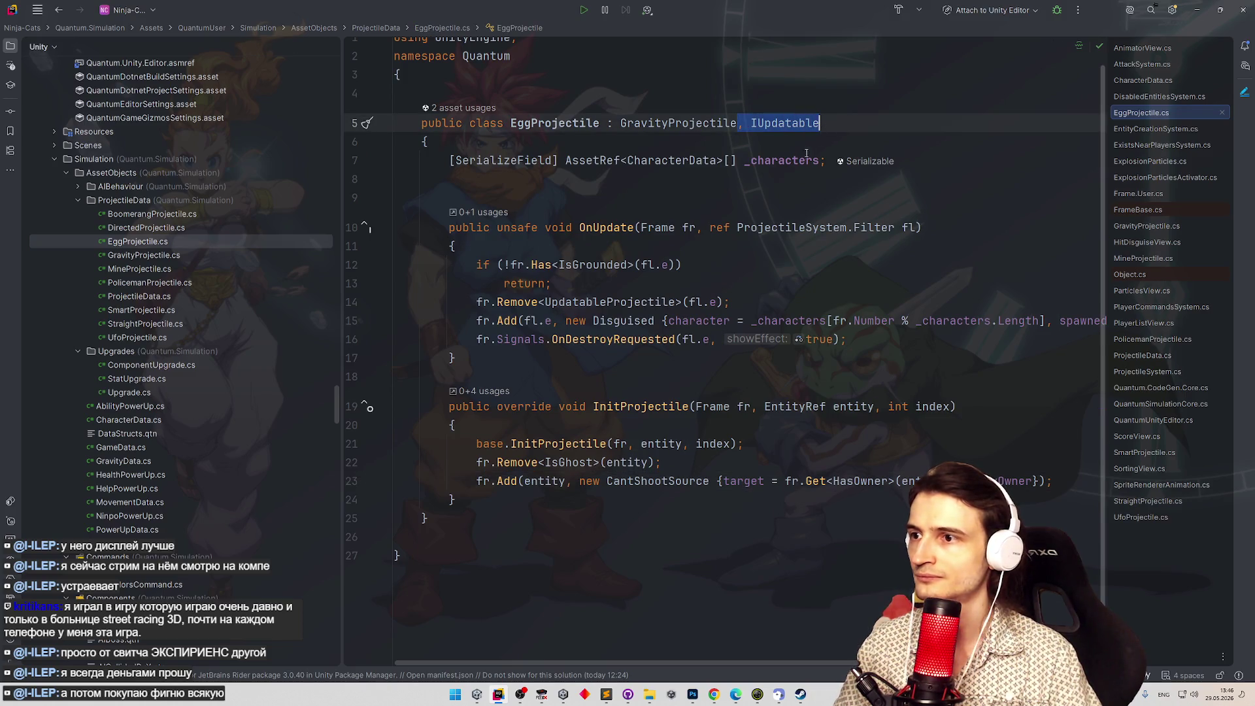
{"action": "key", "text": "ctrl+Tab"}
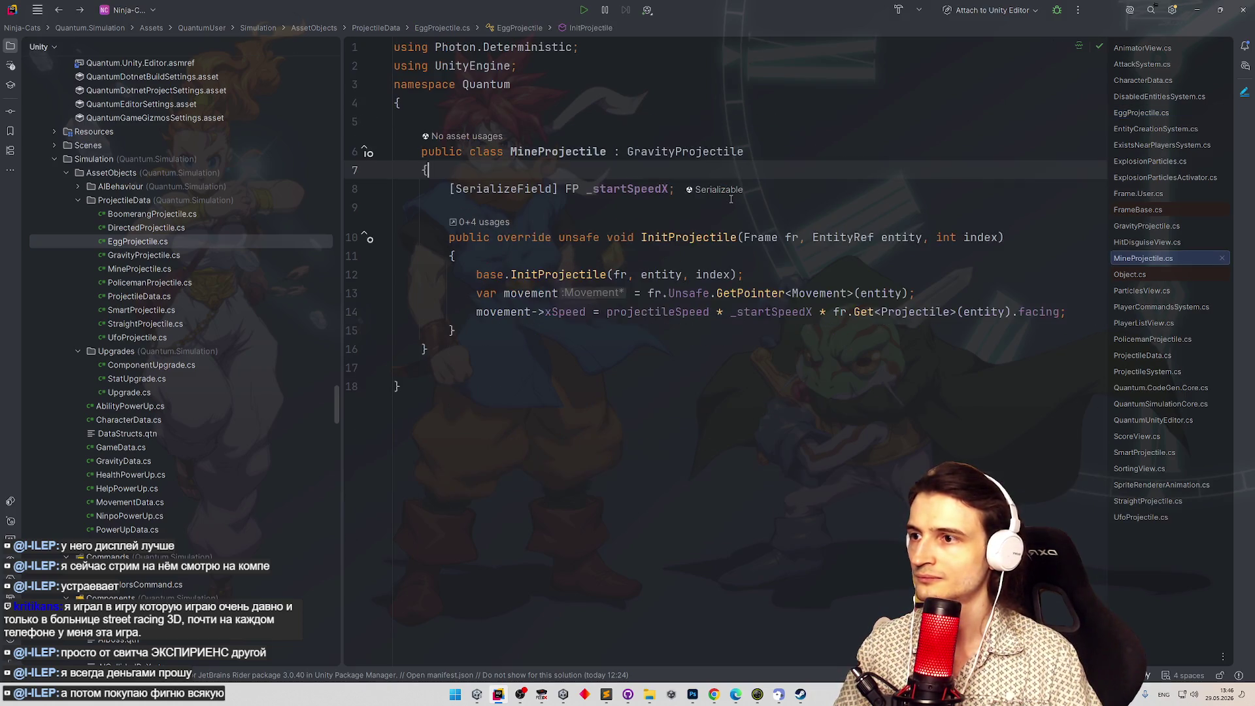
{"action": "left_click", "coordinate": [803, 159]}
{"action": "key", "text": "ctrl+v"}
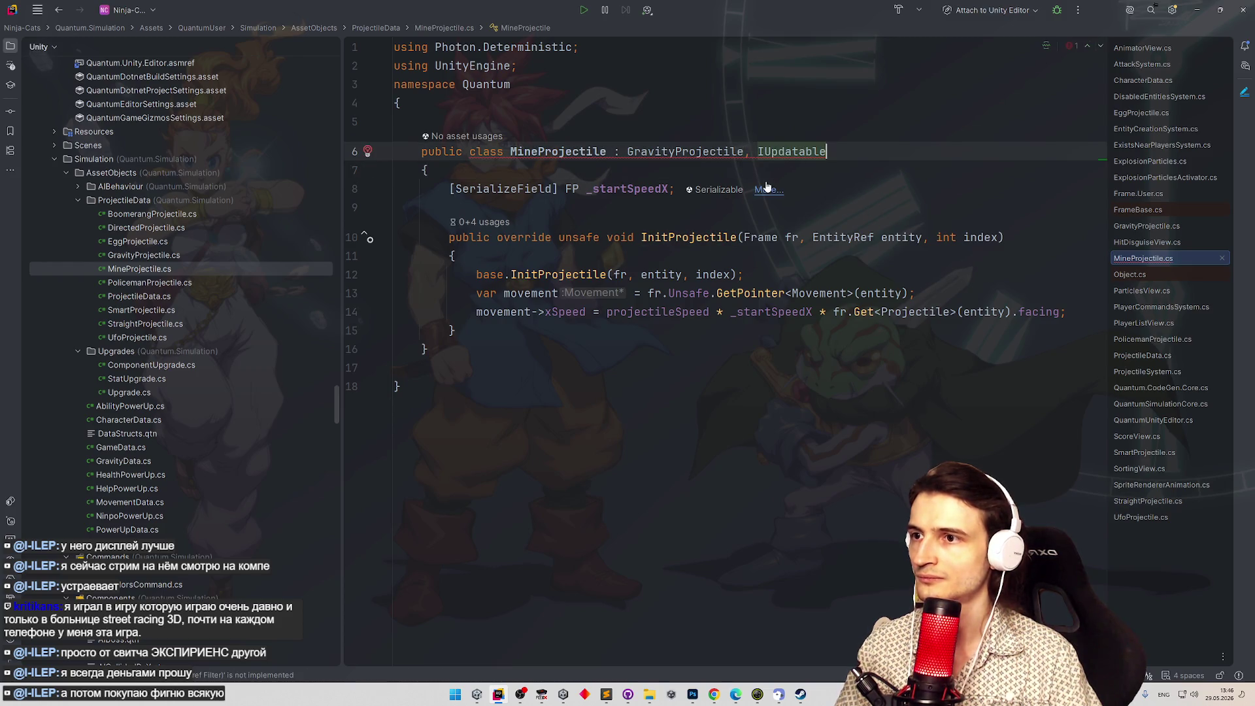
{"action": "key", "text": "alt+Return"}
{"action": "key", "text": "Return"}
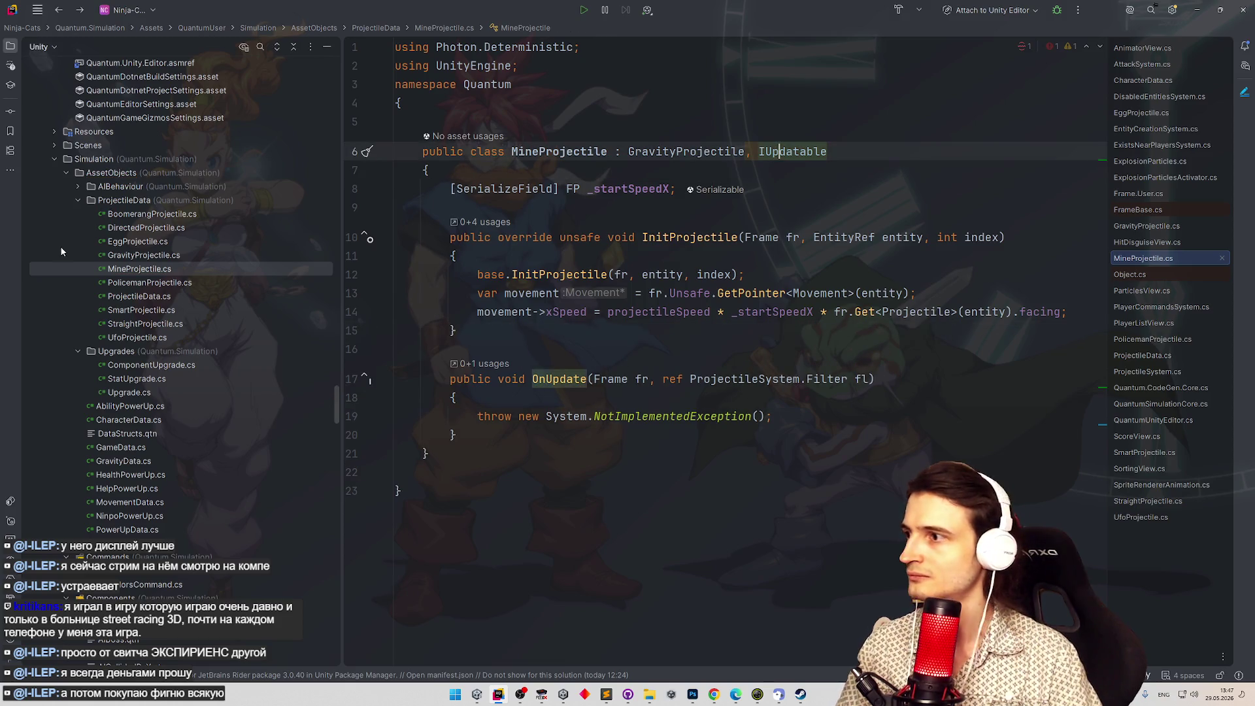
Replace the stub's throw with EggProjectile's OnUpdate body, keeping the grounded check and removing the Add and Signals lines.
{"action": "left_click", "coordinate": [137, 242]}
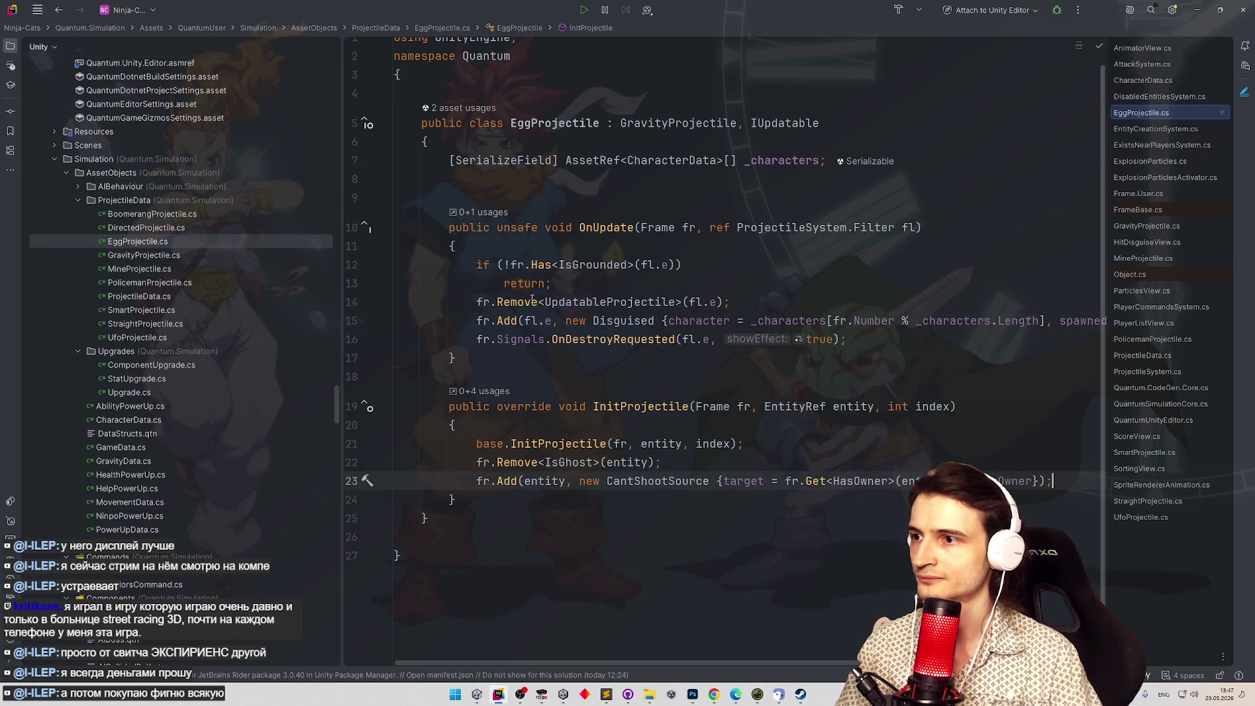
{"action": "mouse_move", "coordinate": [472, 265]}
{"action": "left_mouse_down"}
{"action": "mouse_move", "coordinate": [869, 322]}
{"action": "mouse_move", "coordinate": [871, 332]}
{"action": "left_mouse_up"}
{"action": "key", "text": "ctrl+Tab"}
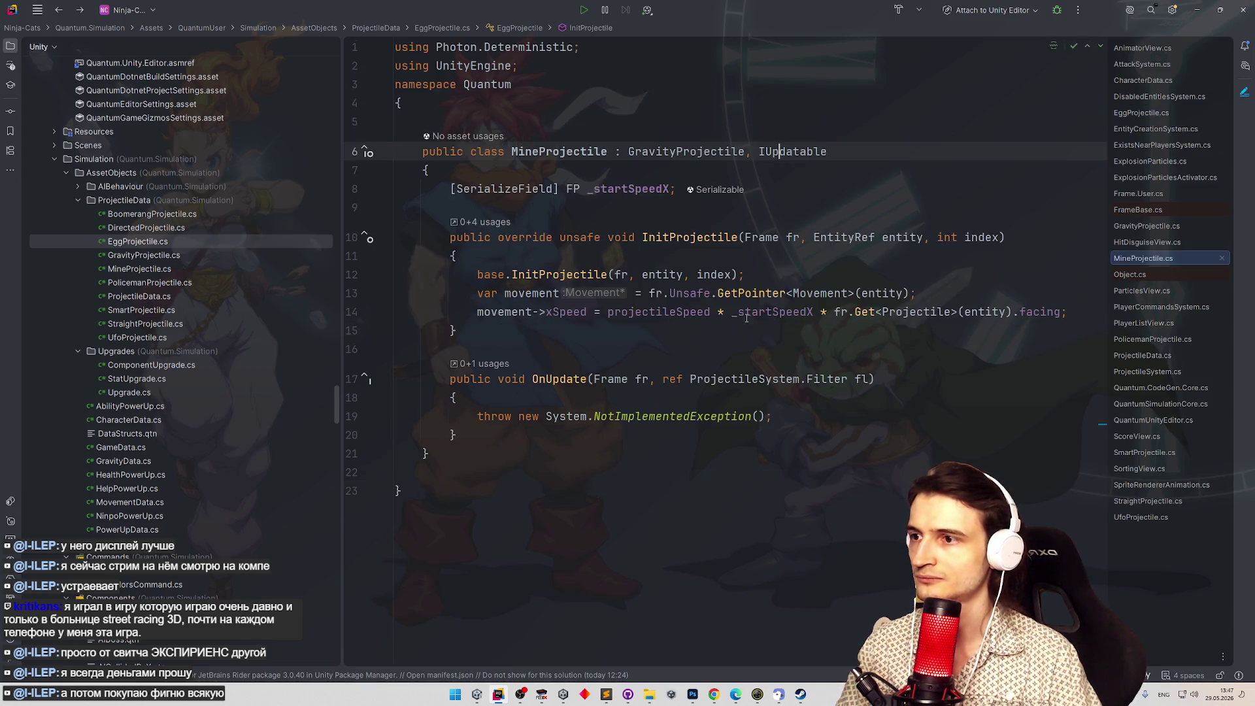
{"action": "left_click_drag", "start_coordinate": [476, 416], "coordinate": [841, 417]}
{"action": "key", "text": "ctrl+v"}
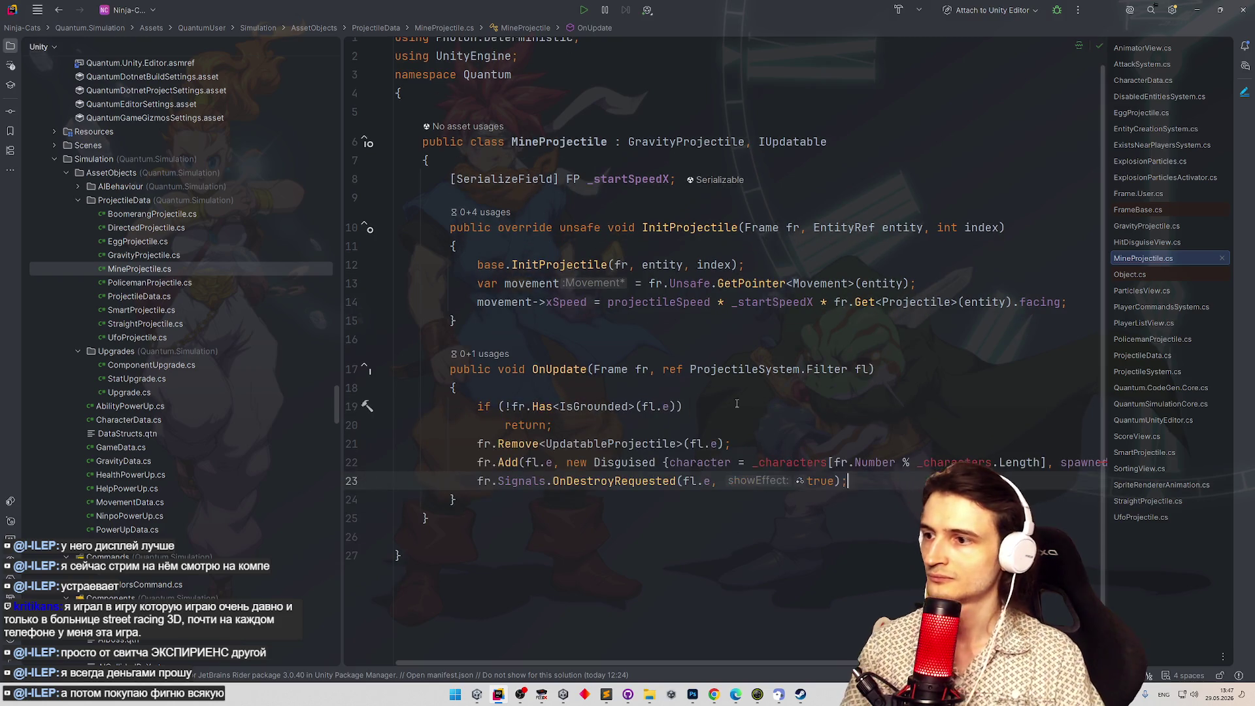
{"action": "left_click", "coordinate": [577, 421]}
{"action": "key", "text": "Return"}
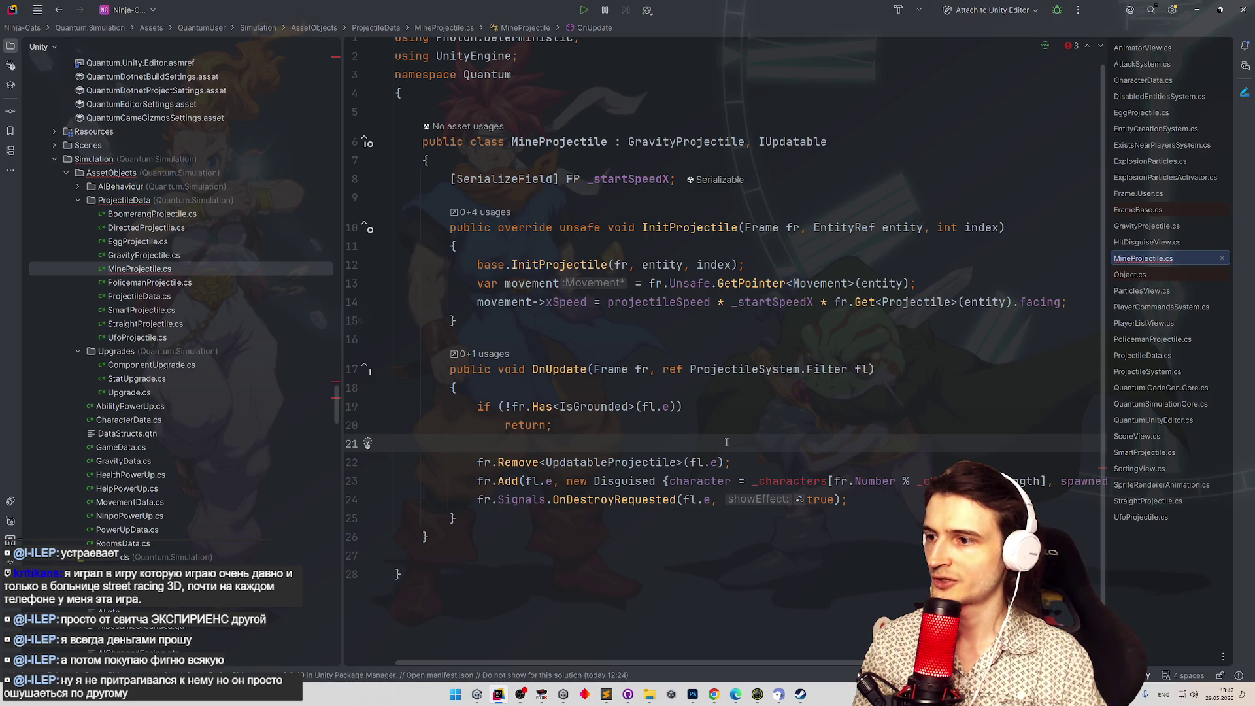
{"action": "mouse_move", "coordinate": [477, 481]}
{"action": "left_mouse_down"}
{"action": "mouse_move", "coordinate": [1089, 481]}
{"action": "mouse_move", "coordinate": [730, 501]}
{"action": "mouse_move", "coordinate": [804, 502]}
{"action": "left_mouse_up"}
{"action": "key", "text": "BackSpace"}
{"action": "key", "text": "BackSpace"}
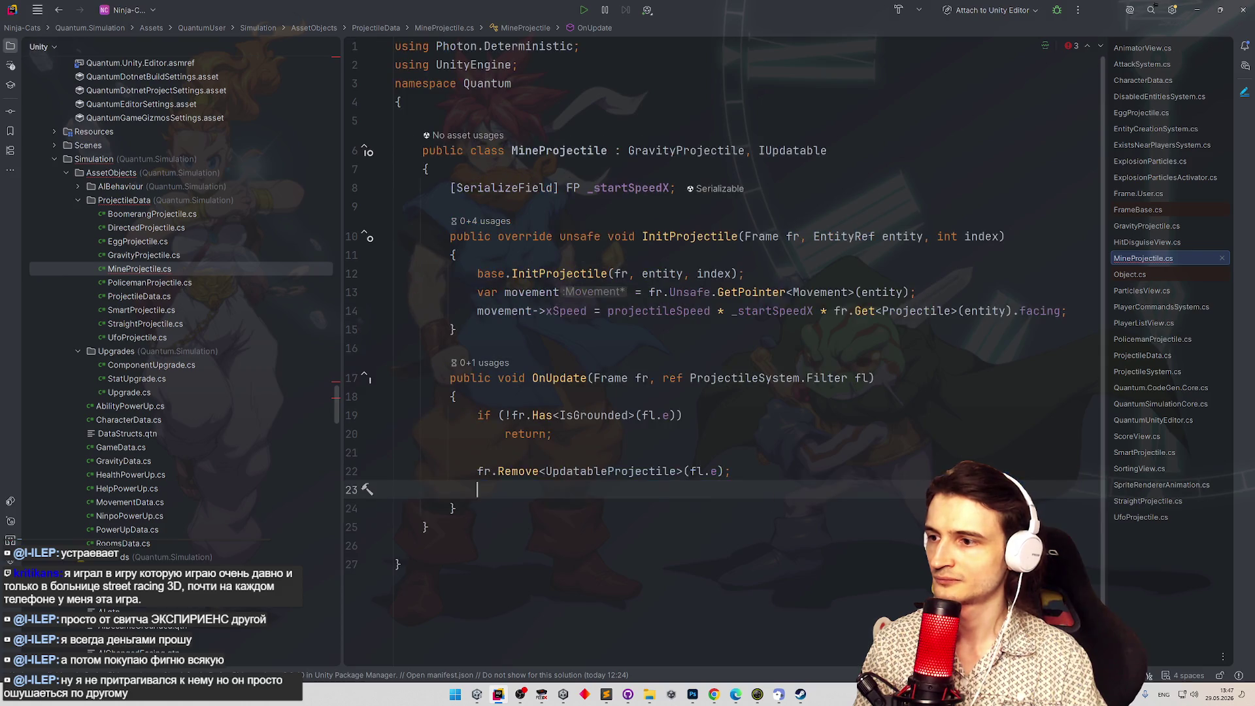
{"action": "key", "text": "Return"}
{"action": "type", "text": "fr."}
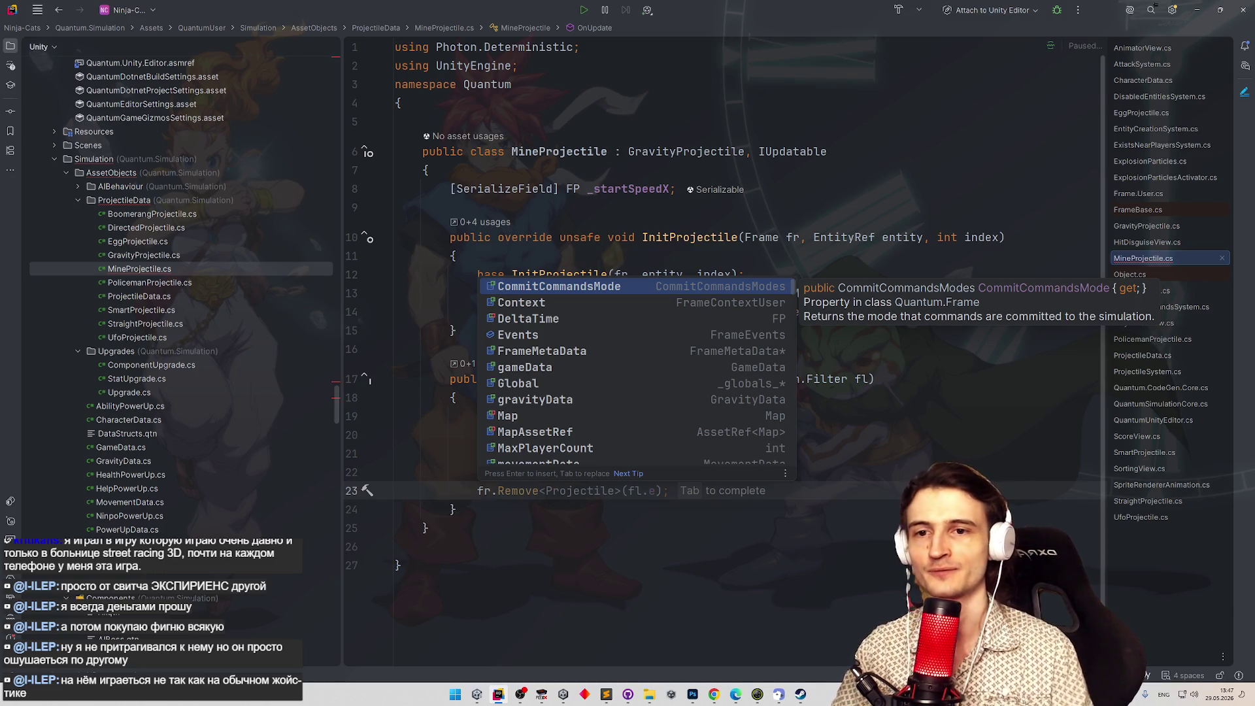
Paste the Movement pointer lookup from line 13 over fr on new line 23.
{"action": "key", "text": "Escape"}
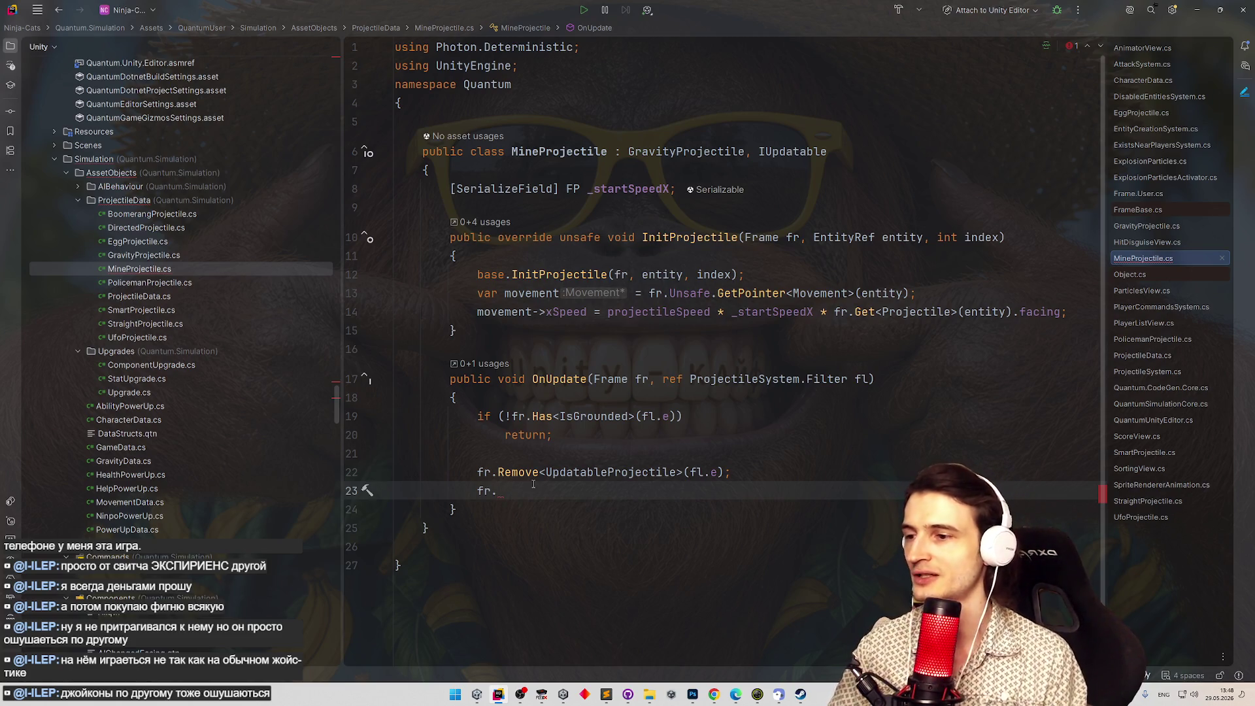
{"action": "key", "text": "BackSpace"}
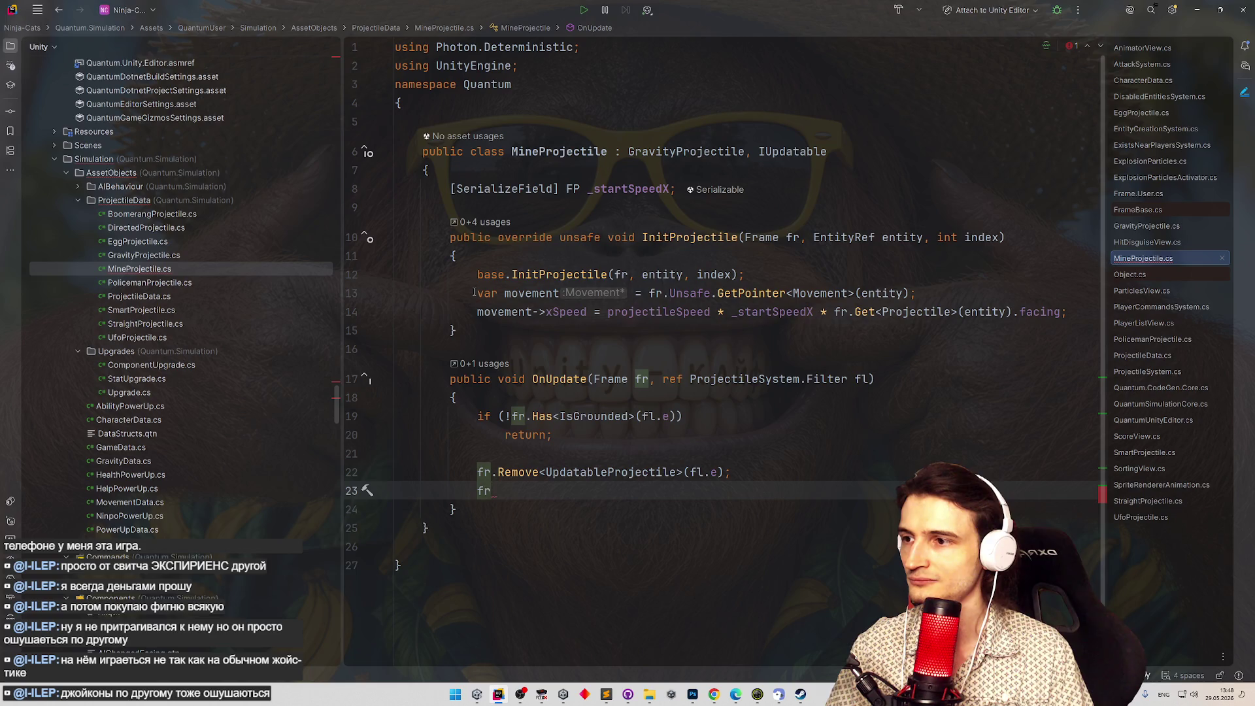
{"action": "left_click_drag", "start_coordinate": [641, 294], "coordinate": [915, 294]}
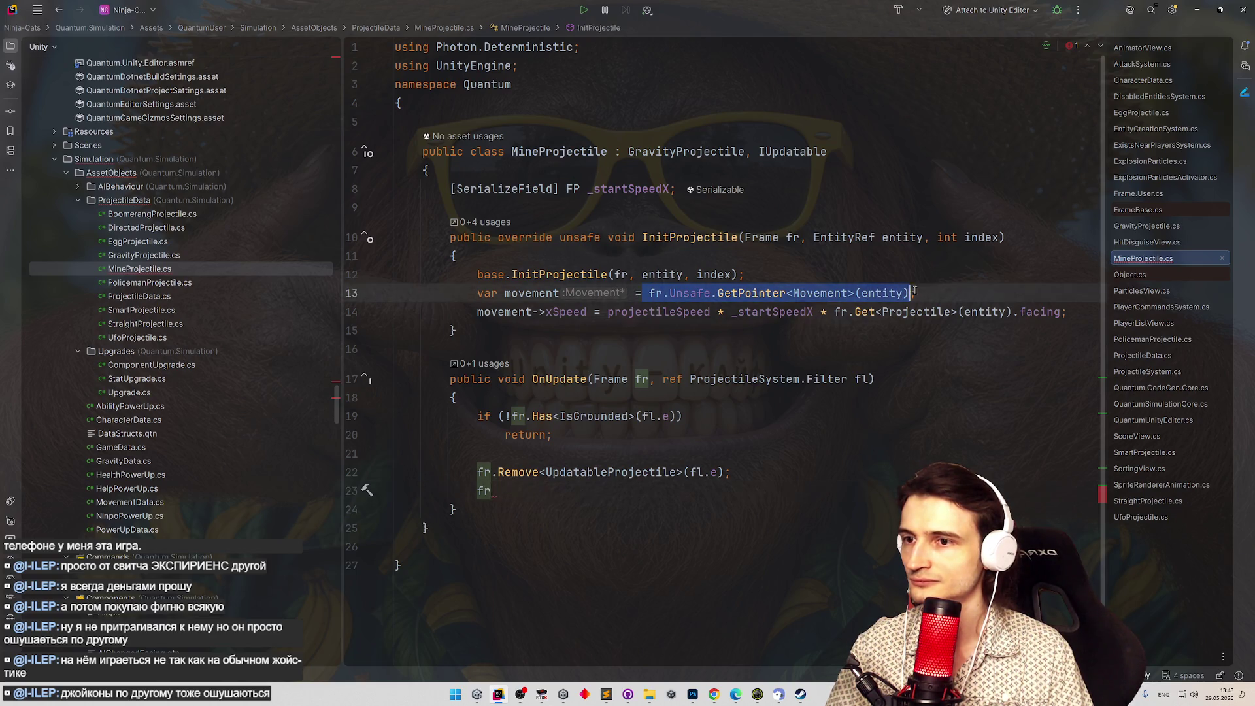
{"action": "double_click", "coordinate": [485, 490]}
{"action": "type", "text": "fr.Unsafe.GetPointer<Movement>(entity);"}
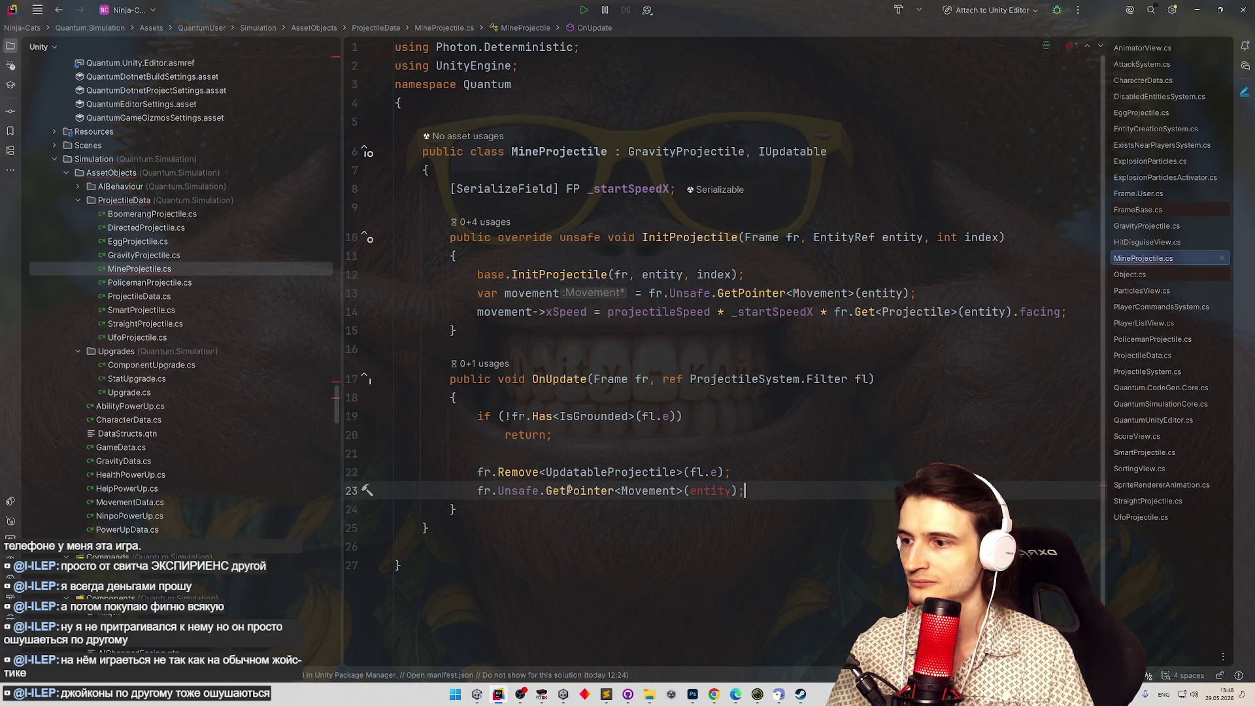
Replace the lookup's entity argument with fl.e, ending the line with a member dot.
{"action": "double_click", "coordinate": [707, 491]}
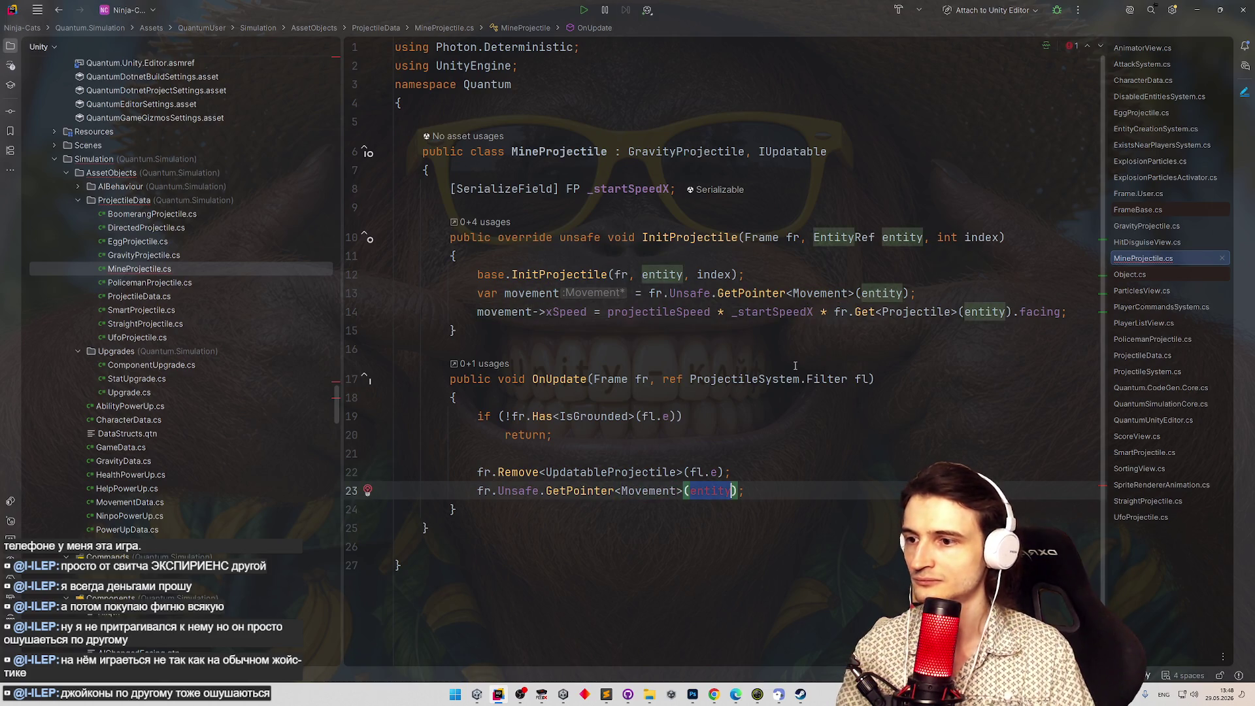
{"action": "key", "text": "BackSpace"}
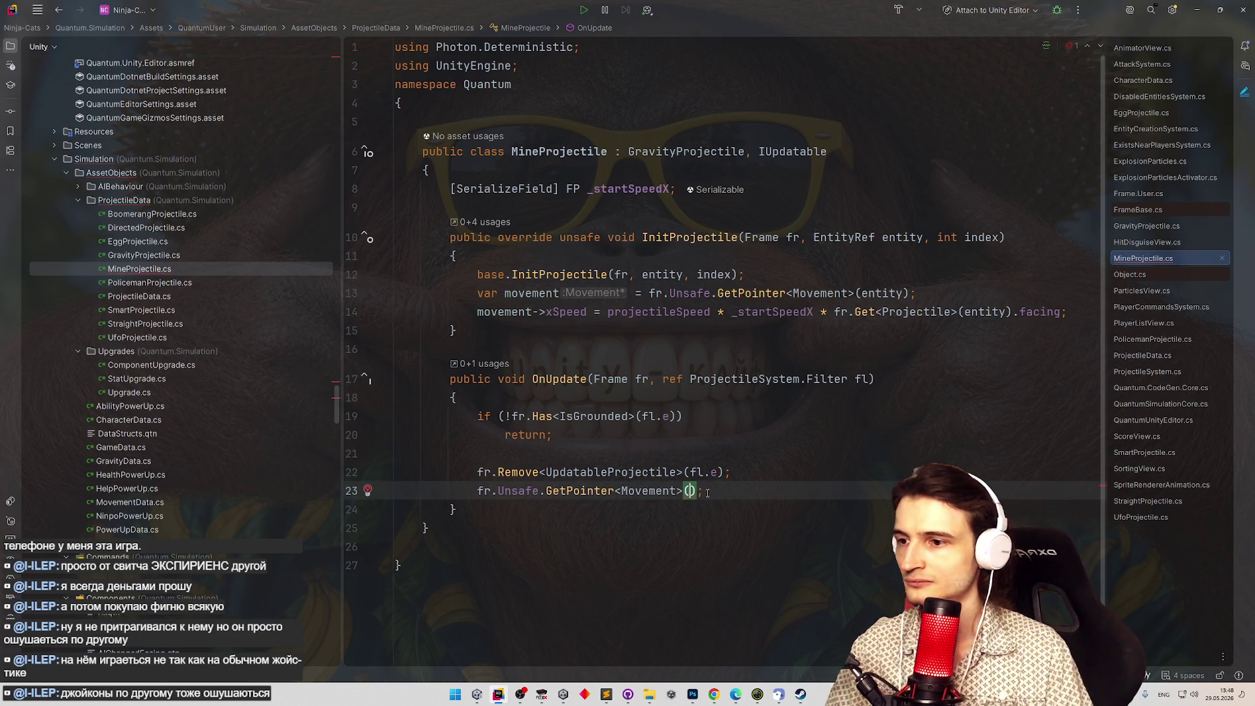
{"action": "type", "text": "fl.e"}
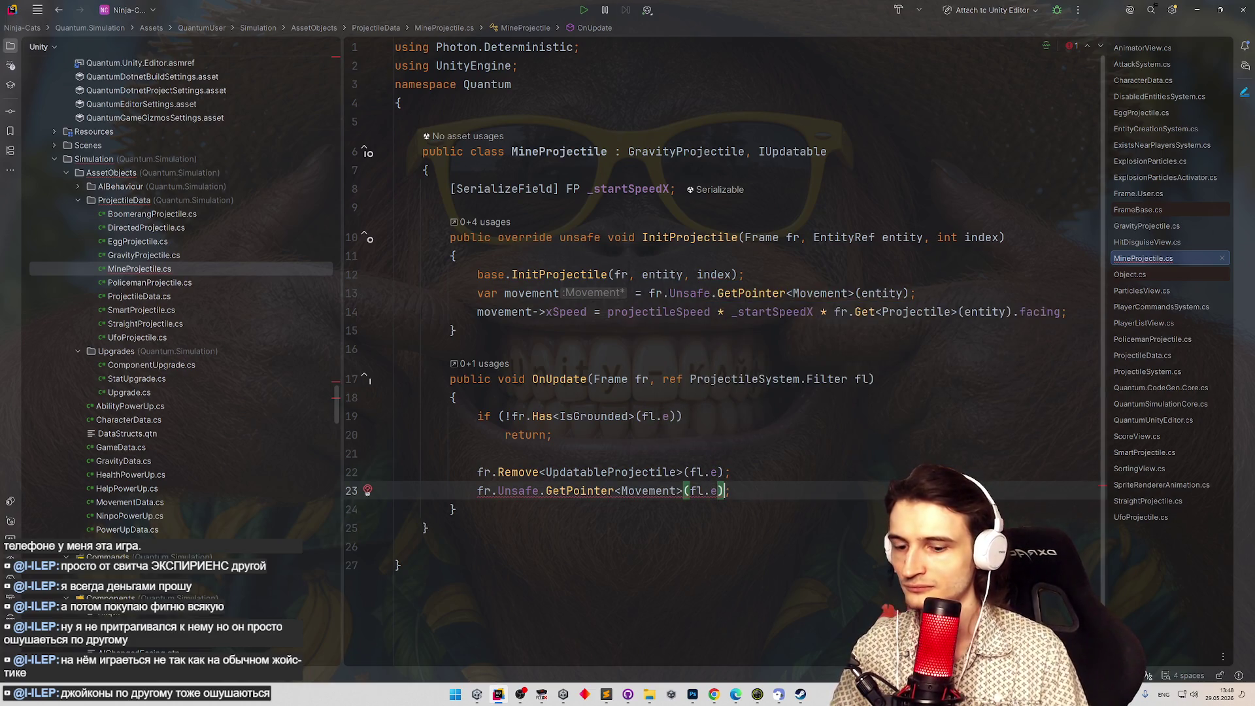
{"action": "key", "text": "Delete"}
{"action": "type", "text": "."}
{"action": "key", "text": "BackSpace"}
{"action": "type", "text": ")."}
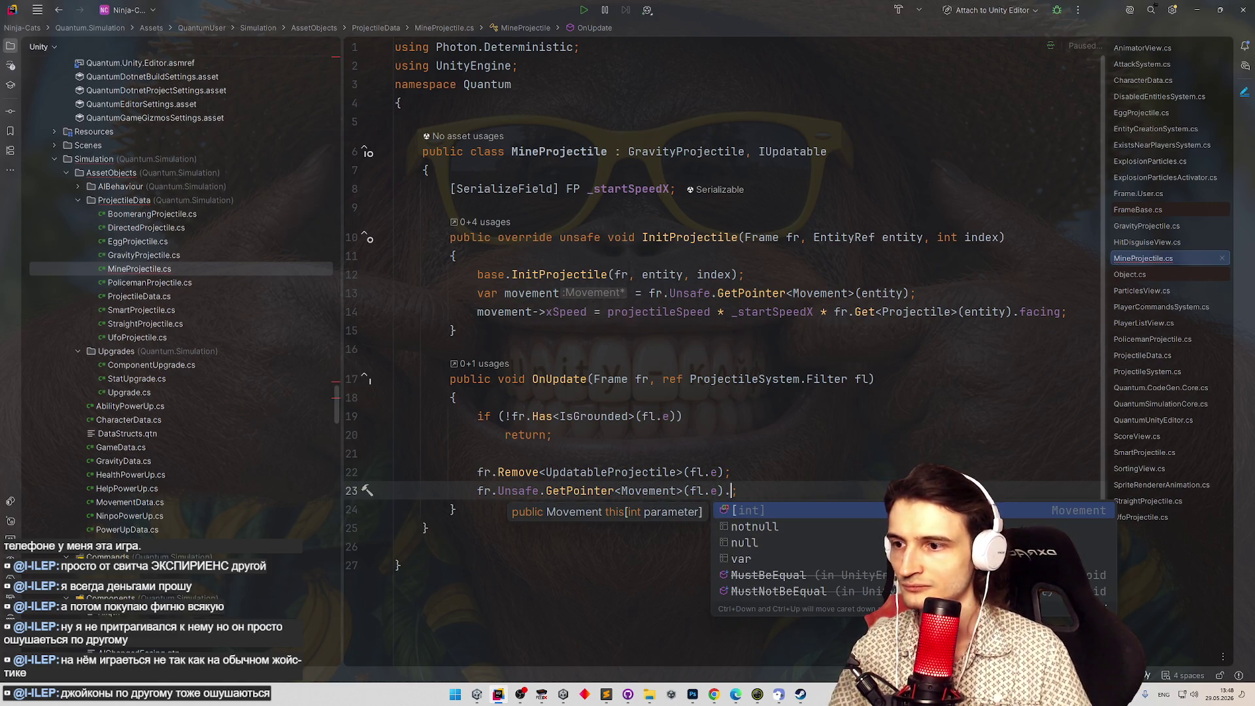
{"action": "key", "text": "BackSpace"}
{"action": "type", "text": "."}
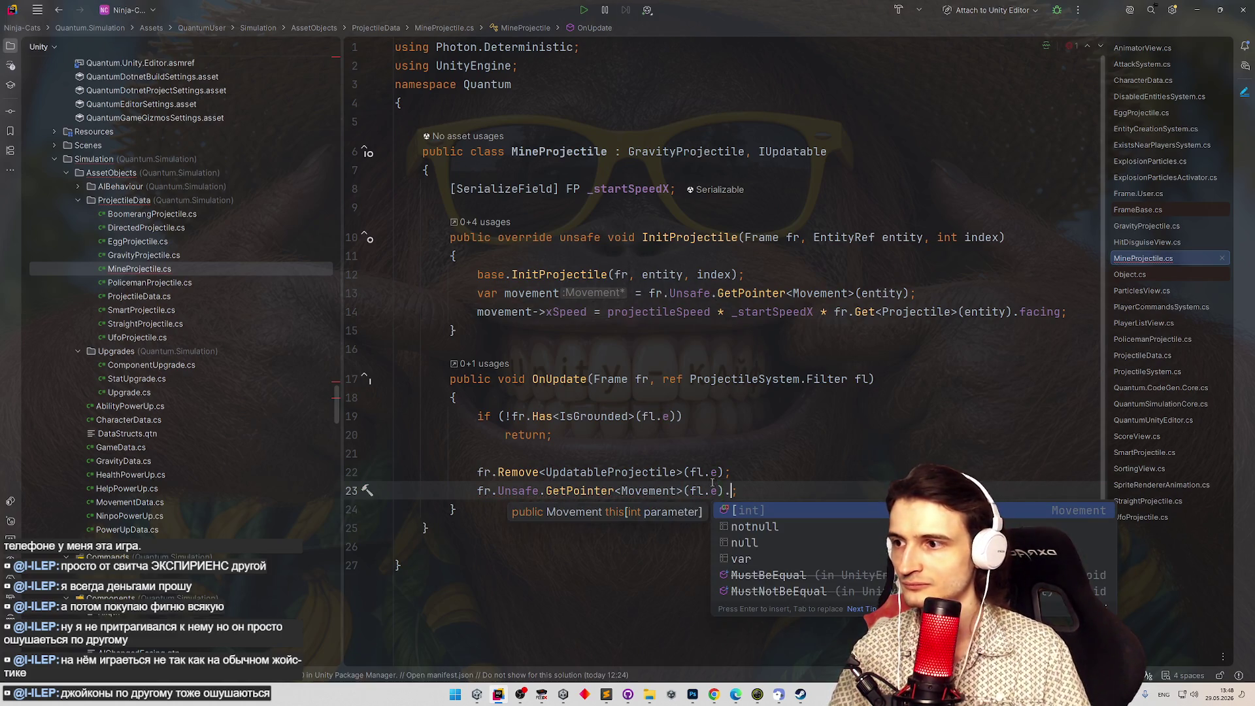
Add unsafe to the OnUpdate signature and finish the line as ->xSpeed = 0.
{"action": "left_click", "coordinate": [532, 380]}
{"action": "type", "text": "unsafe"}
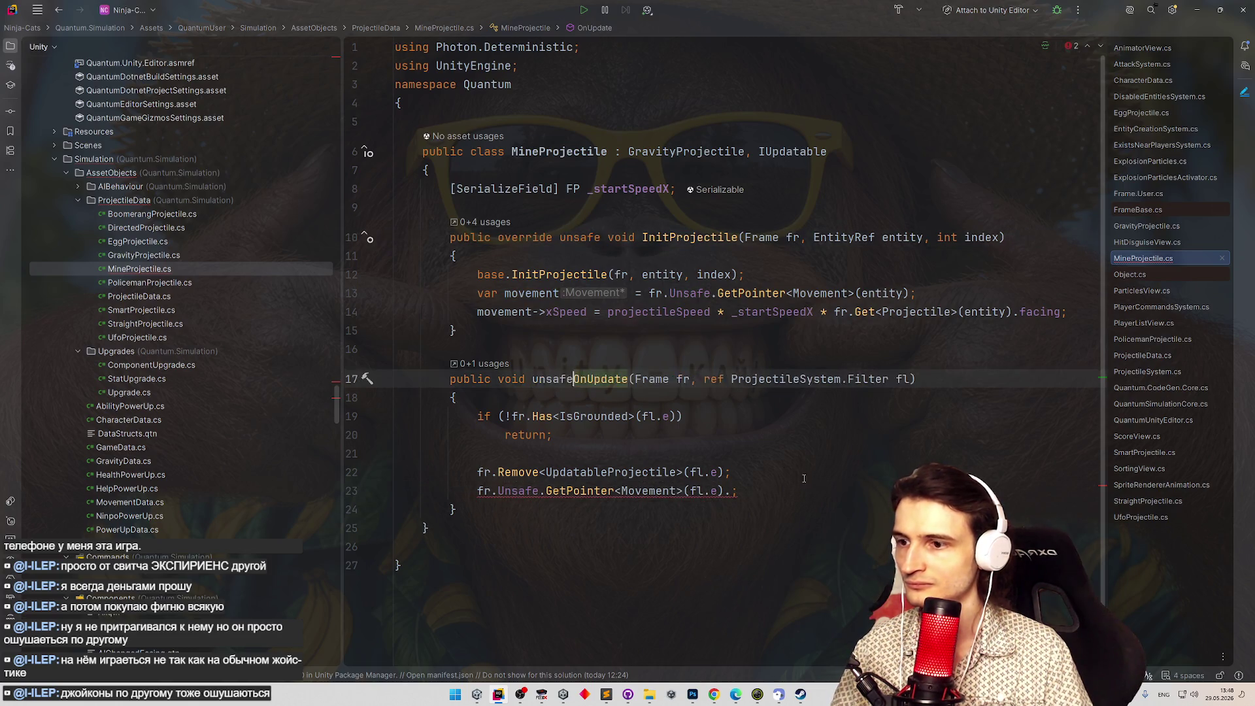
{"action": "left_click", "coordinate": [734, 492]}
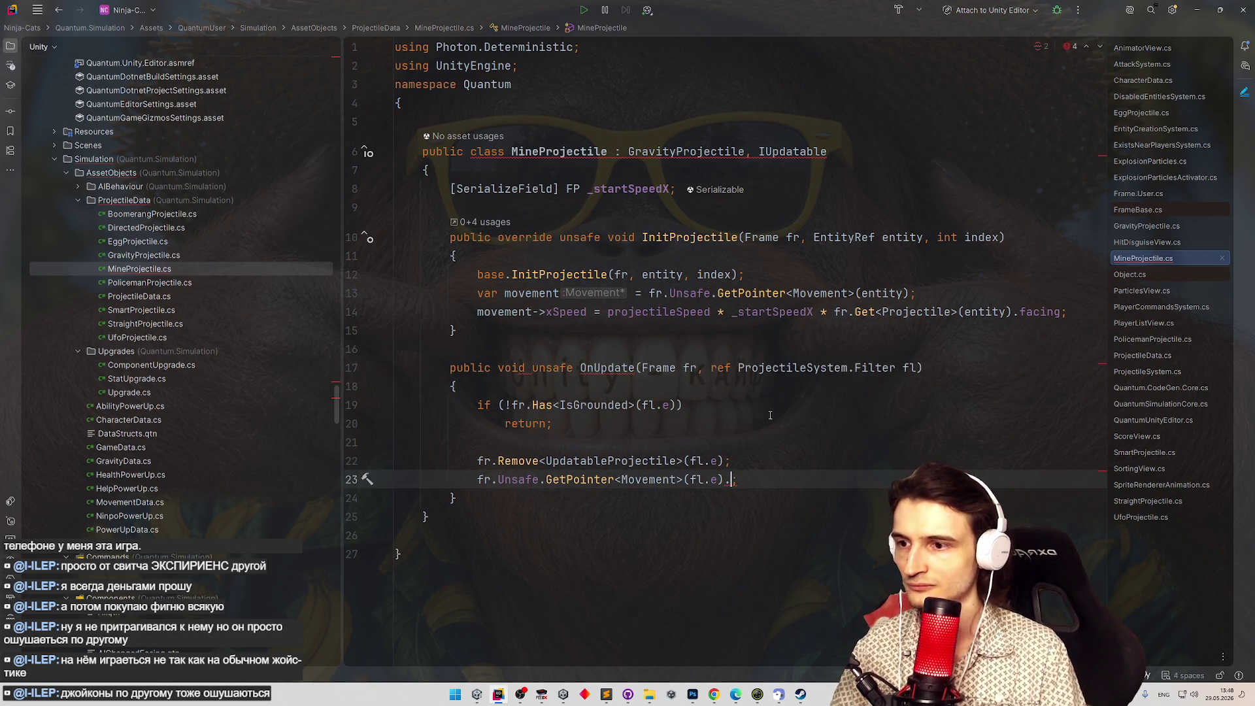
{"action": "type", "text": "x"}
{"action": "key", "text": "Return"}
{"action": "type", "text": "= 0"}
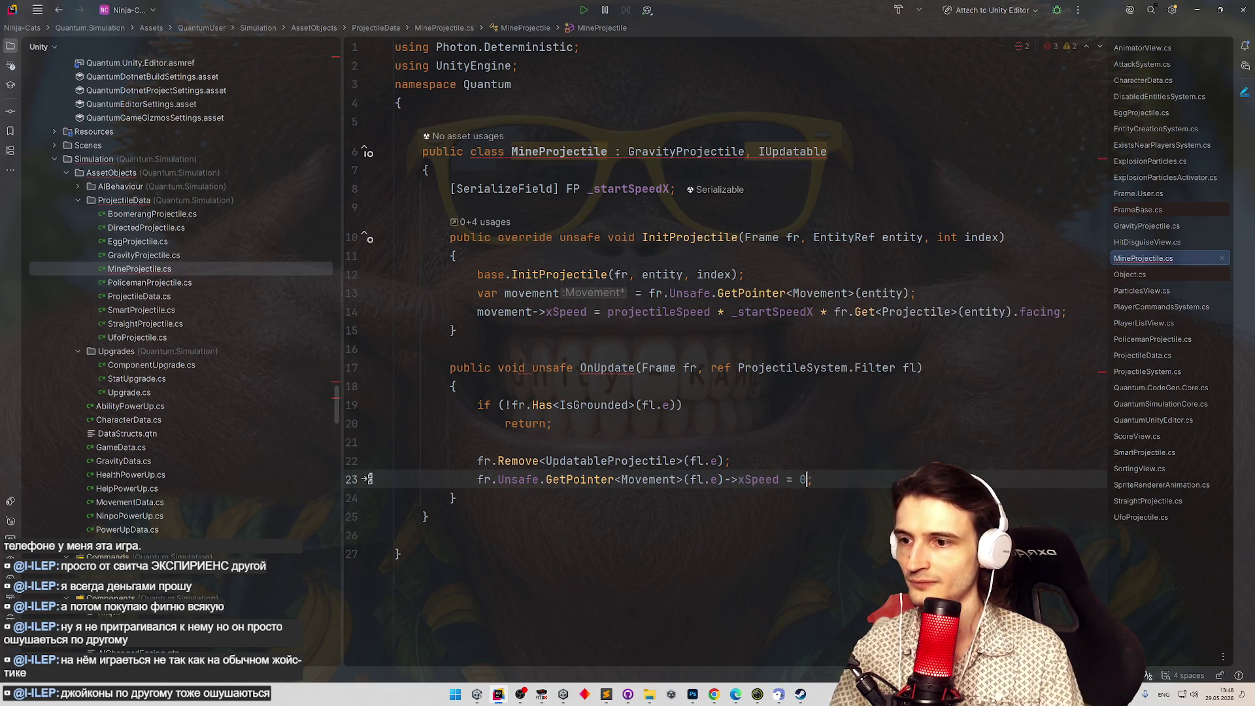
{"action": "left_click", "coordinate": [775, 406]}
Move OnUpdate above InitProjectile and give it a void return type.
{"action": "key", "text": "ctrl+shift+alt+Up"}
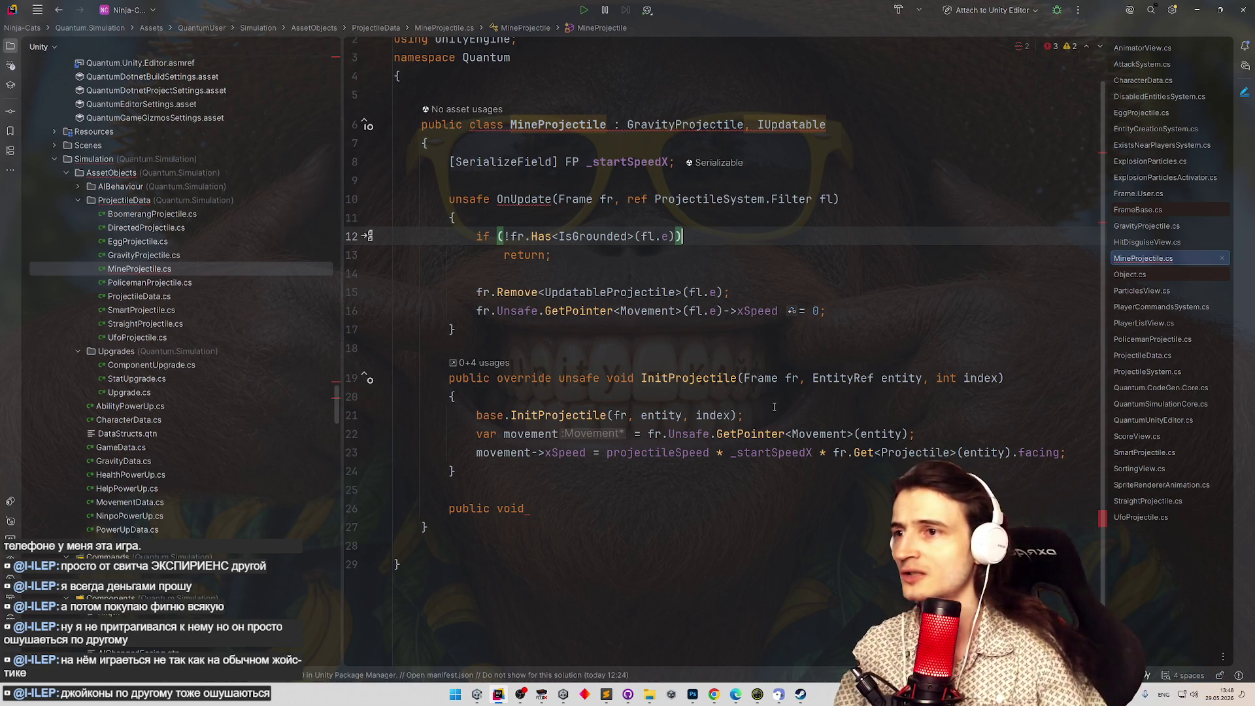
{"action": "left_click", "coordinate": [533, 198]}
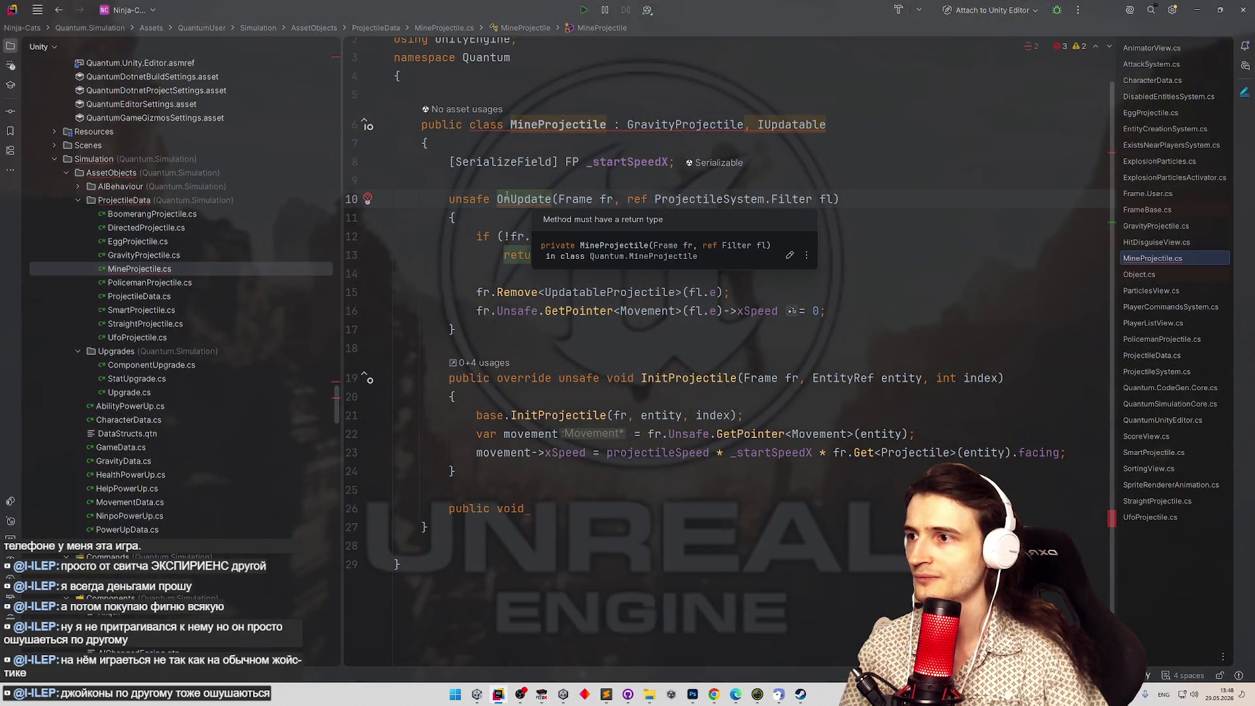
{"action": "left_click", "coordinate": [497, 199]}
{"action": "type", "text": "void"}
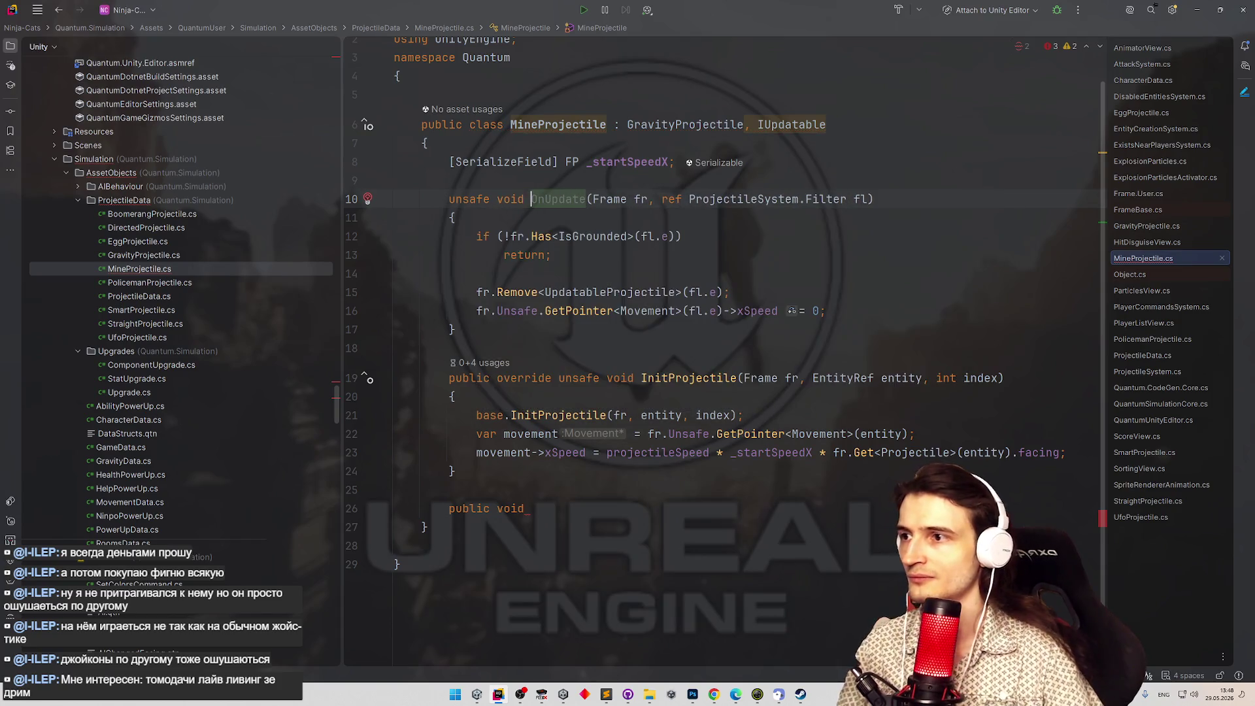
{"action": "left_click", "coordinate": [613, 292]}
Add the public access modifier to the OnUpdate declaration.
{"action": "mouse_move", "coordinate": [565, 200]}
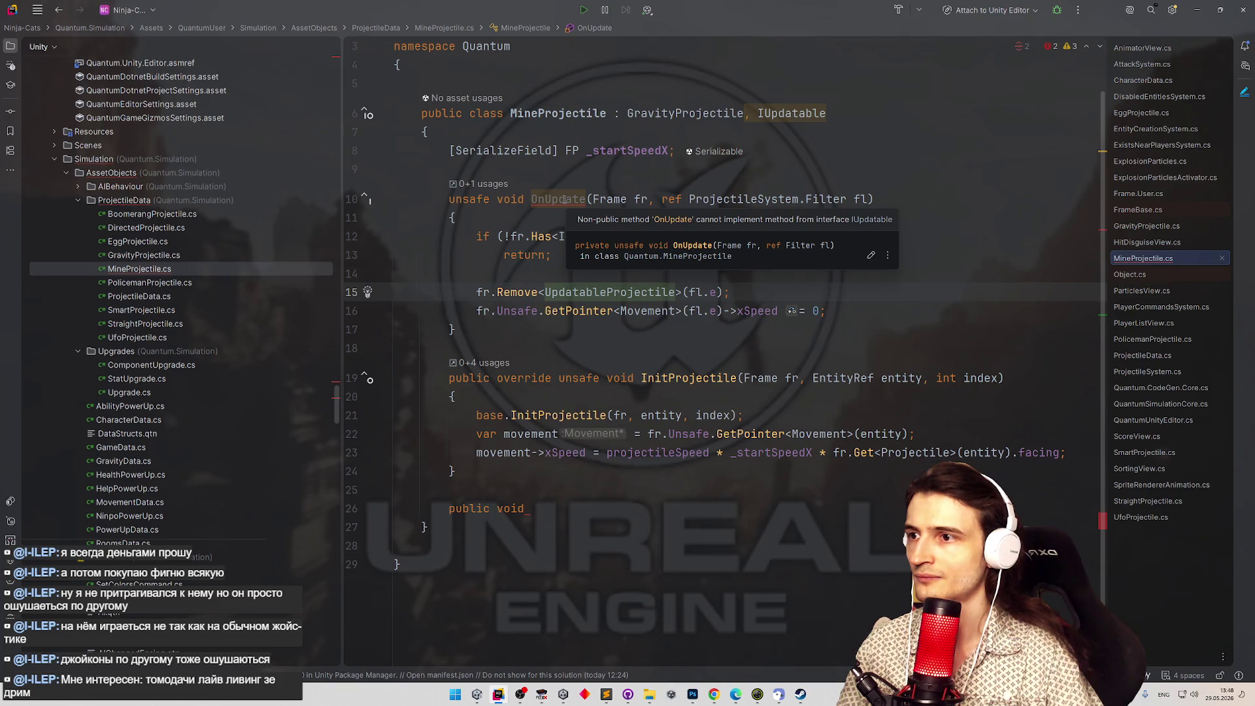
{"action": "left_click", "coordinate": [450, 199]}
{"action": "type", "text": "public"}
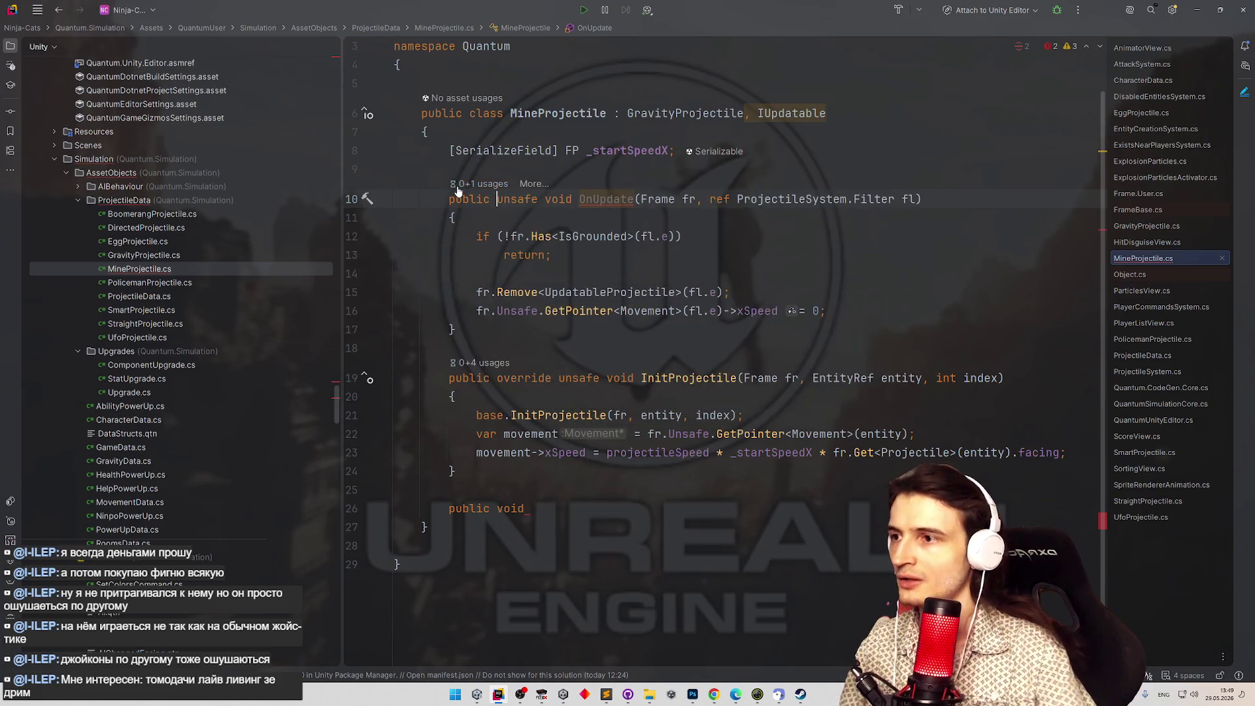
{"action": "left_click", "coordinate": [579, 312]}
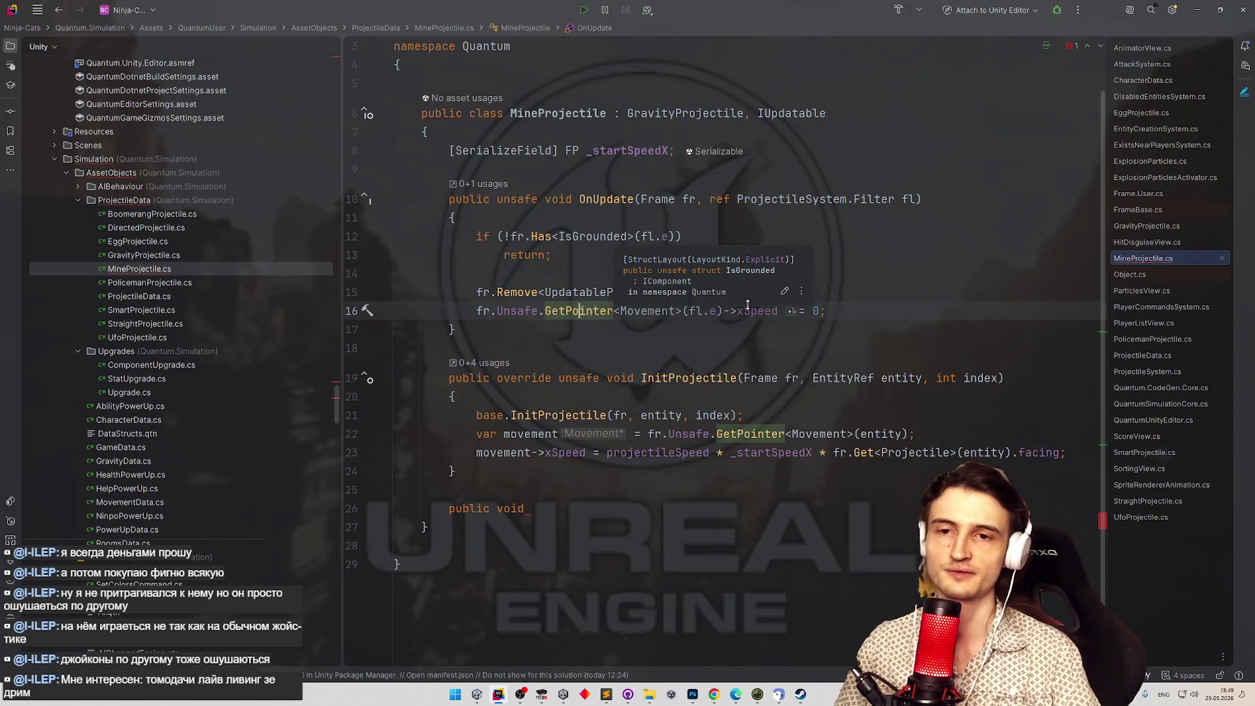
Undo the half-typed public void line, returning to the grounded check's return.
{"action": "left_click", "coordinate": [796, 321]}
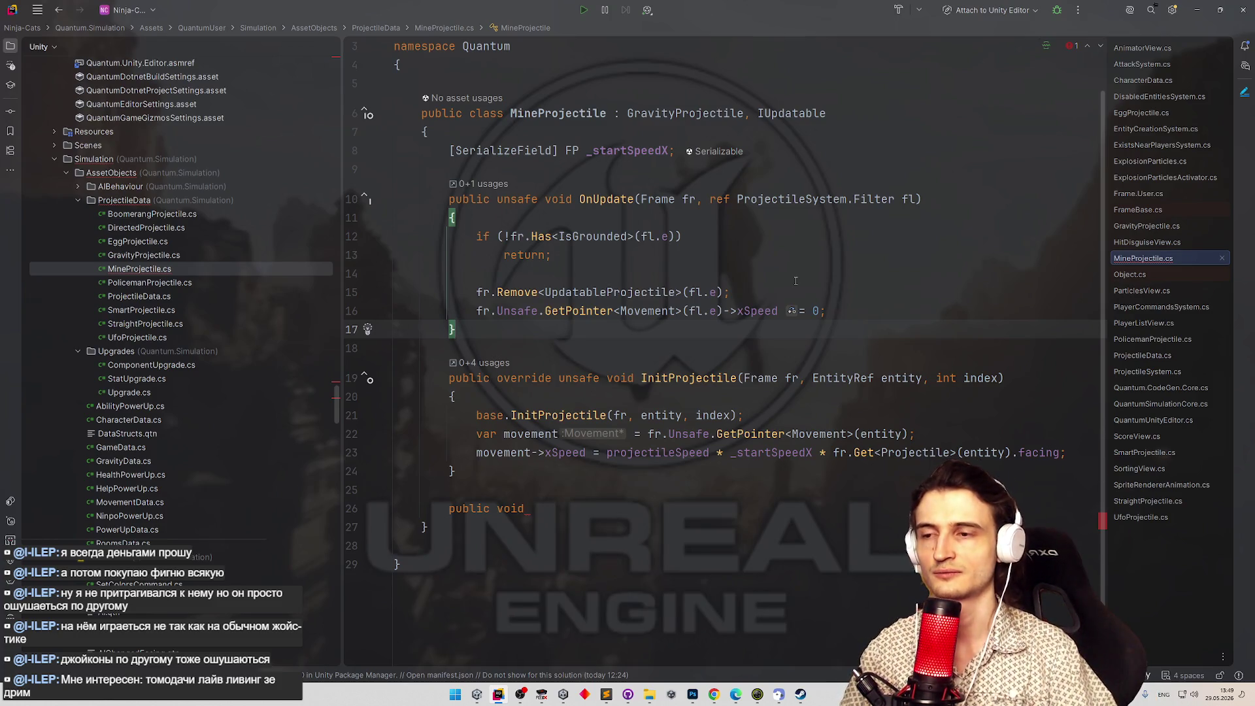
{"action": "left_click", "coordinate": [839, 253]}
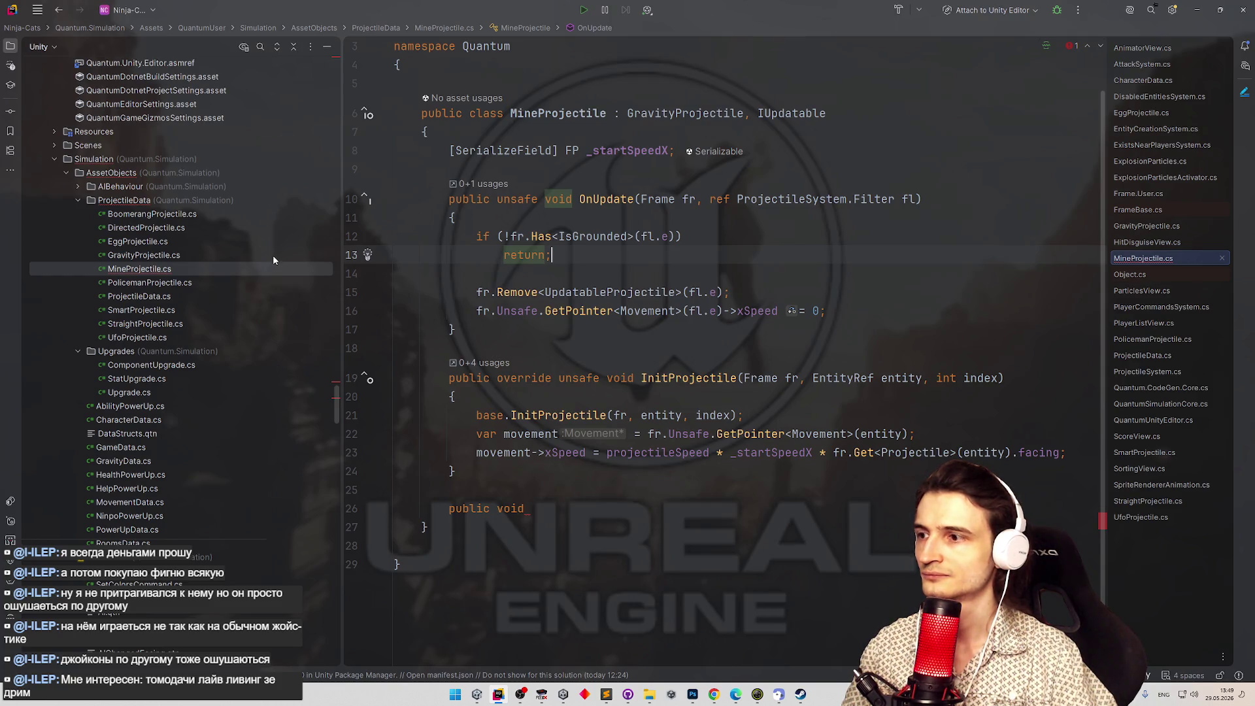
{"action": "key", "text": "ctrl+z"}
{"action": "key", "text": "ctrl+z"}
{"action": "key", "text": "ctrl+z"}
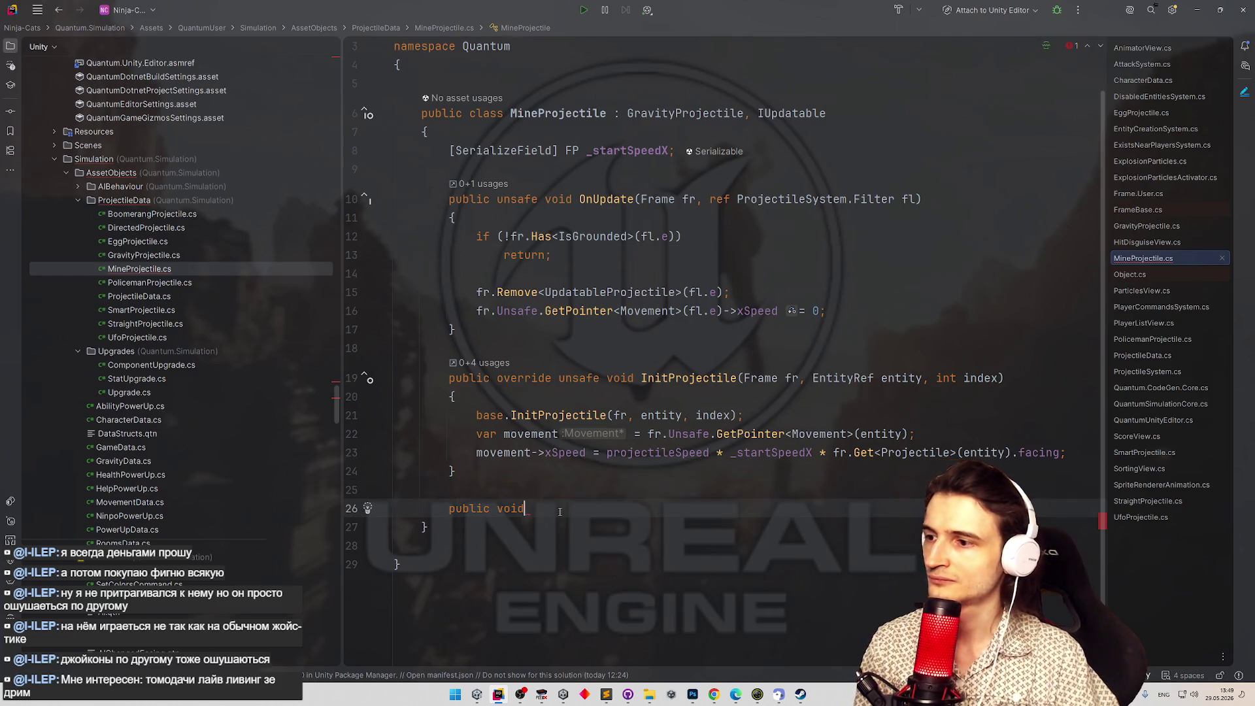
{"action": "key", "text": "Up"}
{"action": "key", "text": "Up"}
{"action": "key", "text": "Up"}
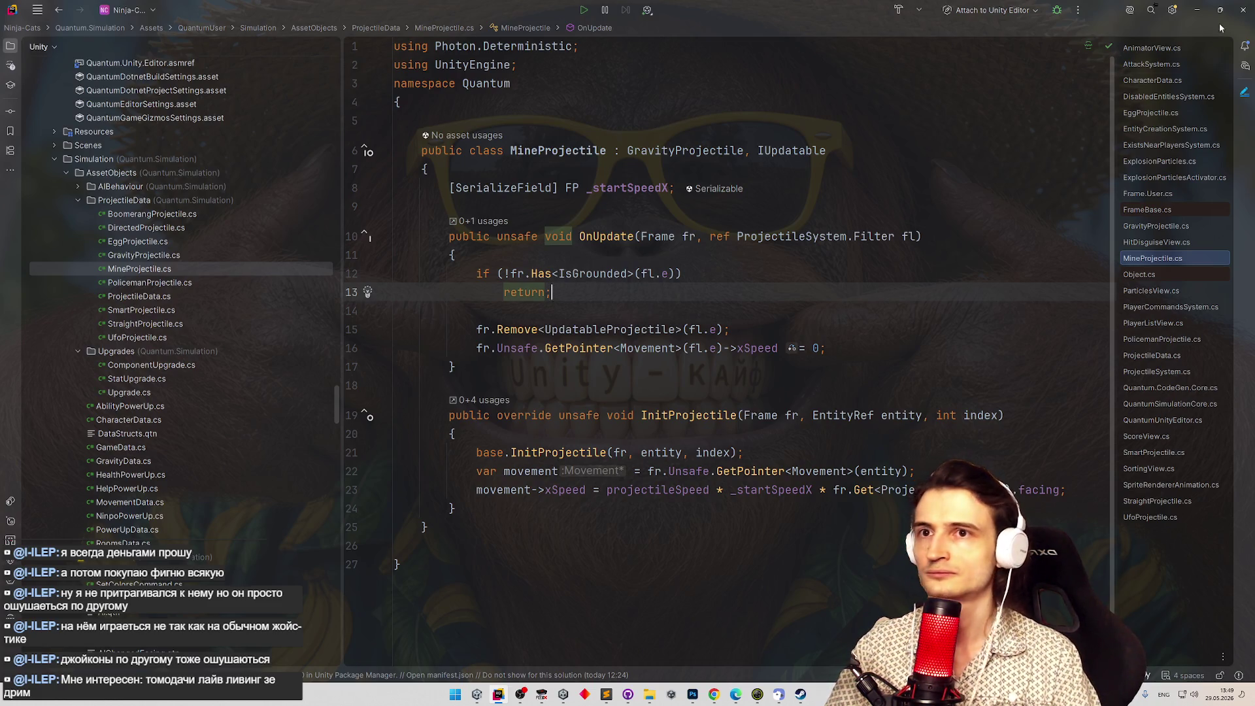
Rename FireMineProjectile to MineProjectile by deleting the Fire prefix, then clear the Console.
{"action": "left_click", "coordinate": [1198, 10]}
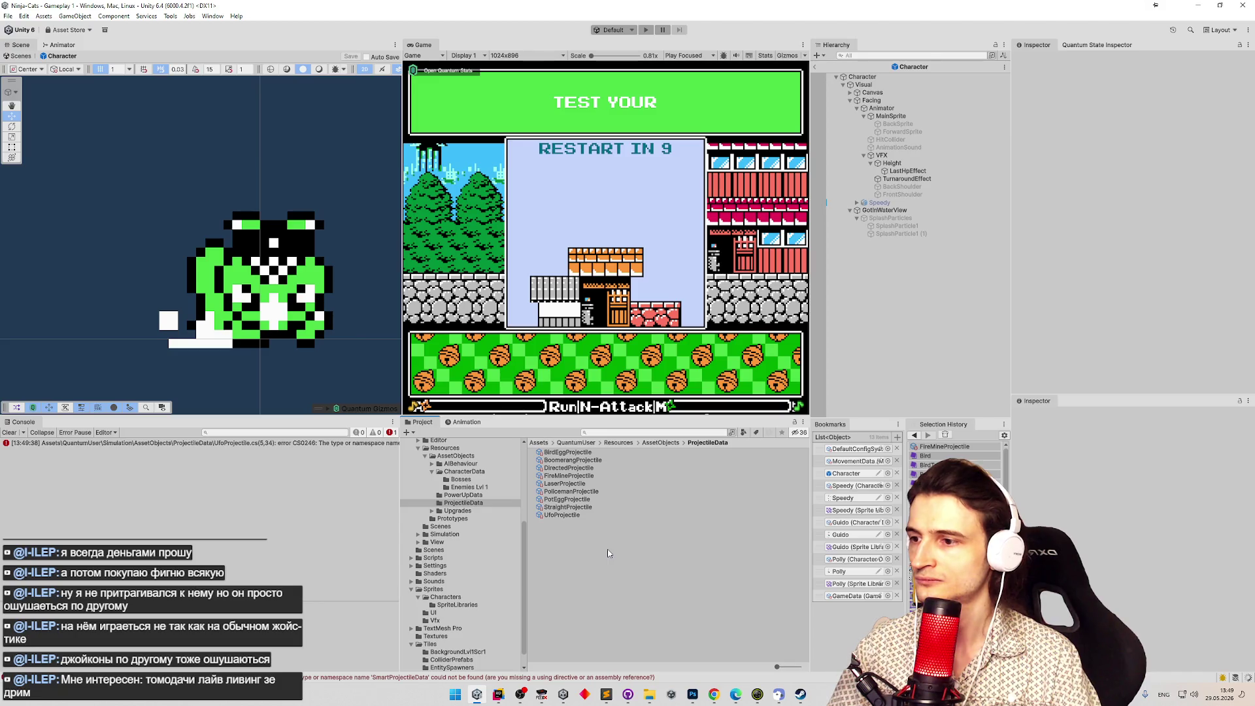
{"action": "left_click", "coordinate": [569, 477]}
{"action": "left_click", "coordinate": [569, 482]}
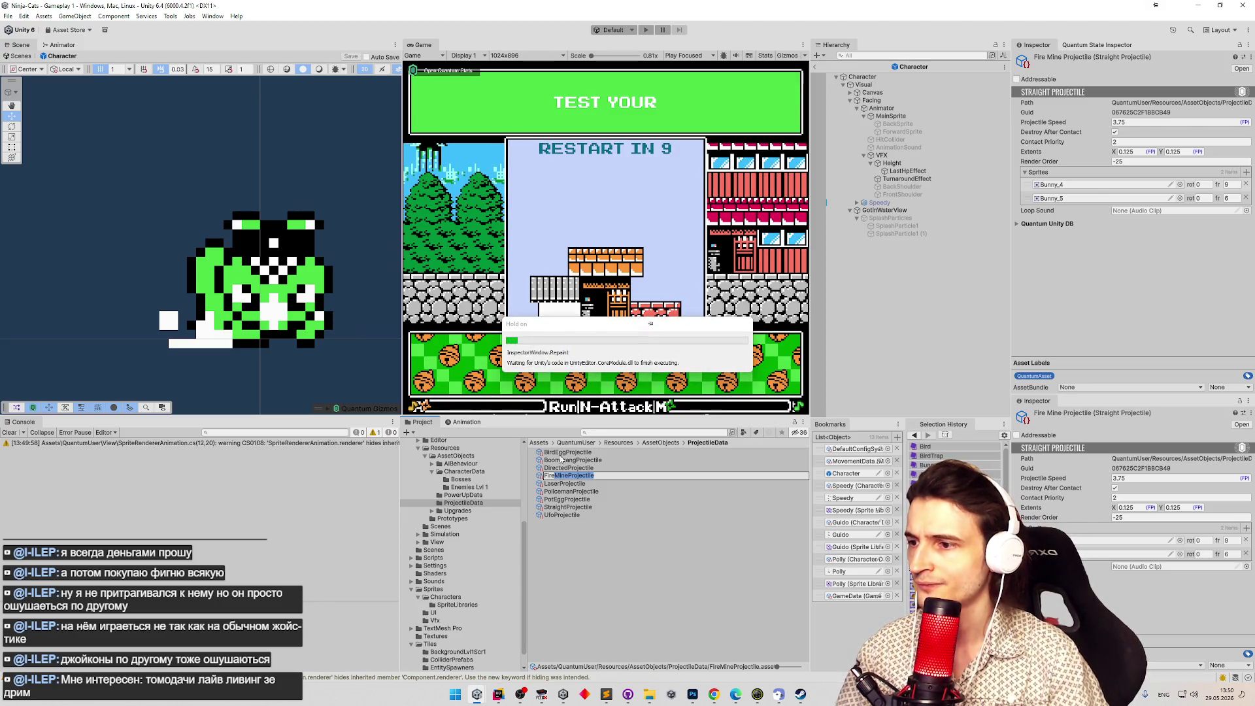
{"action": "left_click_drag", "start_coordinate": [557, 477], "coordinate": [531, 477]}
{"action": "key", "text": "BackSpace"}
{"action": "key", "text": "Return"}
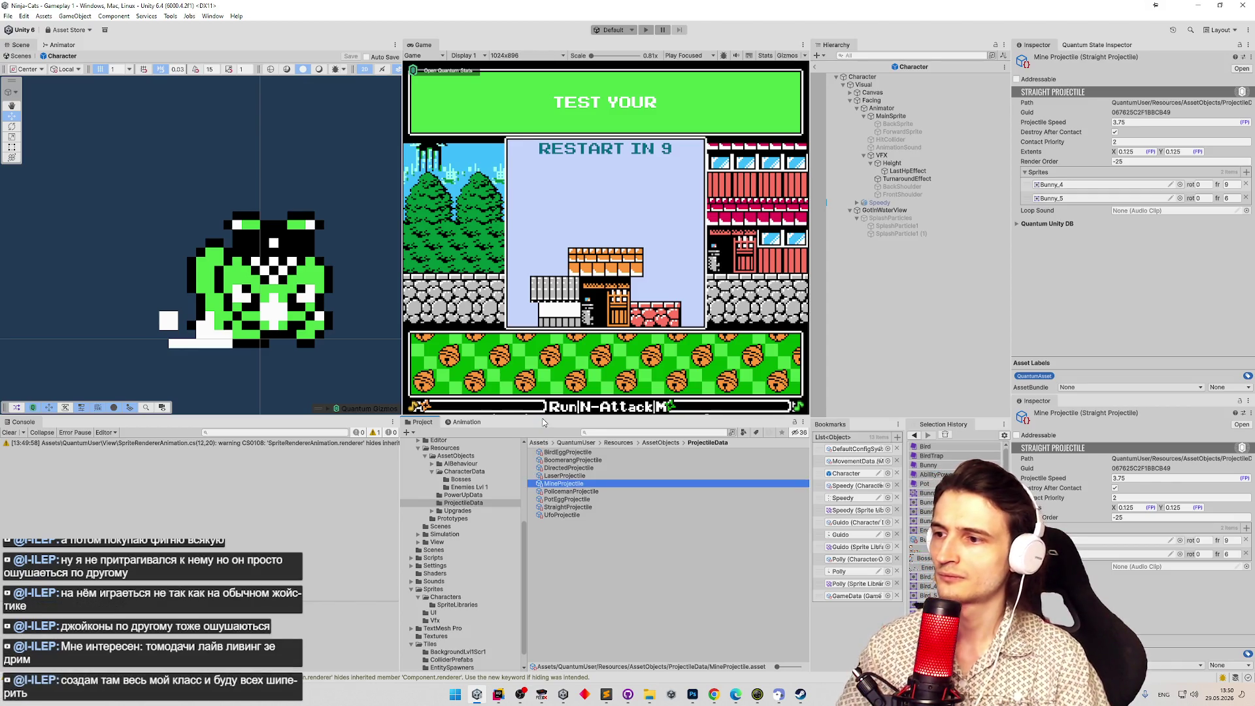
{"action": "left_click", "coordinate": [10, 432]}
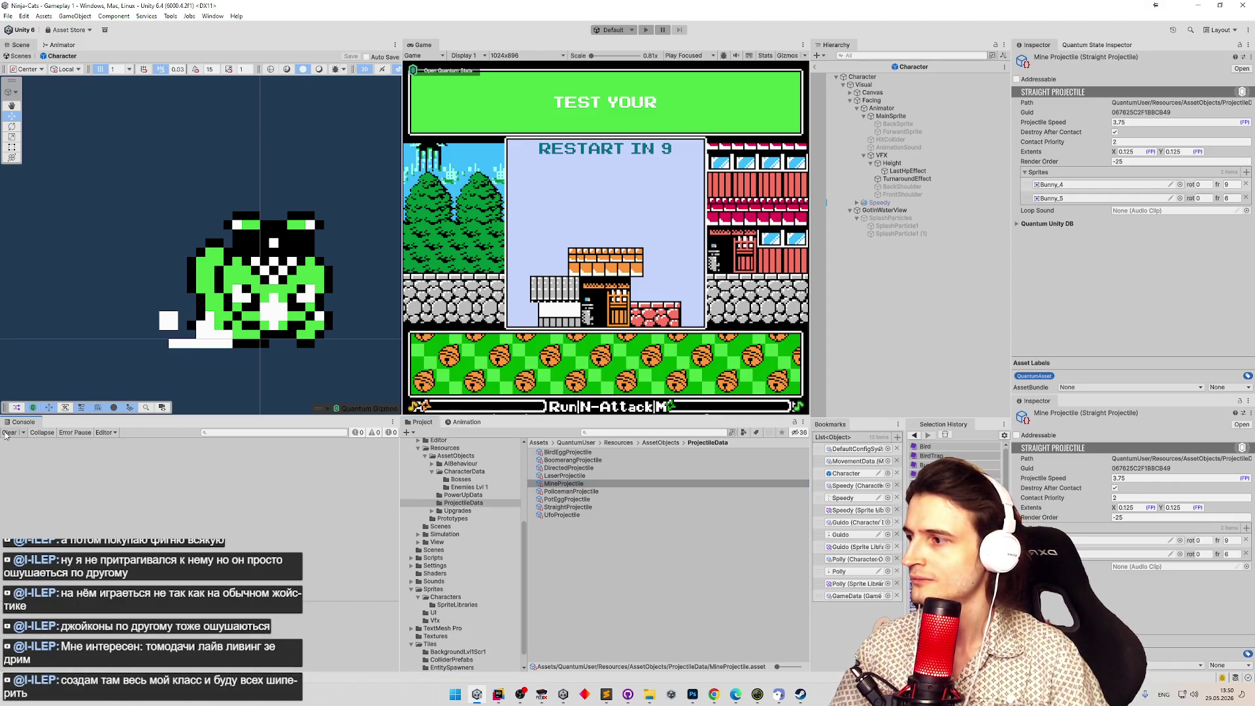
{"action": "left_click", "coordinate": [569, 492]}
{"action": "left_click", "coordinate": [564, 484]}
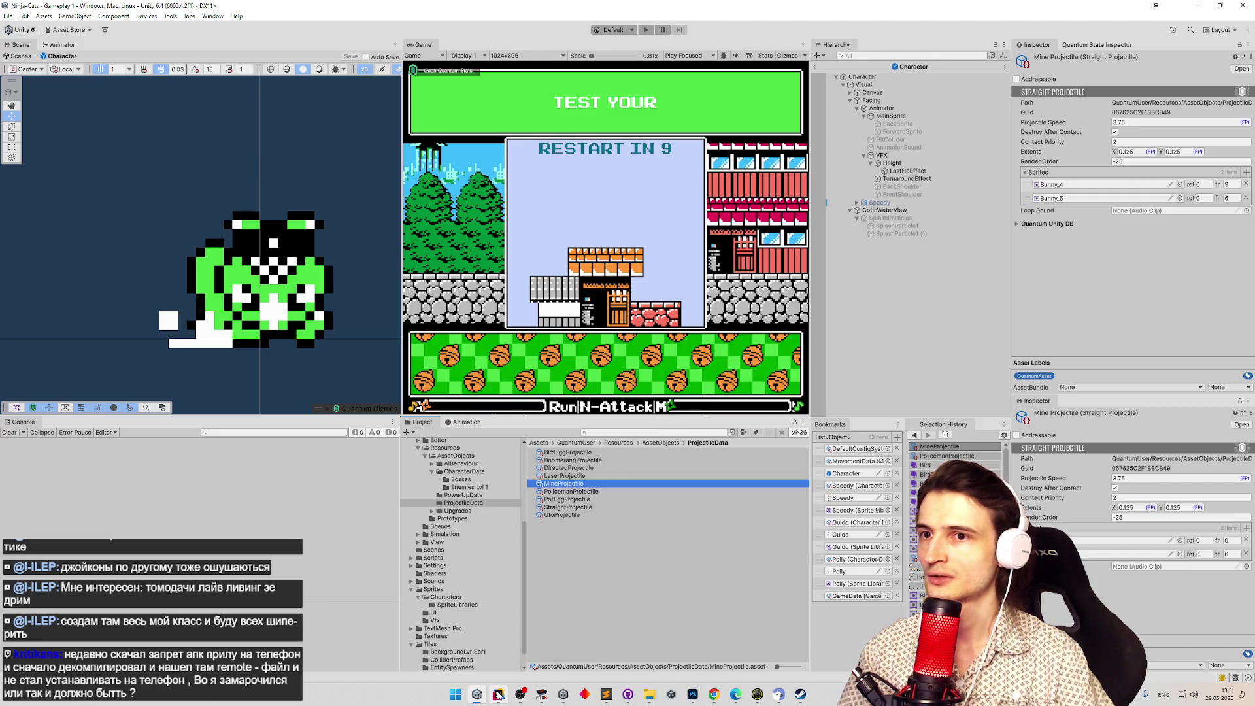
In Inspector Debug mode, set the asset's Script field to MineProjectile (searched 'mine'), then return to Normal.
{"action": "mouse_move", "coordinate": [499, 695]}
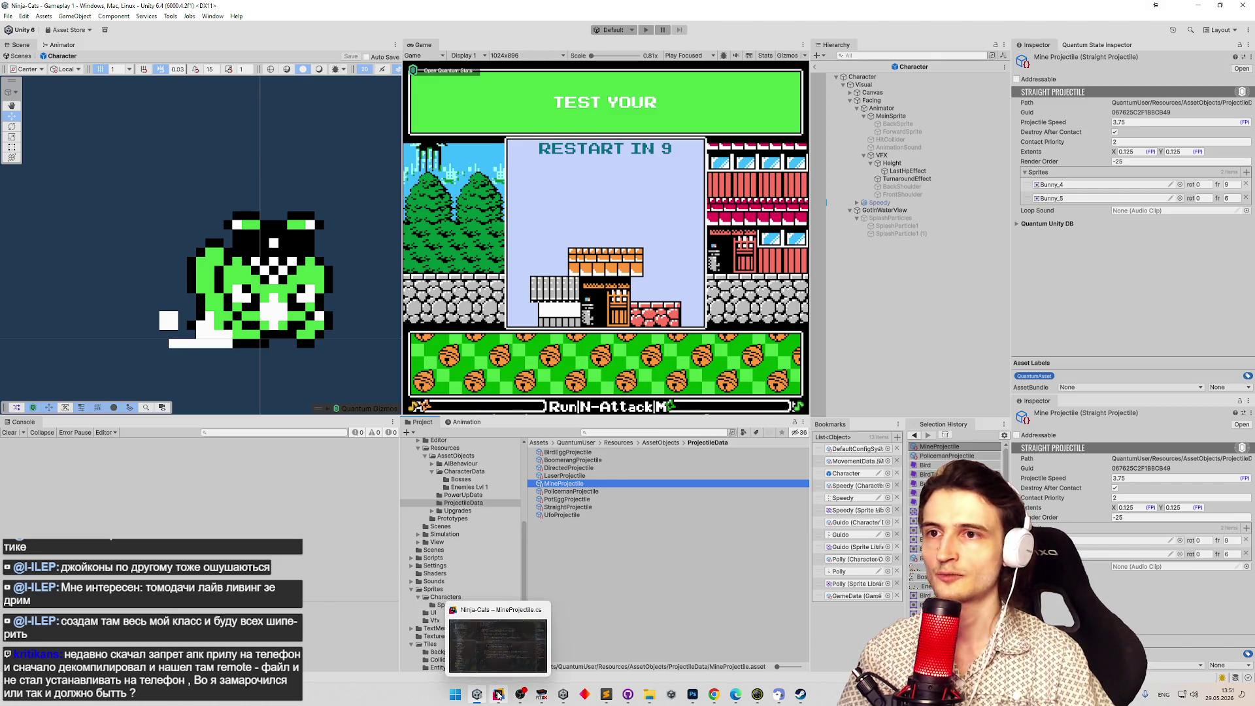
{"action": "left_click", "coordinate": [1249, 46]}
{"action": "left_click", "coordinate": [1170, 92]}
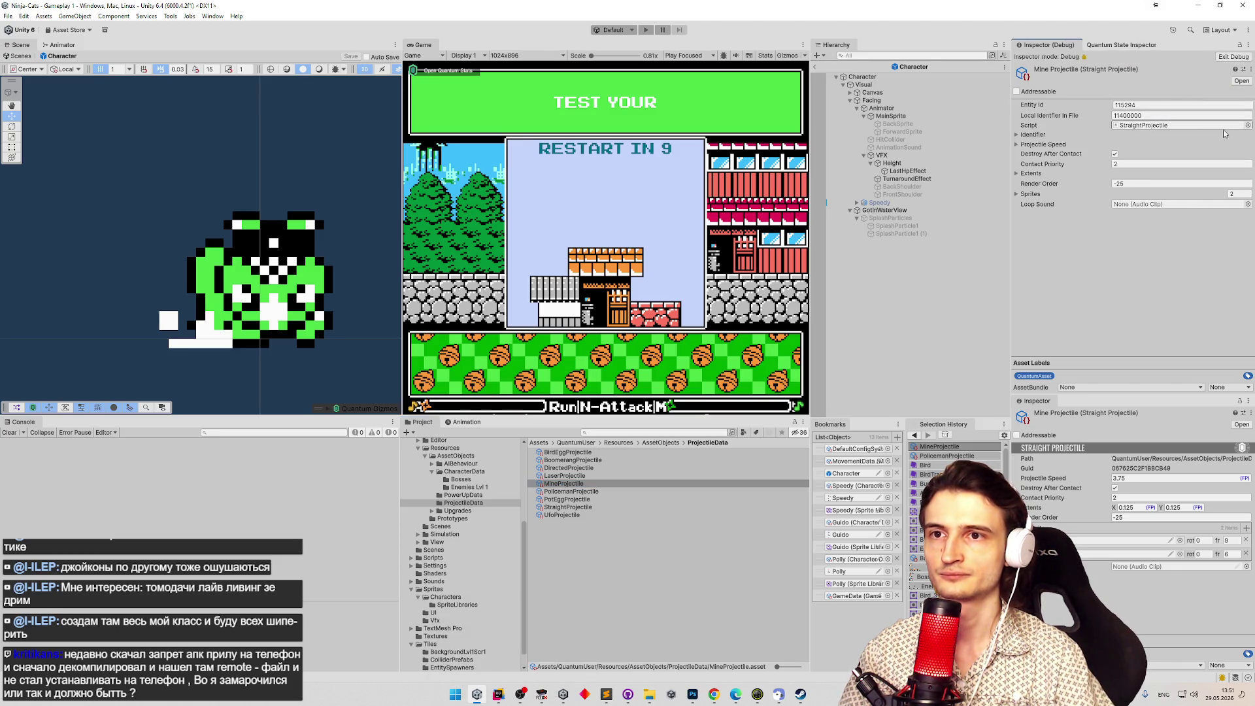
{"action": "left_click", "coordinate": [1249, 125]}
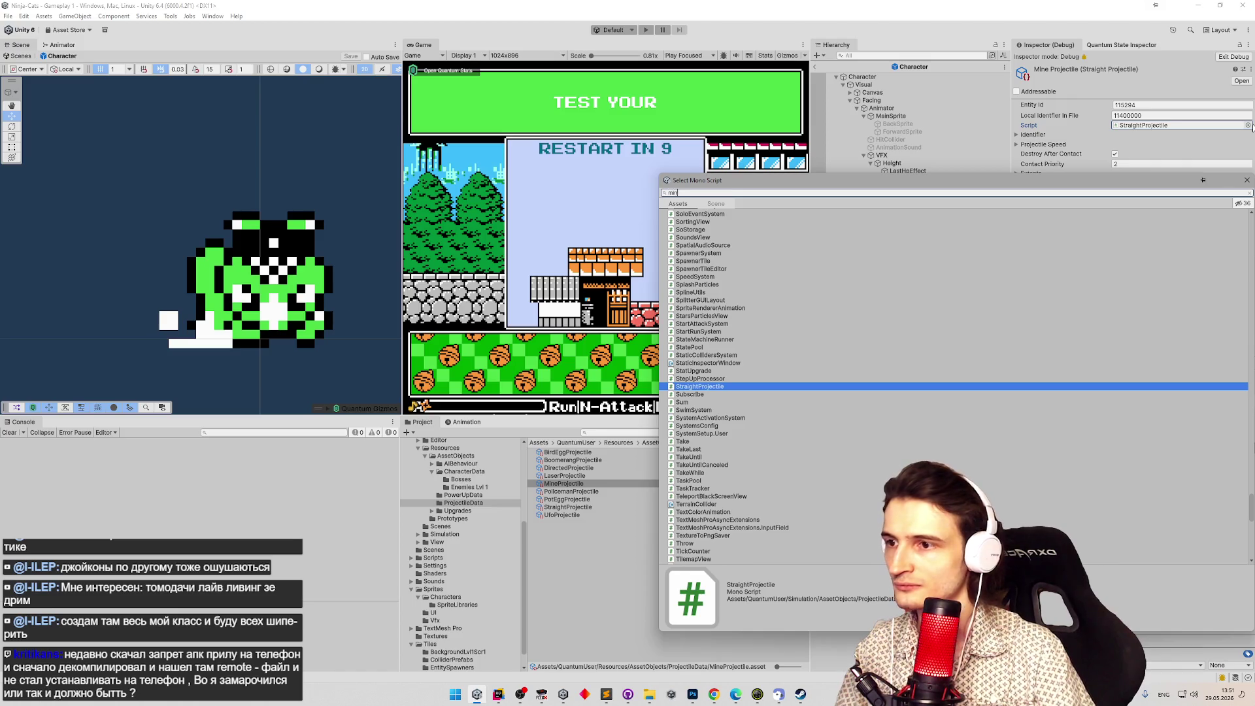
{"action": "type", "text": "mine"}
{"action": "double_click", "coordinate": [743, 221]}
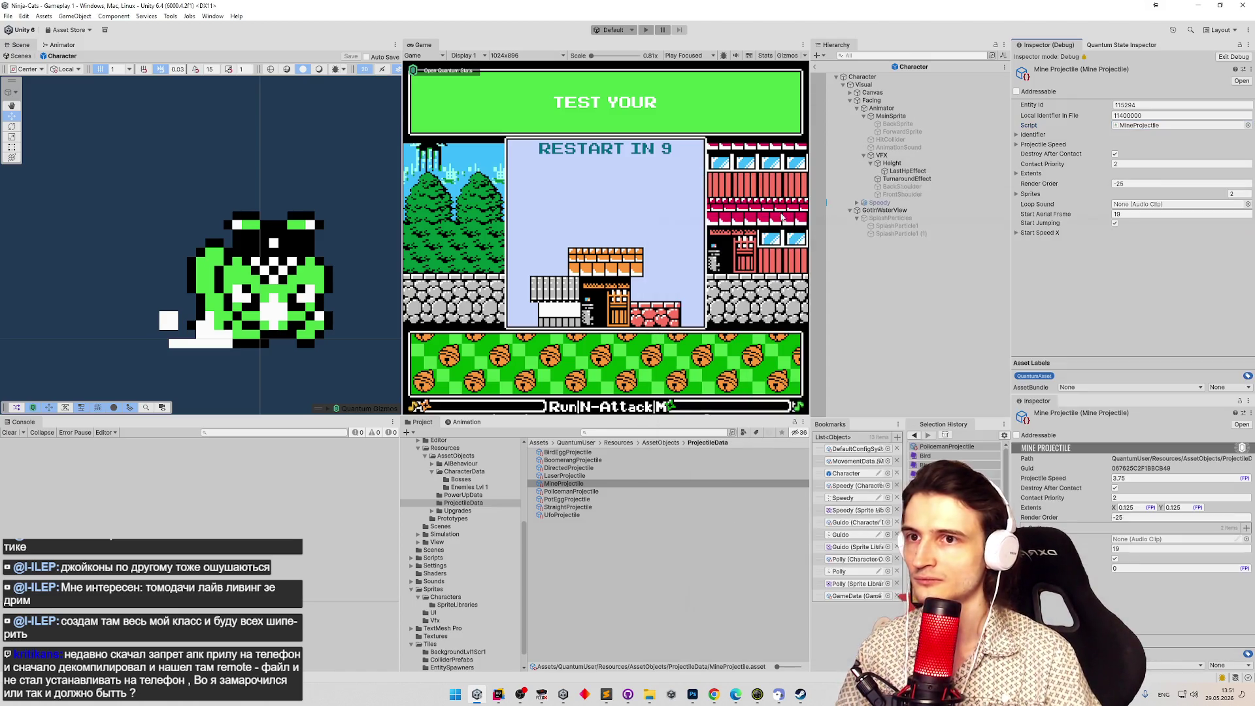
{"action": "left_click", "coordinate": [1248, 57]}
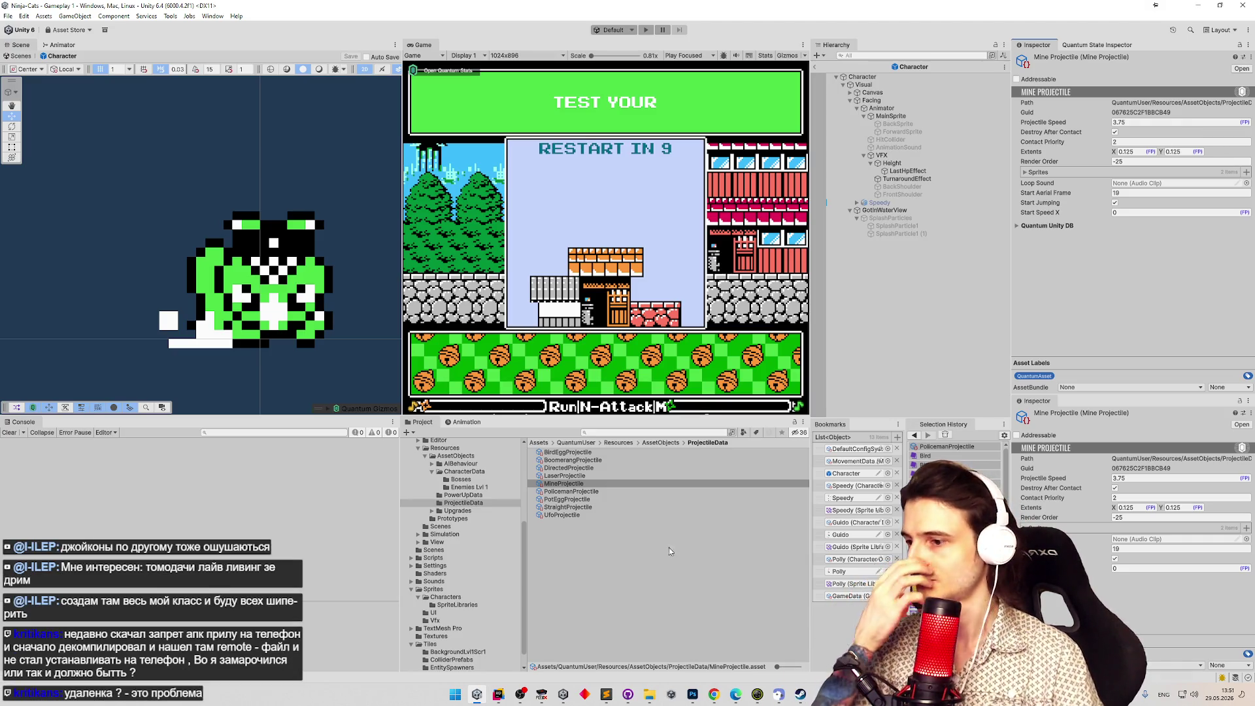
{"action": "left_click", "coordinate": [497, 695]}
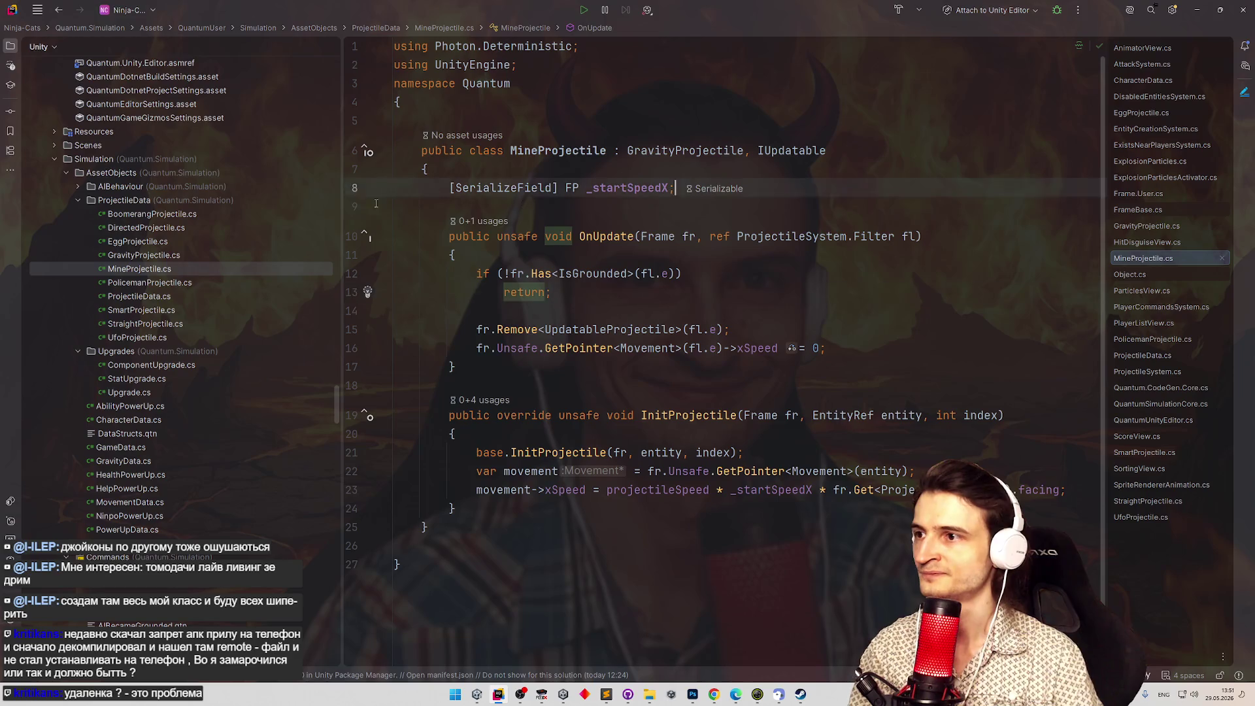
Delete the _startSpeedX field and use projectileSpeed in the xSpeed assignment instead.
{"action": "left_click_drag", "start_coordinate": [674, 188], "coordinate": [332, 190]}
{"action": "key", "text": "BackSpace"}
{"action": "key", "text": "Delete"}
{"action": "key", "text": "Delete"}
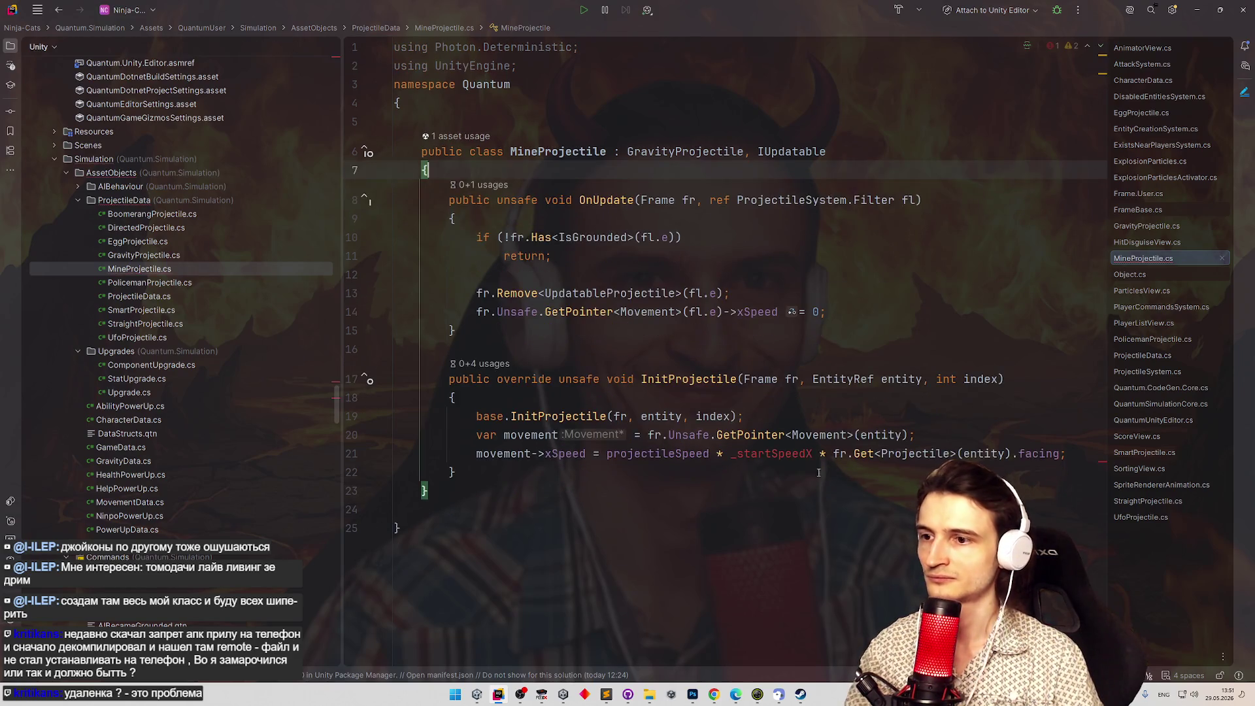
{"action": "double_click", "coordinate": [798, 447]}
{"action": "type", "text": "pro"}
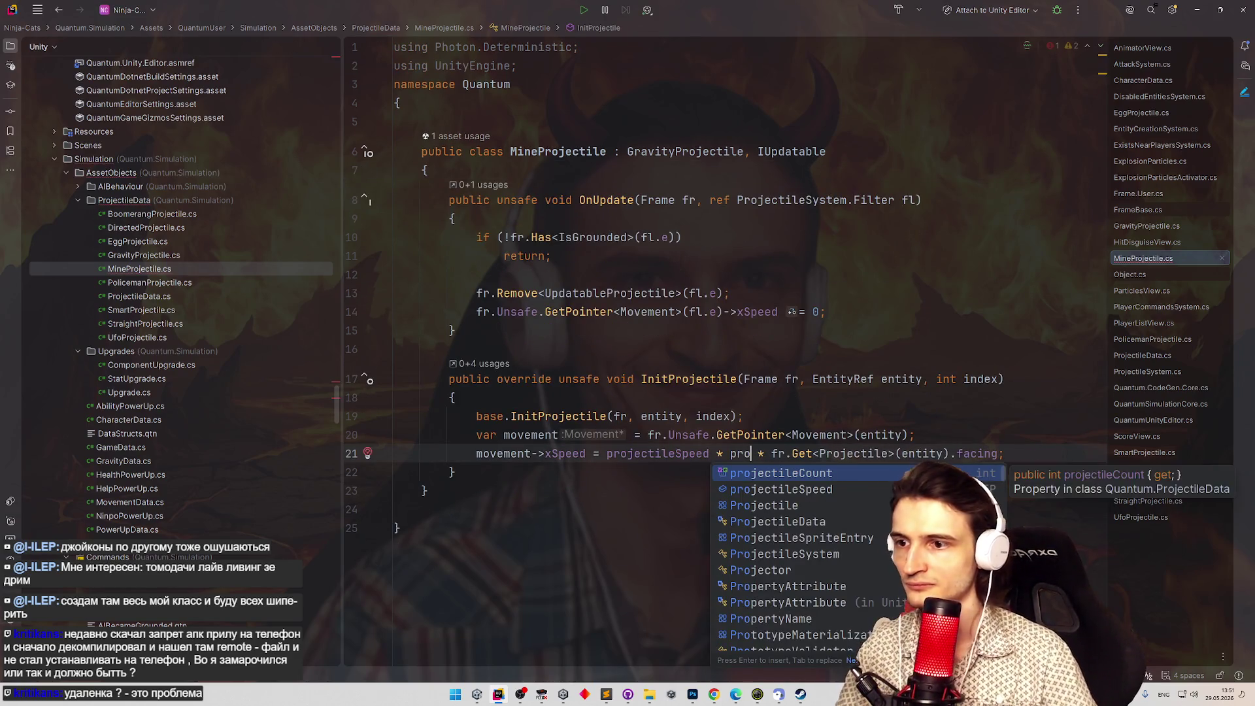
{"action": "key", "text": "Return"}
Remove unused usings with Optimize Imports and delete the duplicated projectileSpeed factor.
{"action": "key", "text": "Up"}
{"action": "key", "text": "Up"}
{"action": "key", "text": "Up"}
{"action": "key", "text": "End"}
{"action": "key", "text": "ctrl+alt+o"}
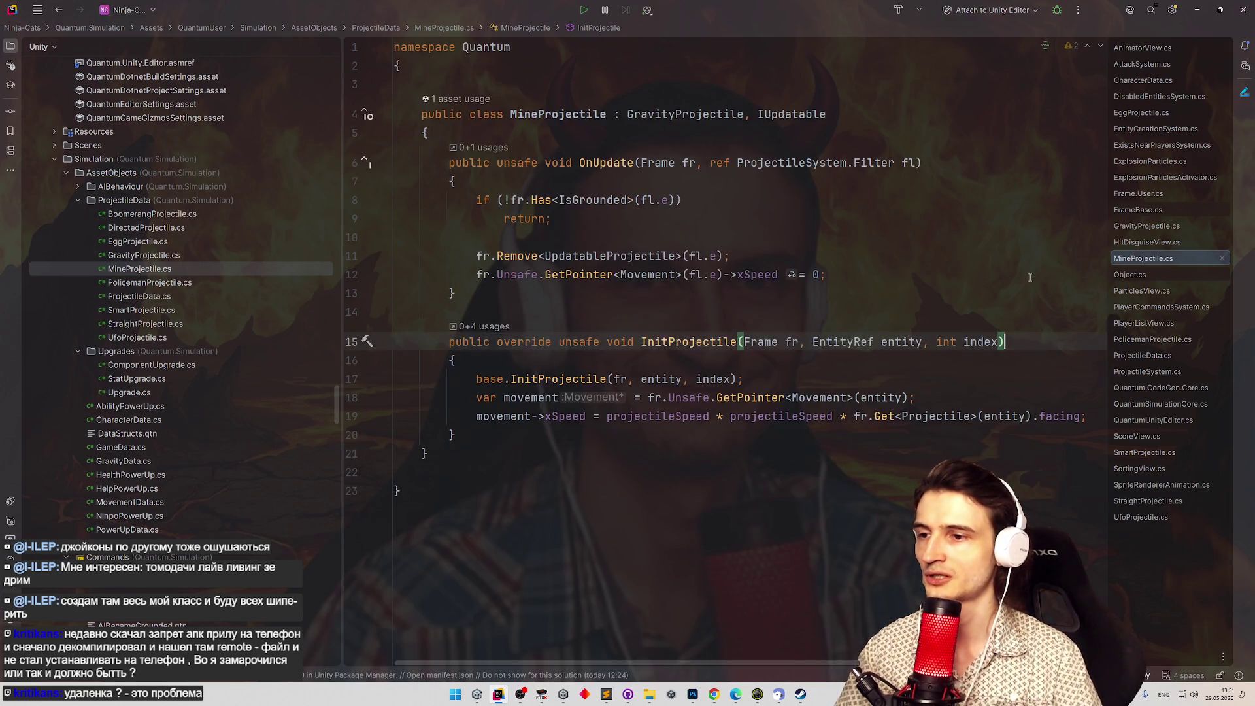
{"action": "left_click_drag", "start_coordinate": [730, 419], "coordinate": [854, 419]}
{"action": "key", "text": "BackSpace"}
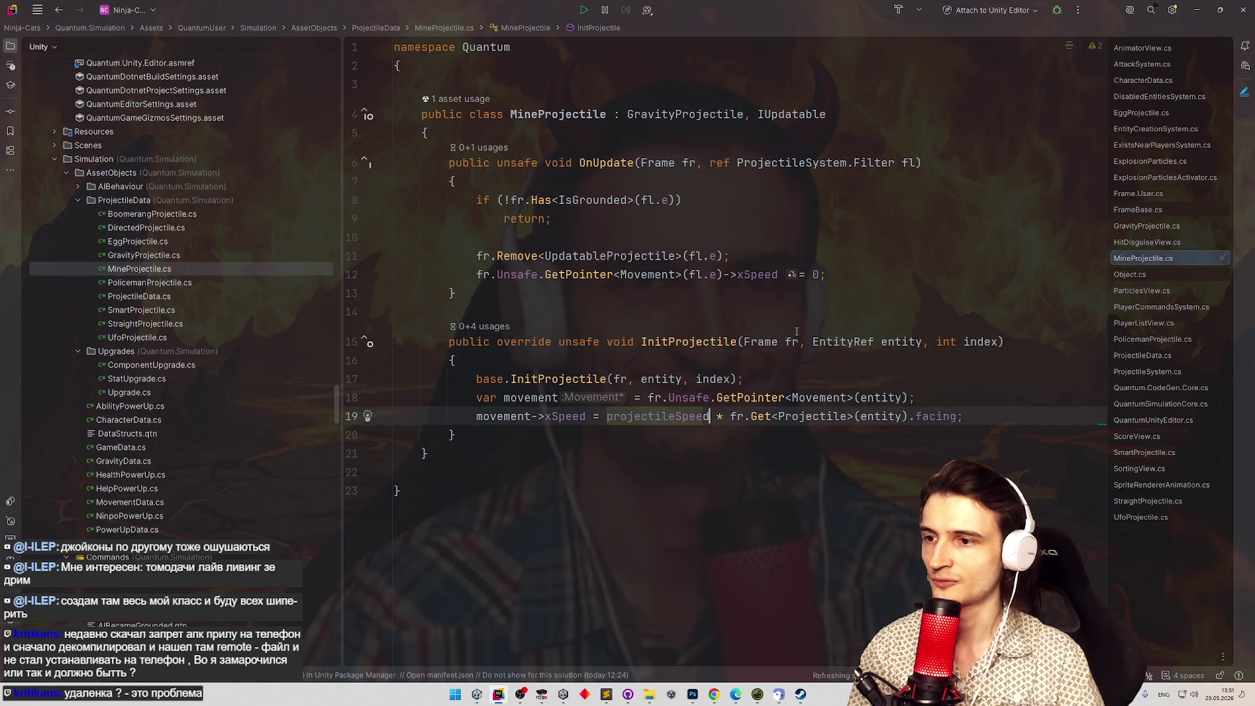
Review OnUpdate's grounded check, Remove call and xSpeed reset line.
{"action": "left_click", "coordinate": [882, 282]}
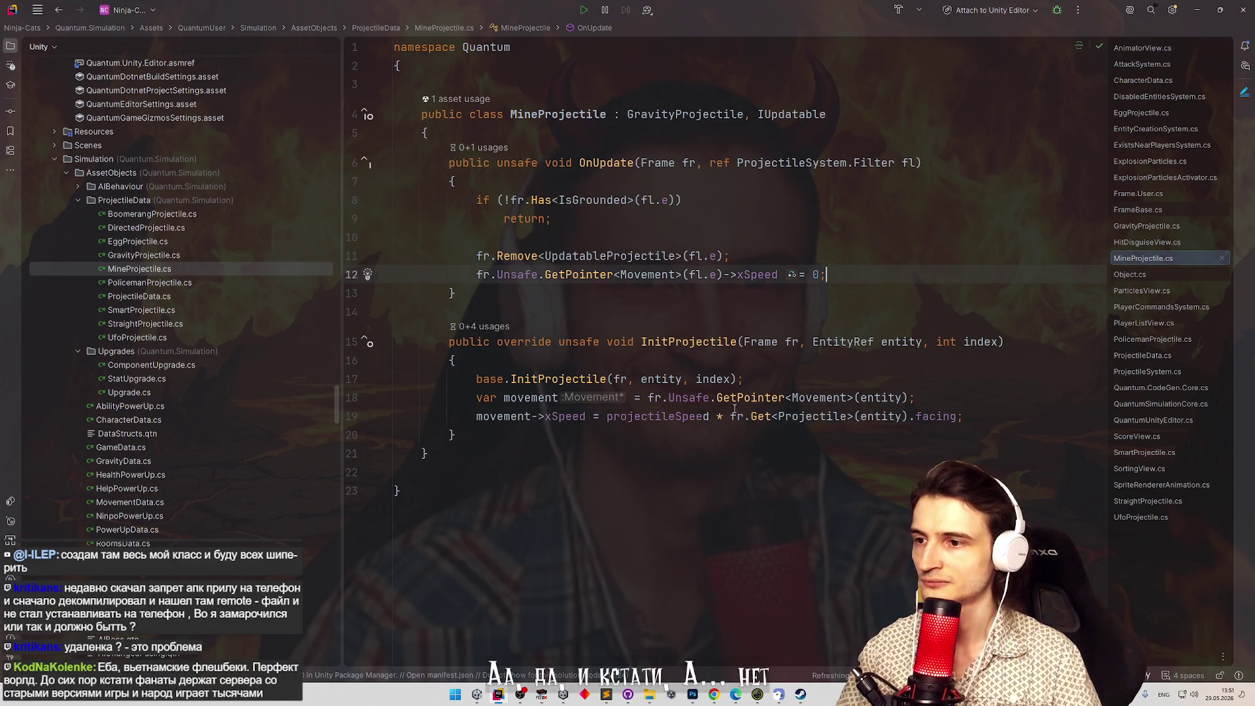
{"action": "left_click", "coordinate": [711, 417]}
{"action": "left_click", "coordinate": [821, 249]}
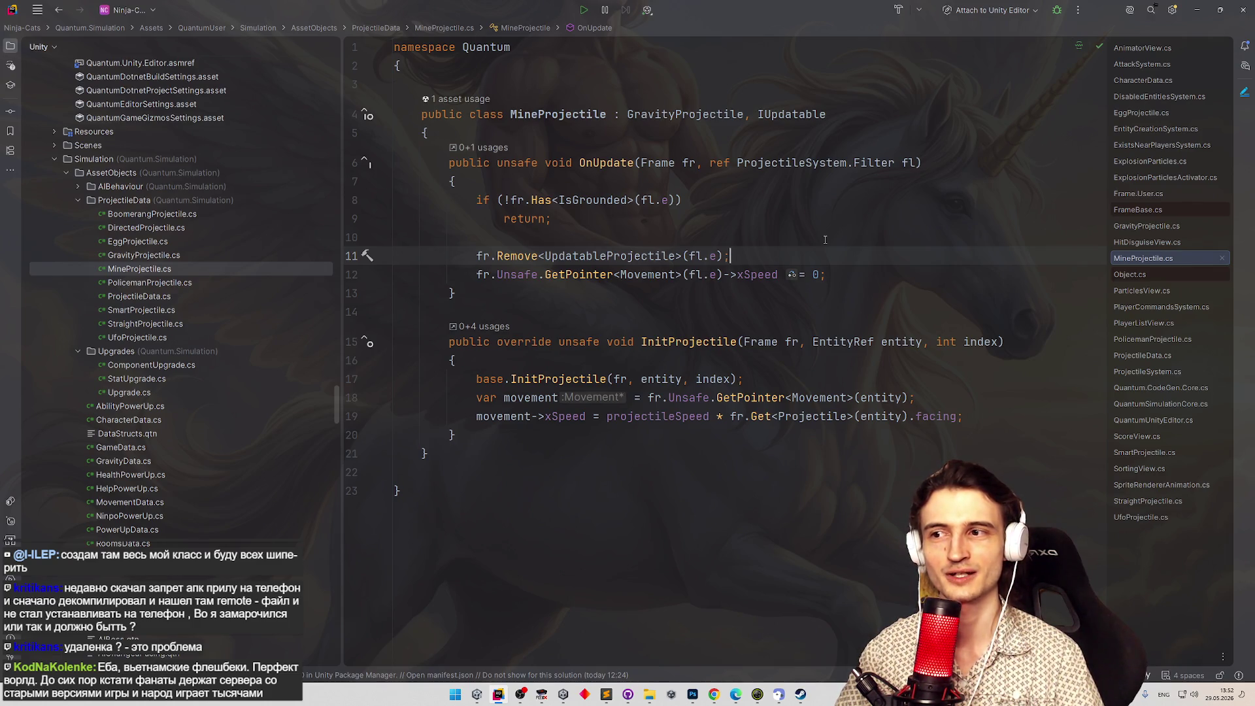
{"action": "left_click", "coordinate": [826, 238]}
{"action": "left_click", "coordinate": [834, 212]}
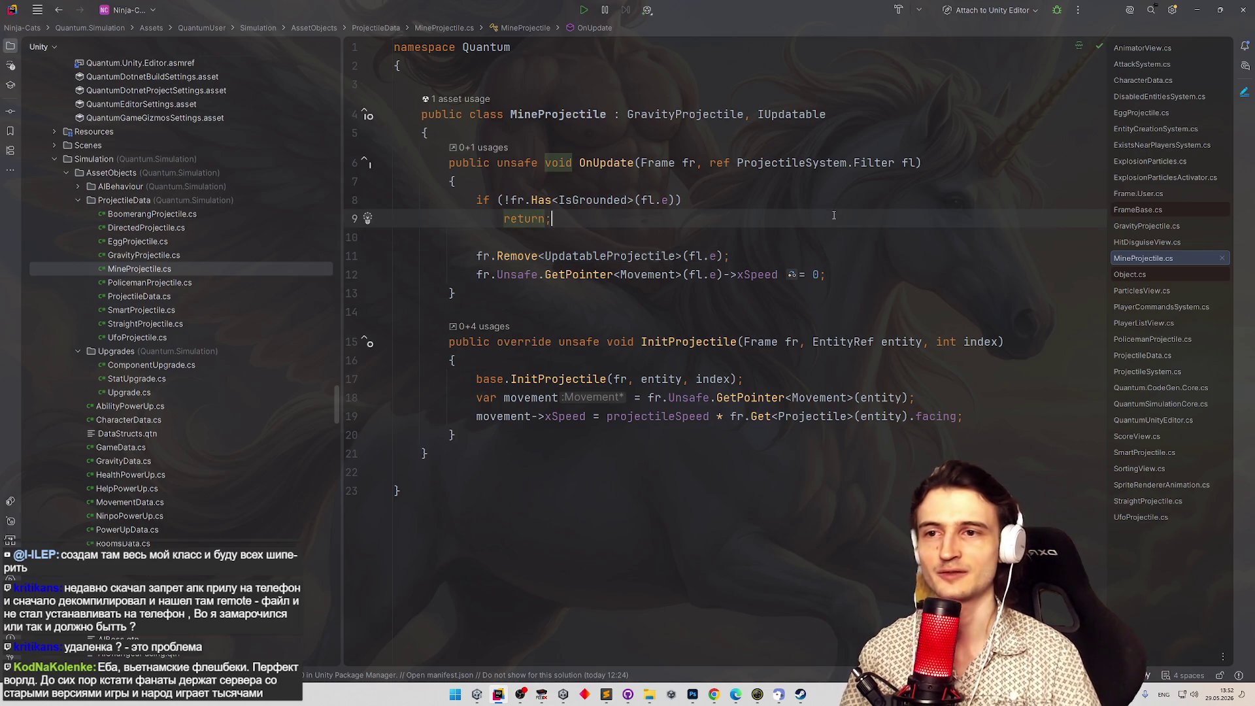
{"action": "left_click", "coordinate": [829, 275]}
{"action": "left_click", "coordinate": [825, 218]}
{"action": "left_click", "coordinate": [822, 202]}
{"action": "left_click", "coordinate": [821, 218]}
{"action": "left_click", "coordinate": [820, 206]}
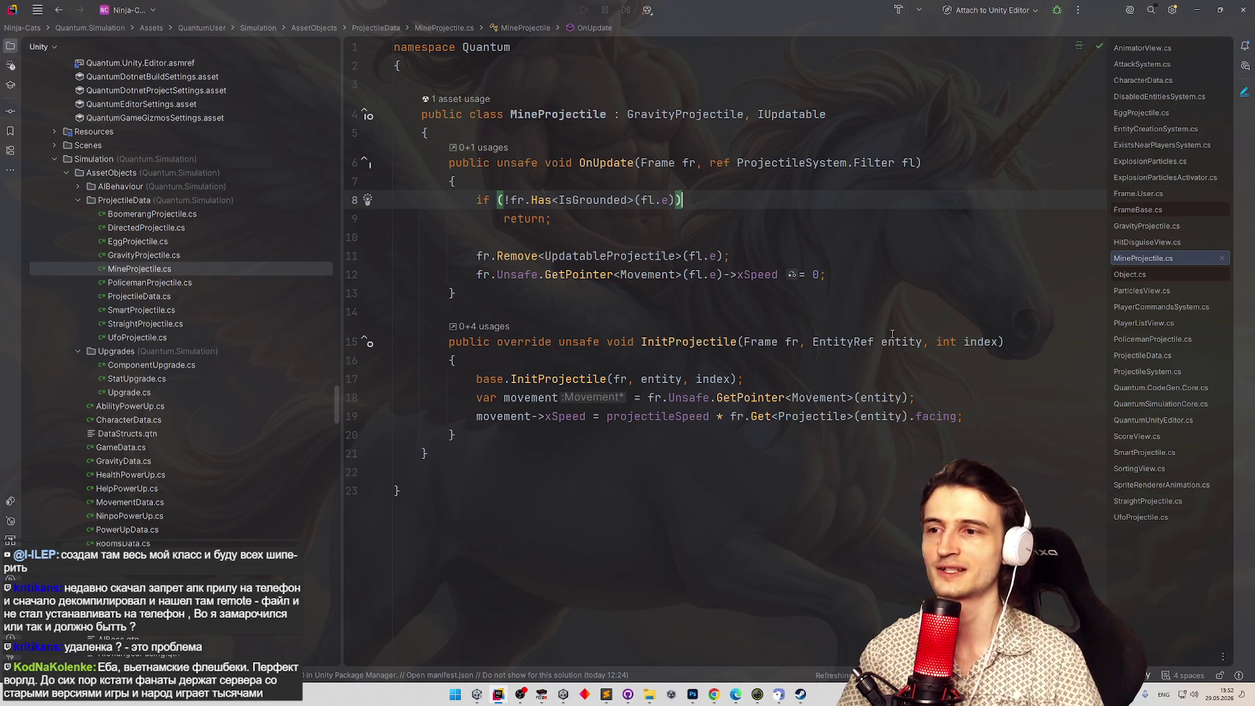
{"action": "left_click", "coordinate": [883, 270]}
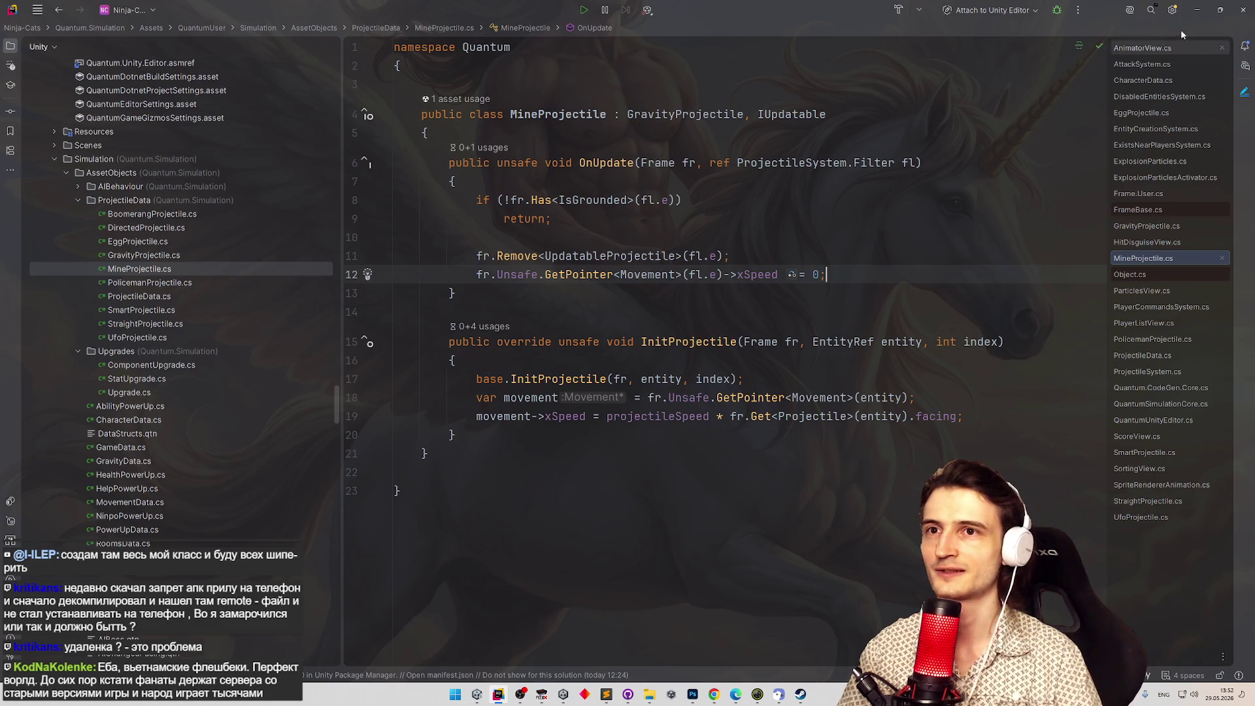
Compile in Unity, enter Play mode, then inspect the MineProjectile asset's properties.
{"action": "key", "text": "alt+Tab"}
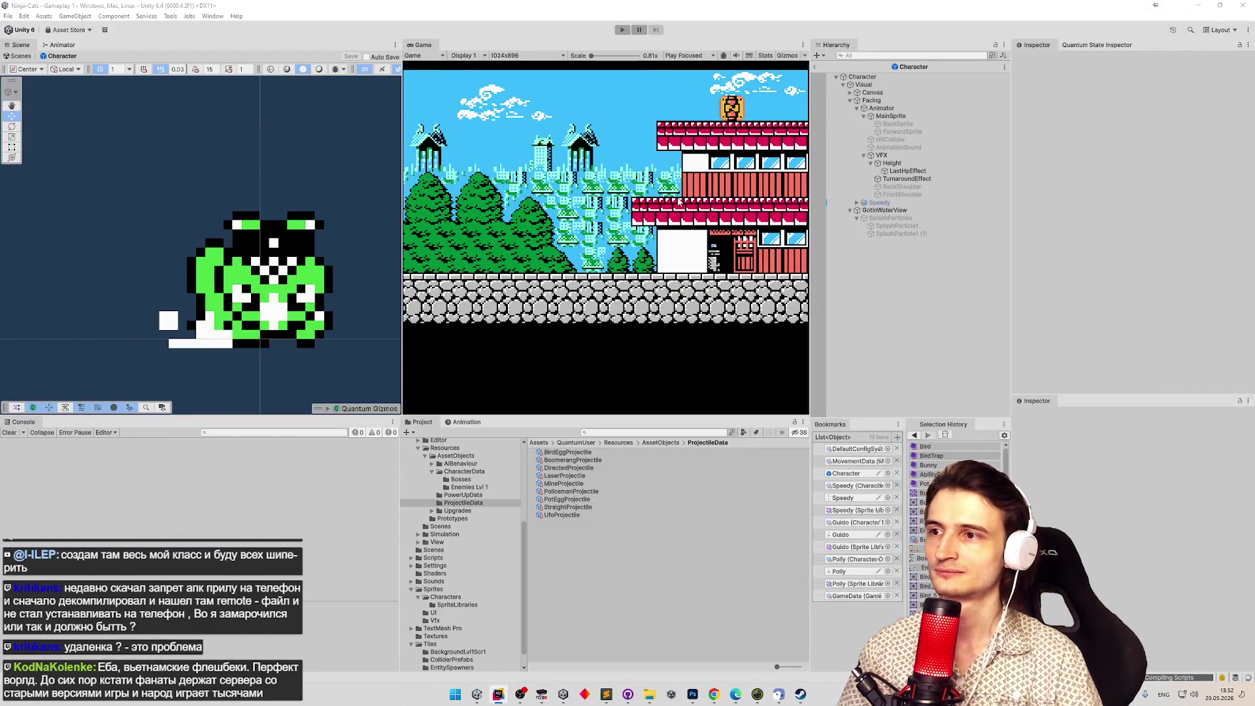
{"action": "key", "text": "ctrl+p"}
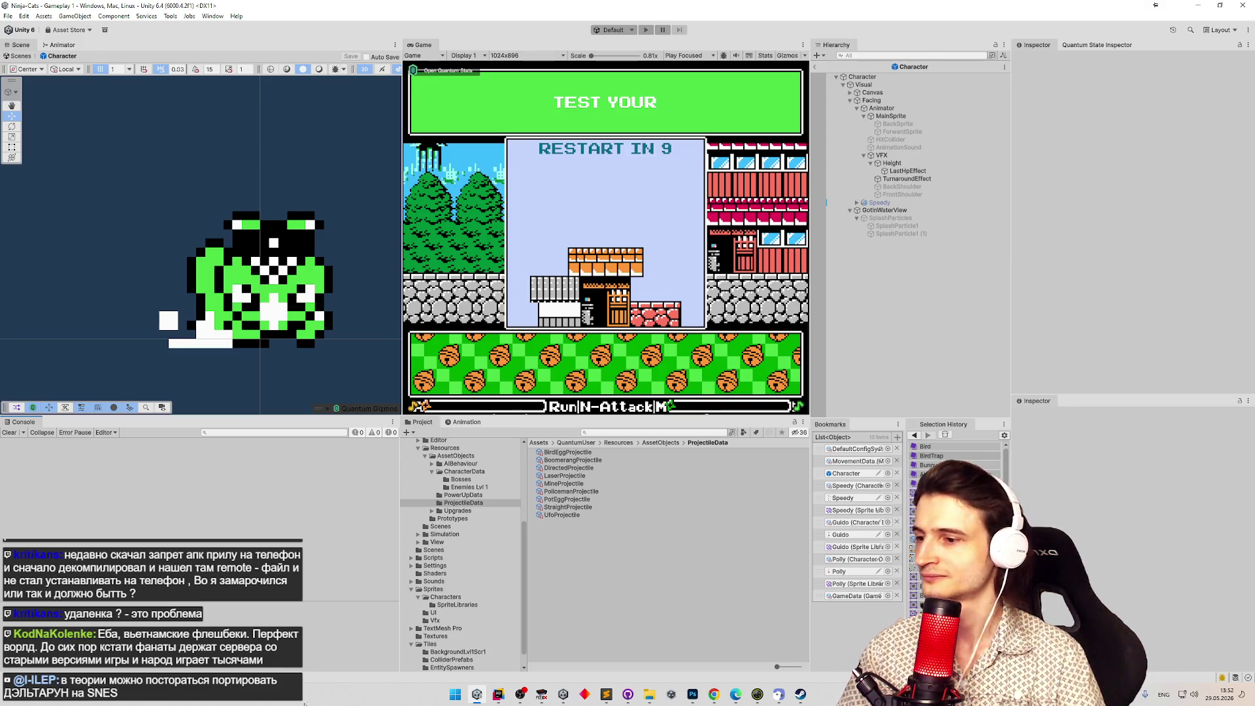
{"action": "left_click", "coordinate": [498, 695]}
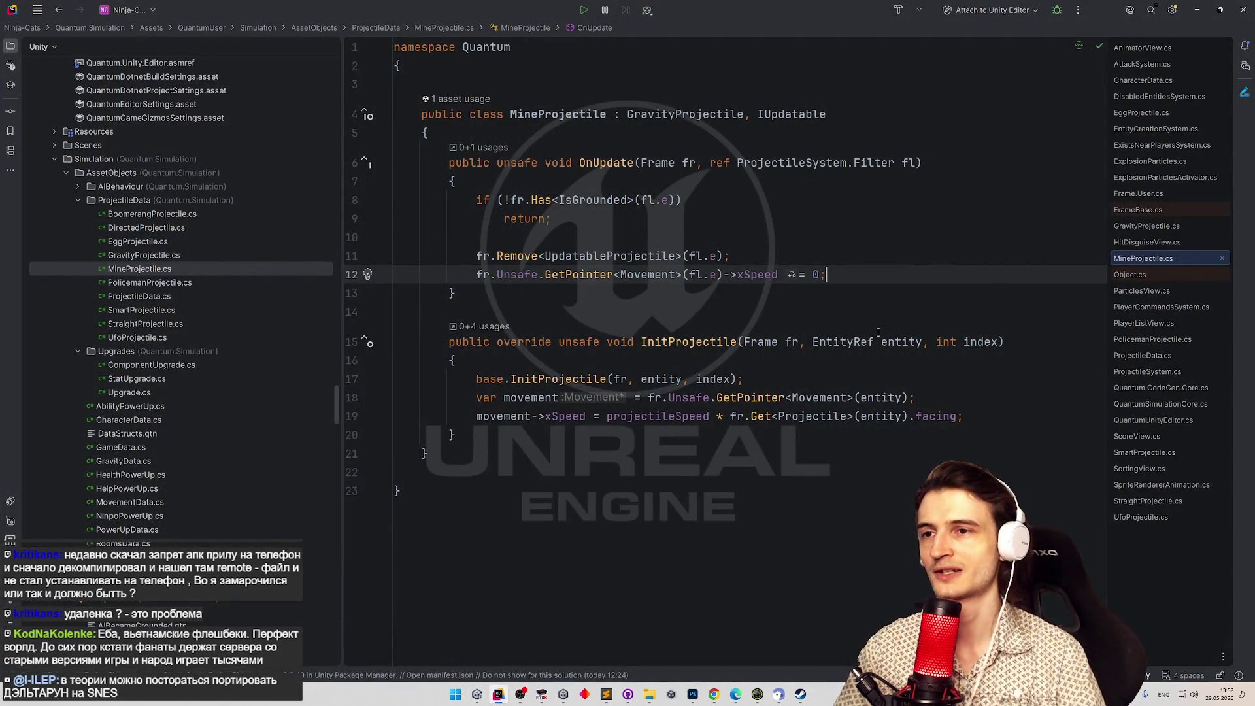
{"action": "left_click", "coordinate": [506, 701]}
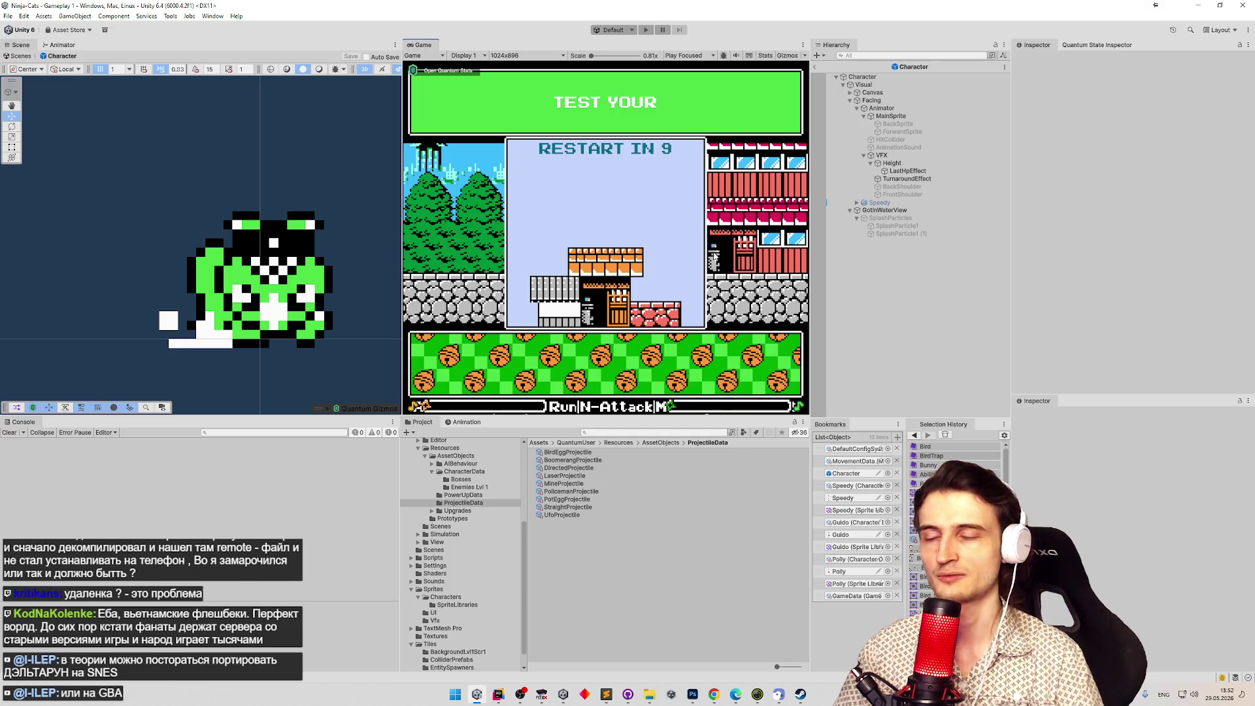
{"action": "left_click", "coordinate": [498, 695]}
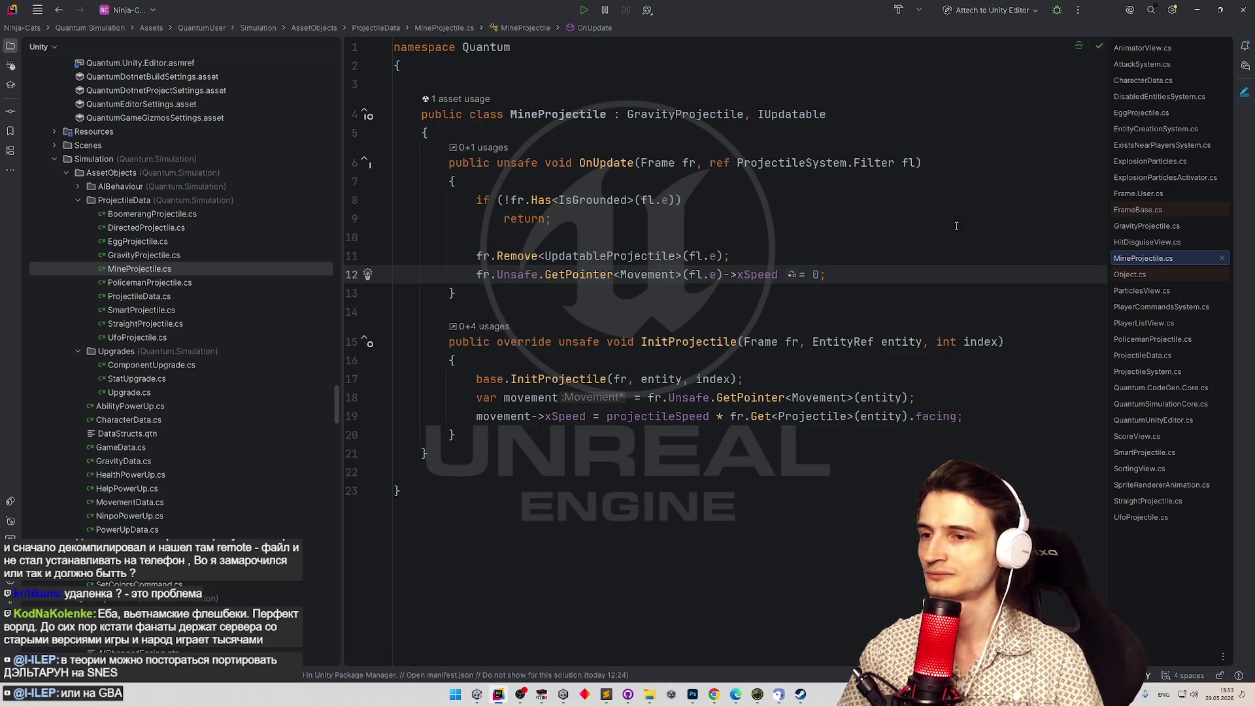
{"action": "left_click", "coordinate": [1197, 10]}
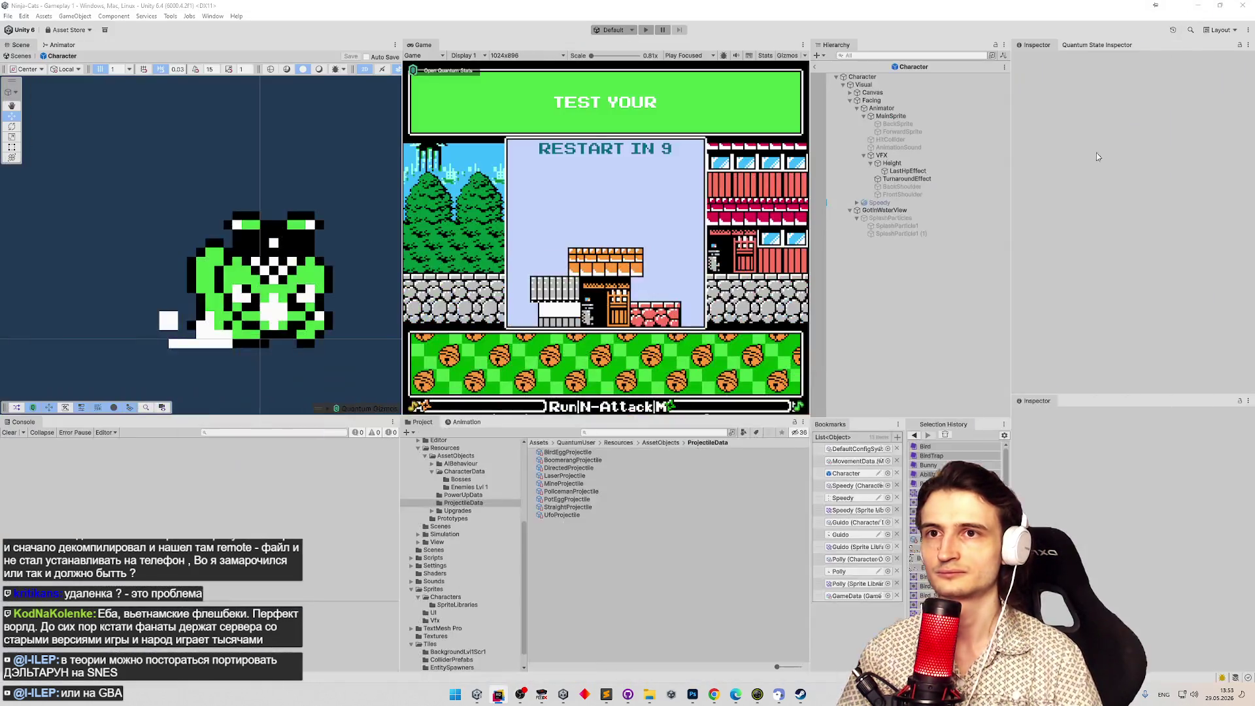
{"action": "left_click", "coordinate": [580, 484]}
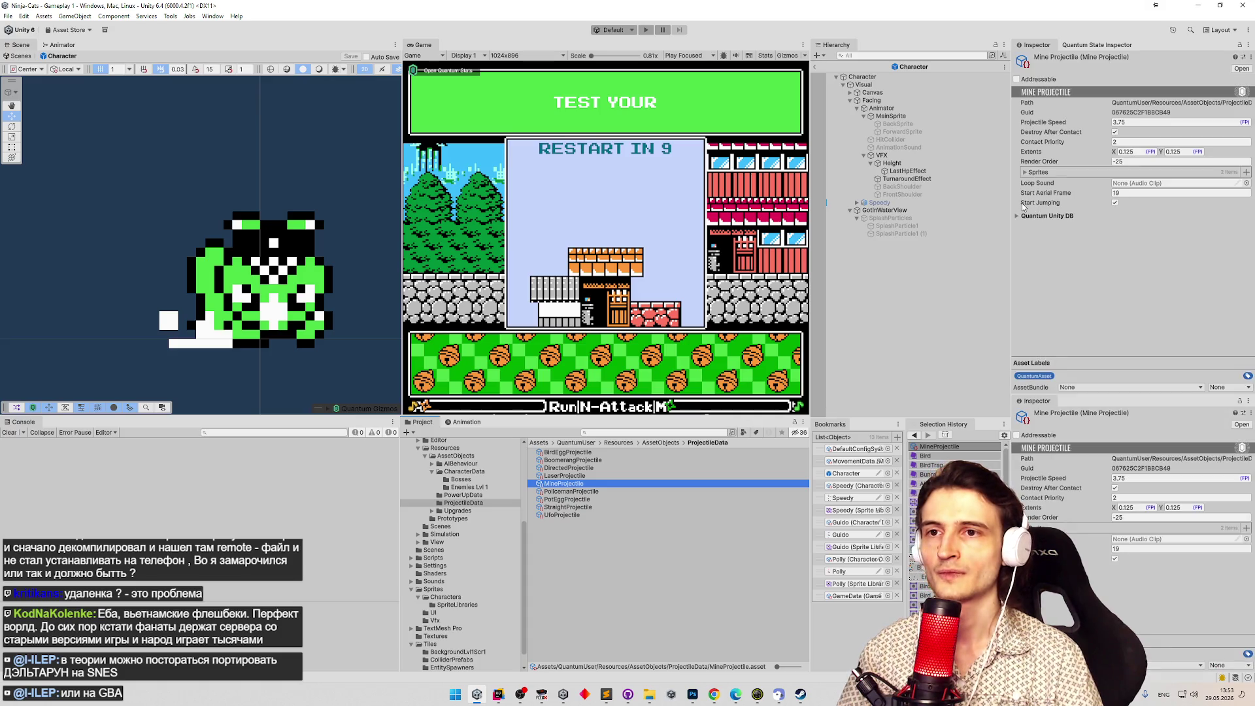
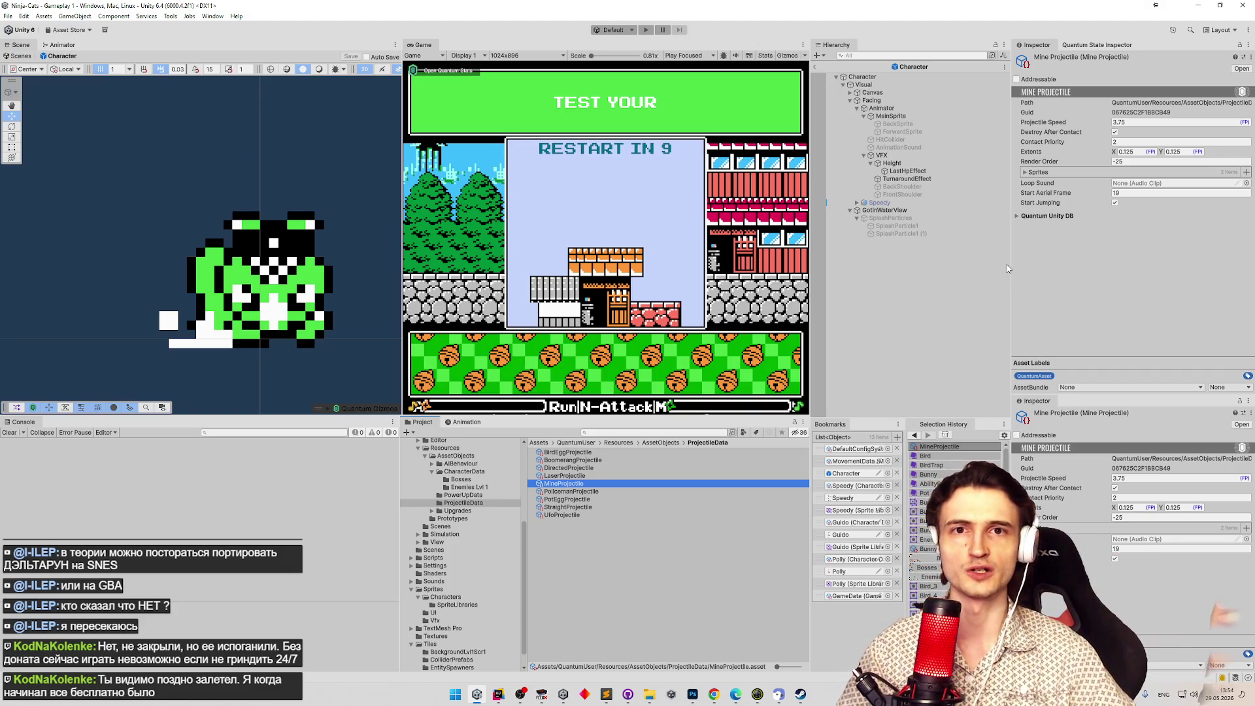
Change the MineProjectile's Contact Priority from 2 to 1.
{"action": "left_click", "coordinate": [1042, 260]}
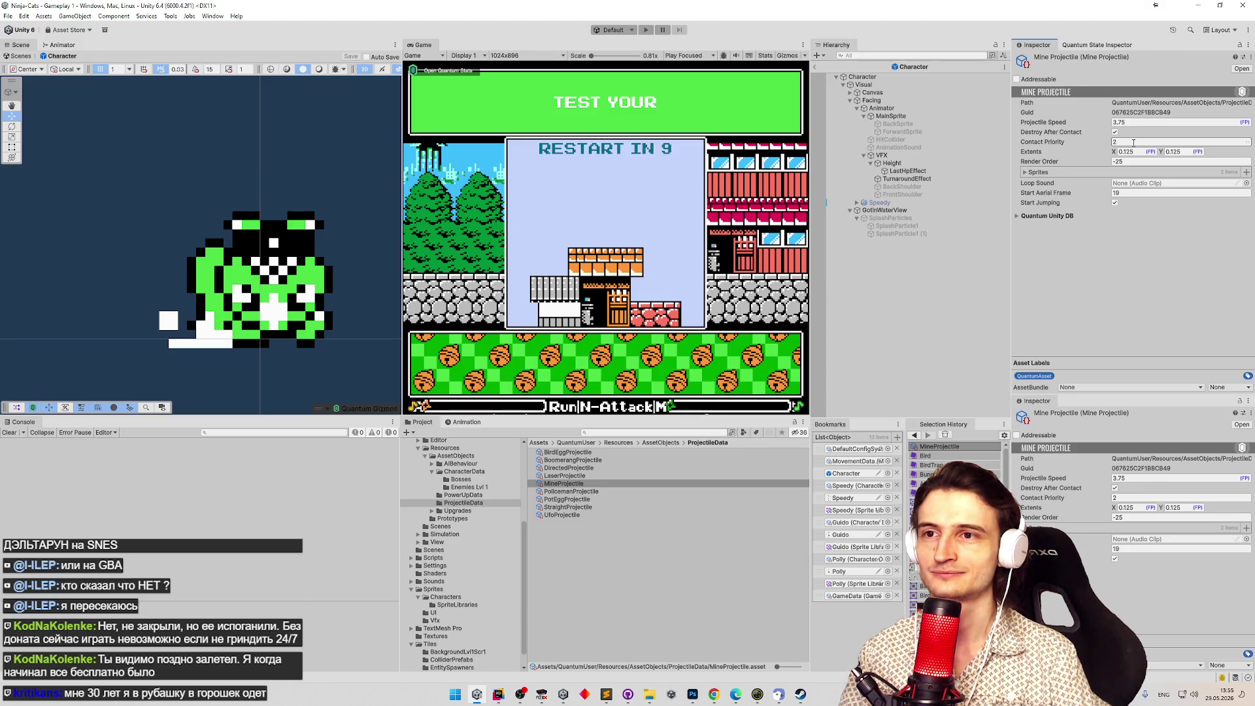
{"action": "type", "text": "1"}
{"action": "key", "text": "Return"}
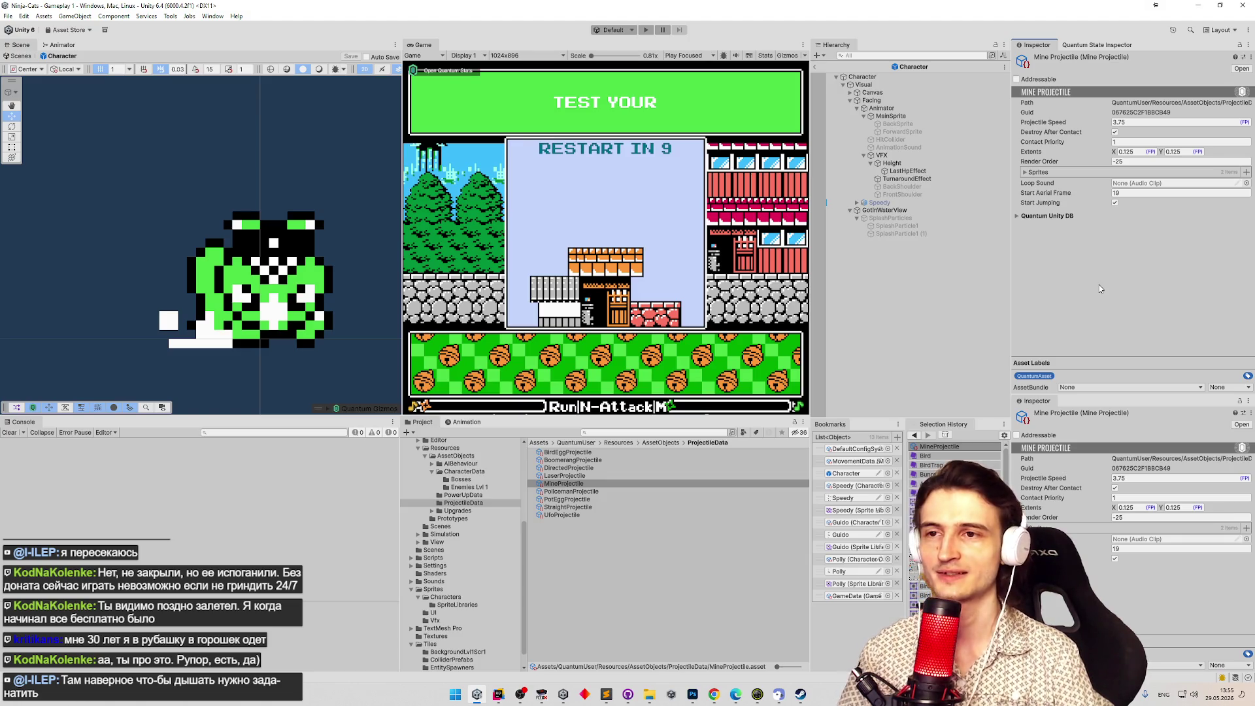
Check its Render Order and briefly expand and collapse the Sprites list.
{"action": "left_click", "coordinate": [1049, 167]}
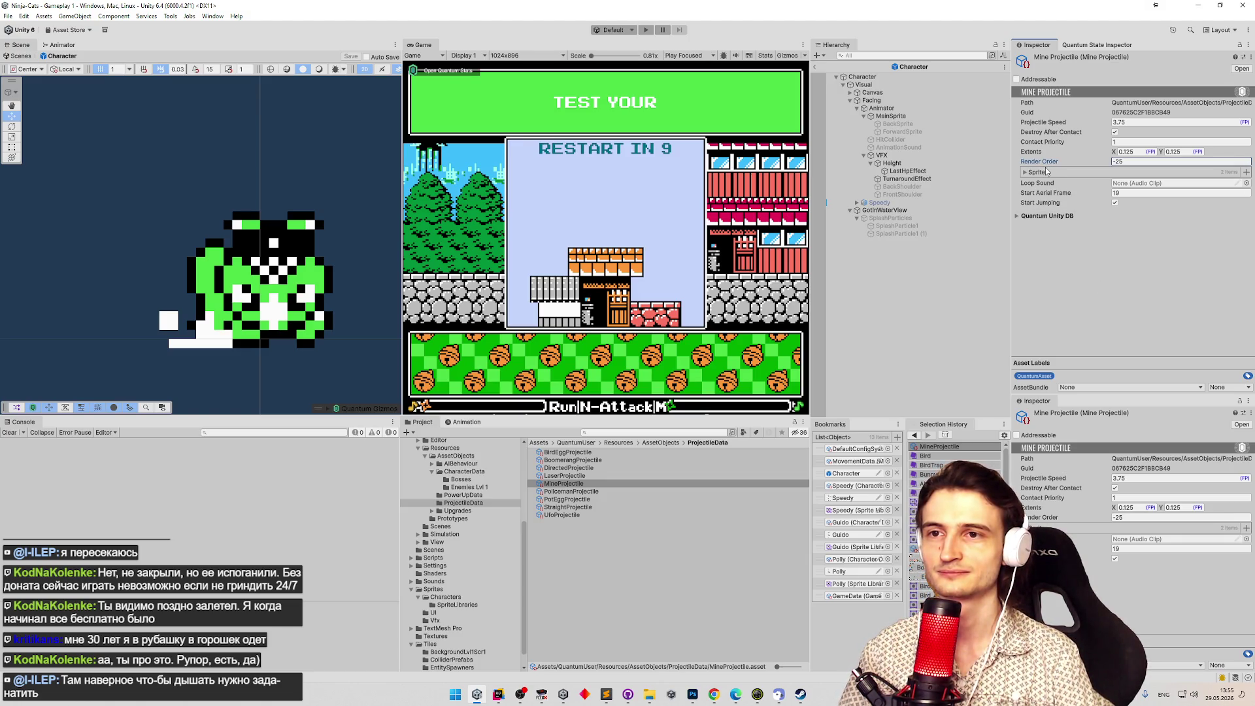
{"action": "left_click", "coordinate": [1047, 171]}
{"action": "left_click", "coordinate": [1046, 172]}
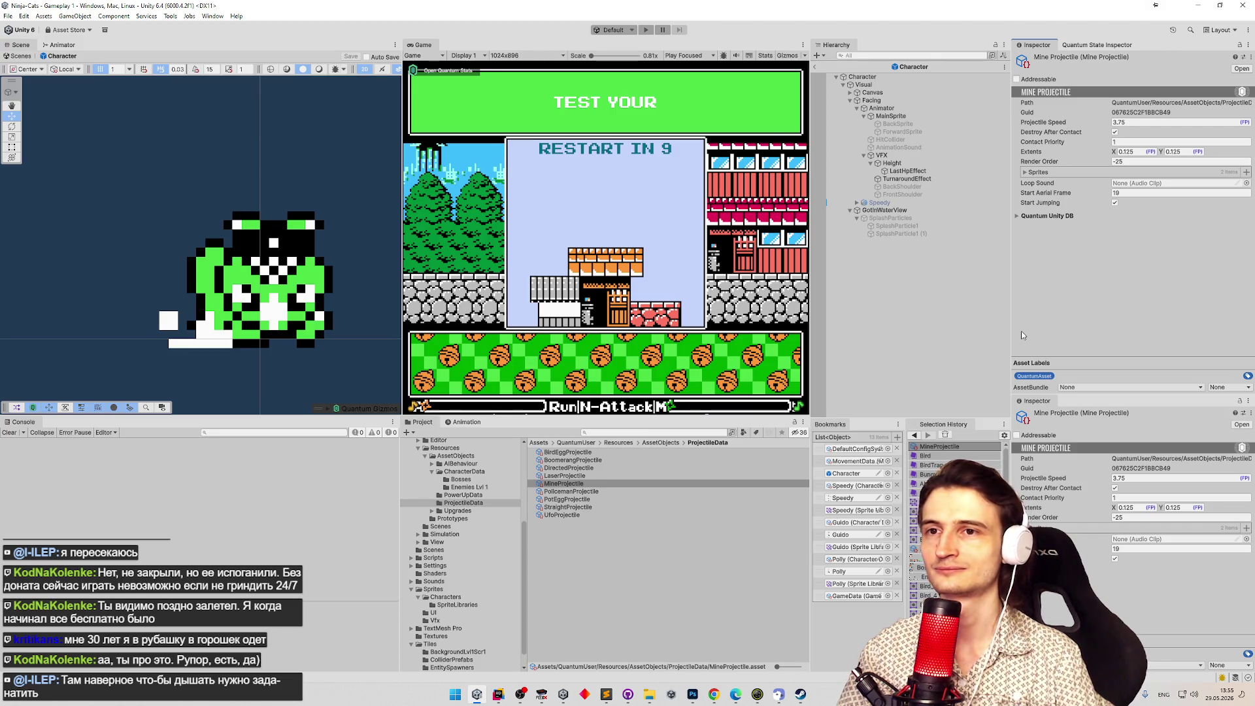
{"action": "left_click", "coordinate": [643, 434]}
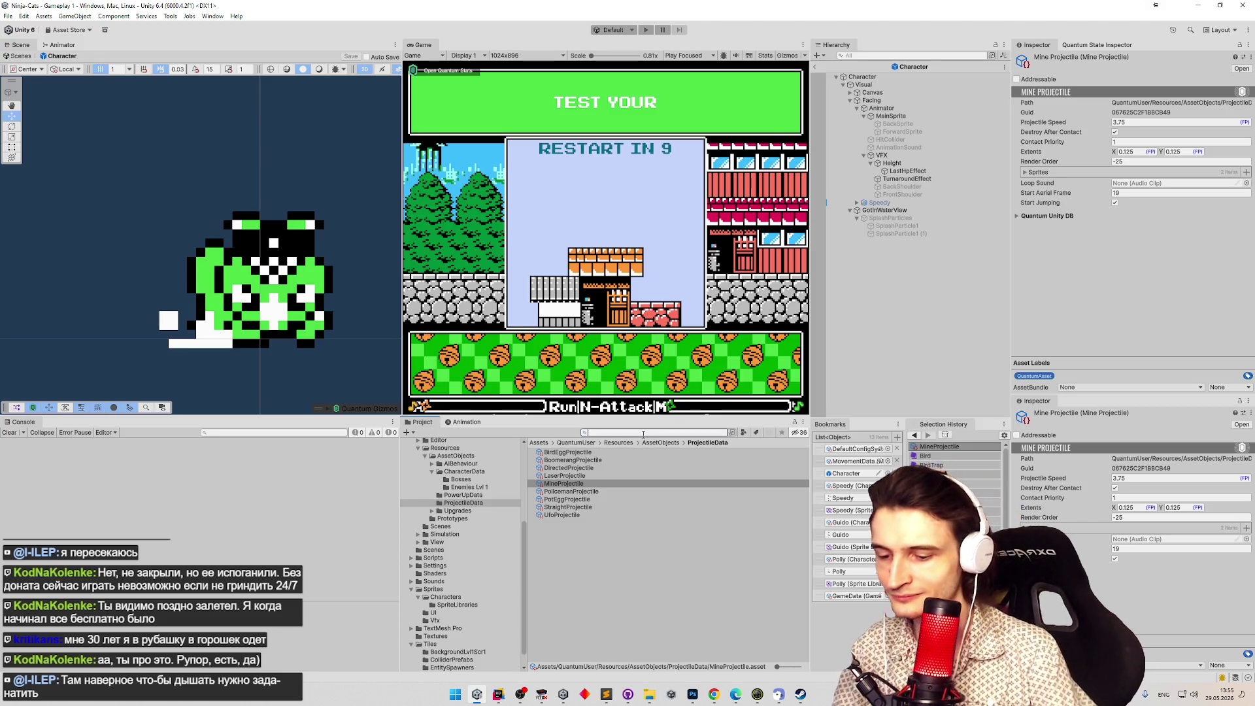
{"action": "type", "text": "bunn"}
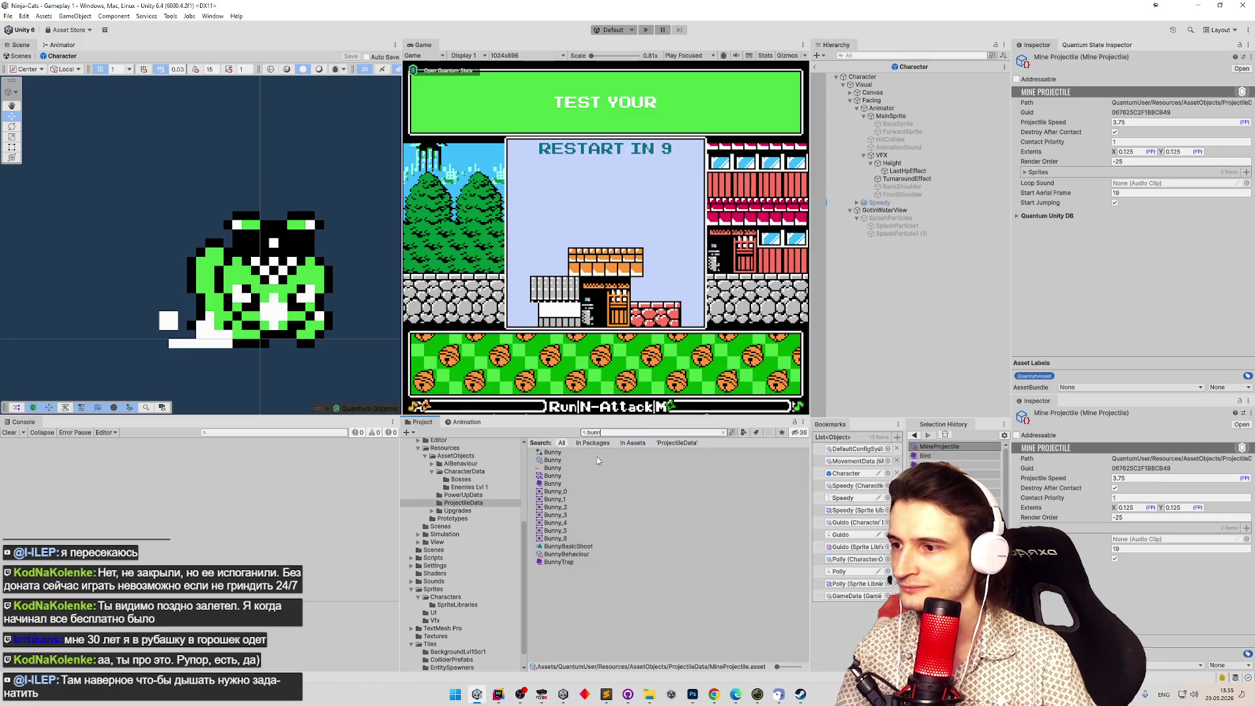
{"action": "left_click", "coordinate": [579, 461]}
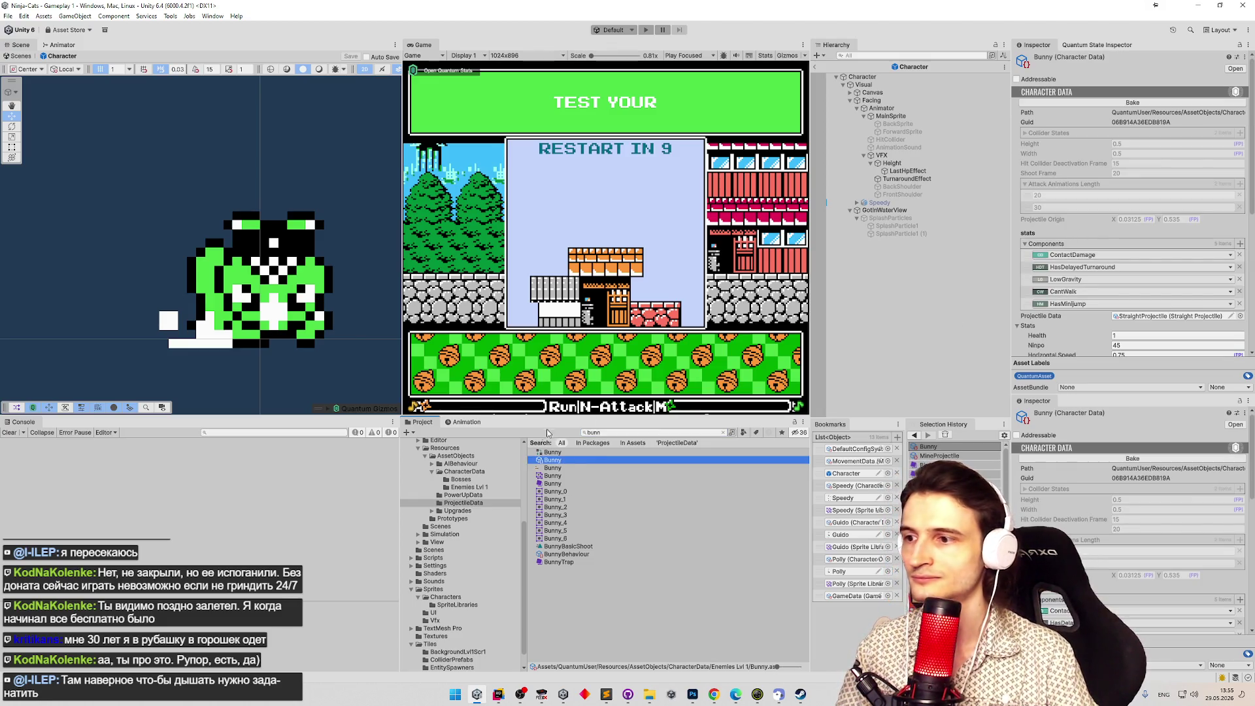
{"action": "key", "text": "Down"}
{"action": "left_click", "coordinate": [1161, 171]}
{"action": "left_click", "coordinate": [523, 457]}
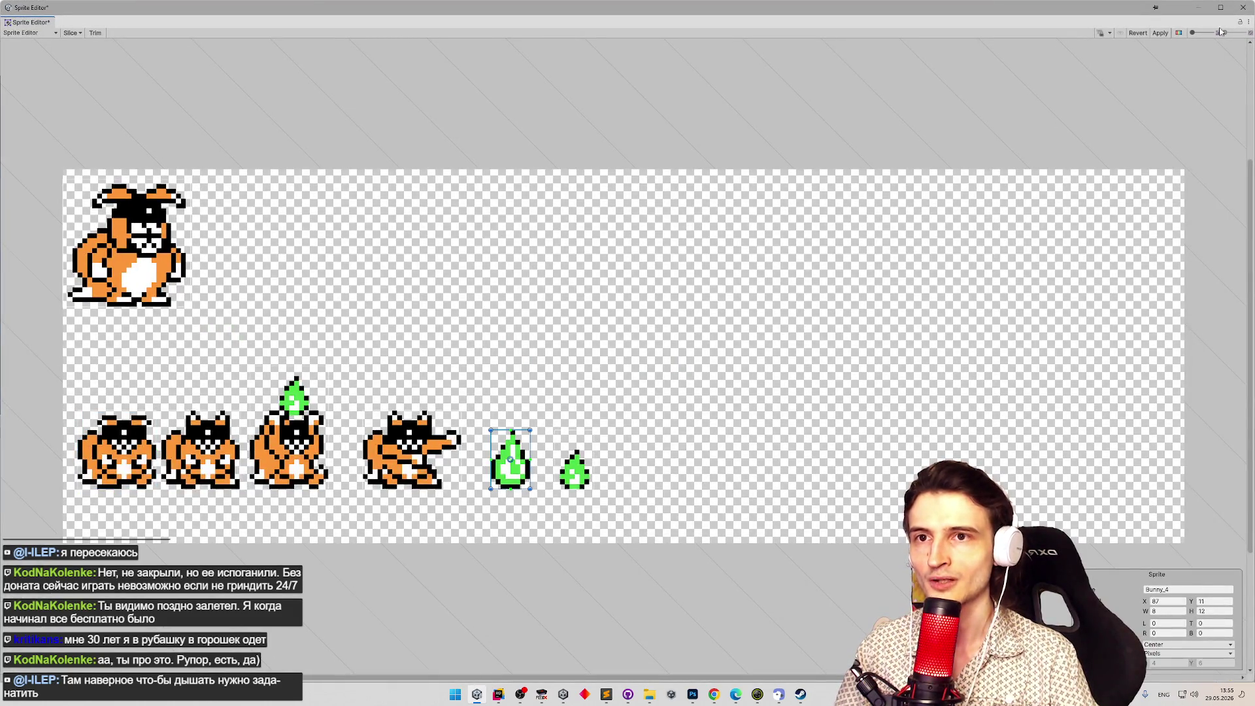
{"action": "left_click", "coordinate": [1243, 7]}
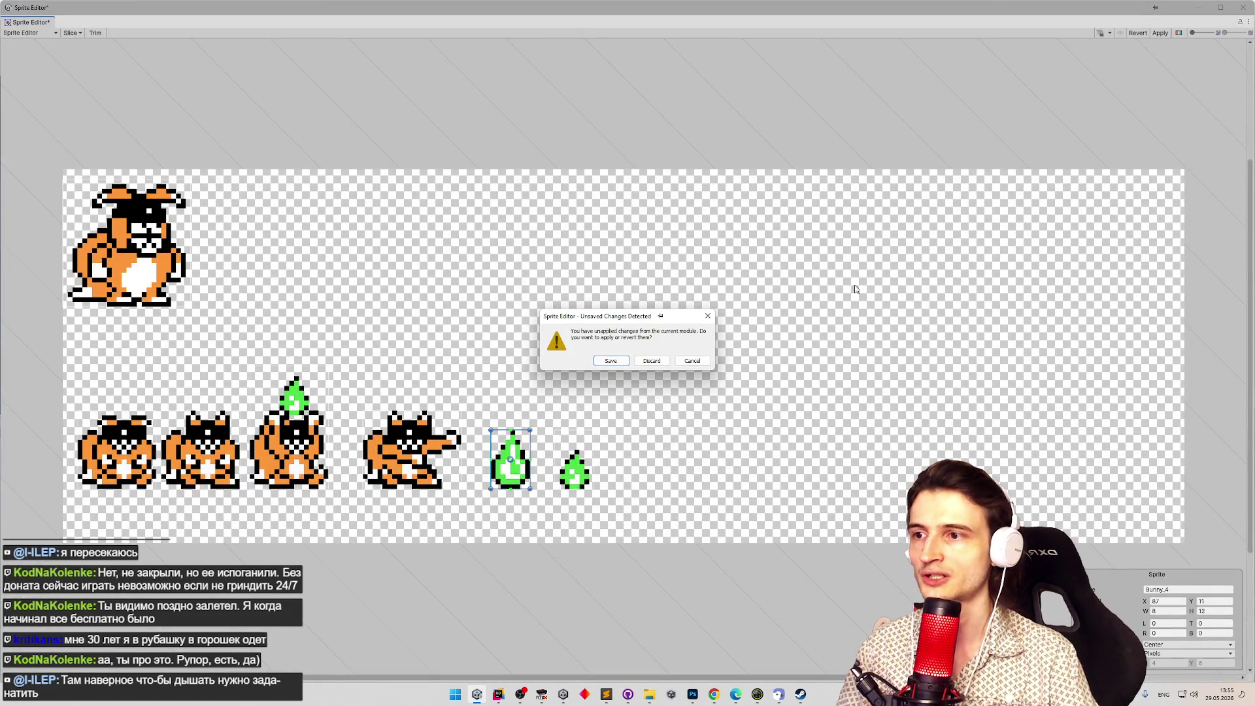
{"action": "left_click", "coordinate": [660, 364]}
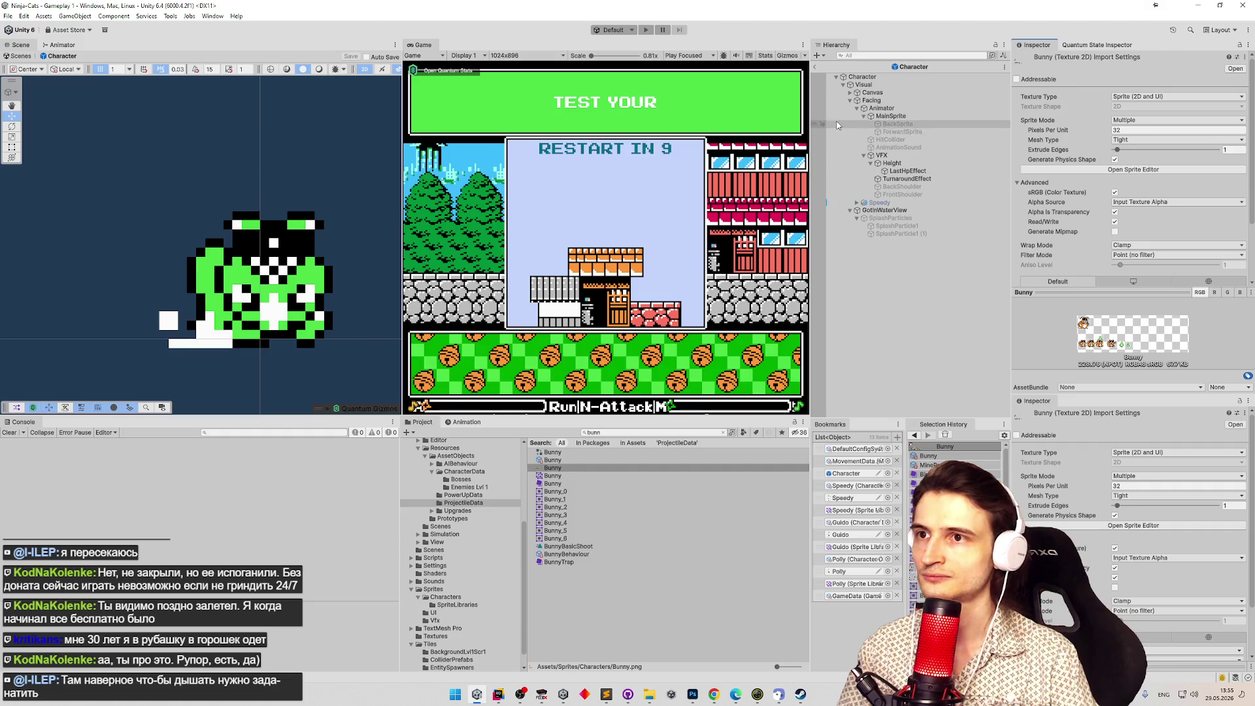
{"action": "left_click", "coordinate": [612, 435]}
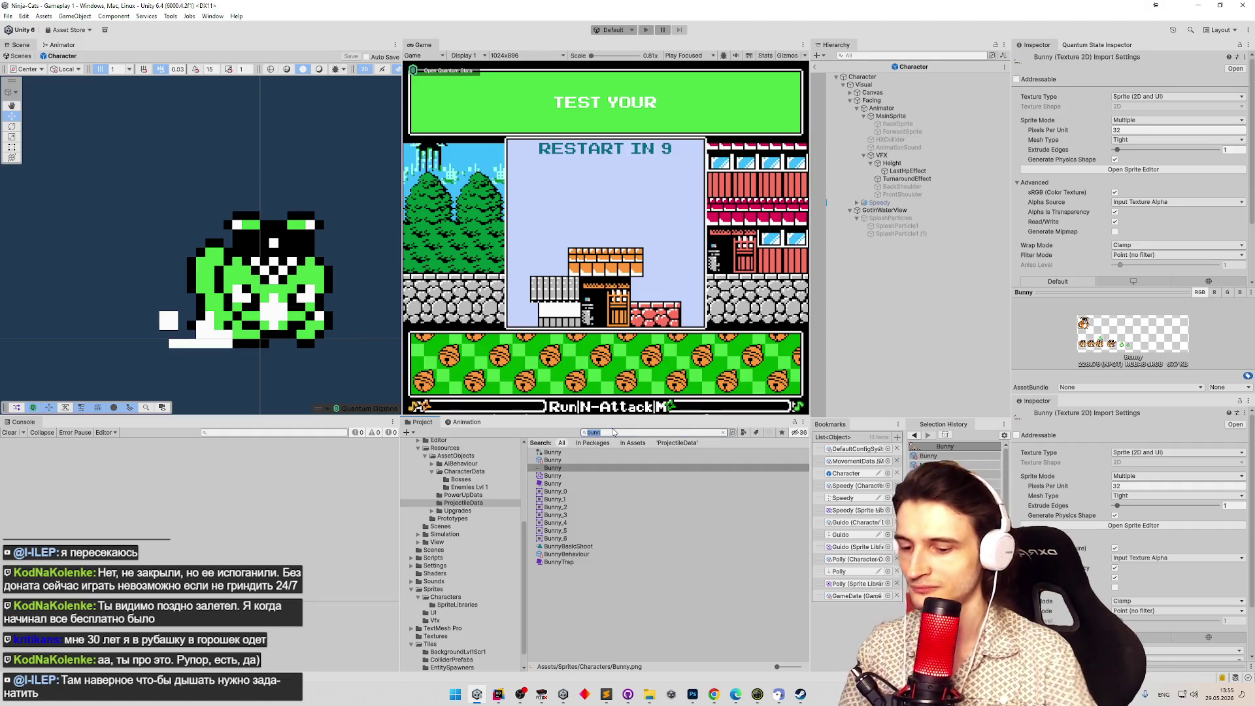
{"action": "type", "text": "mine"}
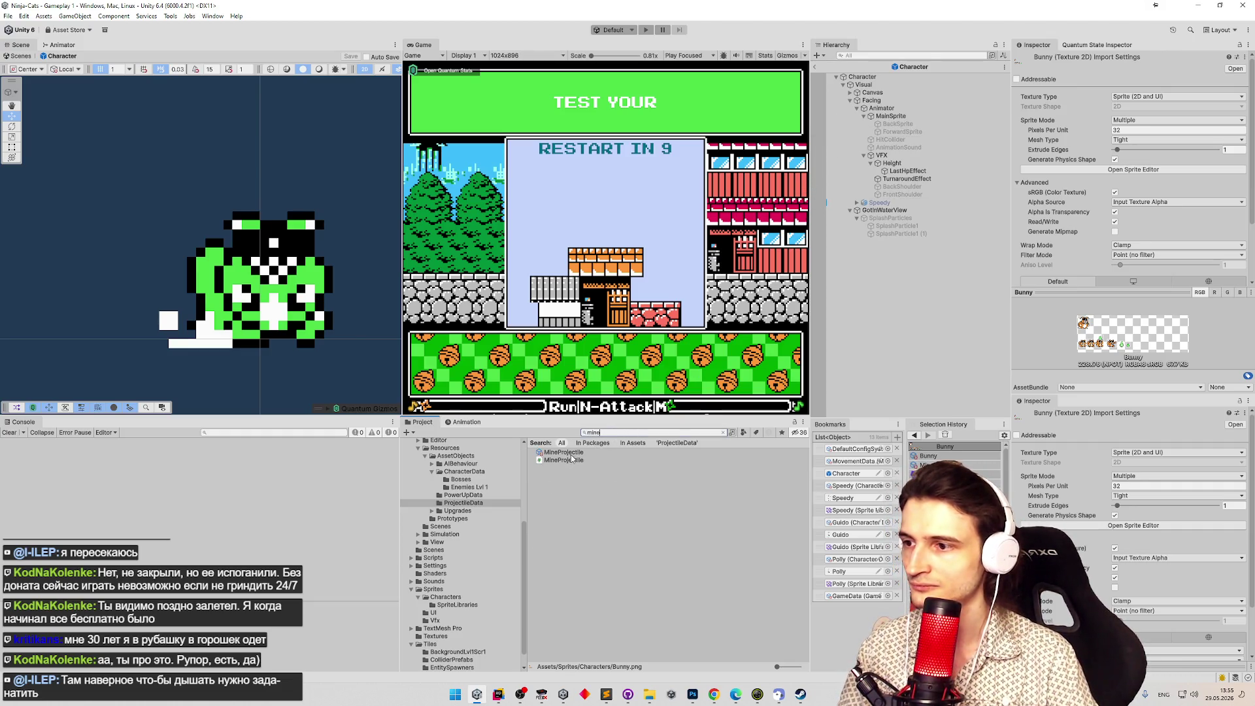
{"action": "key", "text": "Down"}
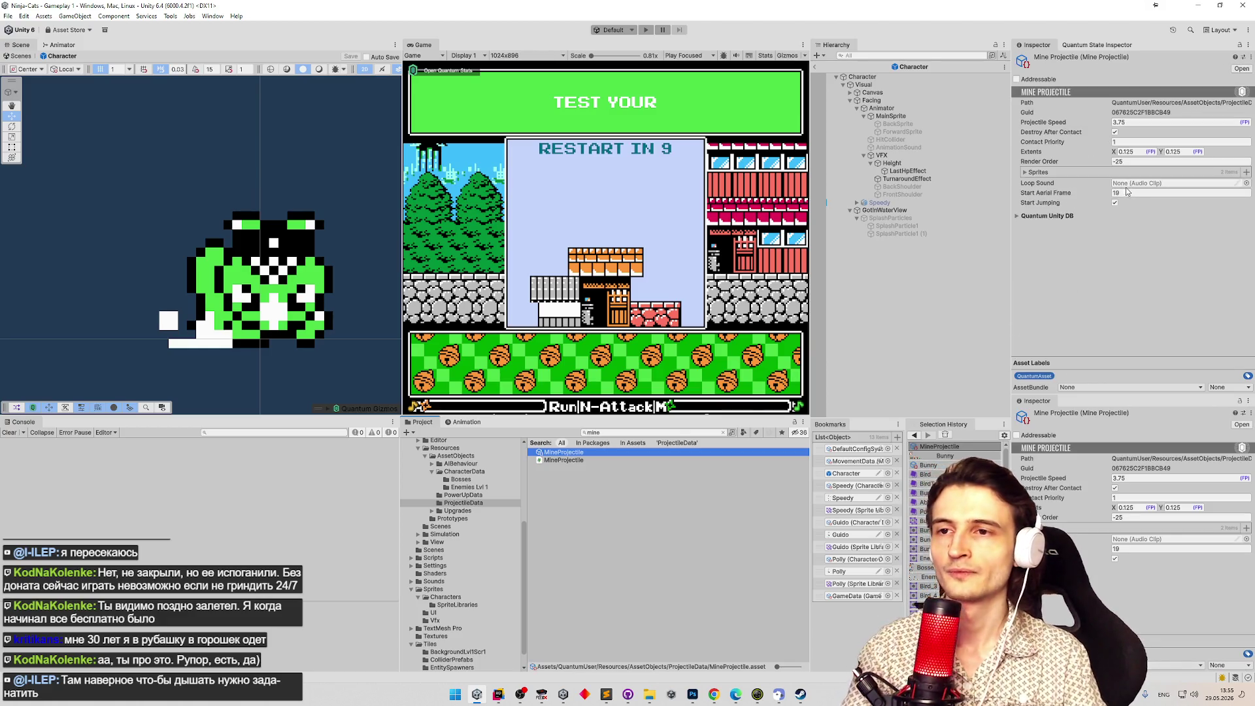
Enter Extents X as 0.25/2 and Extents Y as 0.375/2, giving 0.125 by 0.1875.
{"action": "left_click", "coordinate": [1138, 152]}
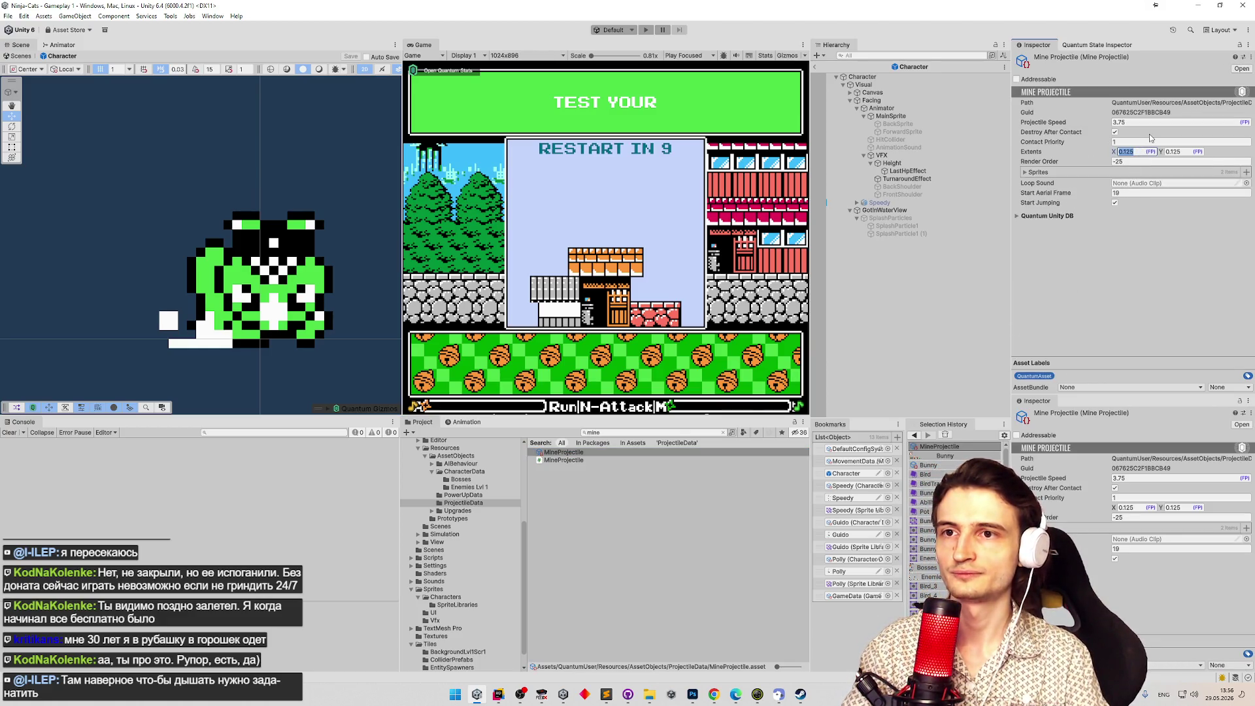
{"action": "type", "text": "0.03"}
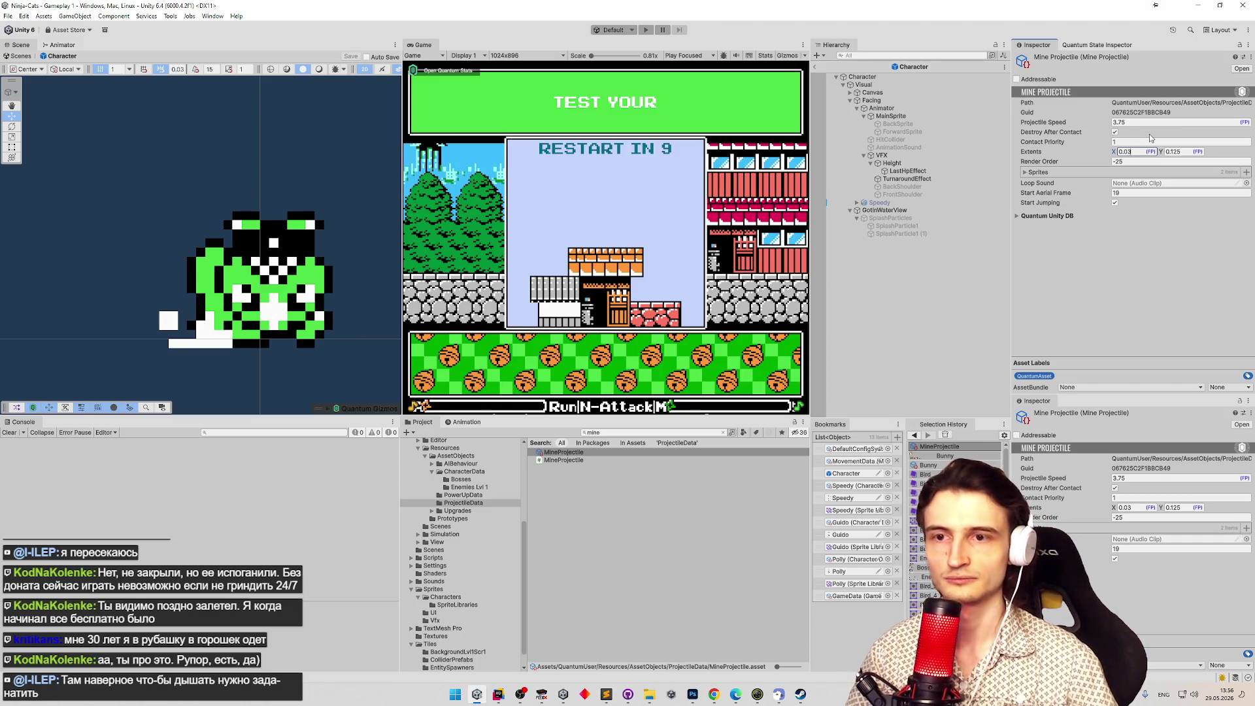
{"action": "key", "text": "BackSpace"}
{"action": "key", "text": "BackSpace"}
{"action": "key", "text": "BackSpace"}
{"action": "type", "text": "25"}
{"action": "left_click", "coordinate": [1174, 151]}
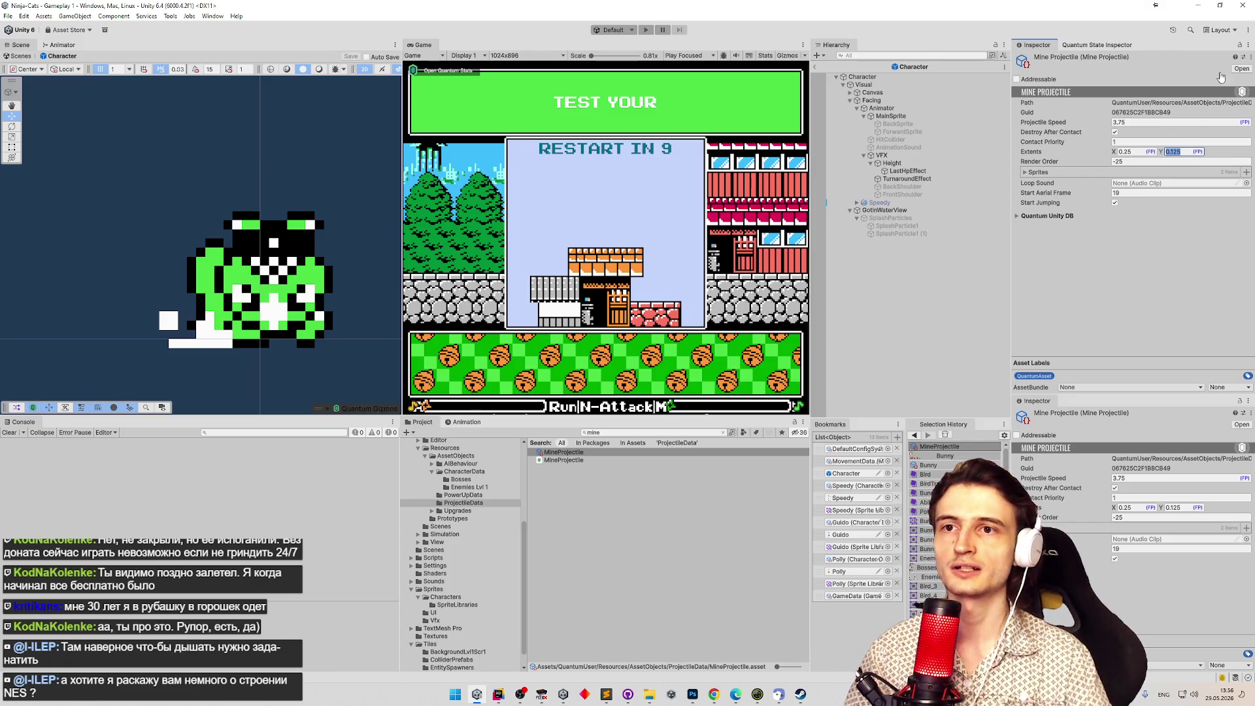
{"action": "type", "text": "12*03"}
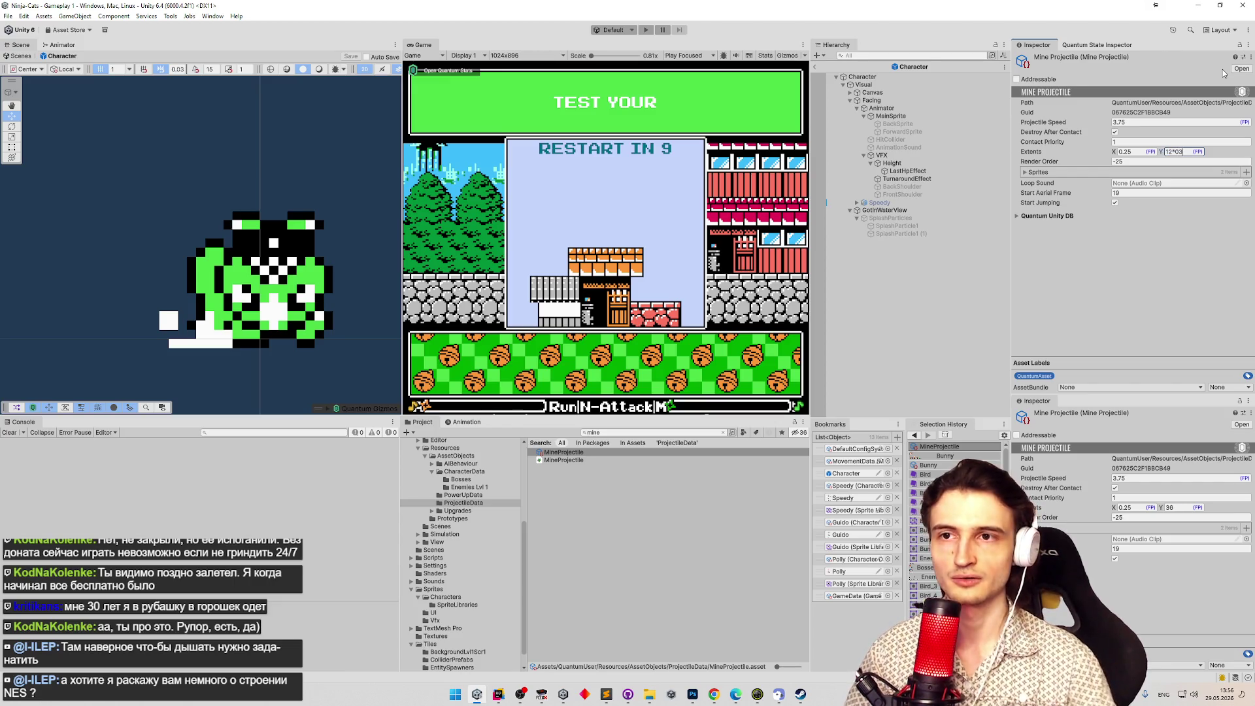
{"action": "key", "text": "BackSpace"}
{"action": "type", "text": ".03125"}
{"action": "key", "text": "Return"}
{"action": "left_click", "coordinate": [1187, 151]}
{"action": "left_click", "coordinate": [1187, 151]}
{"action": "type", "text": "/2"}
{"action": "left_click", "coordinate": [1137, 152]}
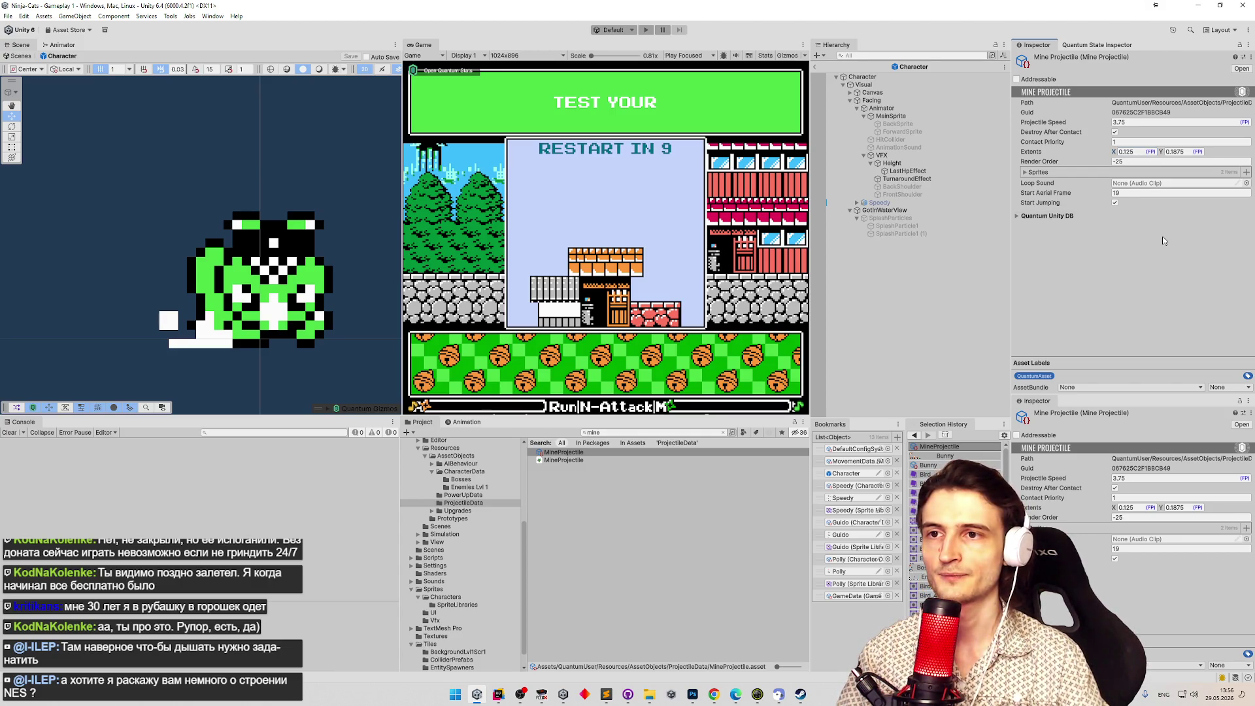
Uncheck Destroy After Contact, then go back to the Bunny character data.
{"action": "left_click", "coordinate": [1037, 172]}
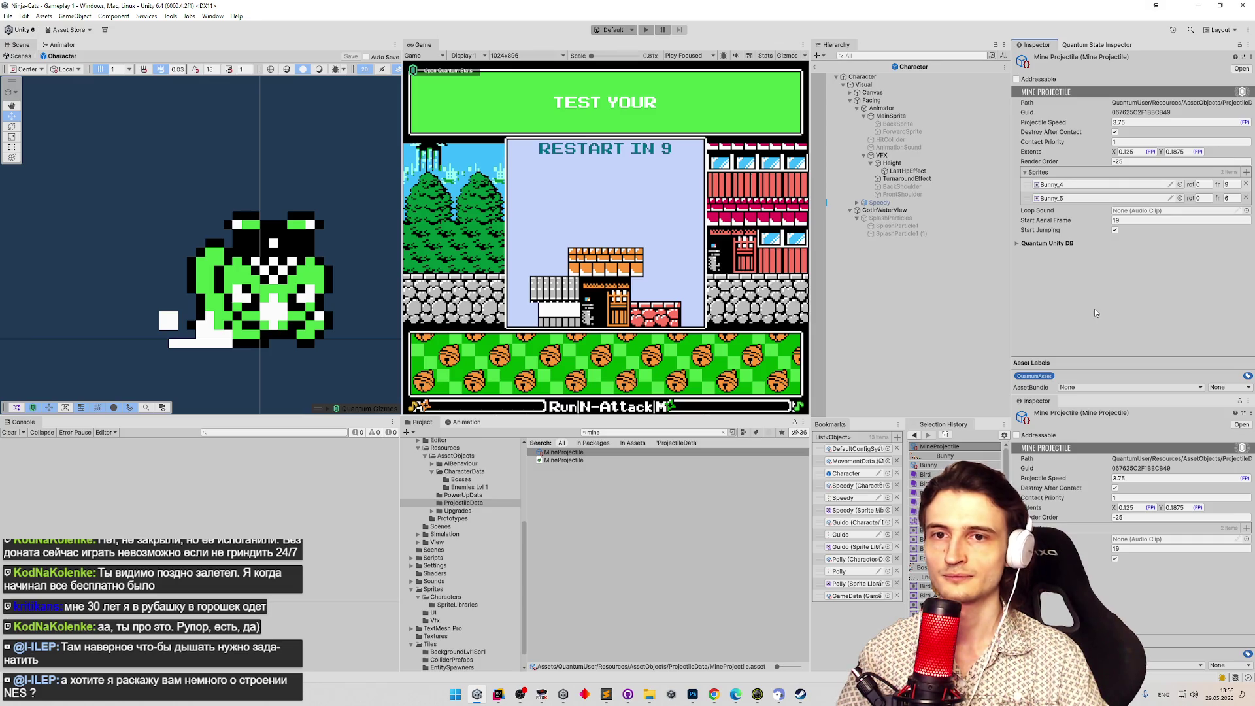
{"action": "left_click", "coordinate": [1040, 173]}
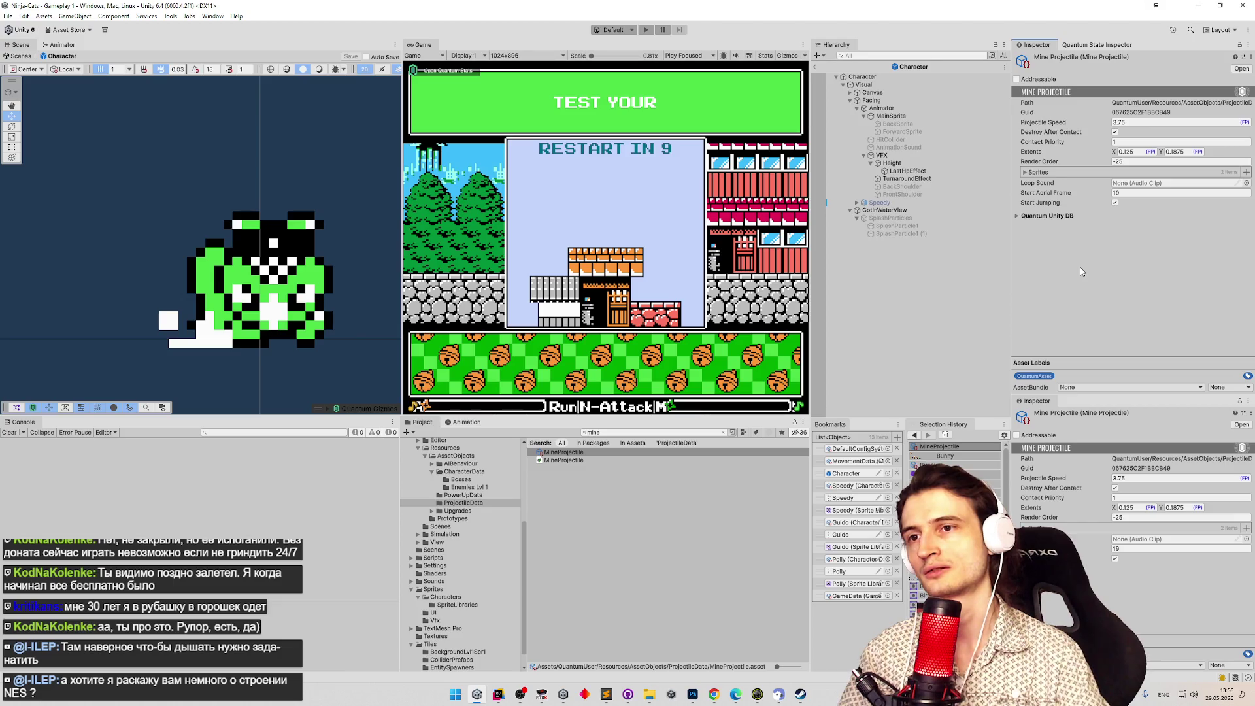
{"action": "left_click", "coordinate": [1115, 132]}
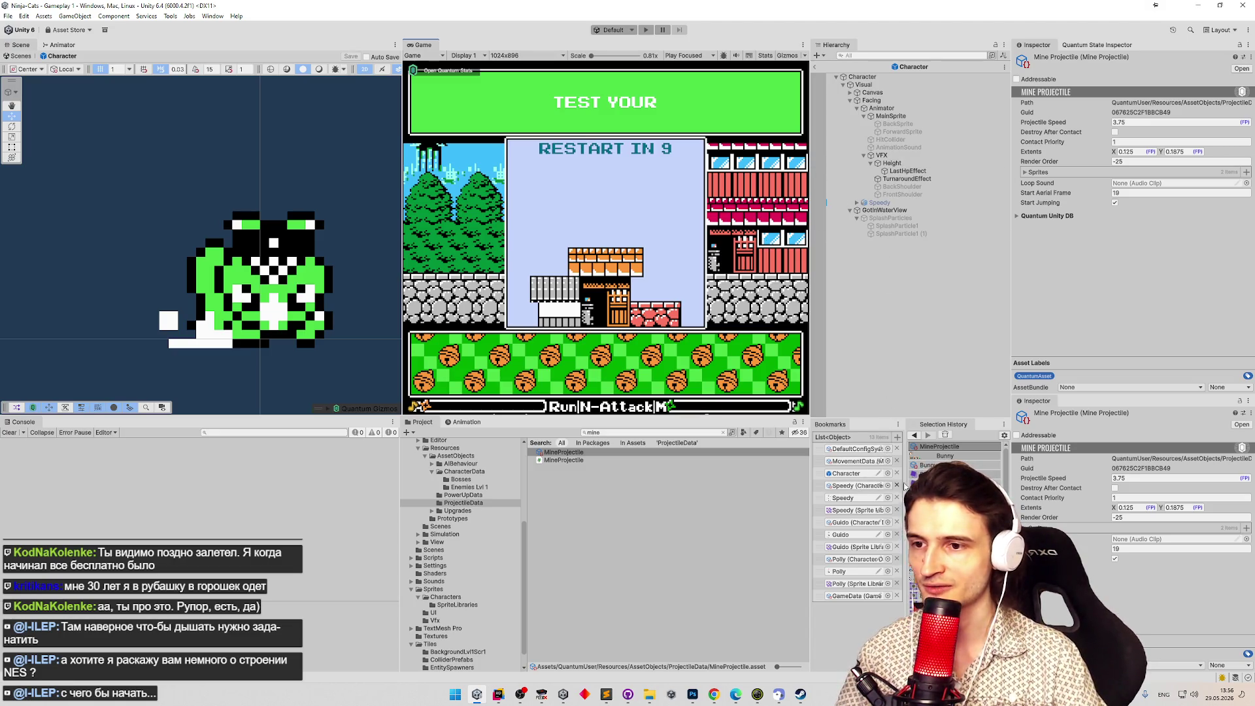
{"action": "left_click", "coordinate": [927, 466]}
{"action": "scroll", "coordinate": [1145, 252], "scroll_direction": "down", "scroll_amount": 5}
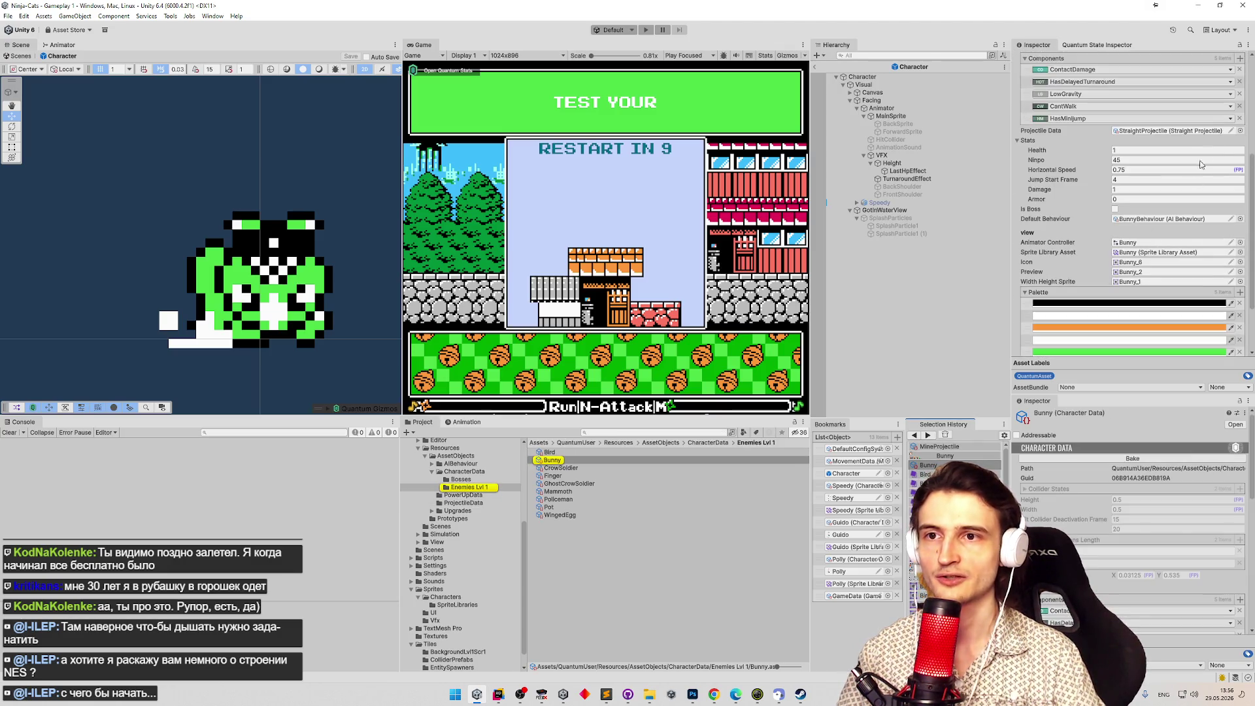
{"action": "left_click", "coordinate": [1241, 131]}
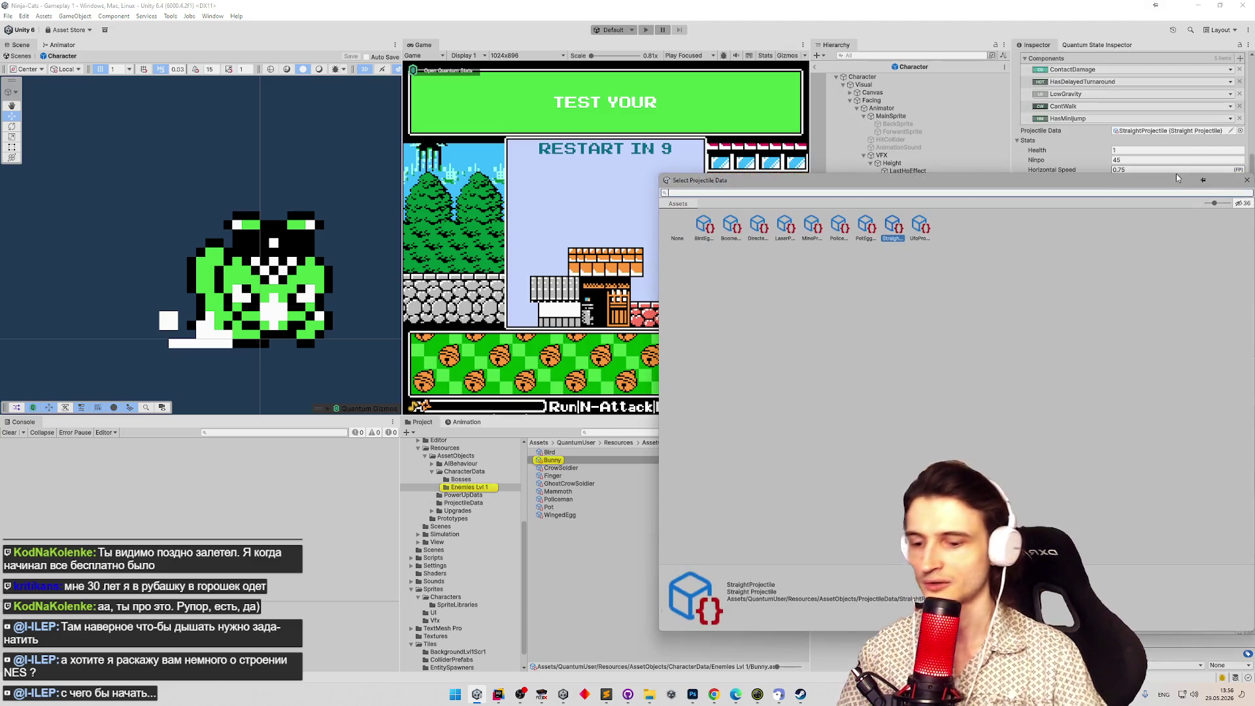
{"action": "type", "text": "min"}
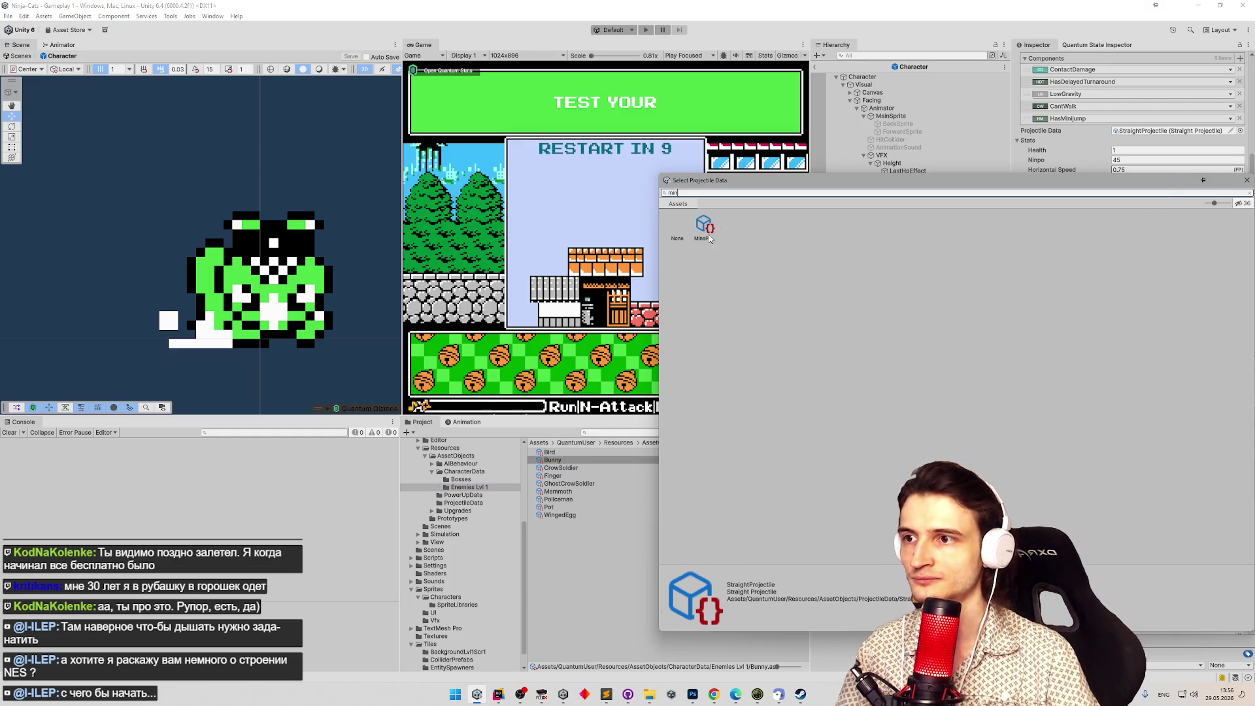
{"action": "double_click", "coordinate": [712, 238]}
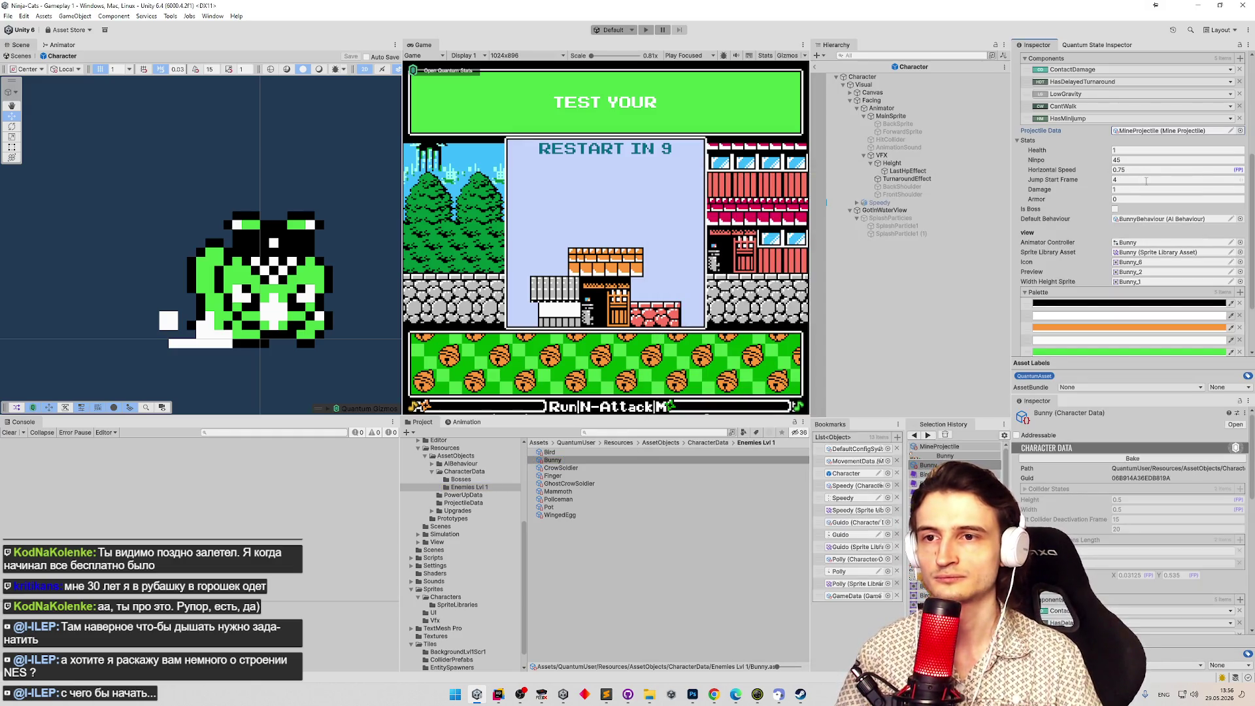
{"action": "scroll", "coordinate": [1152, 190], "scroll_direction": "down", "scroll_amount": 3}
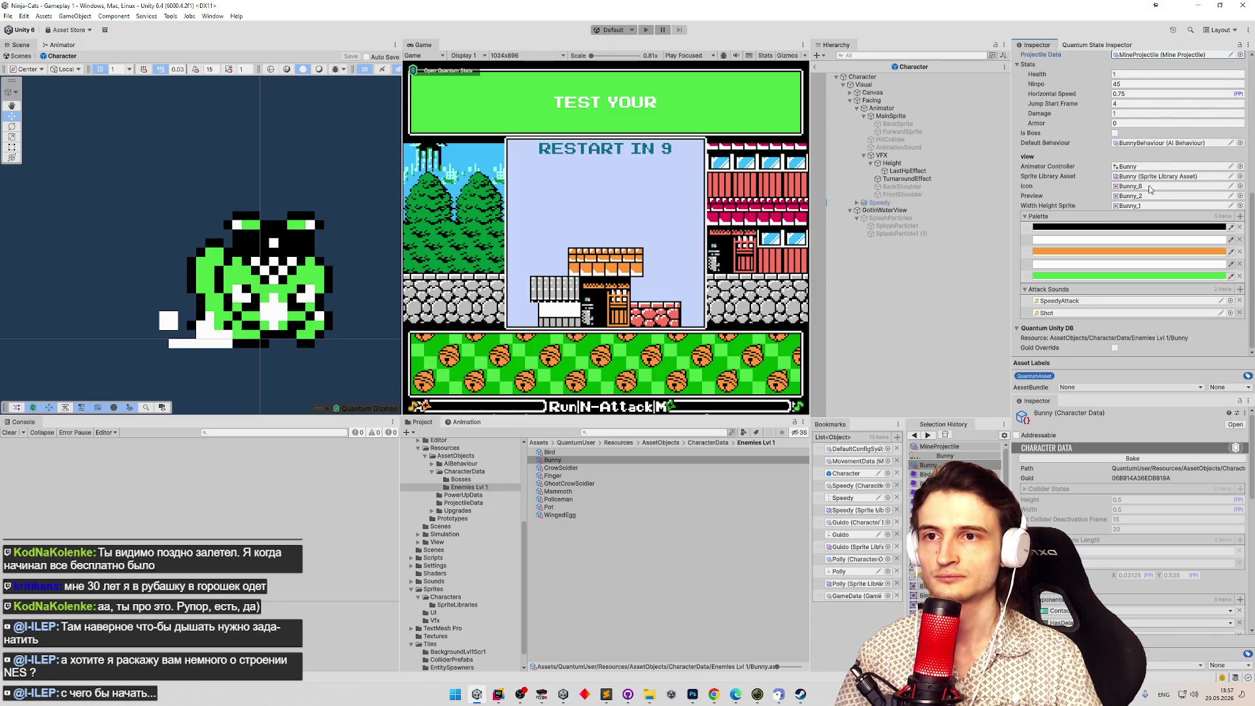
{"action": "scroll", "coordinate": [1163, 217], "scroll_direction": "up", "scroll_amount": 4}
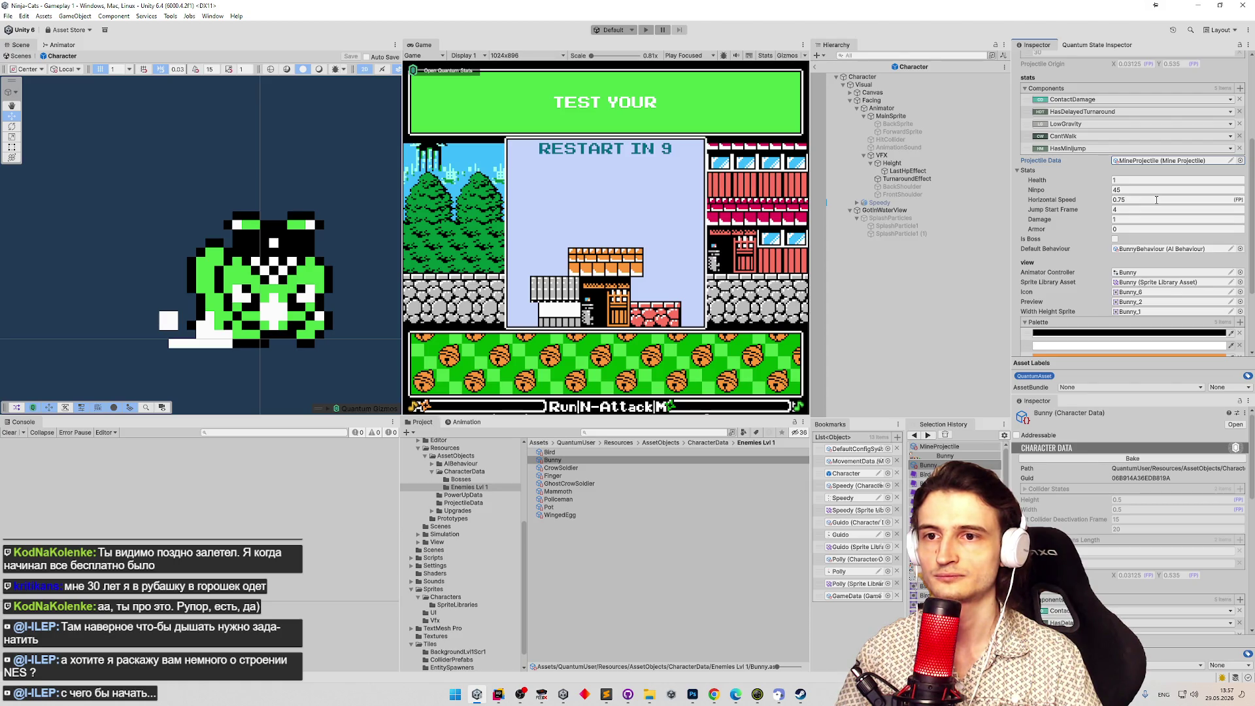
{"action": "scroll", "coordinate": [1160, 199], "scroll_direction": "down", "scroll_amount": 4}
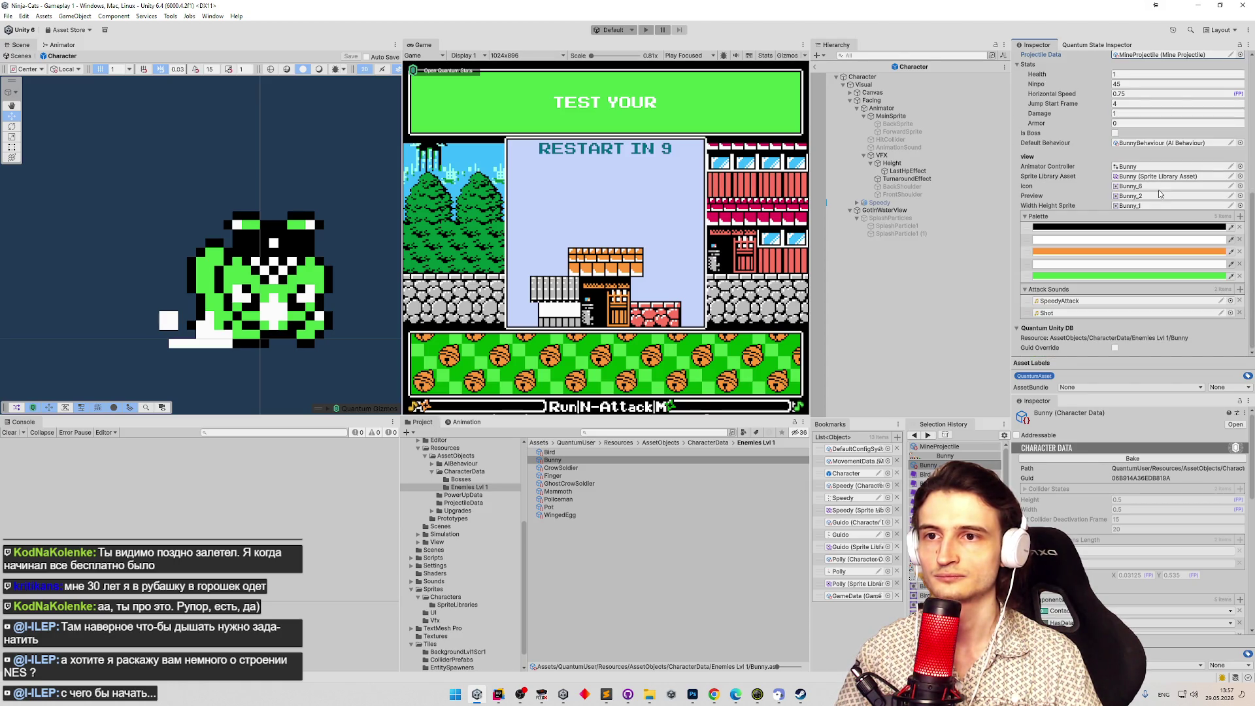
{"action": "scroll", "coordinate": [1163, 196], "scroll_direction": "up", "scroll_amount": 4}
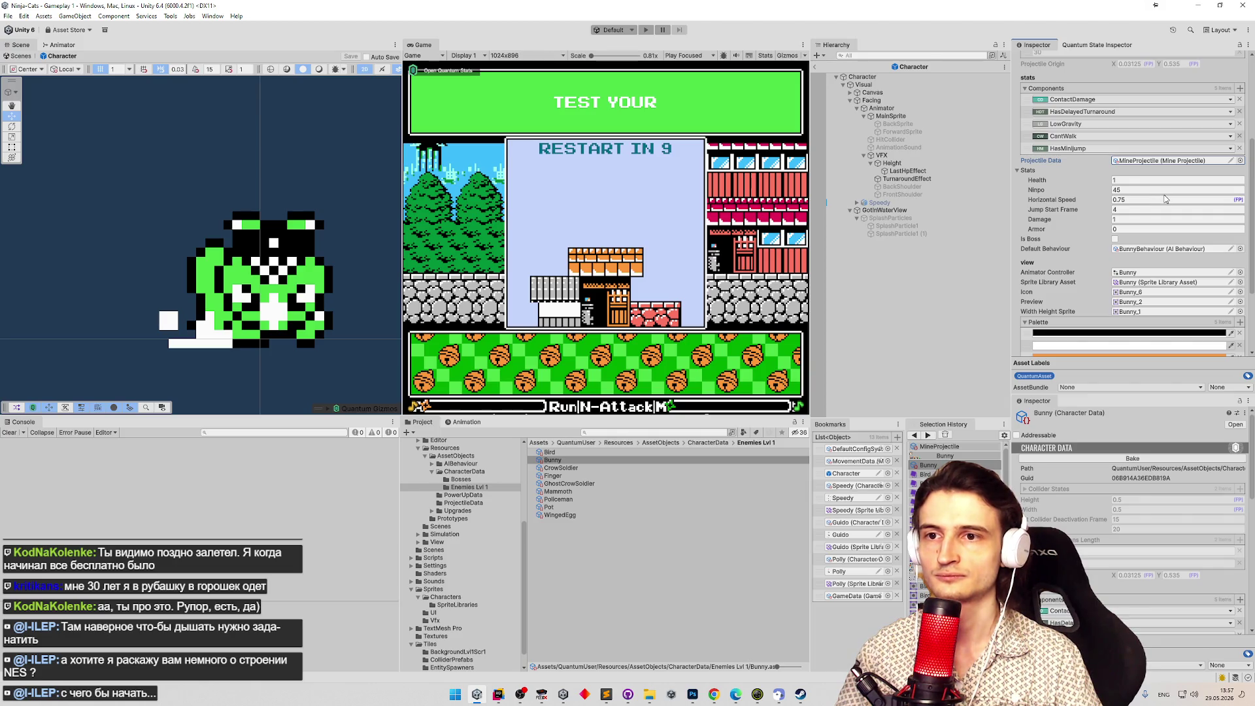
{"action": "scroll", "coordinate": [1164, 191], "scroll_direction": "down", "scroll_amount": 4}
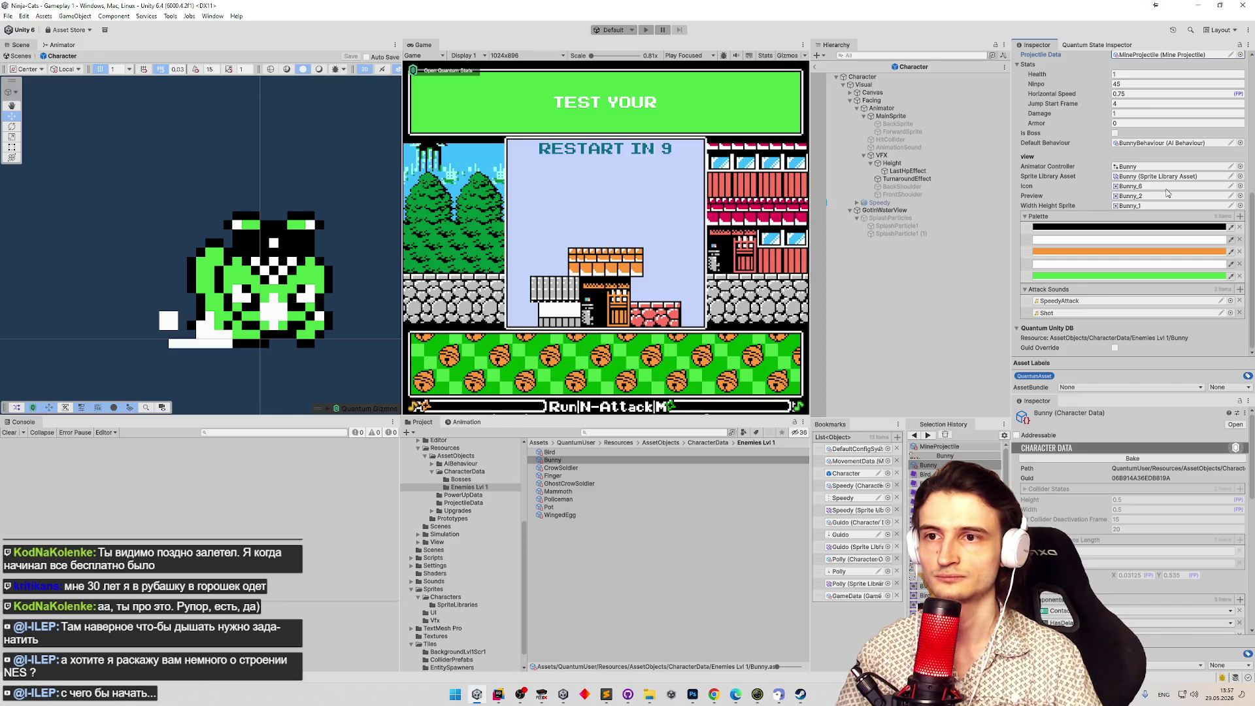
{"action": "scroll", "coordinate": [1167, 193], "scroll_direction": "up", "scroll_amount": 2}
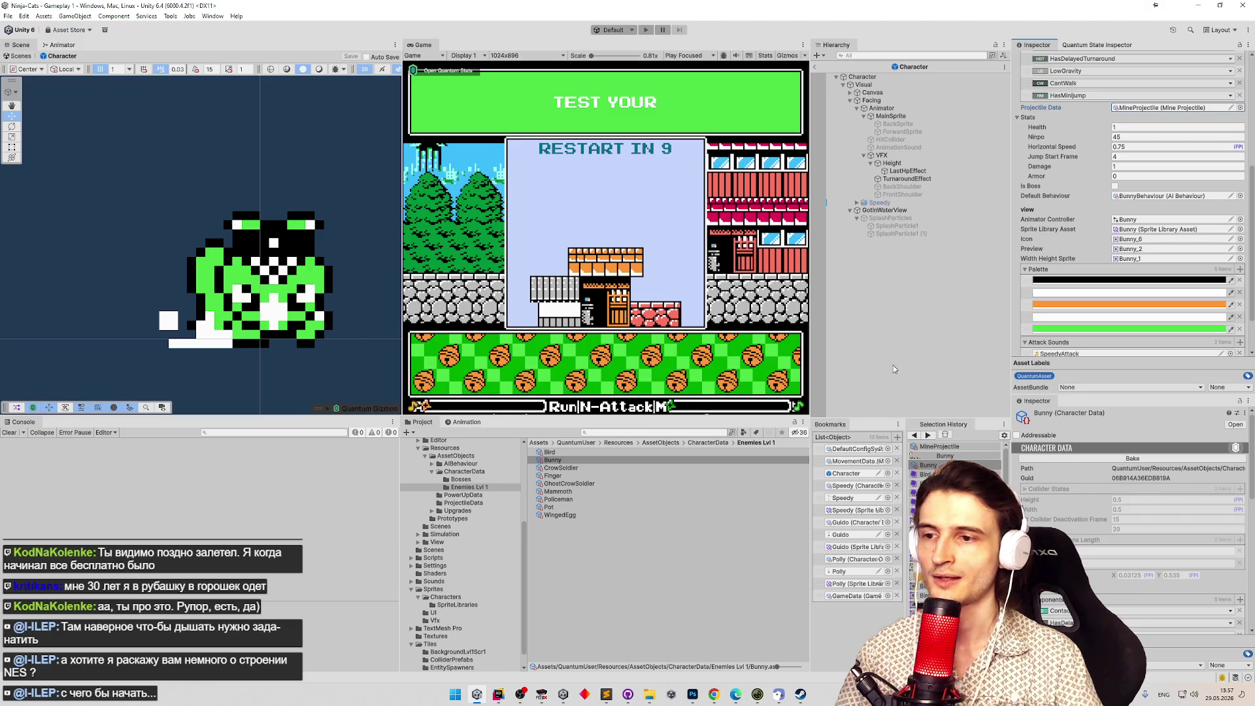
In GameData, pick Bunny as the Debug Character Data by searching 'bu'.
{"action": "left_click", "coordinate": [843, 598]}
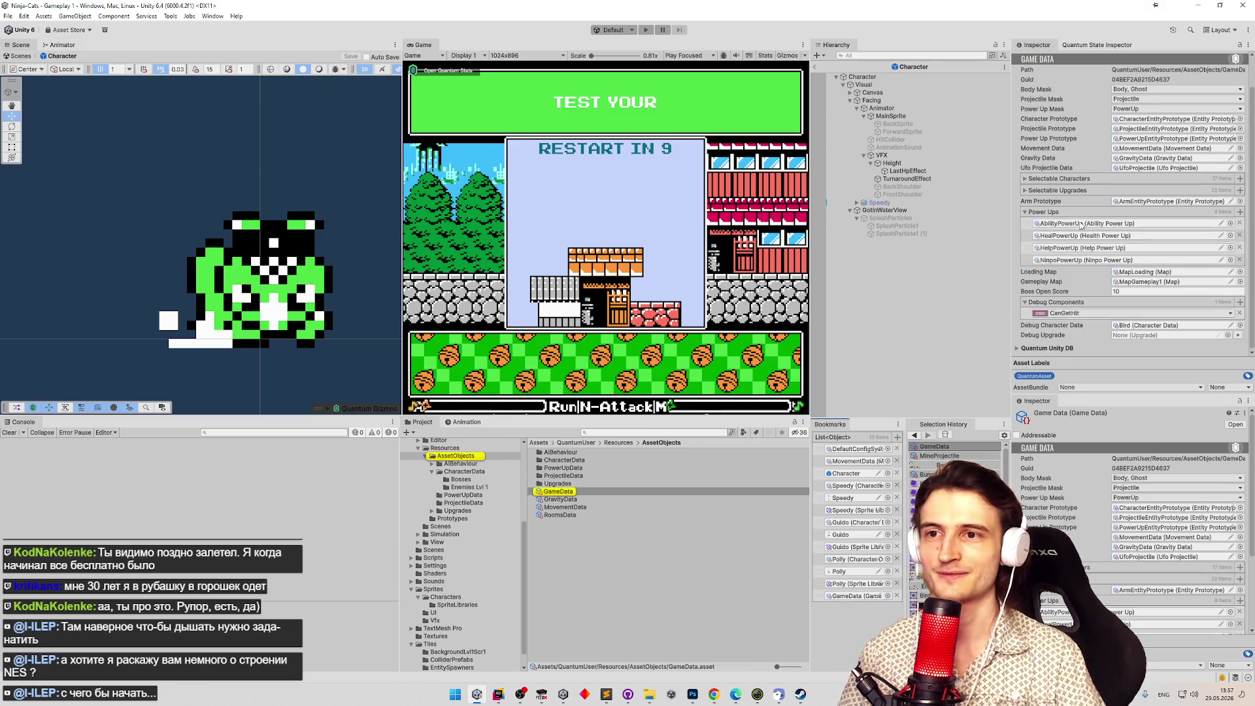
{"action": "left_click", "coordinate": [1240, 325]}
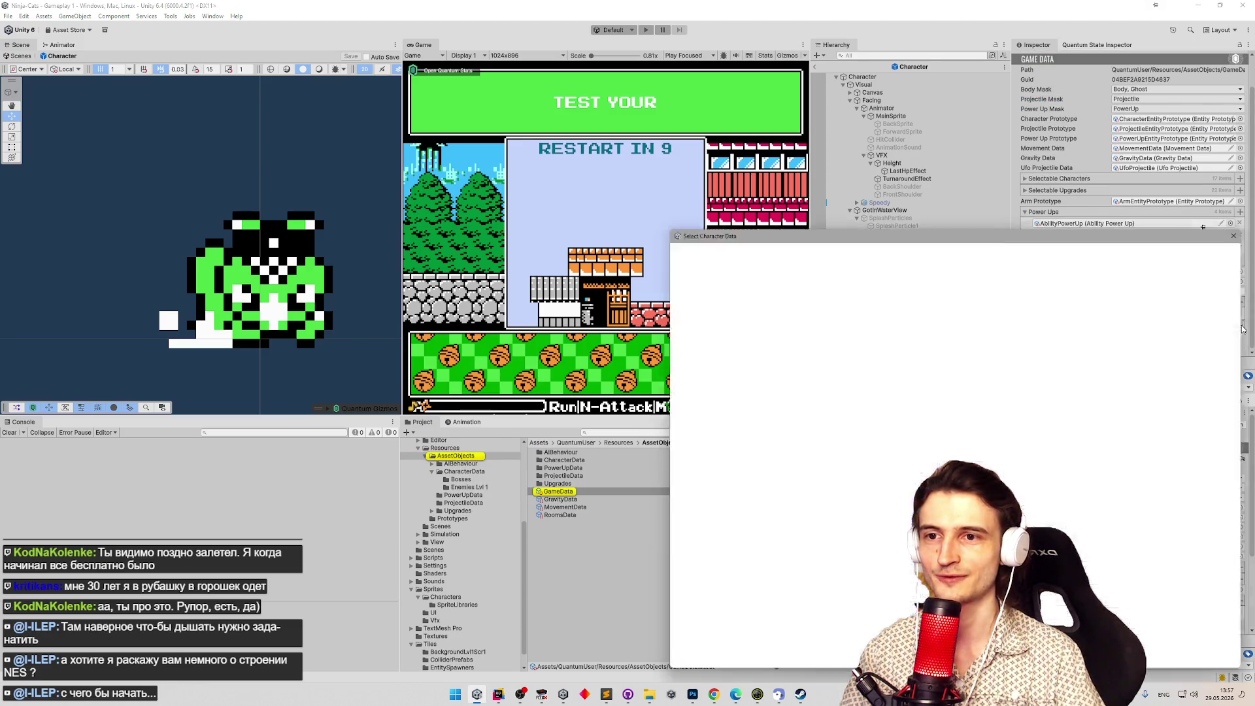
{"action": "type", "text": "bunn"}
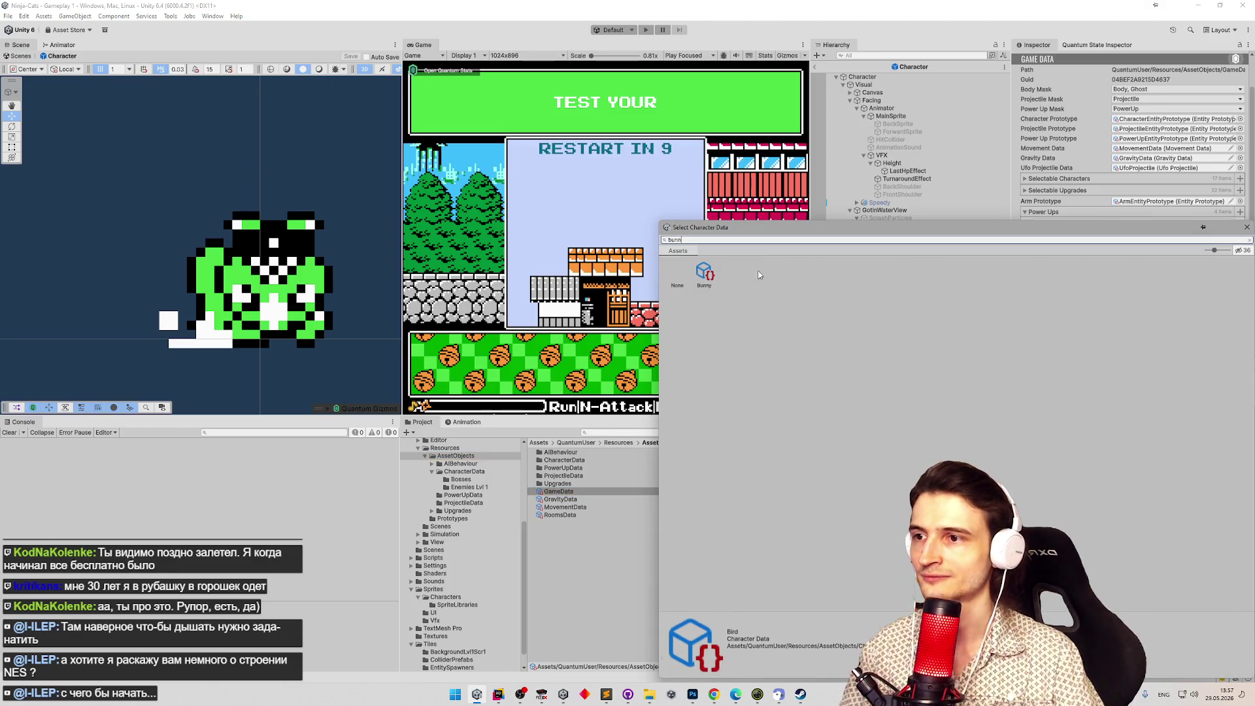
{"action": "double_click", "coordinate": [700, 270]}
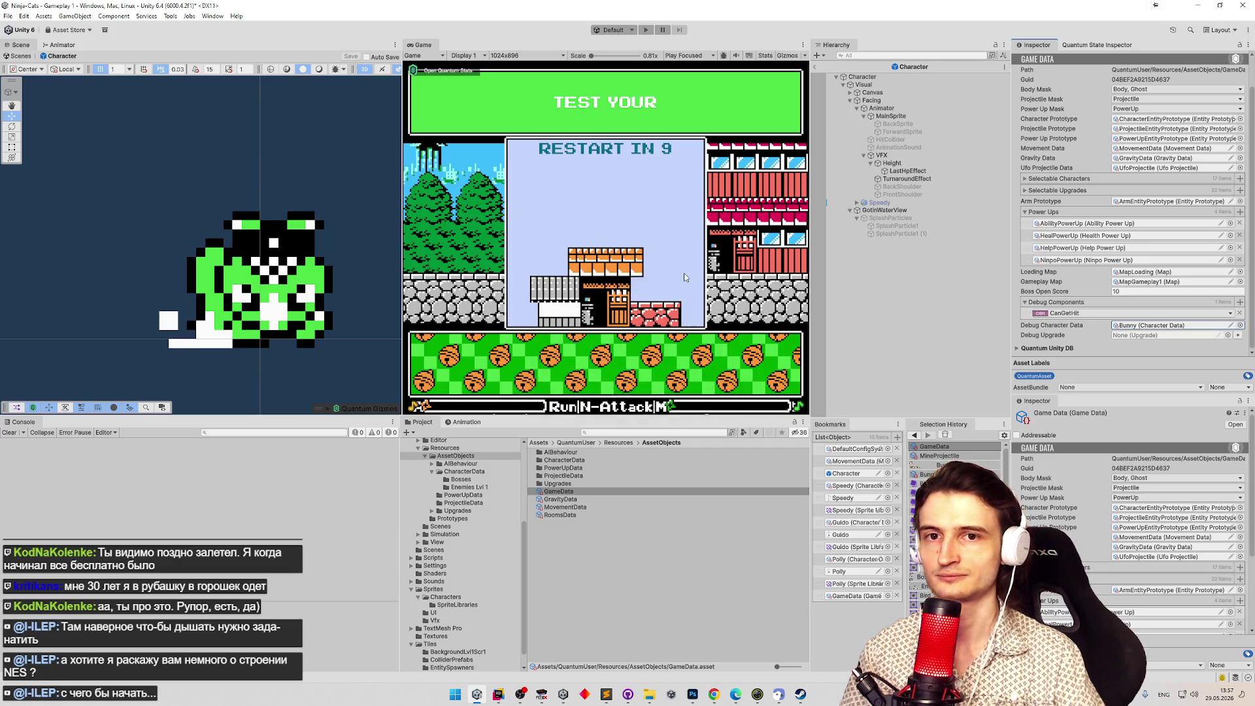
Play-test walking, jumping and firing mines with A, D and M, then stop Play mode.
{"action": "key", "text": "ctrl+p"}
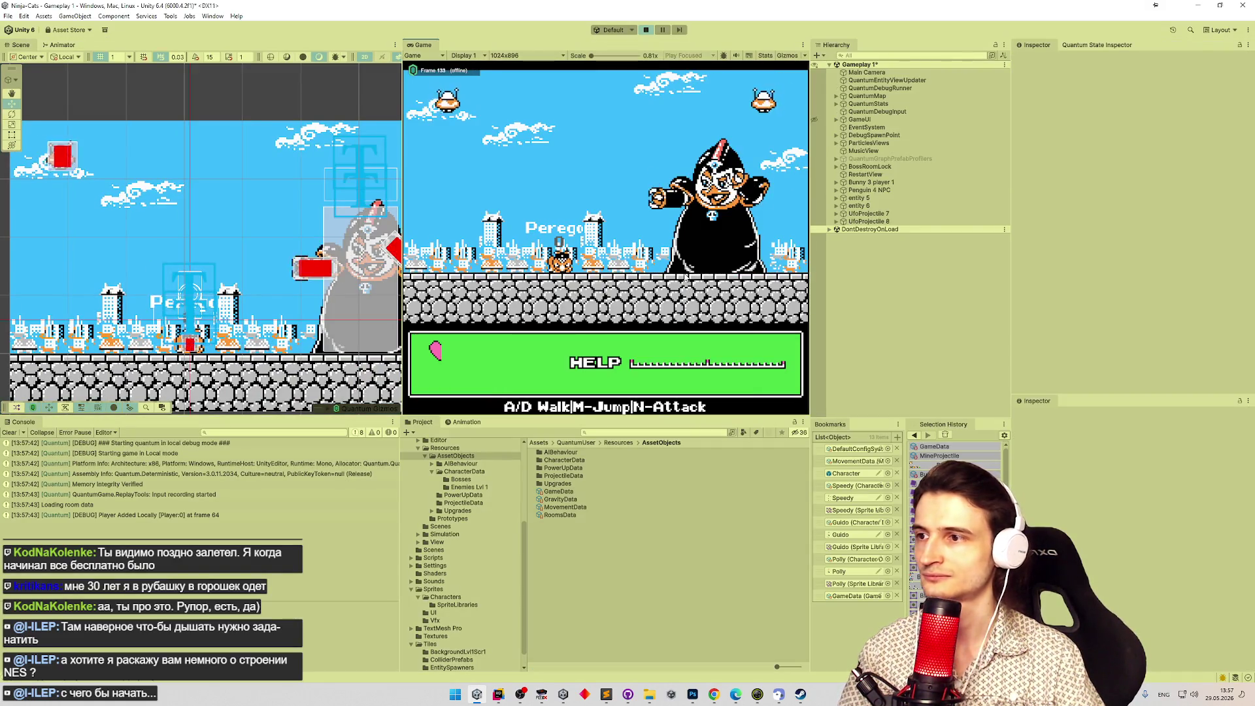
{"action": "key", "text": "a"}
{"action": "key", "text": "d"}
{"action": "key", "text": "a"}
{"action": "key", "text": "m"}
{"action": "key", "text": "d"}
{"action": "key", "text": "d"}
{"action": "key", "text": "m"}
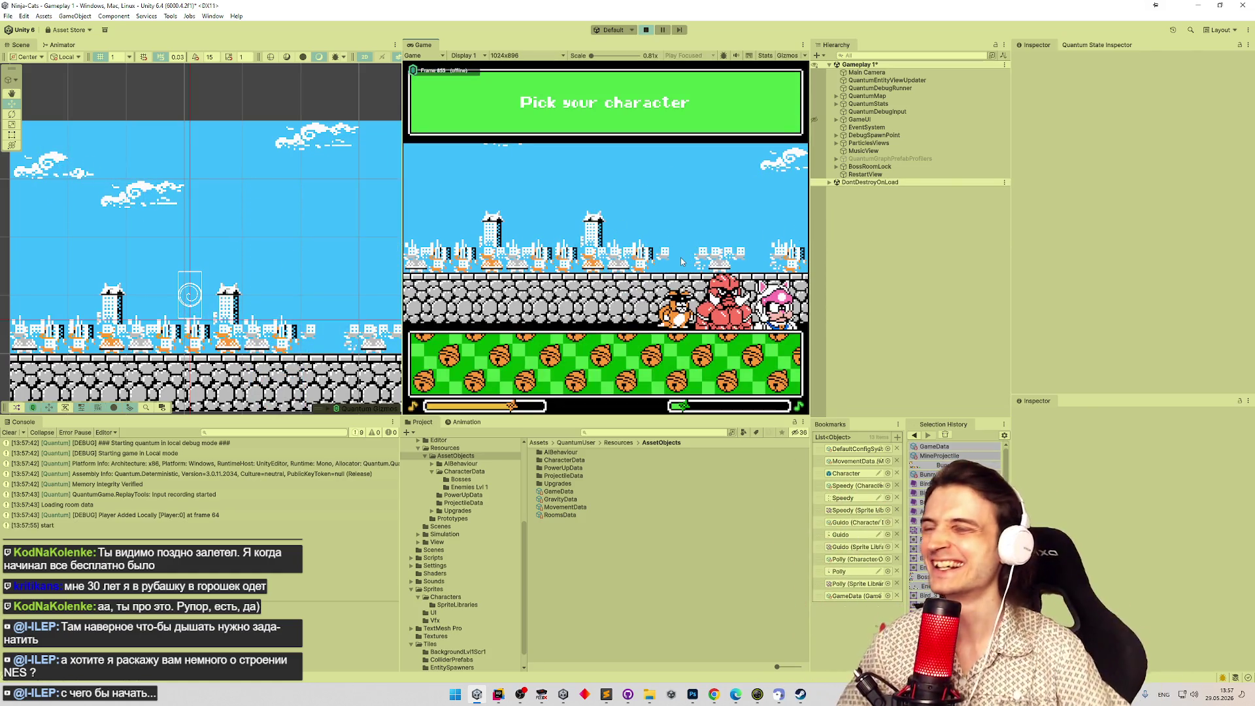
{"action": "key", "text": "ctrl+p"}
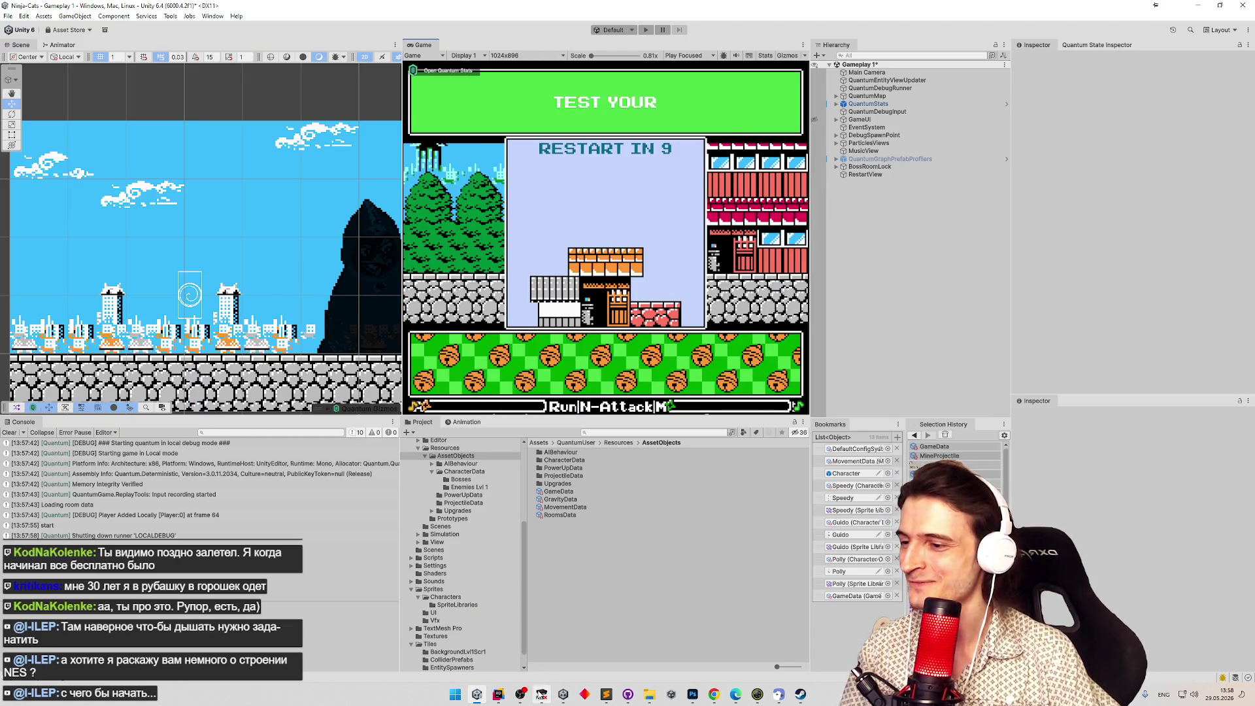
{"action": "left_click", "coordinate": [541, 694]}
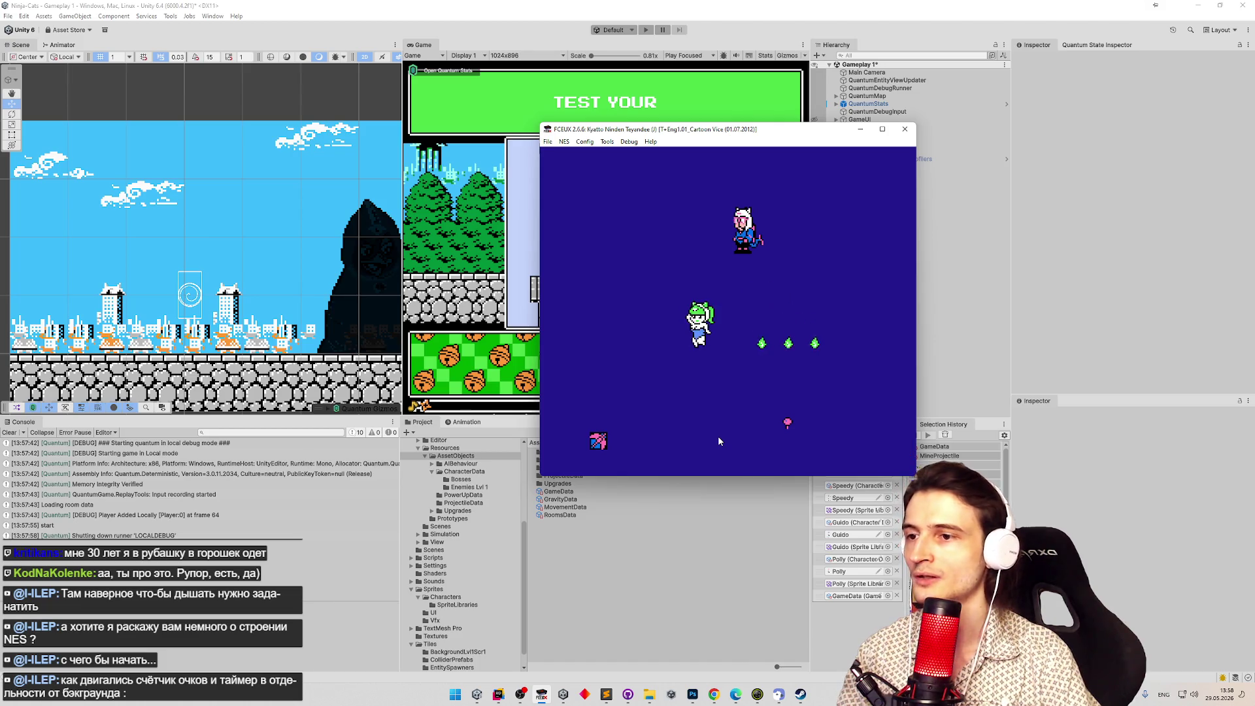
Move the green character and throw its three green projectiles several times.
{"action": "key", "text": "Right"}
{"action": "key", "text": "Right"}
{"action": "key", "text": "f"}
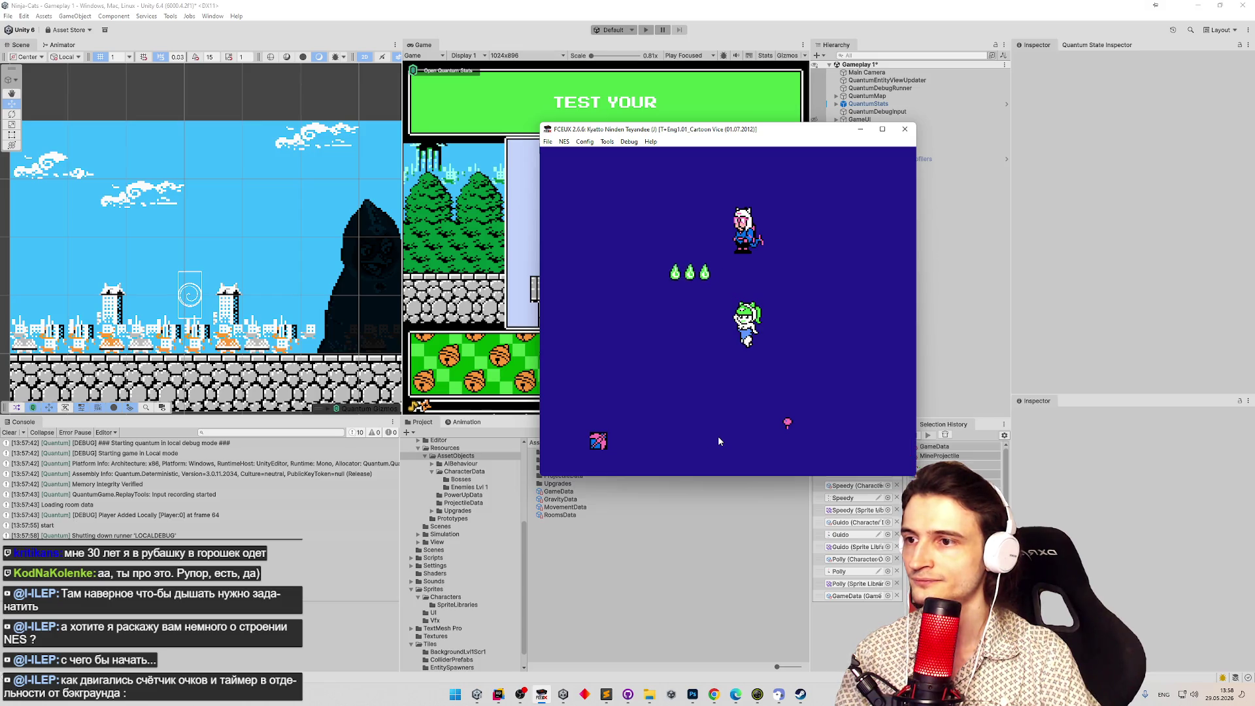
{"action": "key", "text": "f"}
{"action": "key", "text": "Left"}
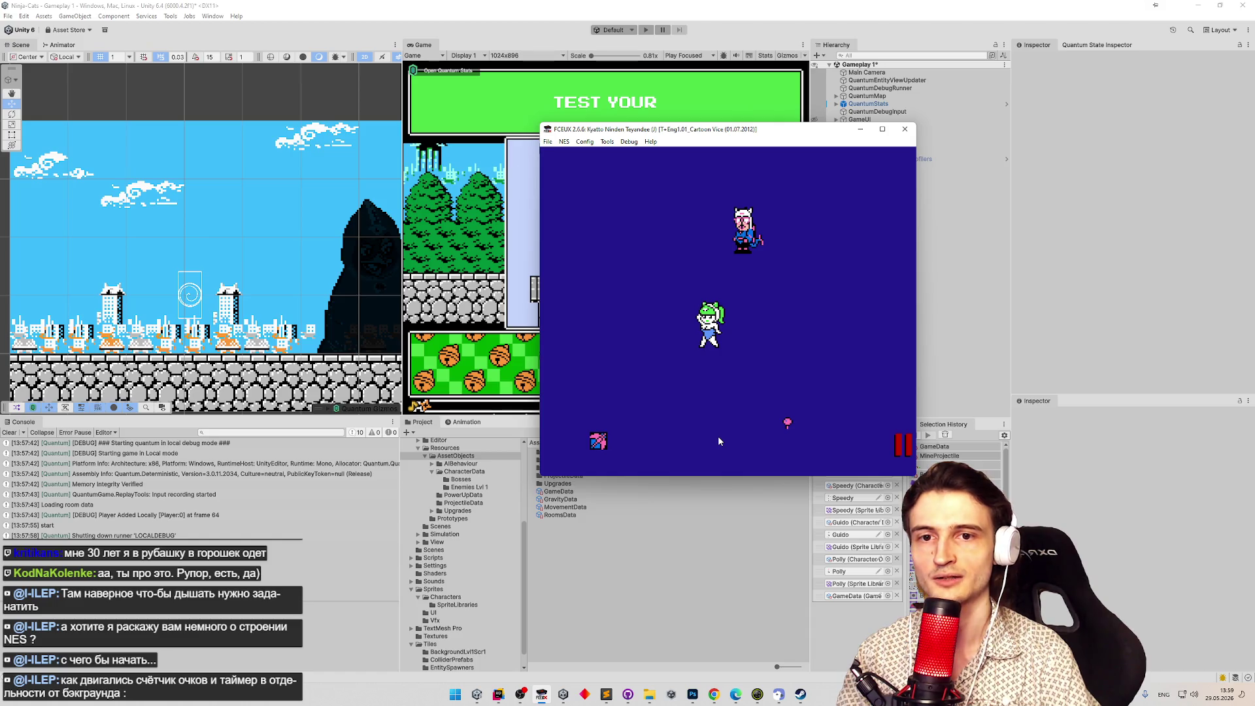
{"action": "key", "text": "Left"}
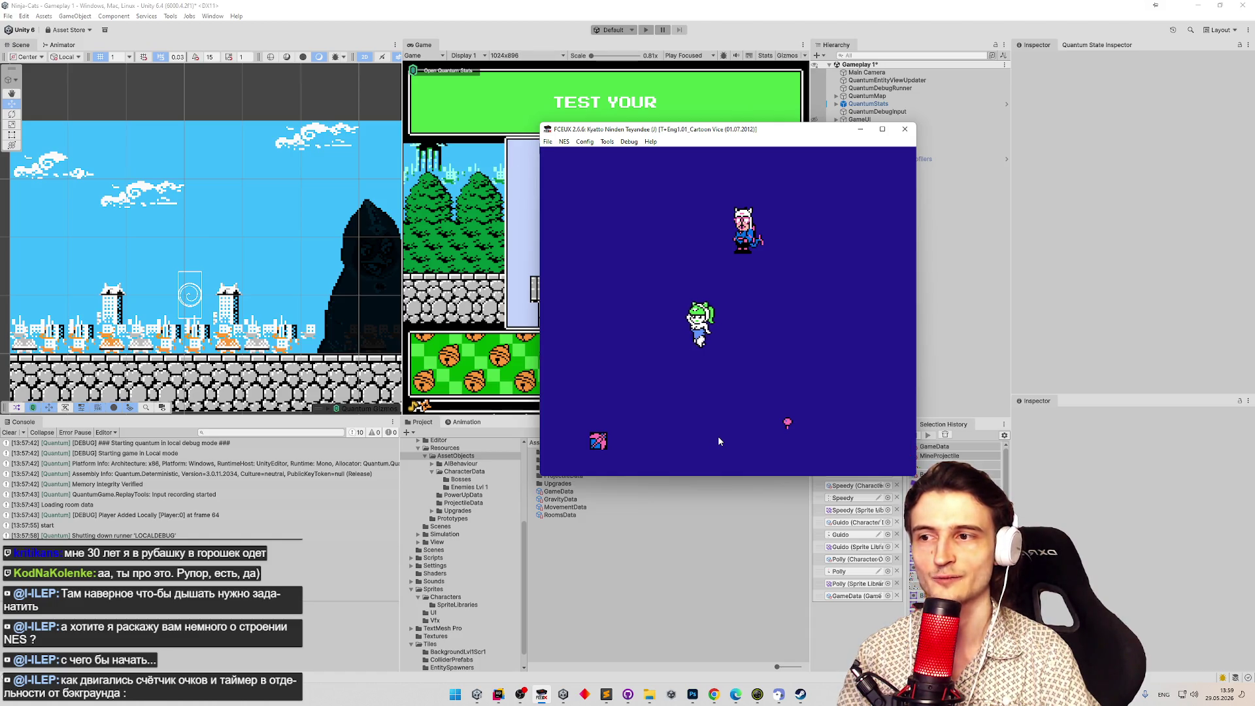
{"action": "key", "text": "f"}
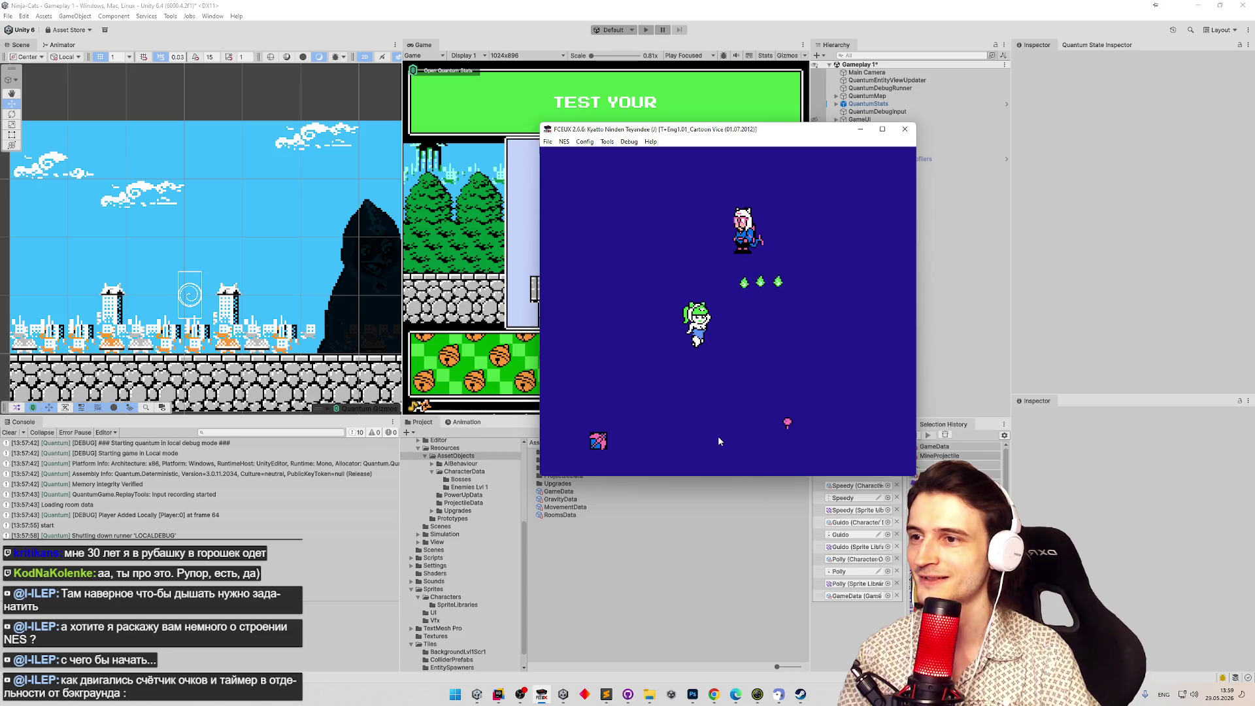
{"action": "key", "text": "Right"}
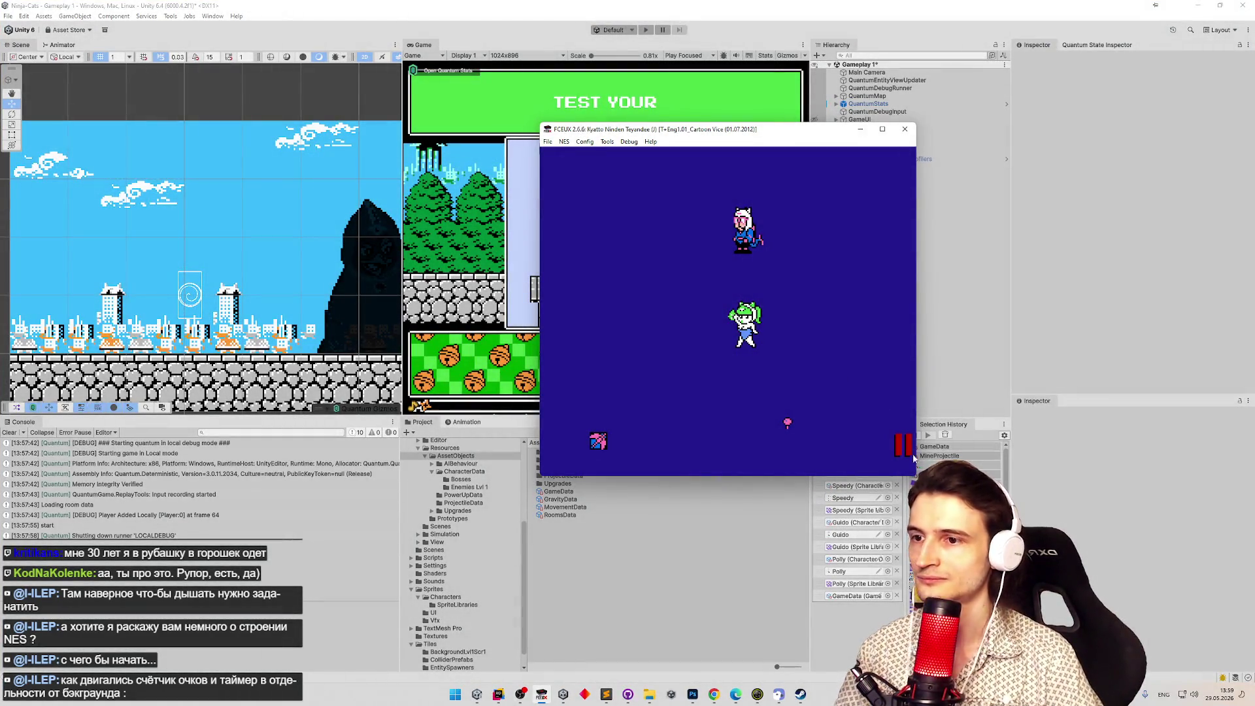
Shrink the FCEUX window and snip the game screen with Win+Shift+S.
{"action": "left_click_drag", "start_coordinate": [852, 419], "coordinate": [665, 256]}
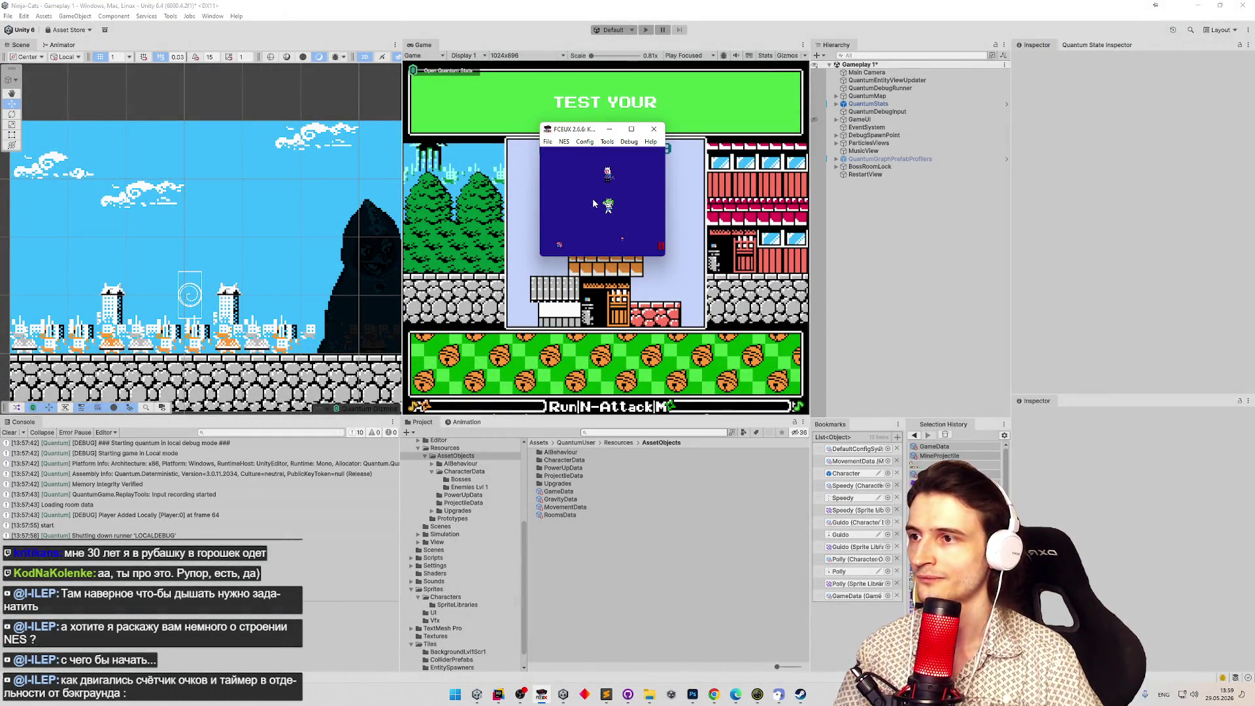
{"action": "key", "text": "super+shift+s"}
{"action": "left_click_drag", "start_coordinate": [581, 181], "coordinate": [629, 224]}
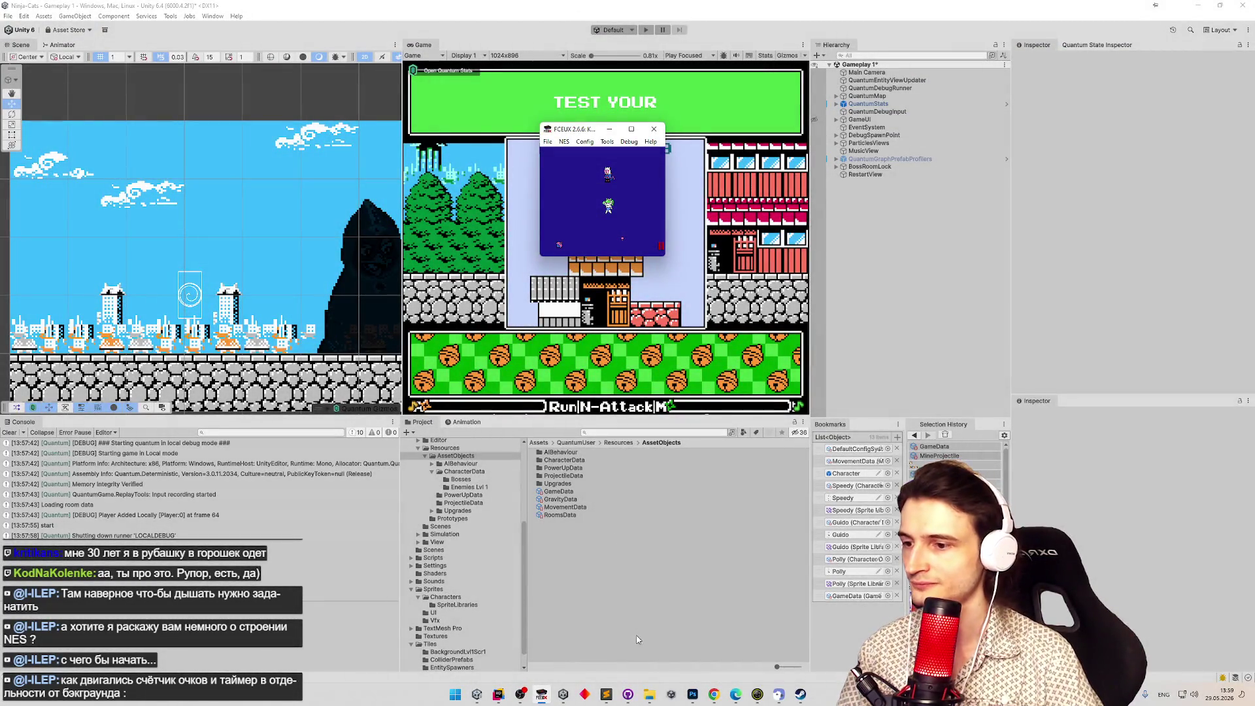
{"action": "left_click", "coordinate": [693, 693]}
{"action": "key", "text": "ctrl+Tab"}
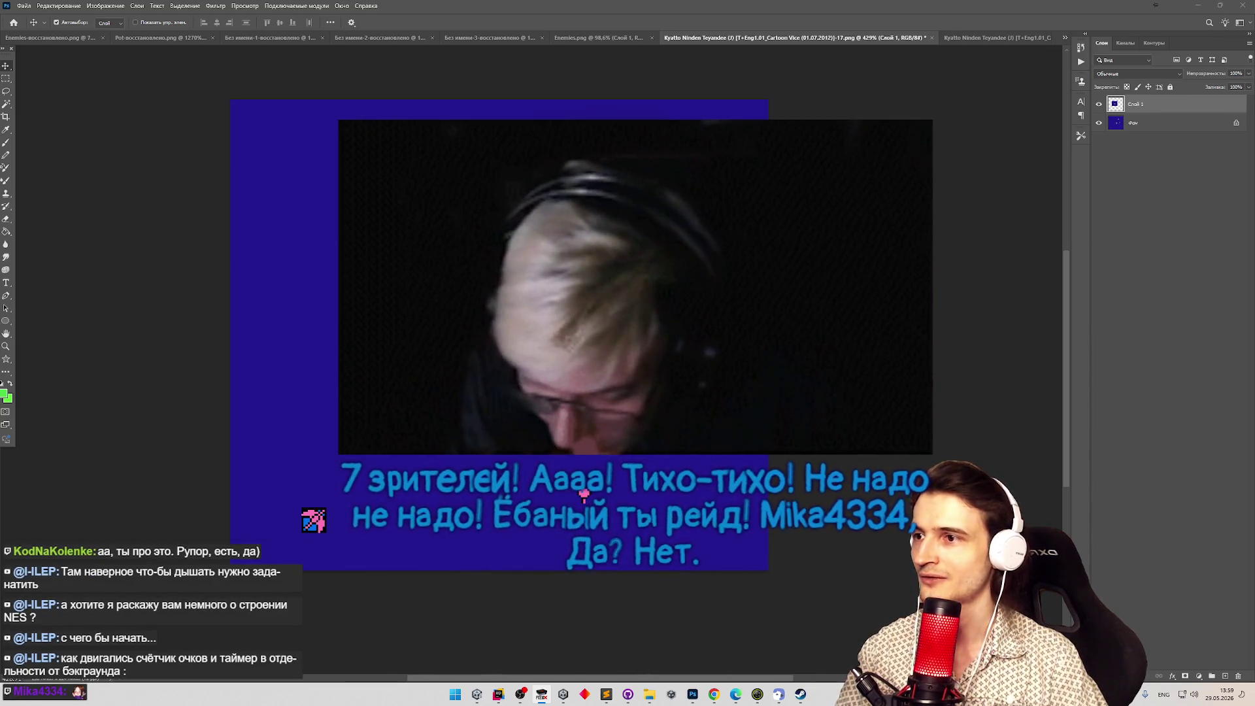
Paste the emulator screenshot as a new layer and zoom in on the green character.
{"action": "key", "text": "super+shift+s"}
{"action": "key", "text": "Escape"}
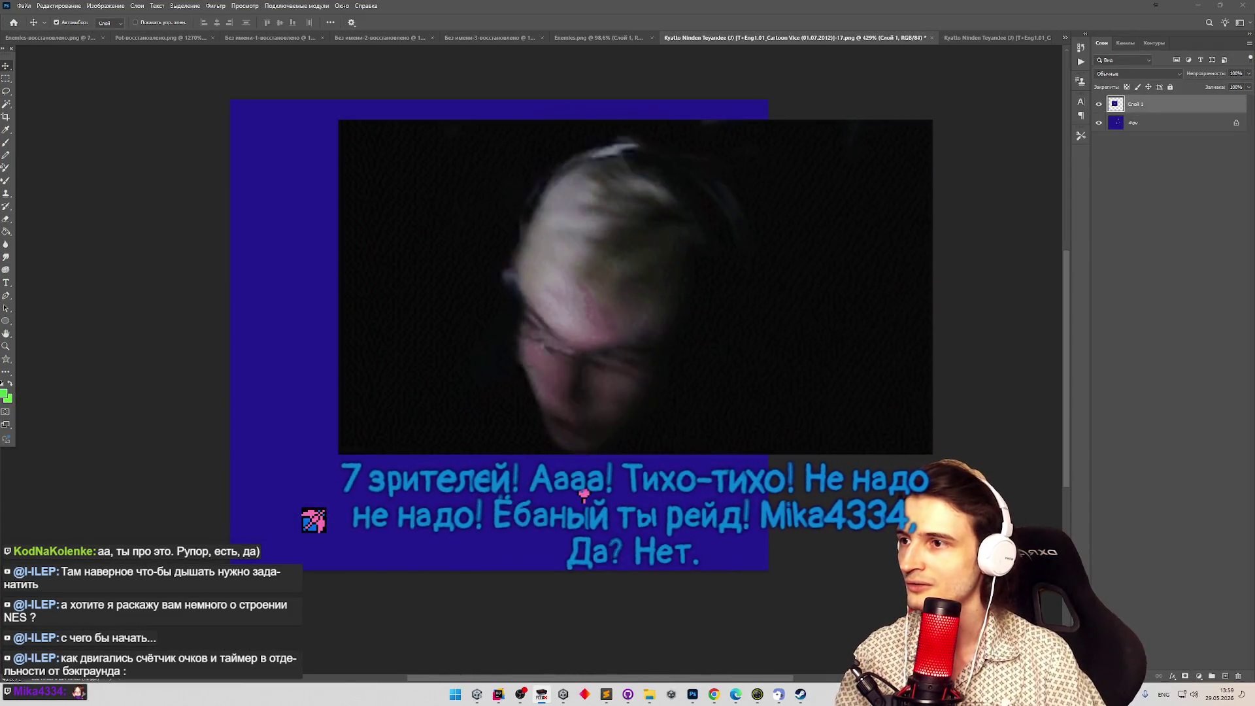
{"action": "key", "text": "ctrl+v"}
{"action": "key", "text": "ctrl+z"}
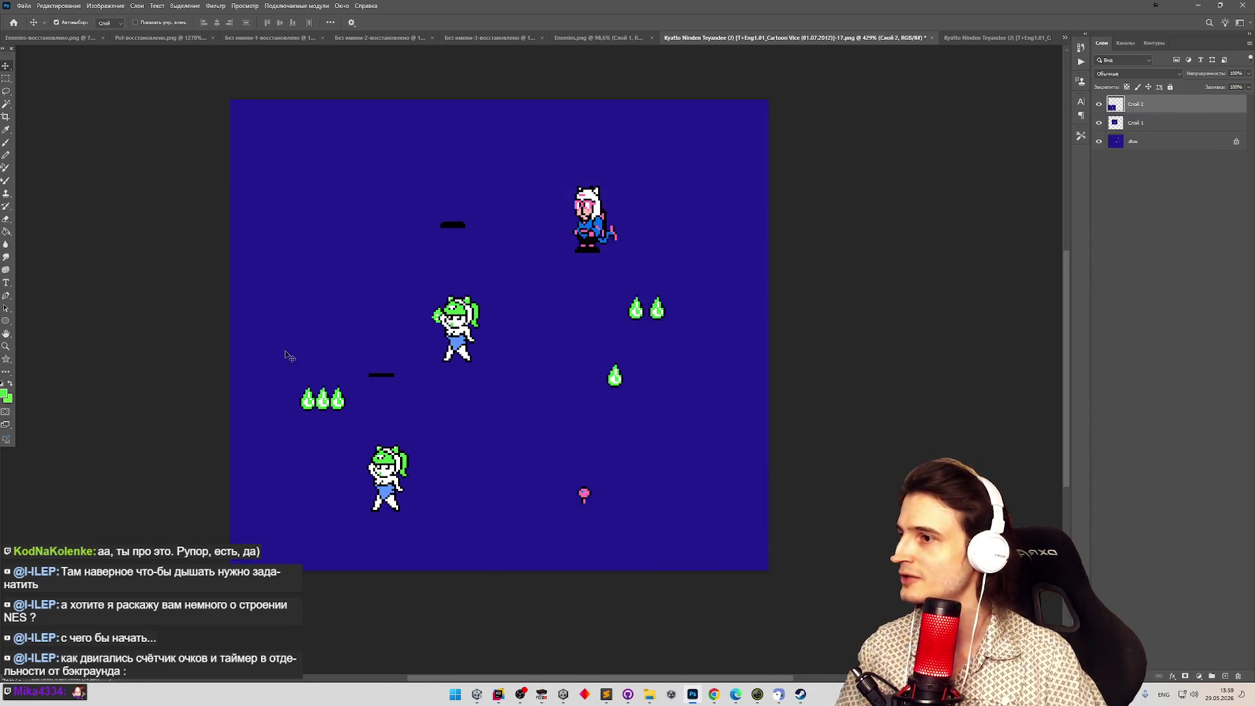
{"action": "key", "text": "z"}
{"action": "mouse_move", "coordinate": [255, 337]}
{"action": "left_mouse_down"}
{"action": "mouse_move", "coordinate": [345, 508]}
{"action": "mouse_move", "coordinate": [426, 185]}
{"action": "left_mouse_up"}
{"action": "key", "text": "m"}
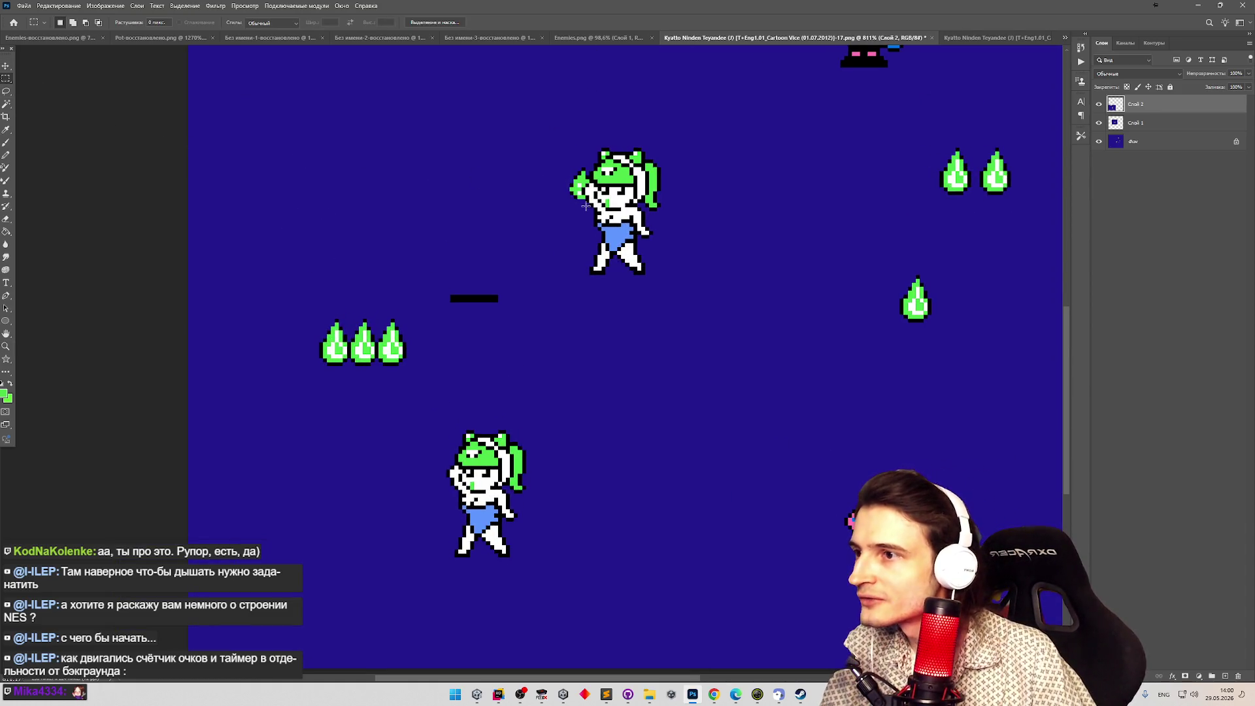
{"action": "key", "text": "z"}
{"action": "mouse_move", "coordinate": [564, 227]}
{"action": "left_mouse_down"}
{"action": "mouse_move", "coordinate": [608, 225]}
{"action": "mouse_move", "coordinate": [551, 216]}
{"action": "mouse_move", "coordinate": [455, 440]}
{"action": "mouse_move", "coordinate": [505, 395]}
{"action": "left_mouse_up"}
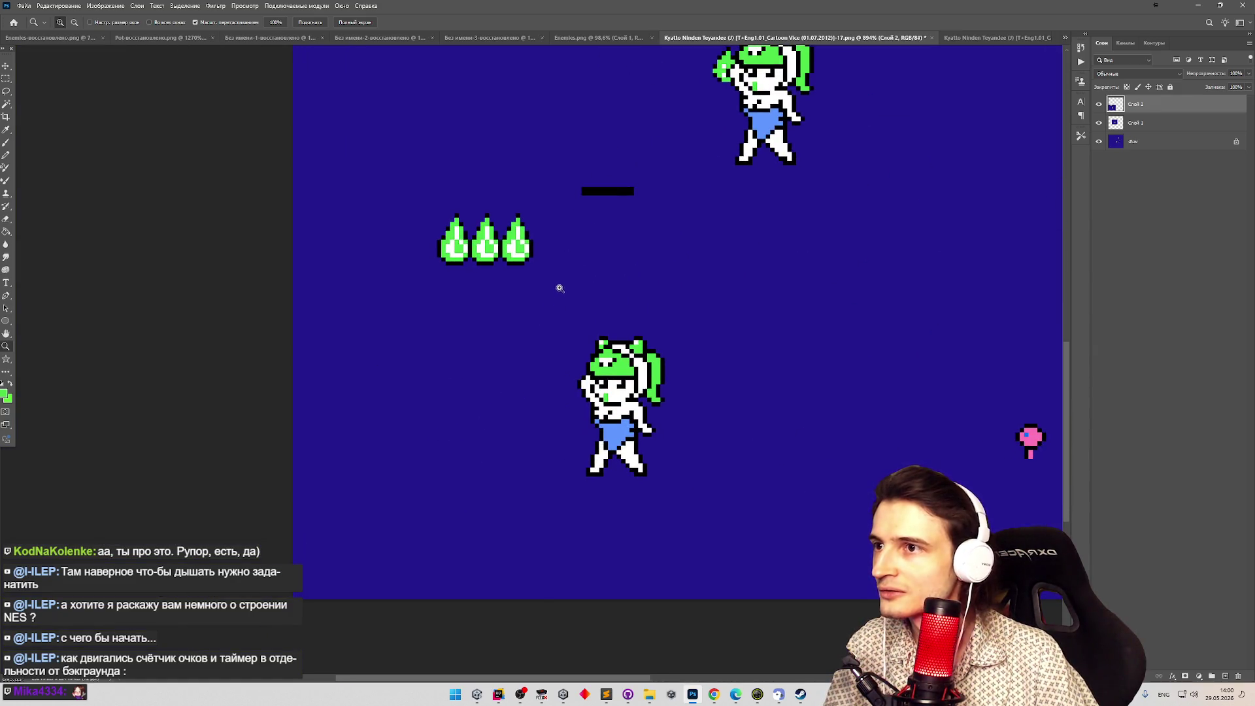
Measure the hand-to-projectile gap with a Rectangular Marquee, then return to Unity.
{"action": "left_click_drag", "start_coordinate": [559, 289], "coordinate": [572, 280]}
{"action": "key", "text": "m"}
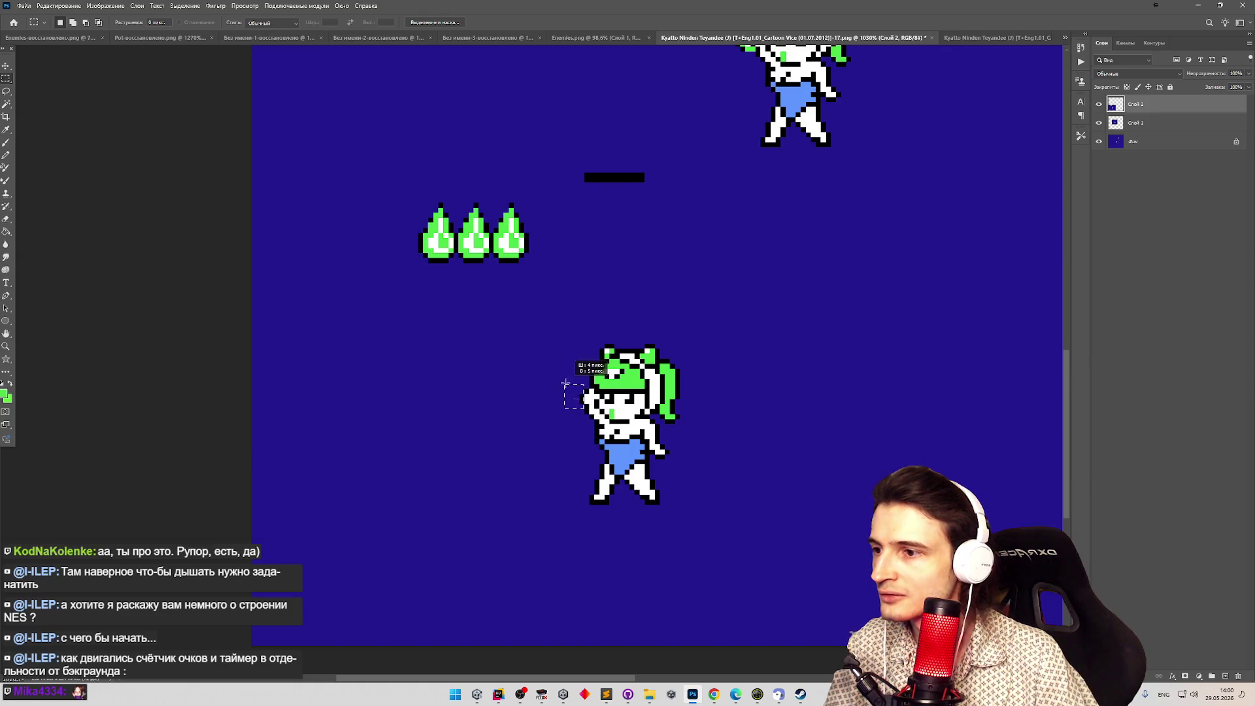
{"action": "mouse_move", "coordinate": [584, 403]}
{"action": "left_mouse_down"}
{"action": "mouse_move", "coordinate": [509, 311]}
{"action": "mouse_move", "coordinate": [506, 261]}
{"action": "left_mouse_up"}
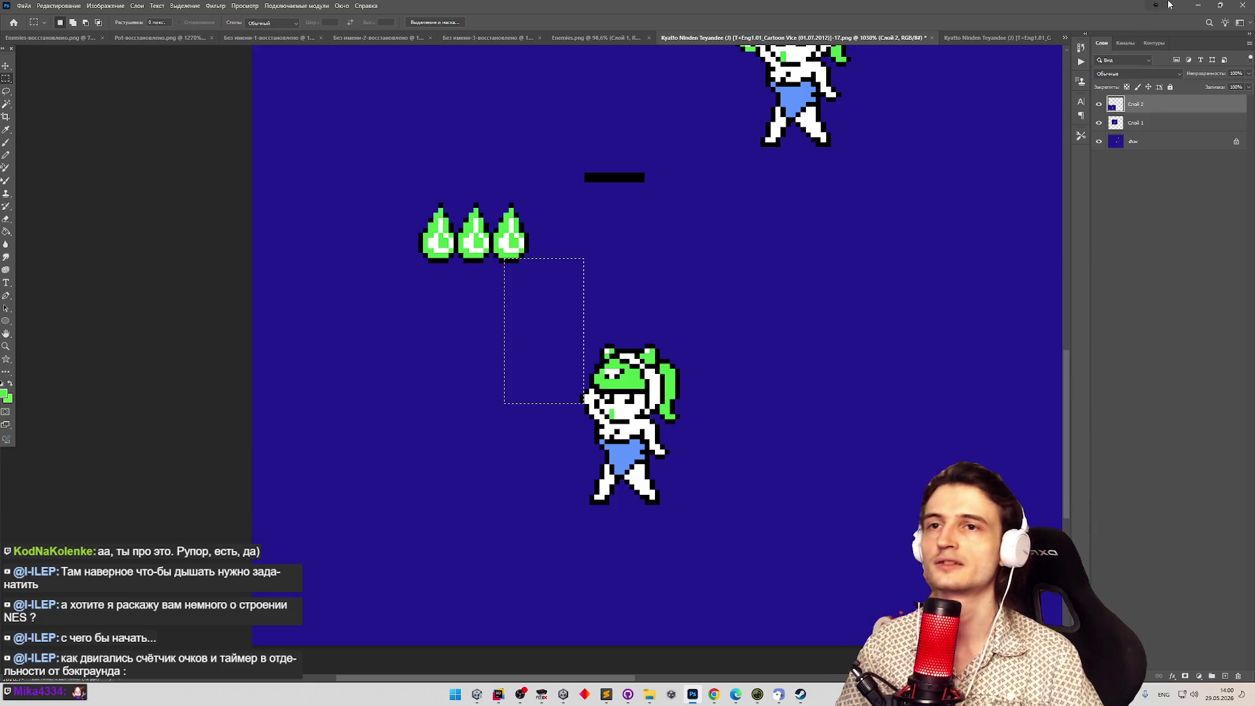
{"action": "key", "text": "alt+Tab"}
{"action": "left_click", "coordinate": [609, 129]}
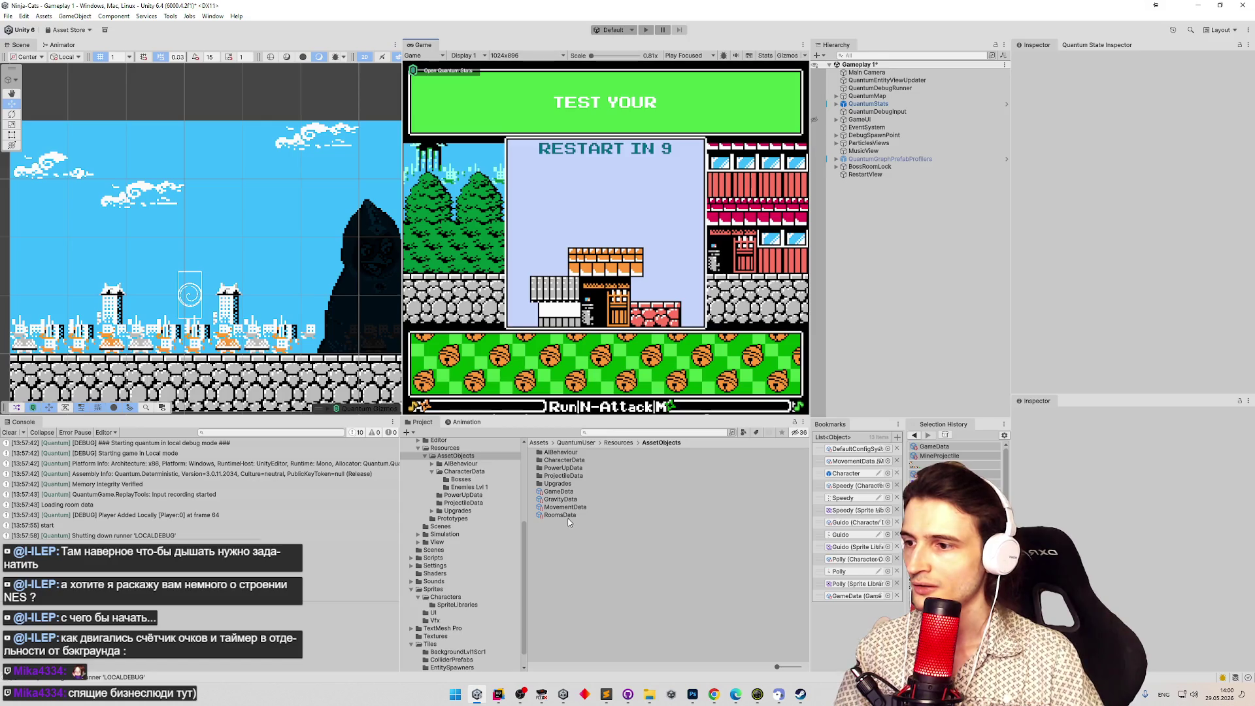
Open GravityData and page down through the Low Gravity Jump Delta list.
{"action": "left_click", "coordinate": [574, 499]}
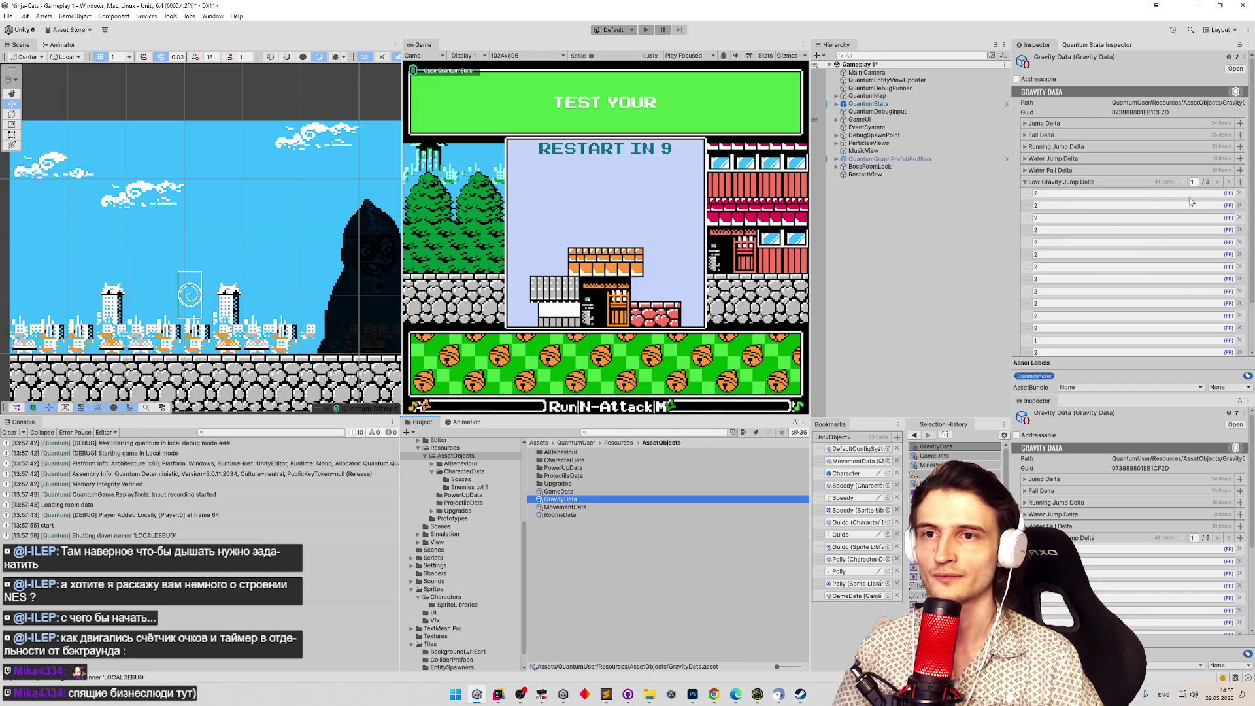
{"action": "scroll", "coordinate": [1155, 230], "scroll_direction": "down", "scroll_amount": 2}
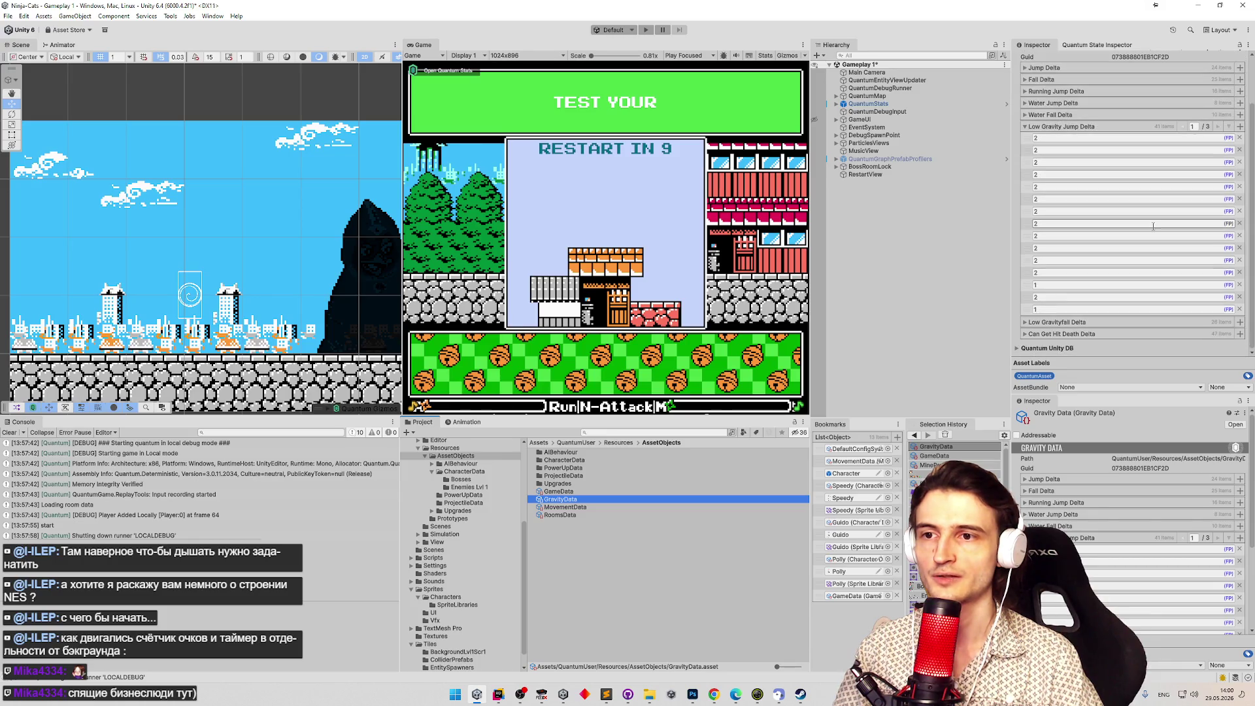
{"action": "left_click", "coordinate": [1224, 126]}
{"action": "scroll", "coordinate": [1164, 194], "scroll_direction": "down", "scroll_amount": 5}
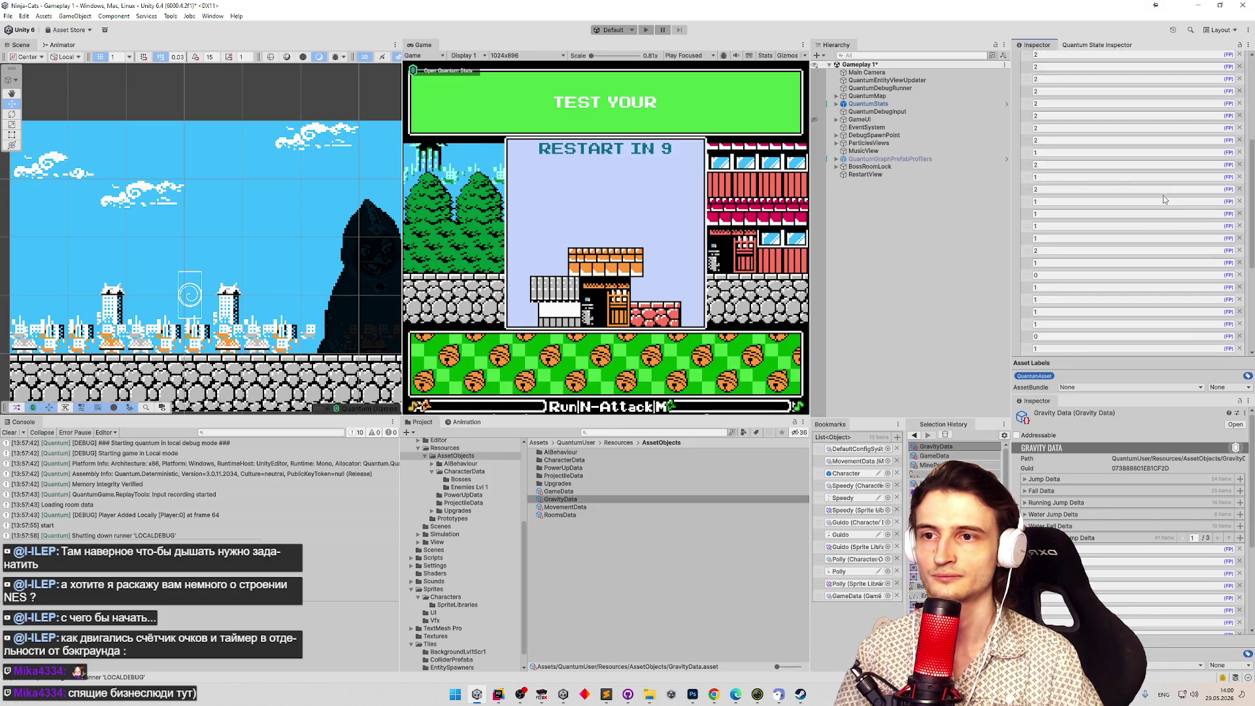
{"action": "scroll", "coordinate": [1163, 193], "scroll_direction": "down", "scroll_amount": 2}
{"action": "left_click", "coordinate": [1111, 224]}
{"action": "scroll", "coordinate": [1079, 262], "scroll_direction": "up", "scroll_amount": 4}
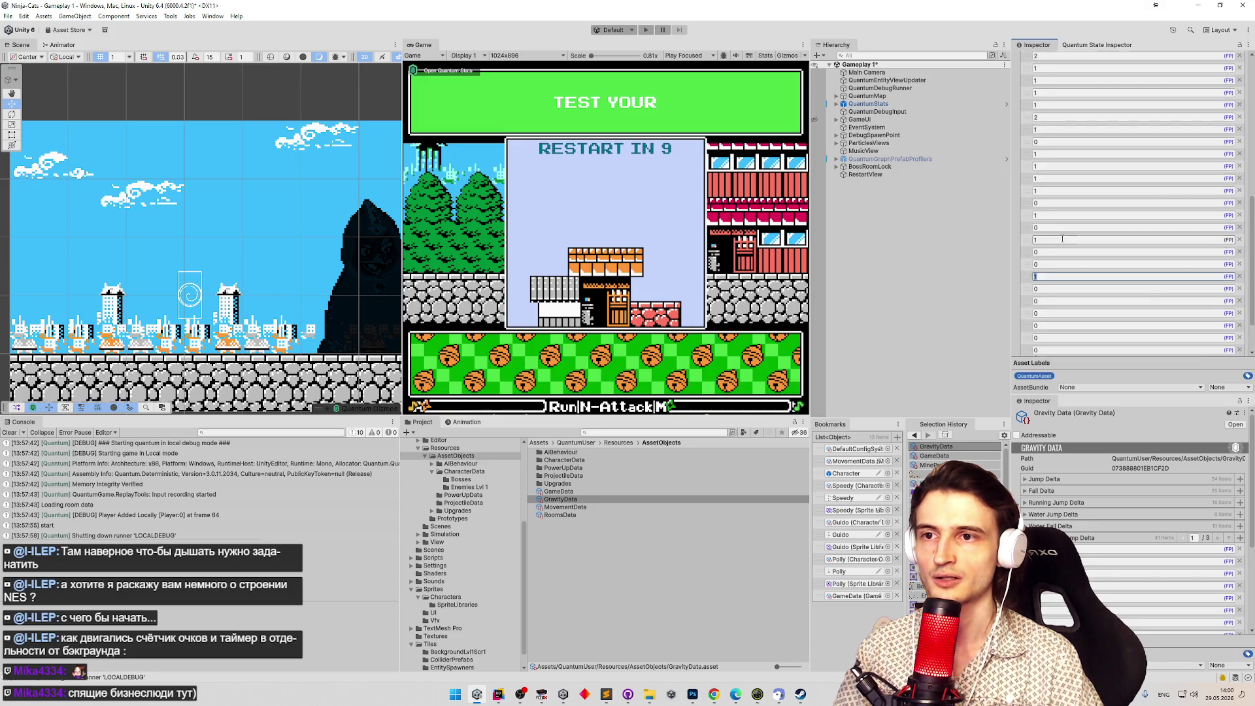
{"action": "left_click", "coordinate": [1047, 268]}
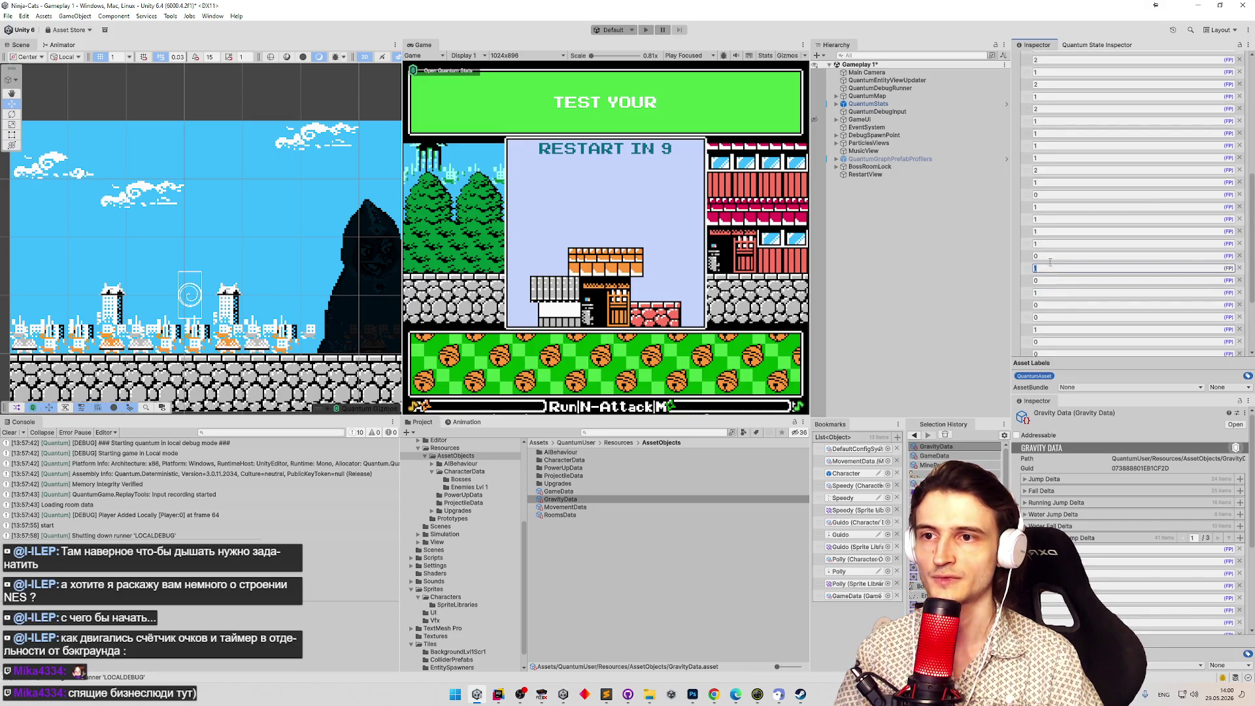
{"action": "scroll", "coordinate": [1053, 290], "scroll_direction": "up", "scroll_amount": 3}
Step back up through the earlier Low Gravity Jump Delta entries, checking values of 2 and 1.
{"action": "left_click", "coordinate": [1048, 263]}
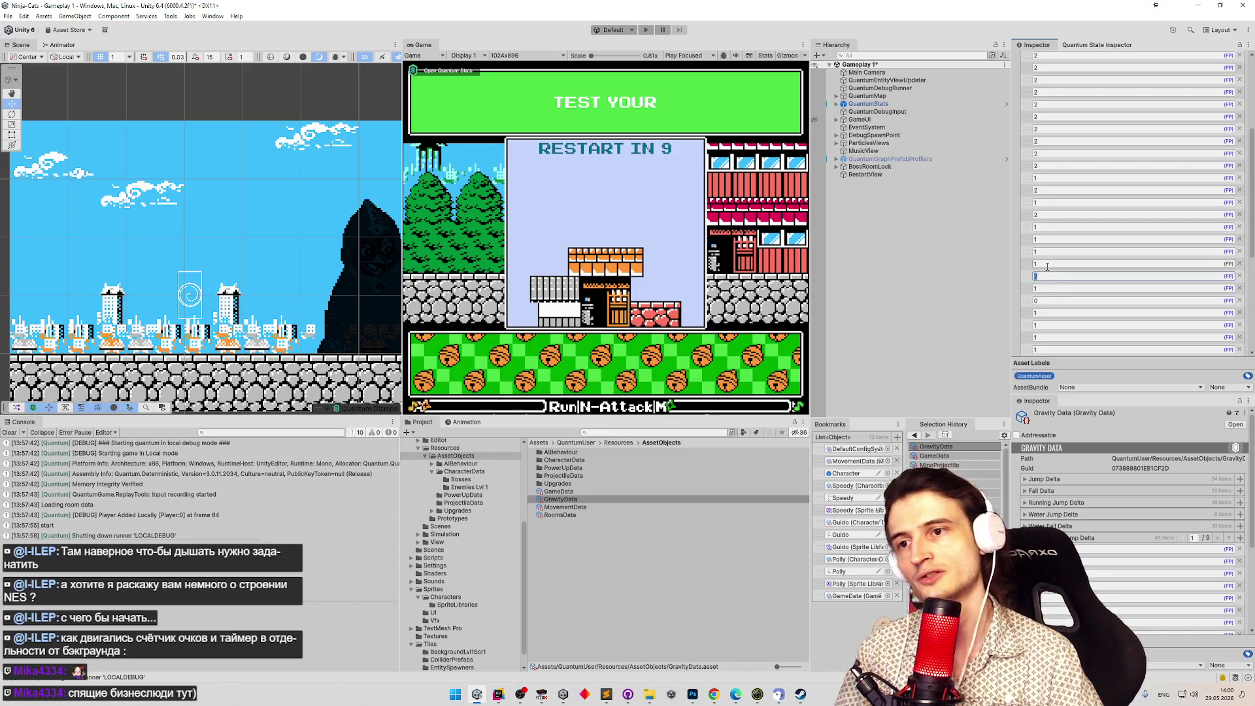
{"action": "left_click", "coordinate": [1047, 251]}
{"action": "left_click", "coordinate": [1047, 239]}
{"action": "left_click", "coordinate": [1047, 227]}
{"action": "left_click", "coordinate": [1047, 215]}
{"action": "left_click", "coordinate": [1047, 202]}
{"action": "left_click", "coordinate": [1047, 190]}
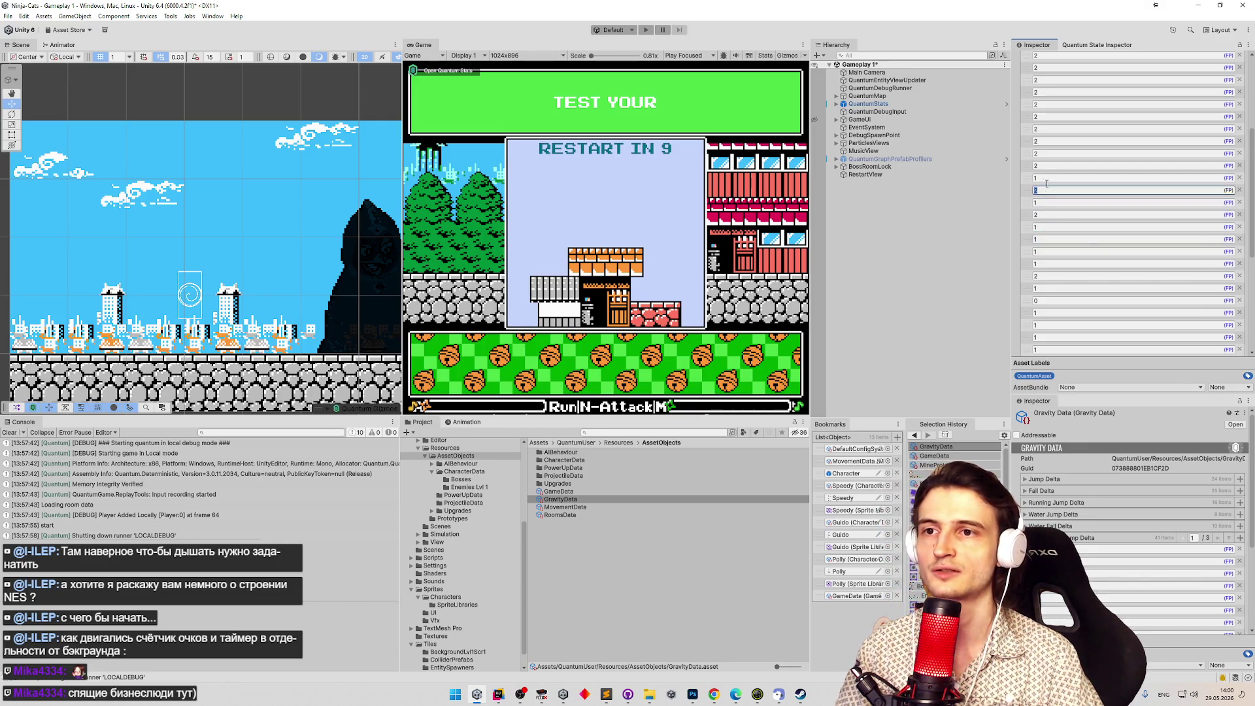
{"action": "left_click", "coordinate": [1047, 178]}
{"action": "scroll", "coordinate": [1049, 209], "scroll_direction": "up", "scroll_amount": 2}
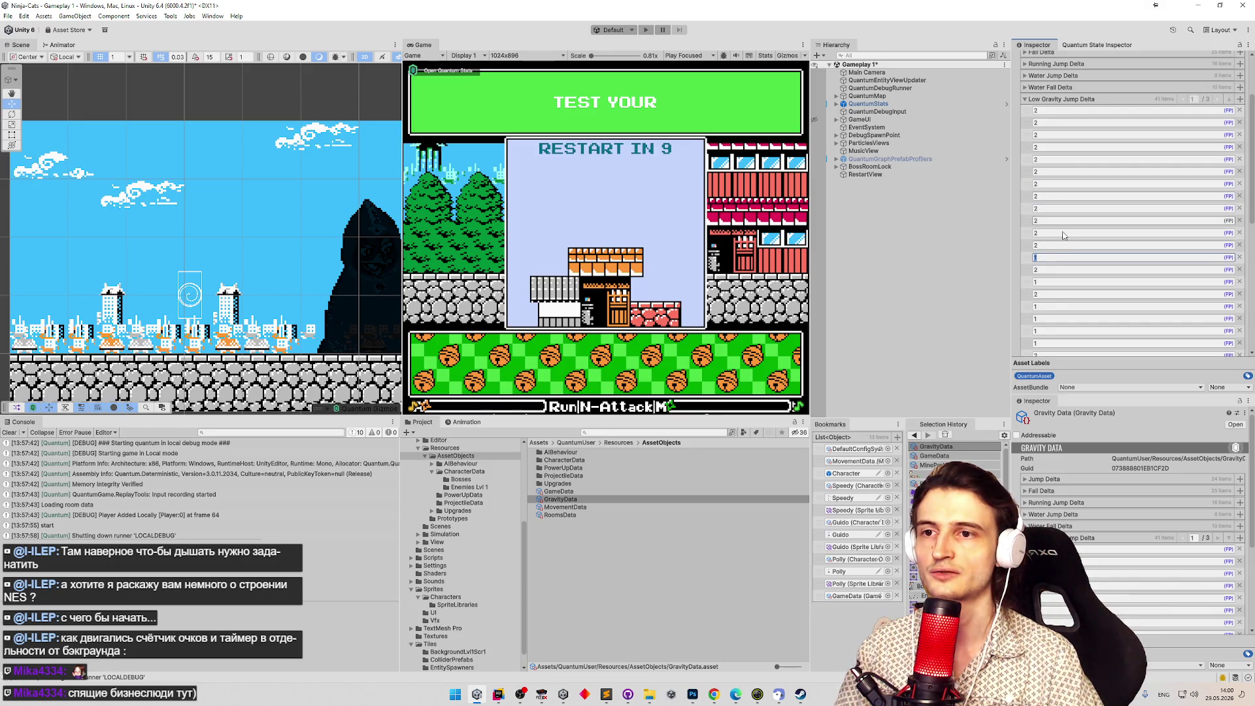
{"action": "left_click", "coordinate": [1053, 245]}
{"action": "left_click", "coordinate": [1050, 233]}
{"action": "left_click", "coordinate": [1048, 222]}
{"action": "left_click", "coordinate": [1048, 208]}
{"action": "left_click", "coordinate": [1049, 196]}
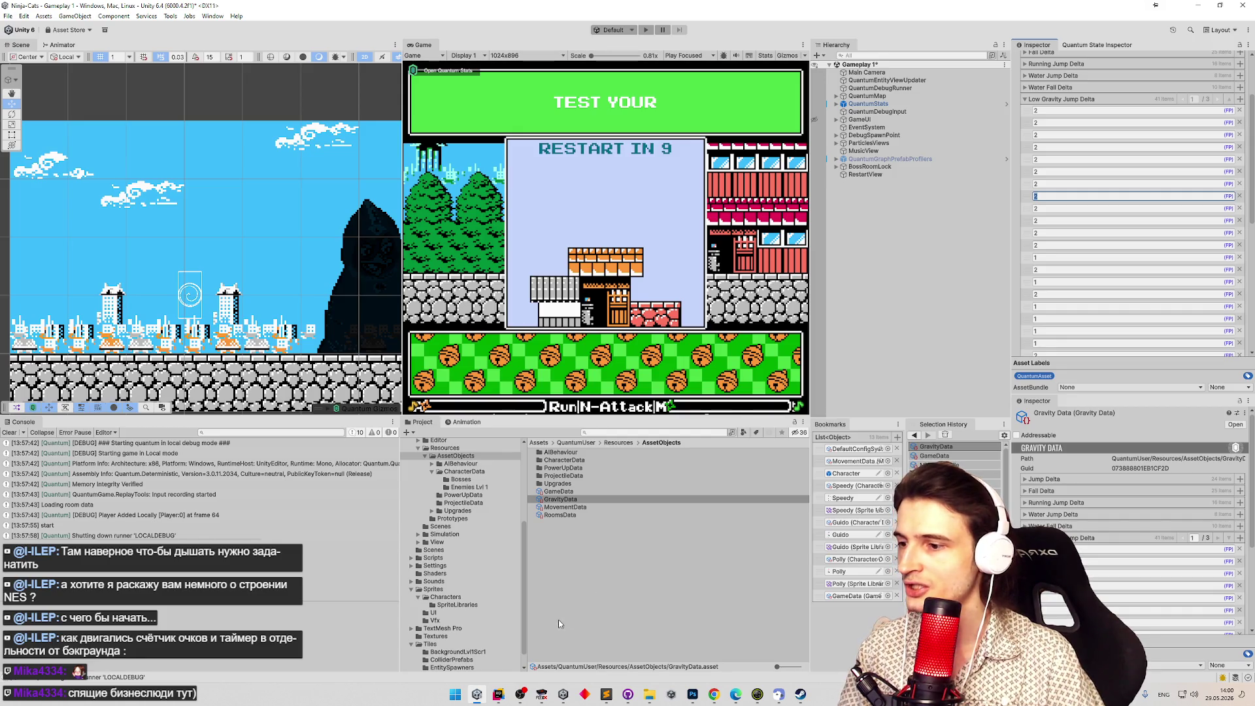
Find MineProjectile via a 'mine' search and set its Start Aerial Frame to 7.
{"action": "left_click", "coordinate": [659, 432]}
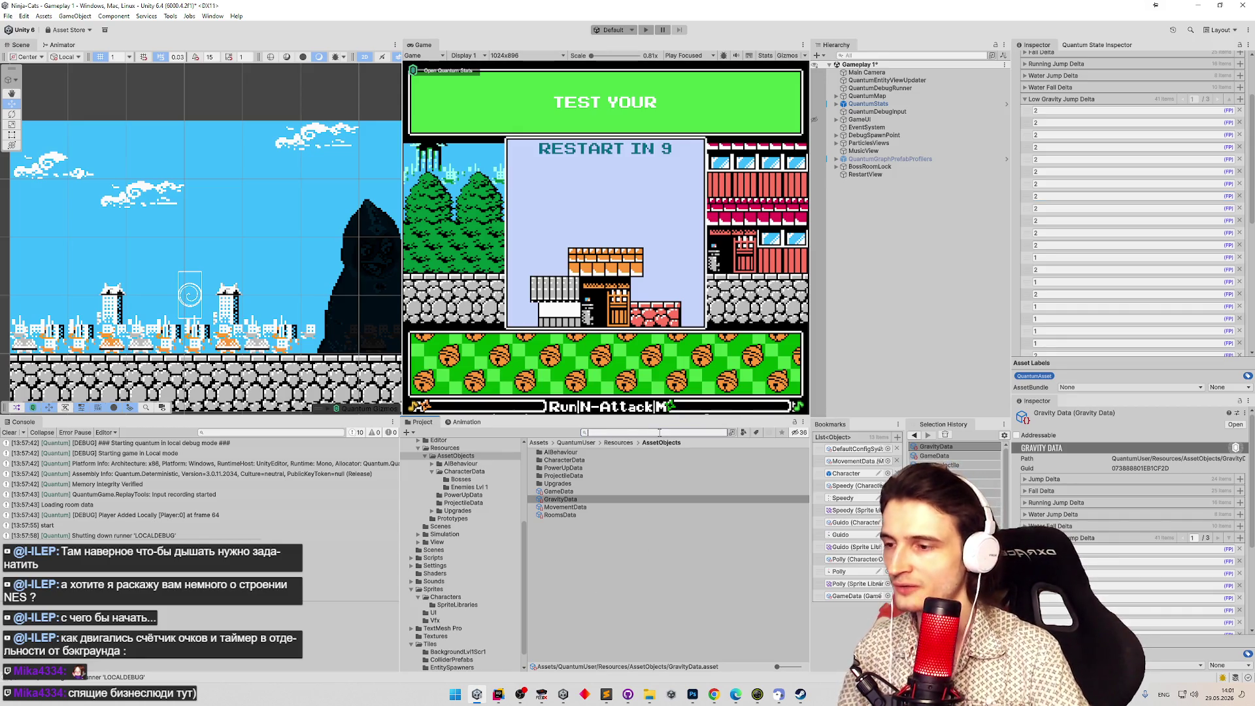
{"action": "type", "text": "mine"}
{"action": "left_click", "coordinate": [563, 453]}
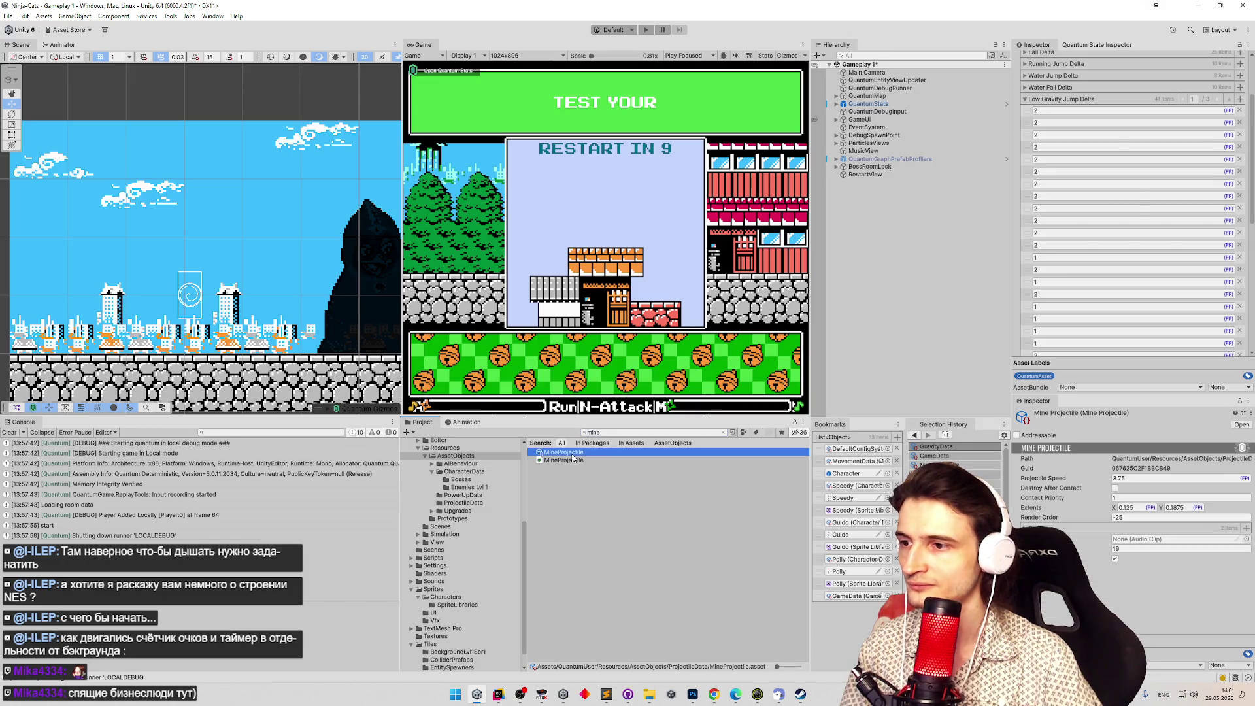
{"action": "left_click", "coordinate": [1133, 193]}
{"action": "key", "text": "Return"}
{"action": "left_click", "coordinate": [657, 273]}
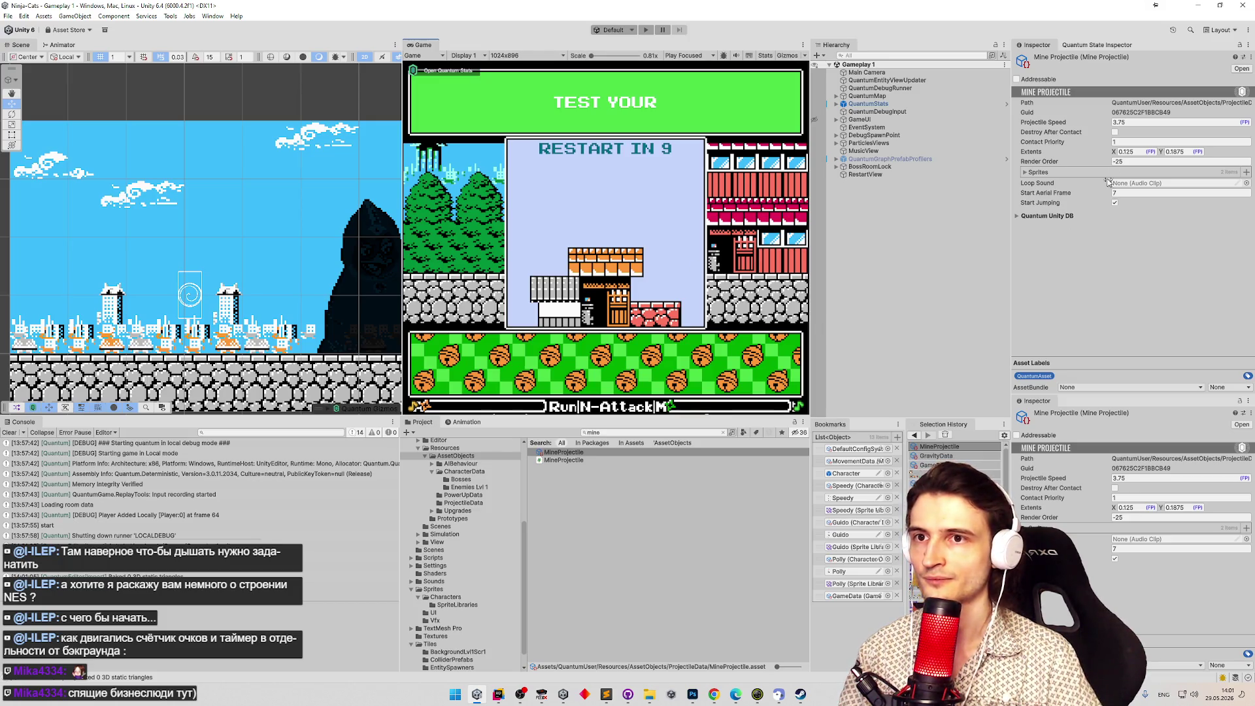
Set Projectile Speed to 0.75, then select and frame DebugSpawnPoint in the scene.
{"action": "left_click", "coordinate": [1148, 123]}
{"action": "type", "text": ".7"}
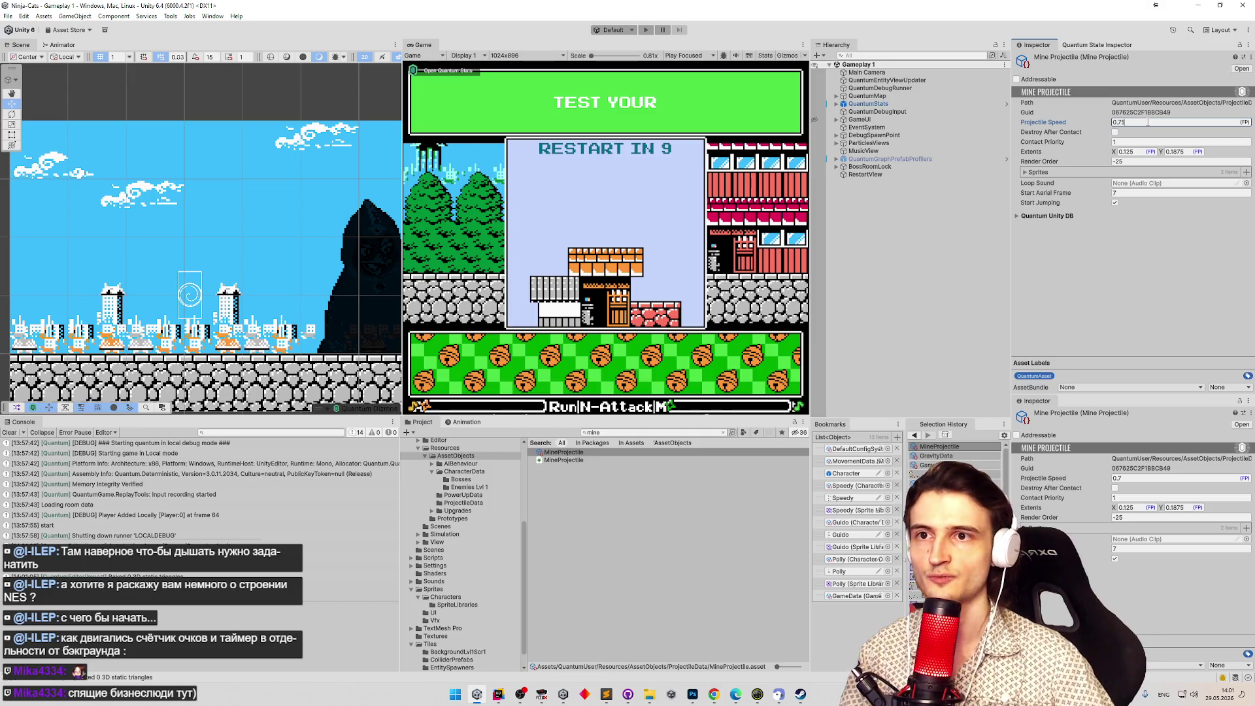
{"action": "double_click", "coordinate": [895, 135]}
{"action": "mouse_move", "coordinate": [168, 213]}
{"action": "left_mouse_down"}
{"action": "mouse_move", "coordinate": [275, 233]}
{"action": "mouse_move", "coordinate": [185, 204]}
{"action": "left_mouse_up"}
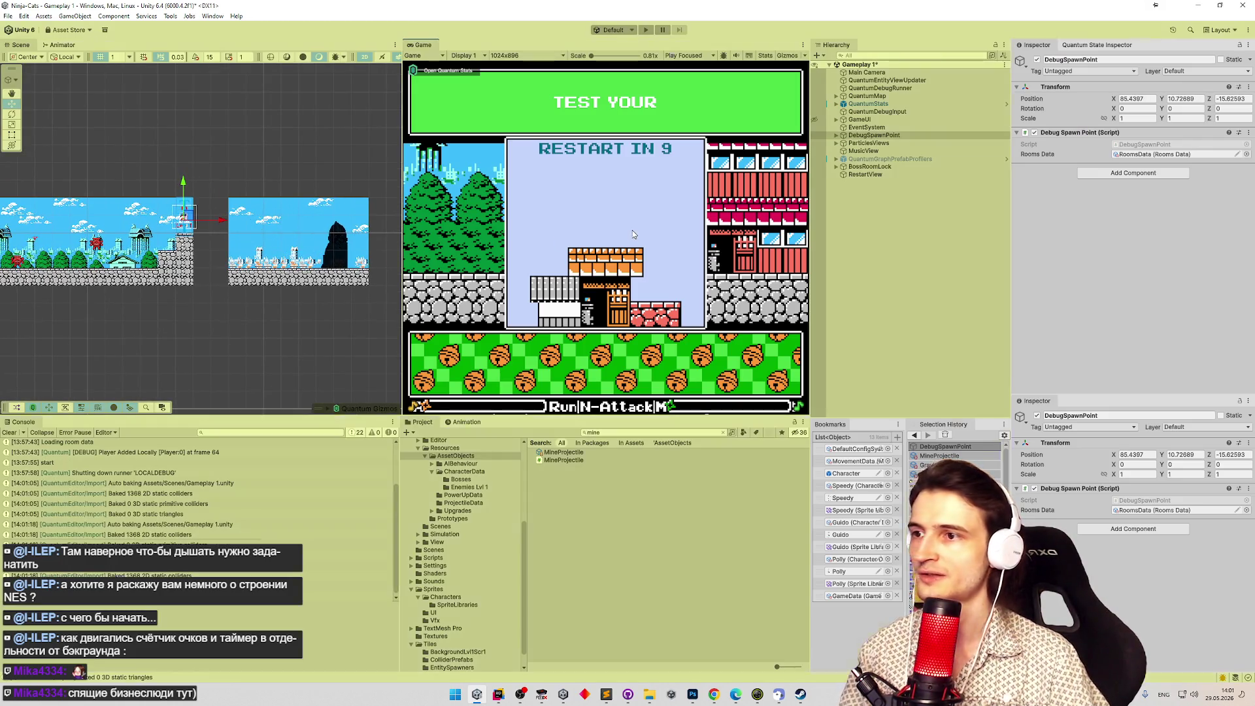
Play-test the level, moving and jumping the cat with A, D and M to watch the slower mines.
{"action": "key", "text": "ctrl+p"}
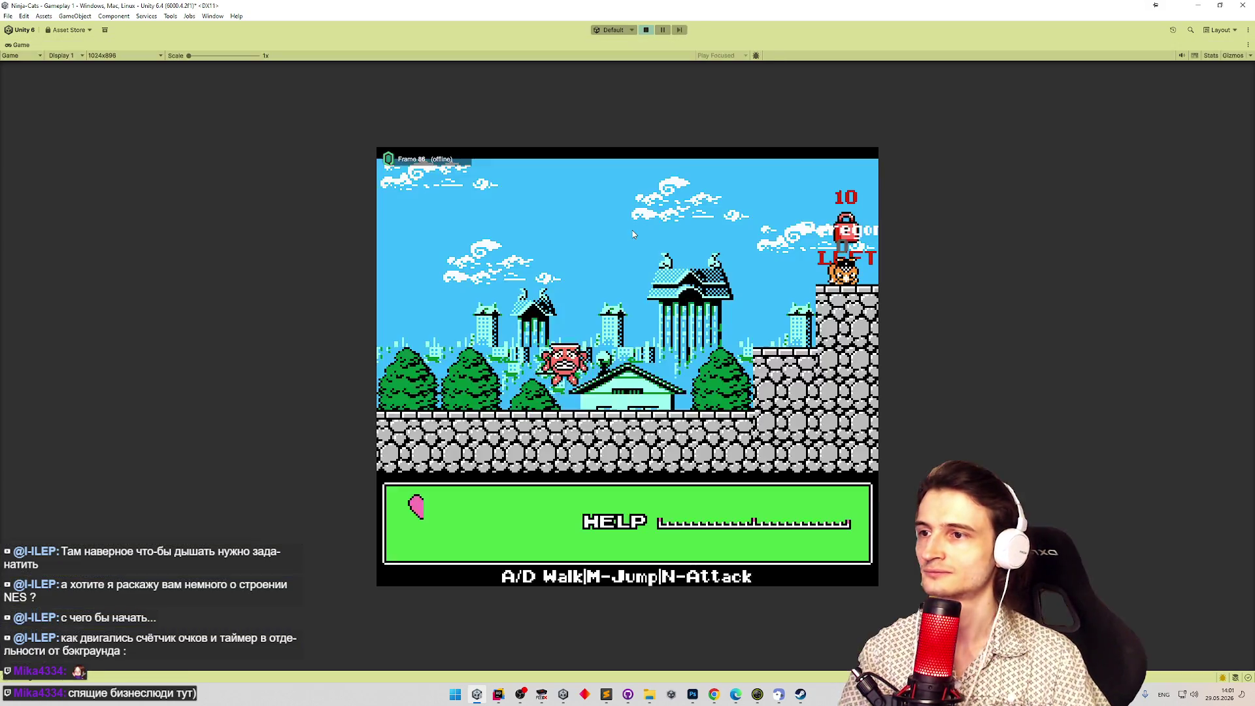
{"action": "key", "text": "m"}
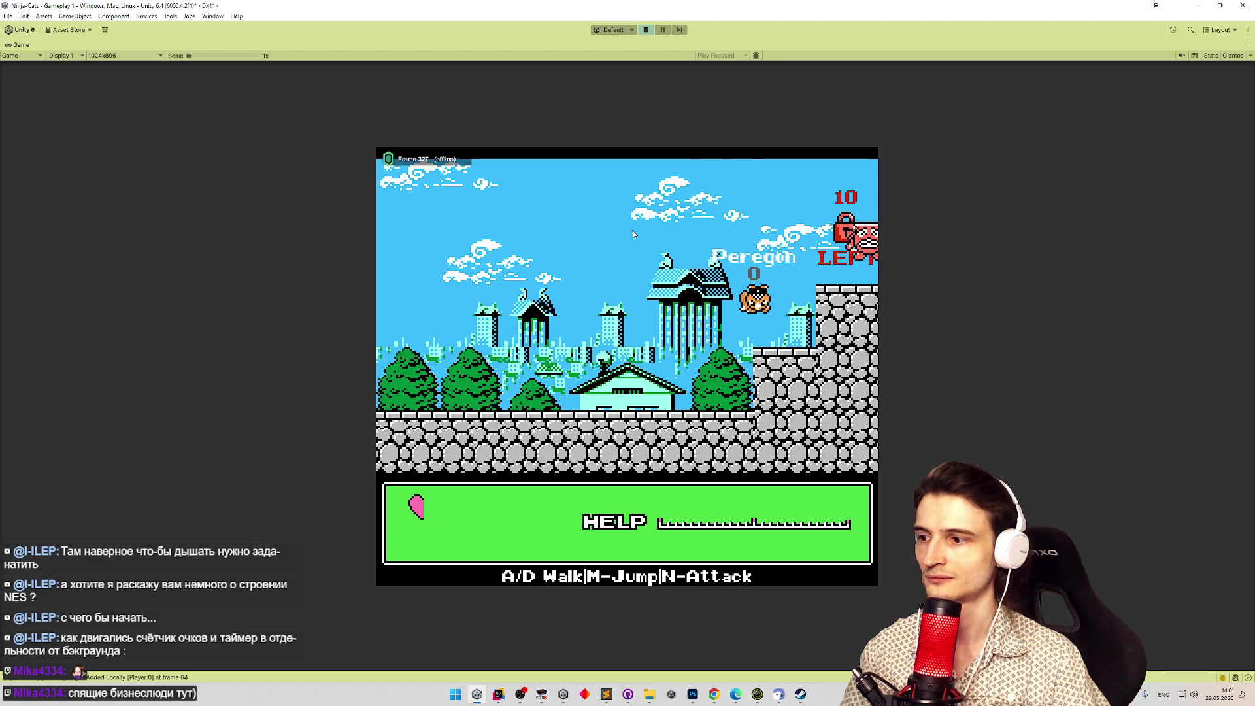
{"action": "key", "text": "m"}
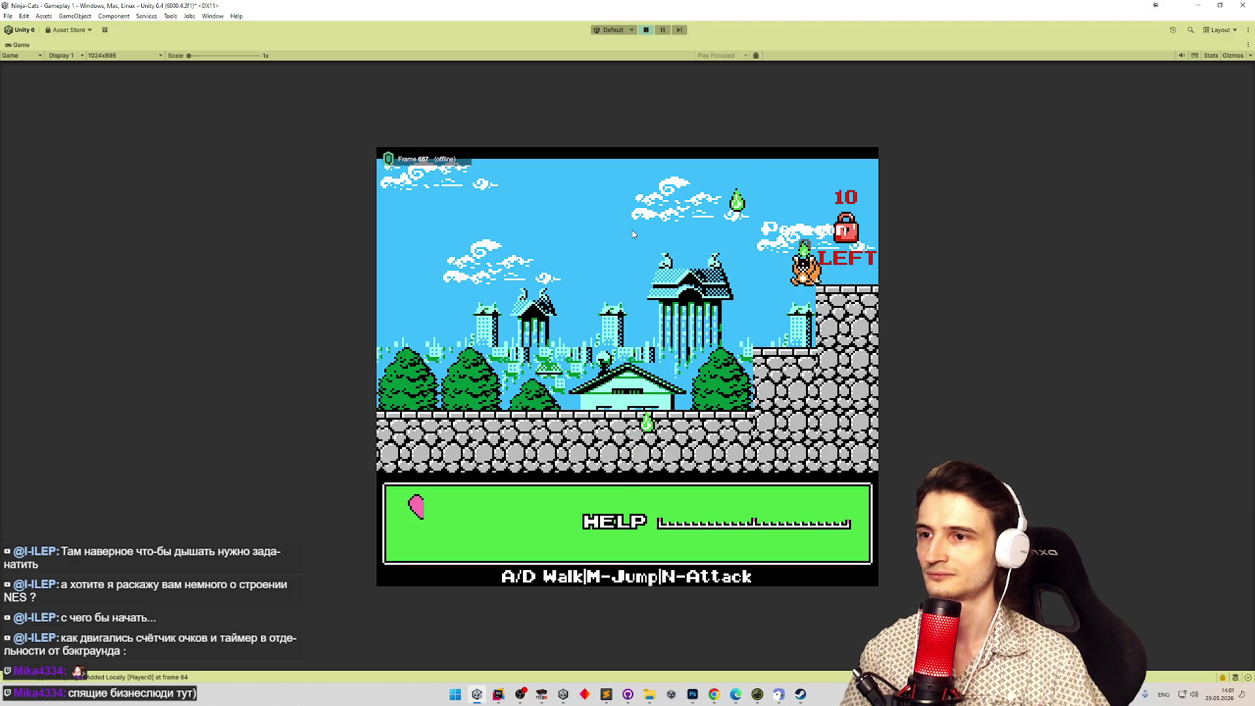
{"action": "key", "text": "a"}
{"action": "key", "text": "a"}
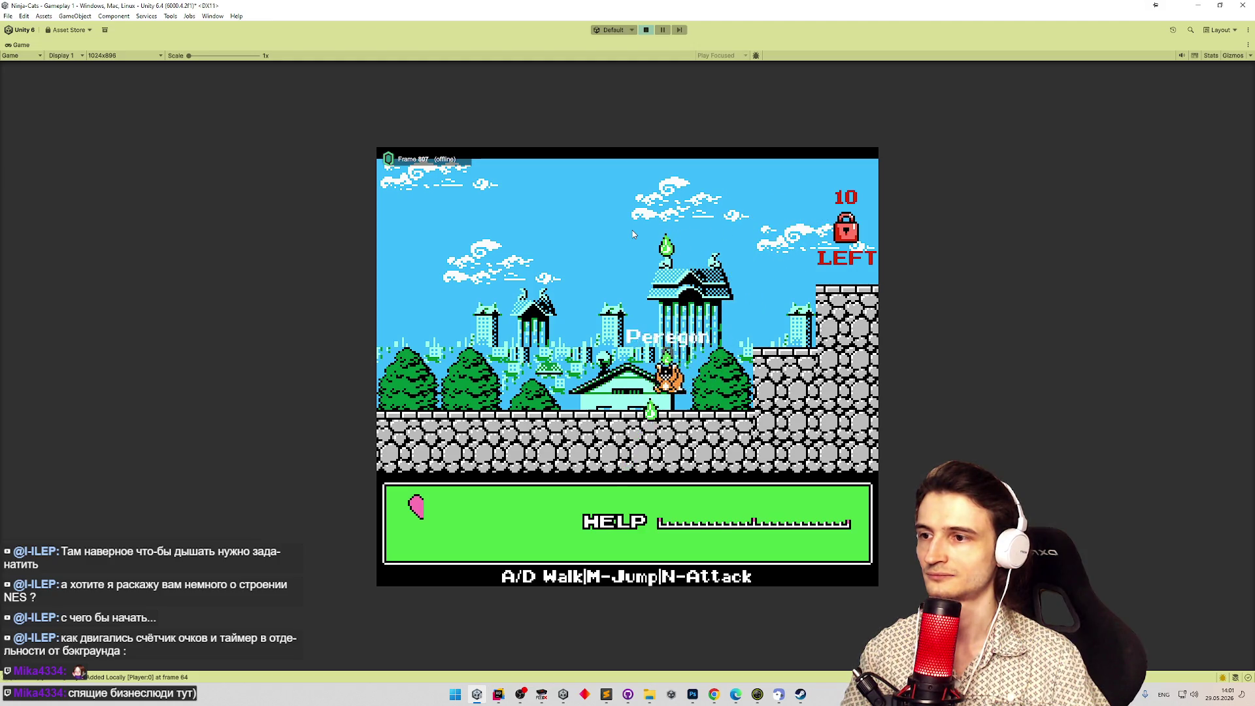
{"action": "key", "text": "a"}
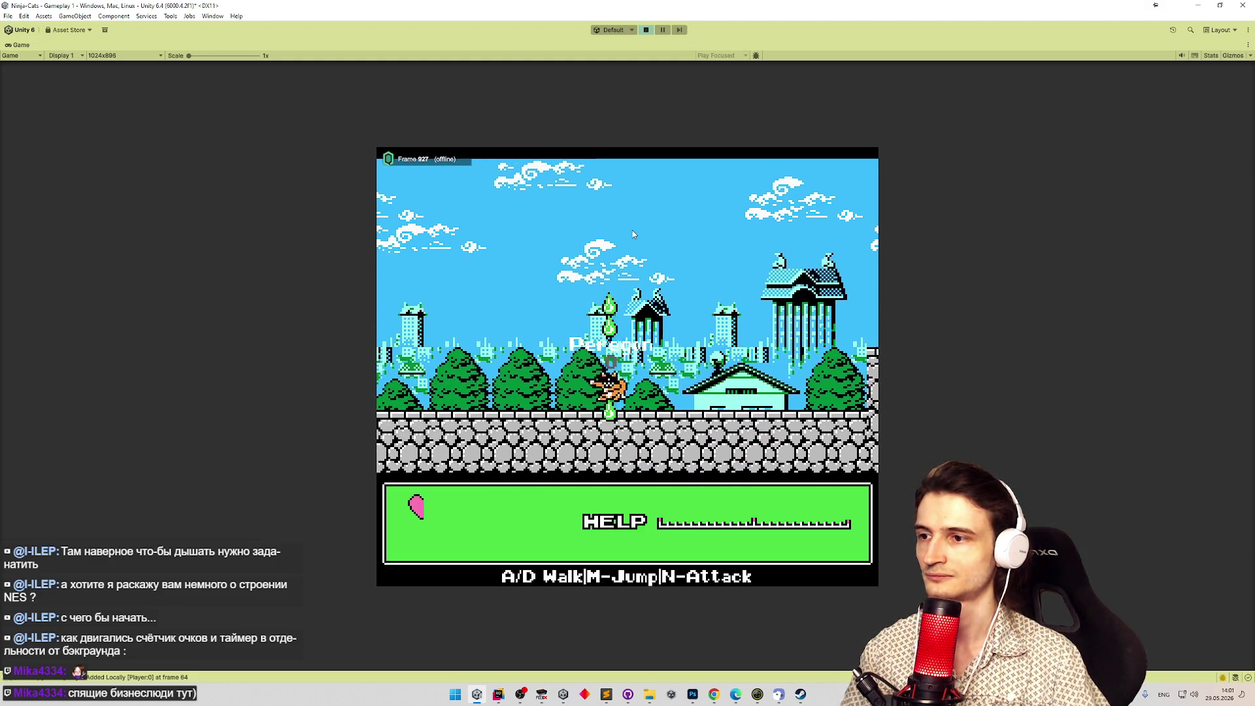
{"action": "key", "text": "d"}
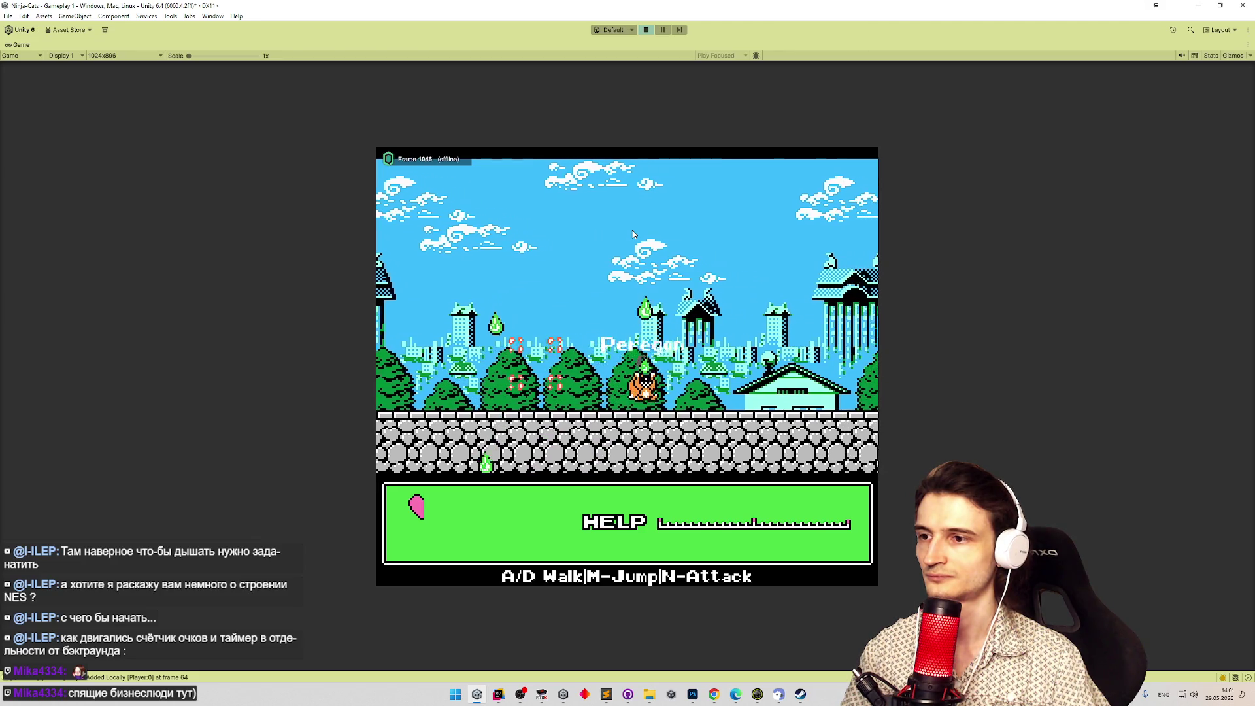
{"action": "key", "text": "a"}
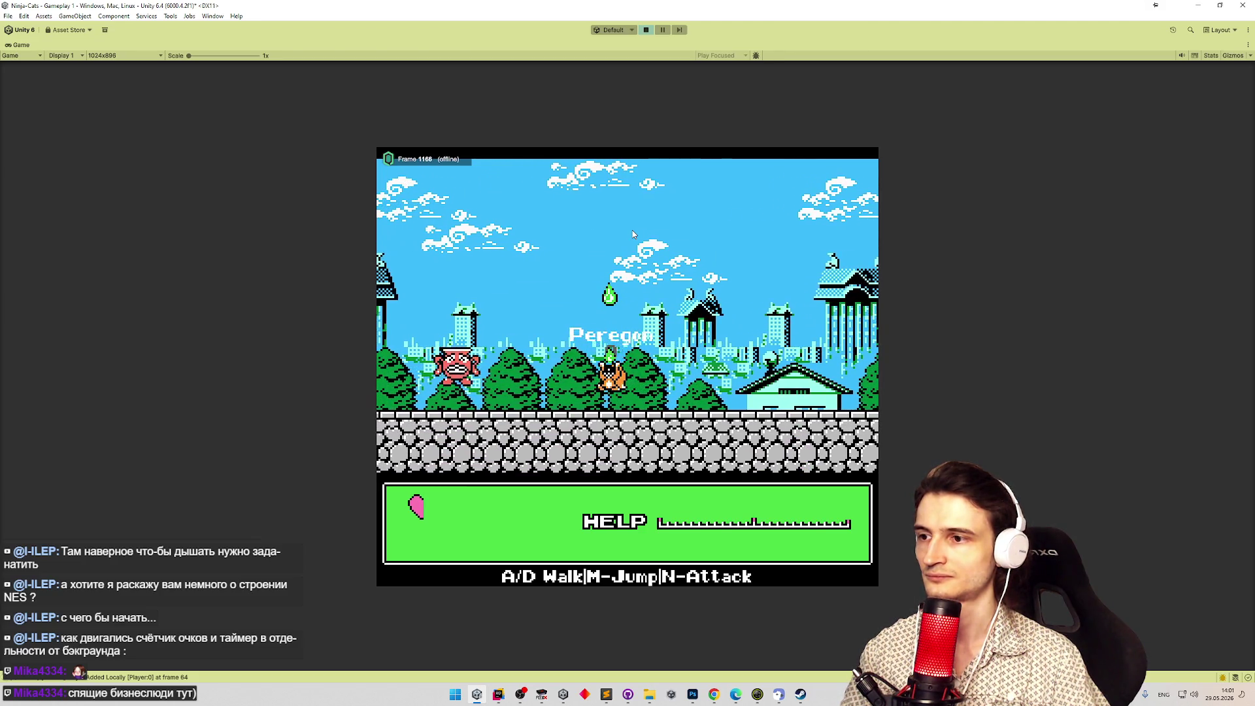
{"action": "key", "text": "d"}
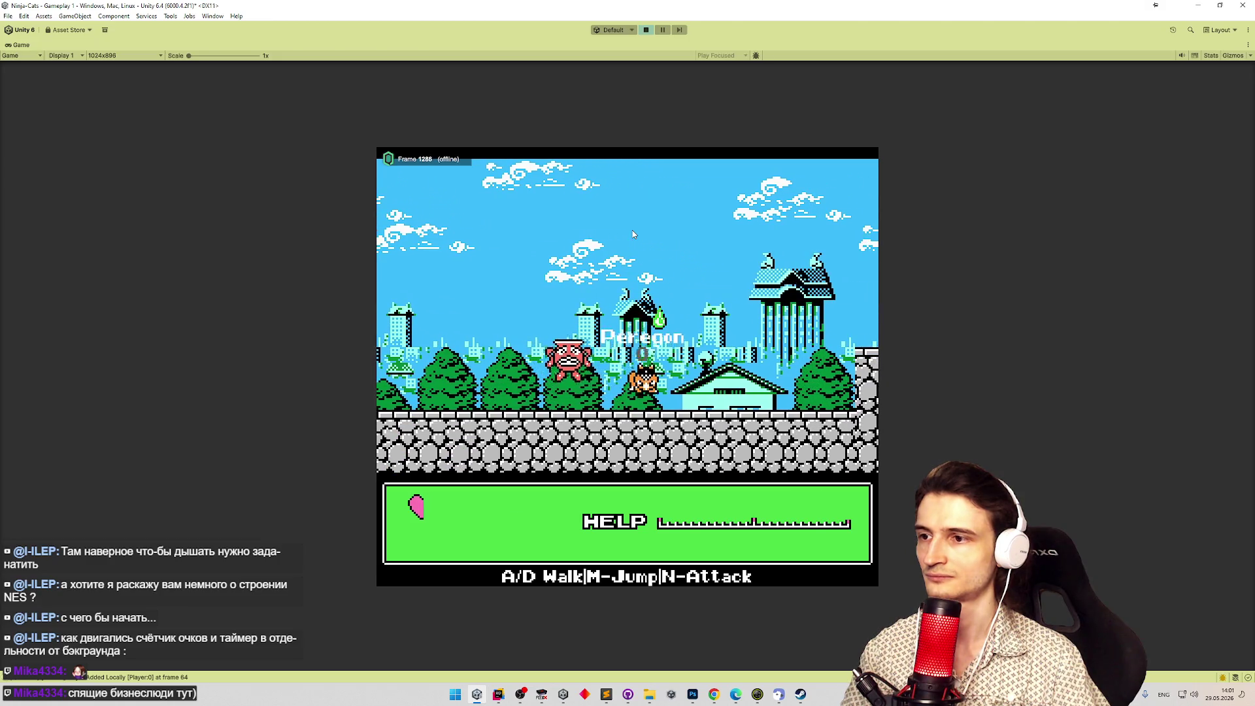
{"action": "key", "text": "d"}
{"action": "key", "text": "n"}
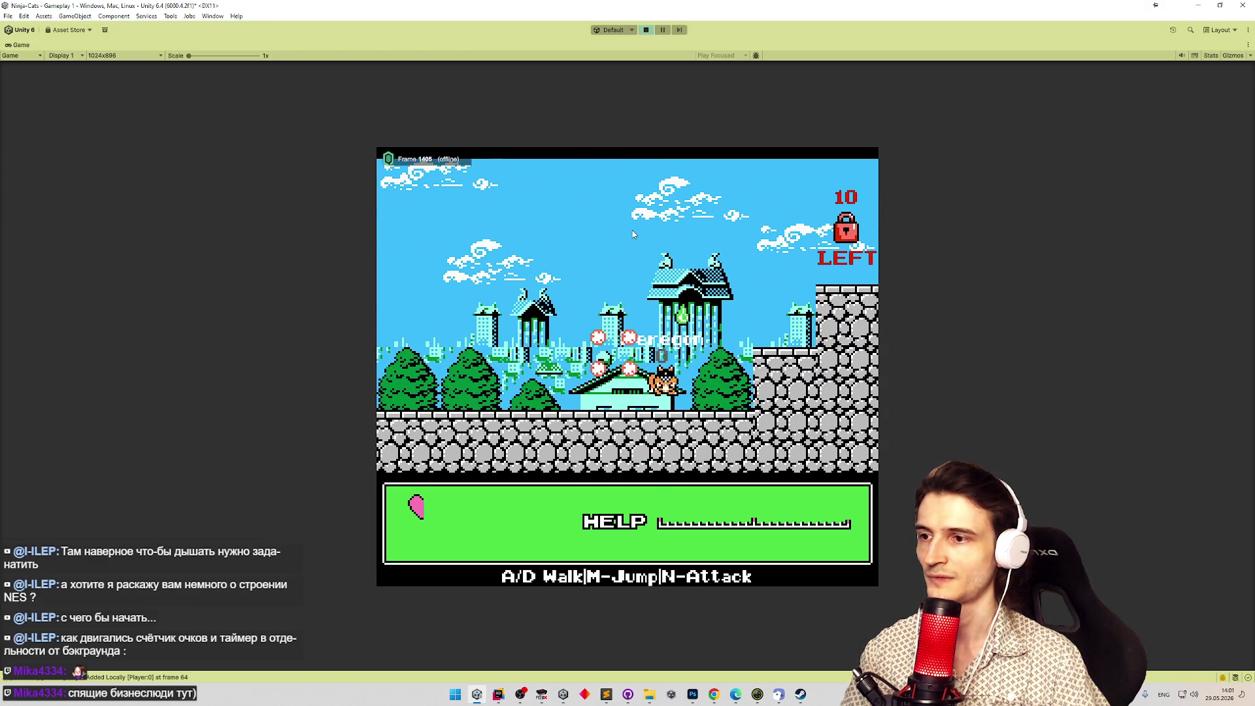
{"action": "key", "text": "a"}
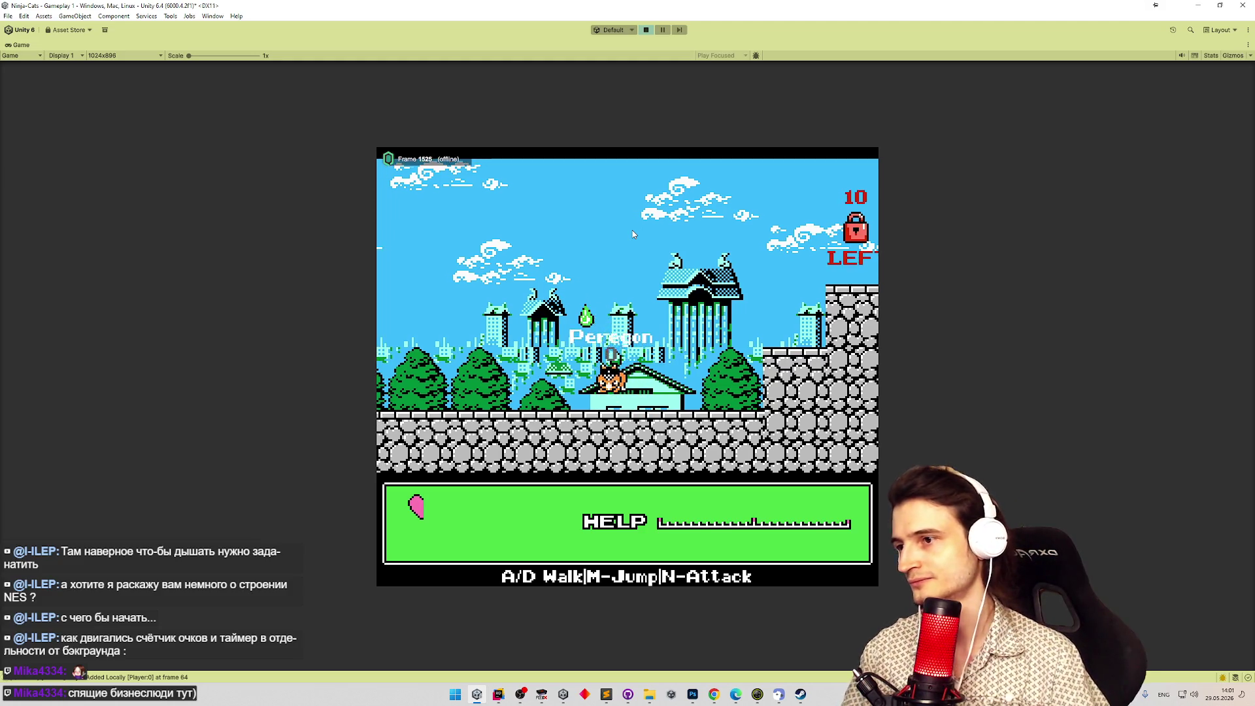
Back in Rider, open EggProjectile.cs through Search Everywhere with 'egg'.
{"action": "key", "text": "alt+Tab"}
{"action": "key", "text": "shift"}
{"action": "key", "text": "shift"}
{"action": "type", "text": "egg"}
{"action": "key", "text": "Return"}
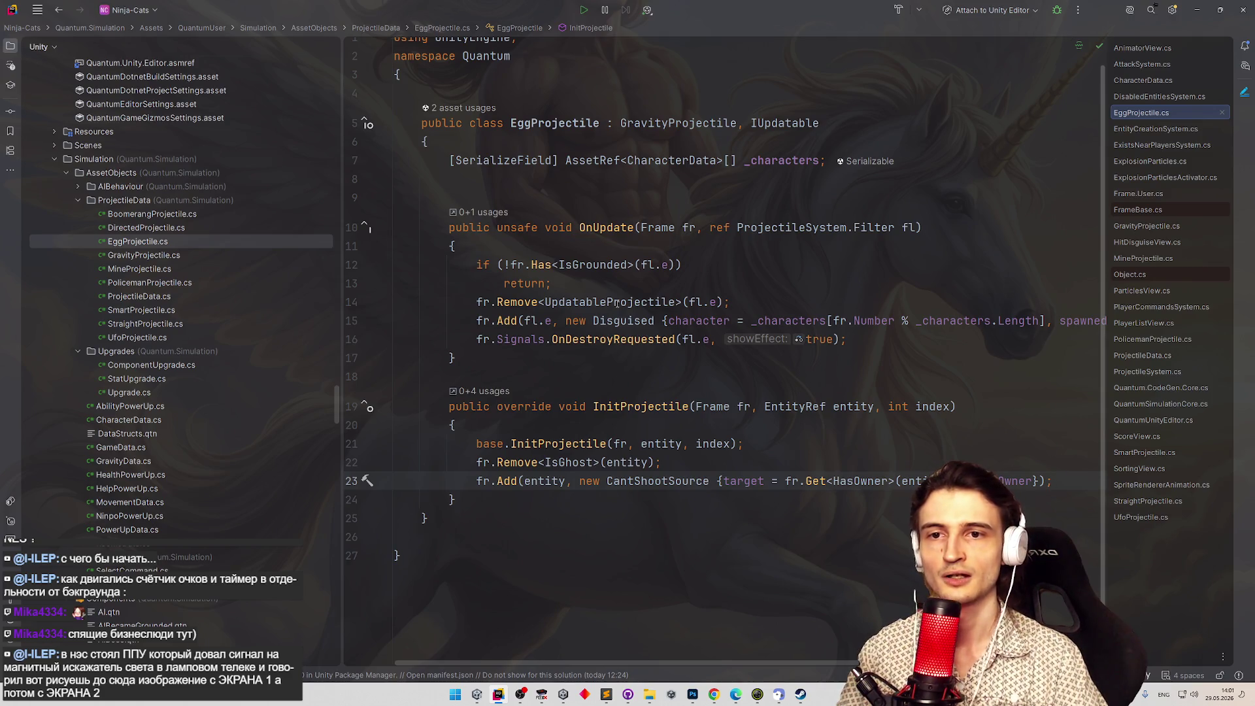
Select fr.Remove<IsGhost>(entity); in EggProjectile's InitProjectile, then return to MineProjectile.cs.
{"action": "mouse_move", "coordinate": [617, 303]}
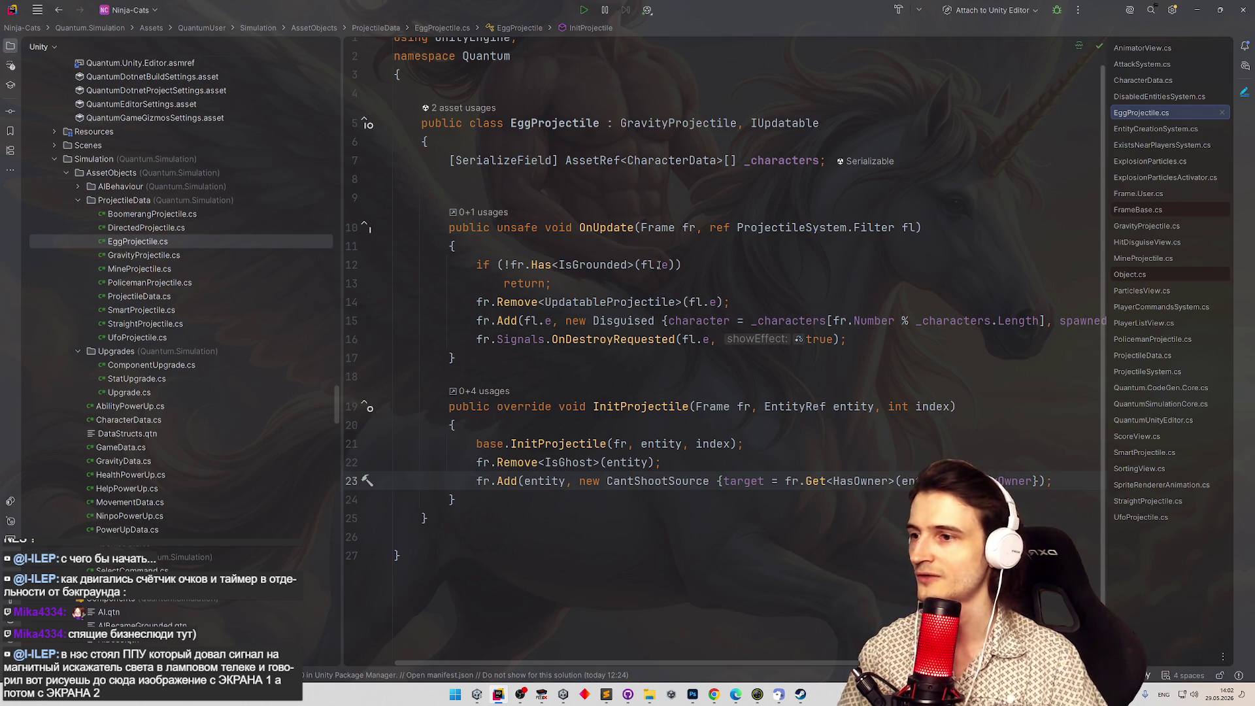
{"action": "mouse_move", "coordinate": [661, 264]}
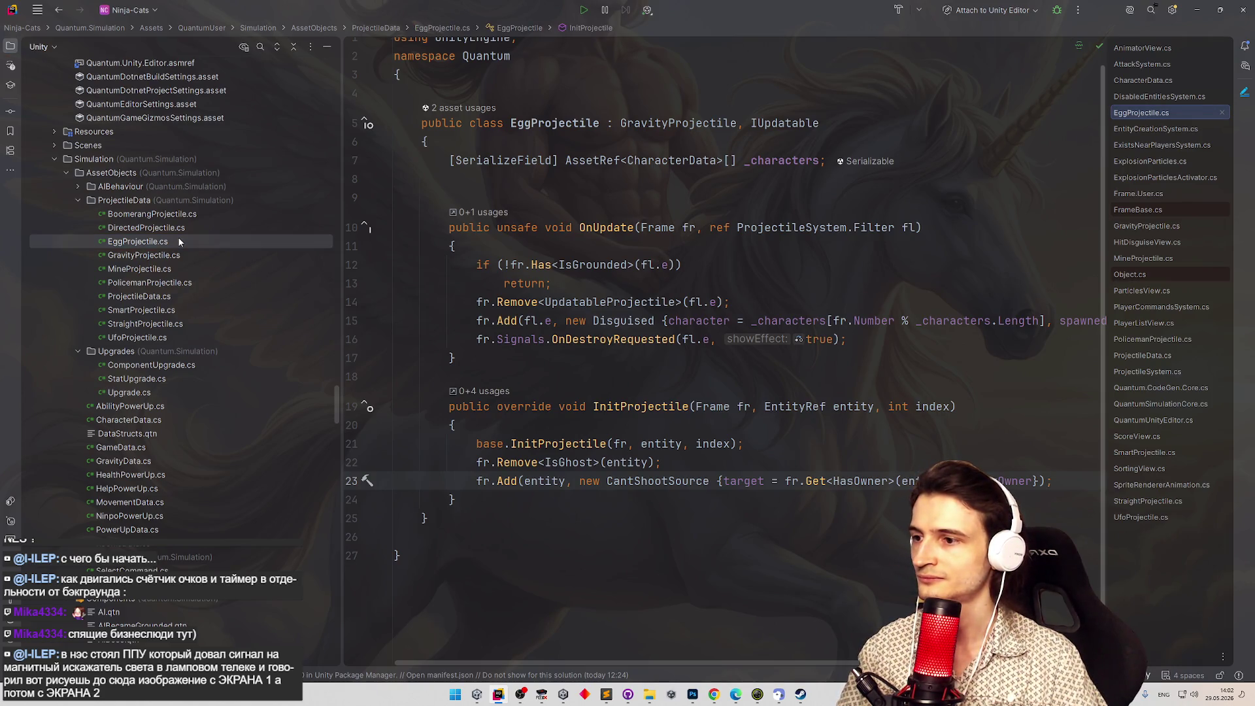
{"action": "left_click_drag", "start_coordinate": [469, 462], "coordinate": [680, 460]}
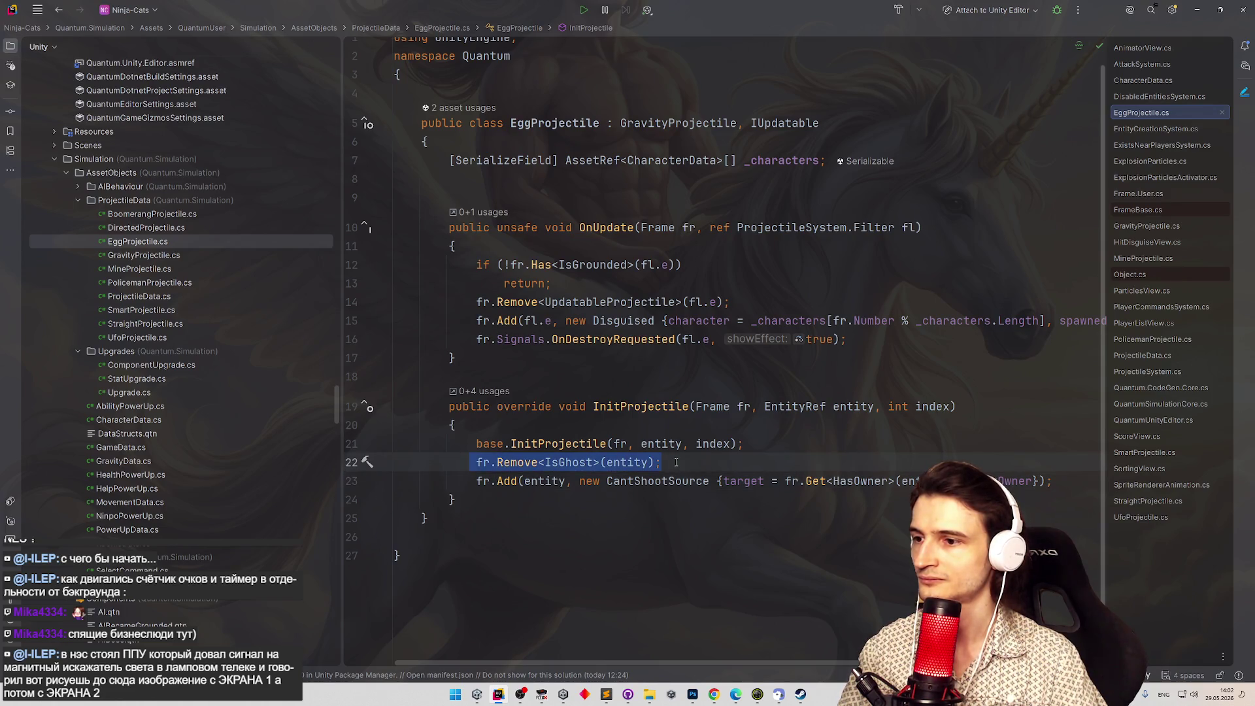
{"action": "key", "text": "ctrl+Tab"}
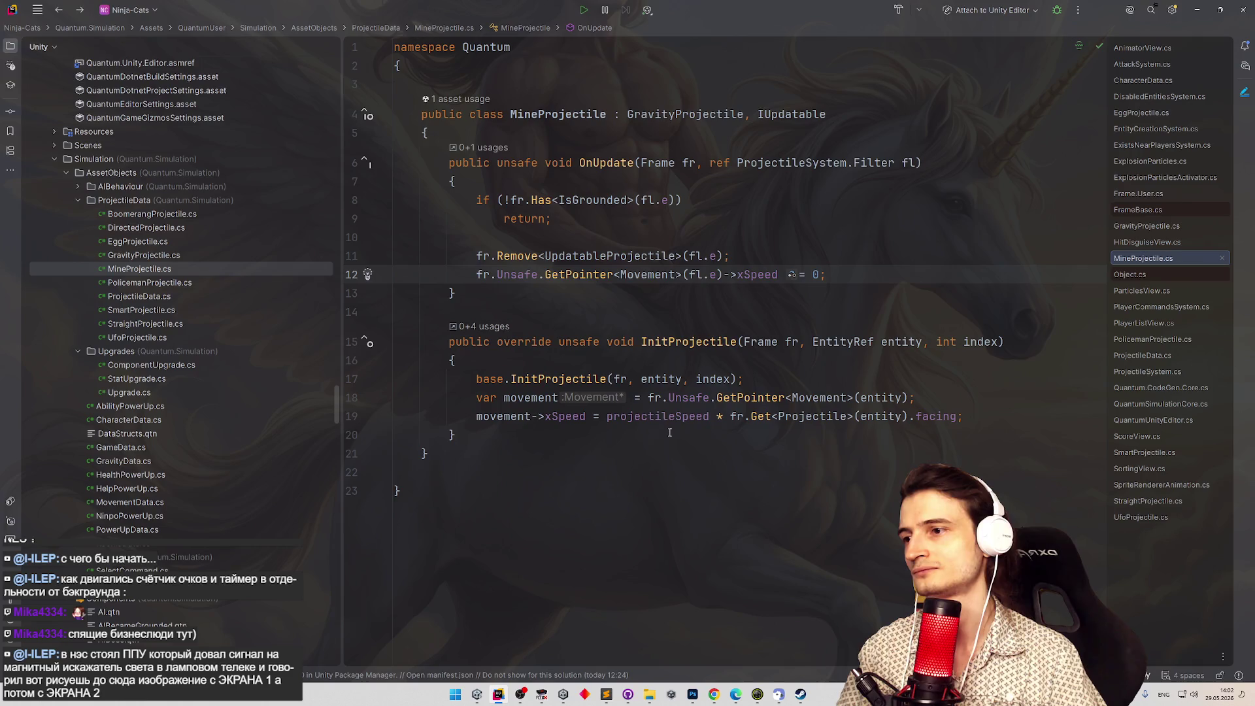
Add fr.Remove<IsGhost>(entity); after the movement line in MineProjectile's InitProjectile and switch to Unity.
{"action": "left_click", "coordinate": [988, 404]}
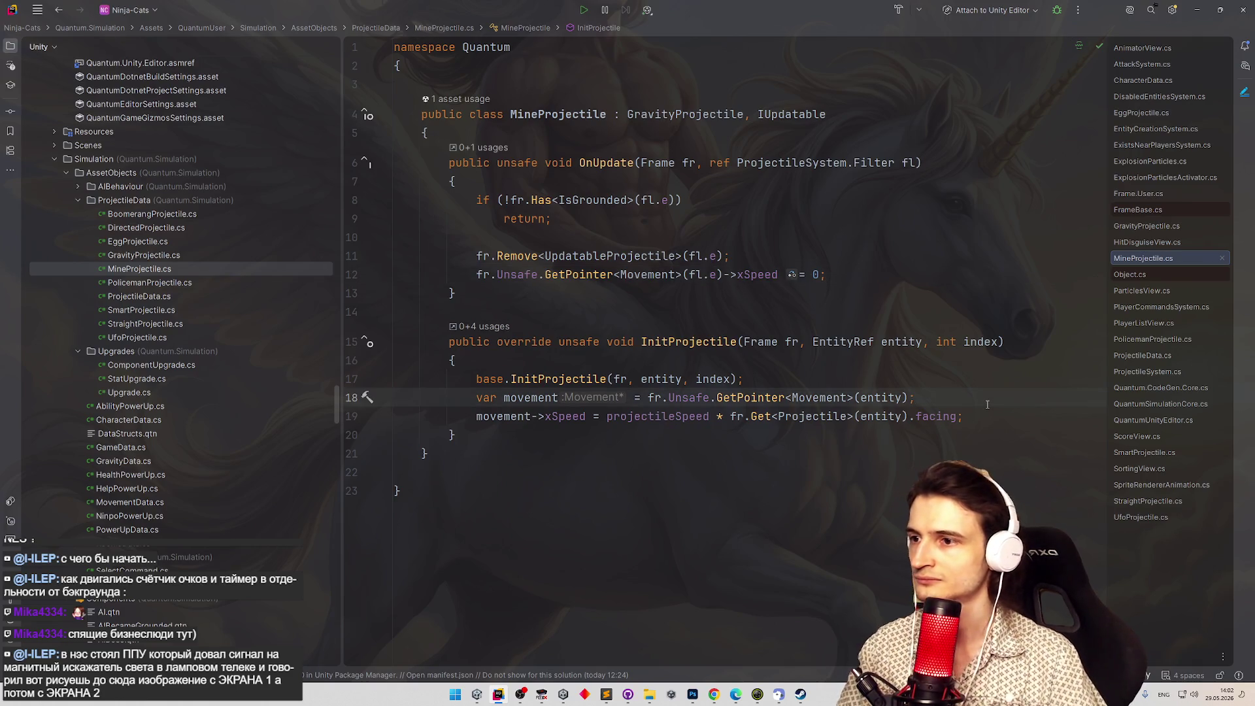
{"action": "key", "text": "Return"}
{"action": "type", "text": "fr.Remove<IsGhost>(entity);"}
{"action": "left_click", "coordinate": [837, 360]}
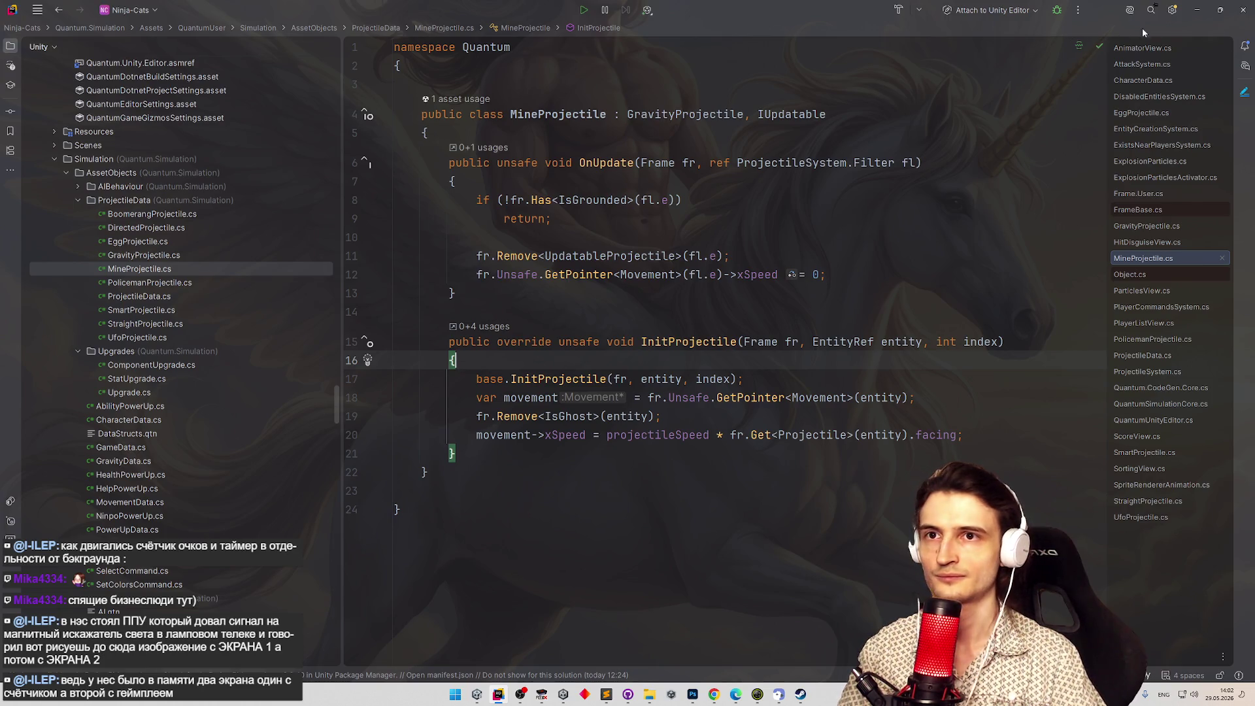
{"action": "key", "text": "alt+Tab"}
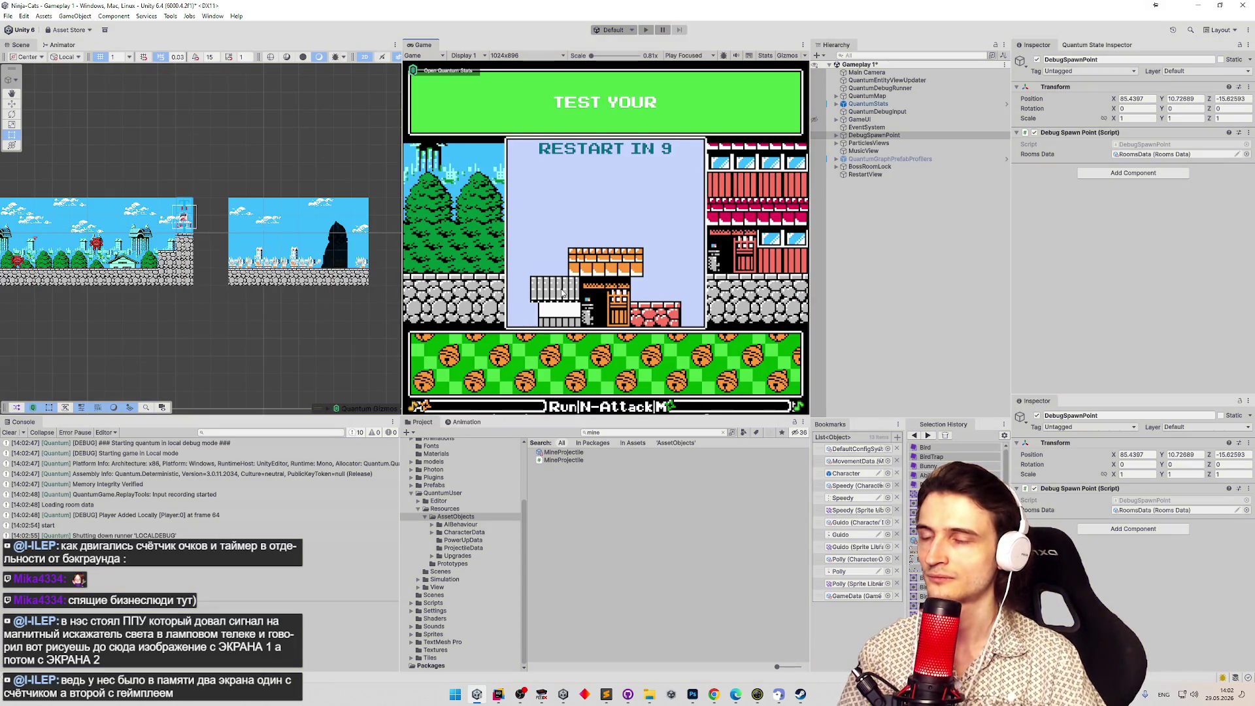
Restart Play mode, make the cat jump with A and M, and maximize the Game view.
{"action": "key", "text": "ctrl+p"}
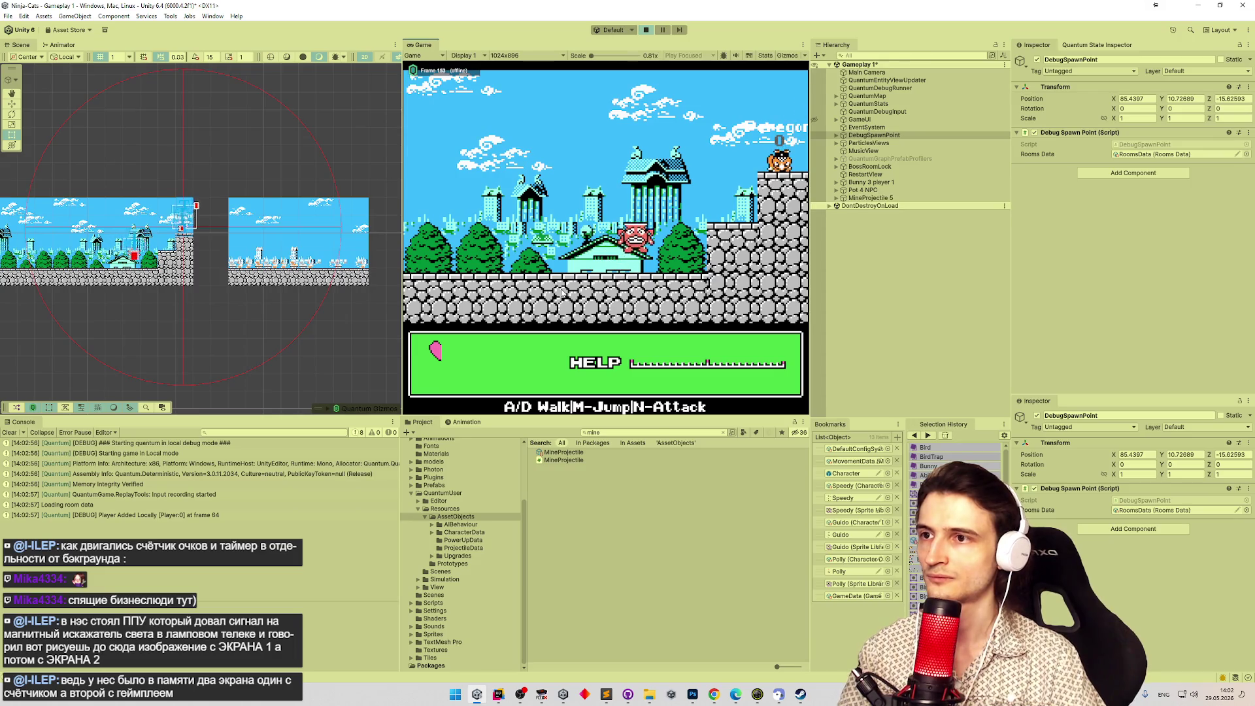
{"action": "key", "text": "a"}
{"action": "key", "text": "m"}
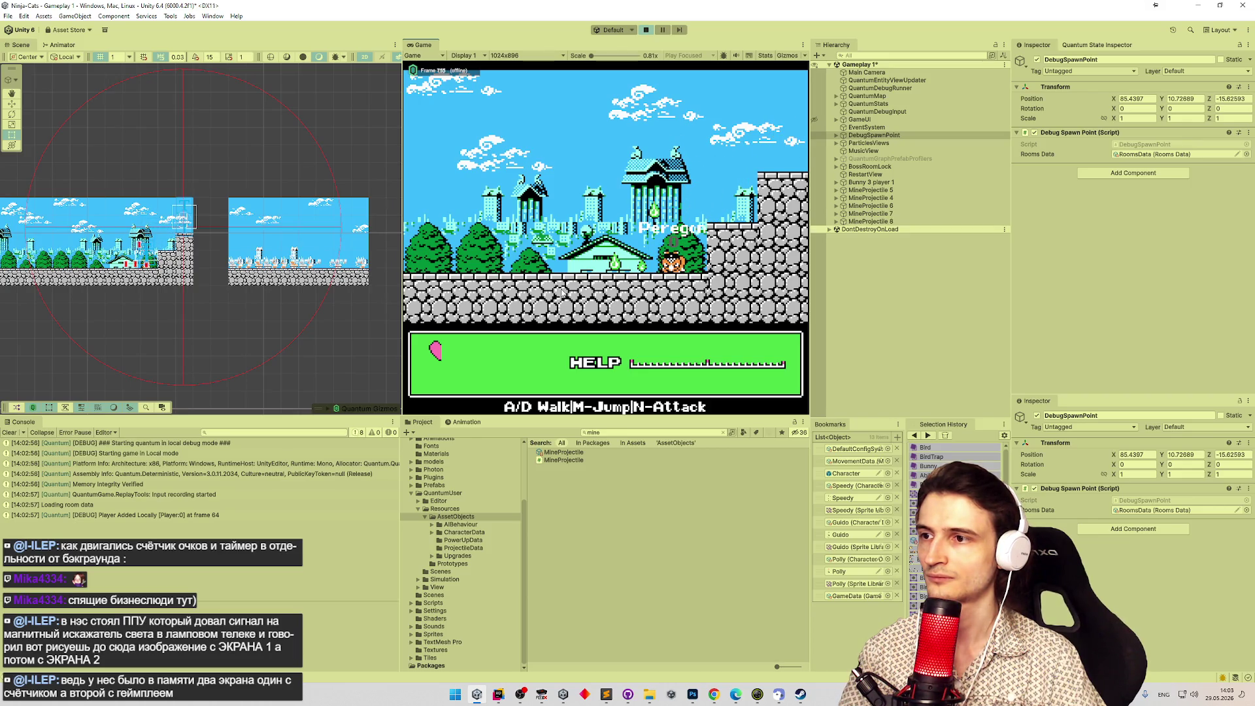
{"action": "key", "text": "shift+space"}
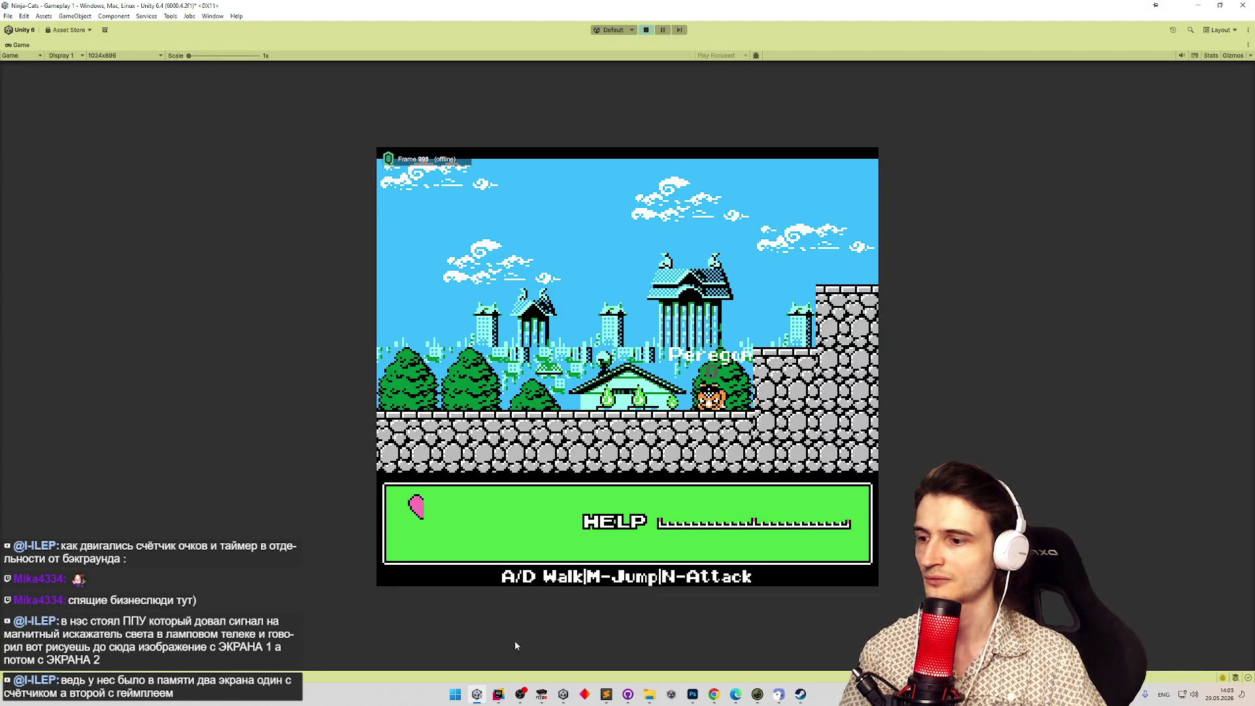
Glance at the FCEUX emulator, then walk the cat left through the Unity level with A.
{"action": "left_click", "coordinate": [542, 695]}
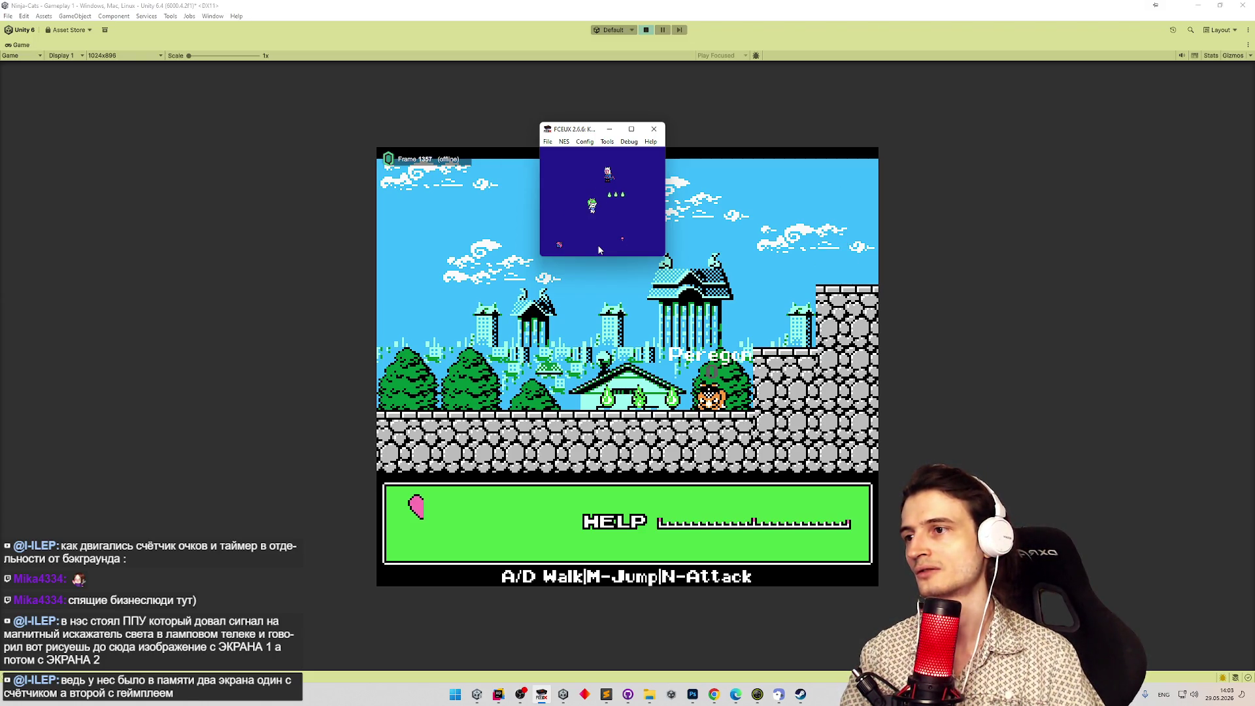
{"action": "left_click", "coordinate": [588, 359]}
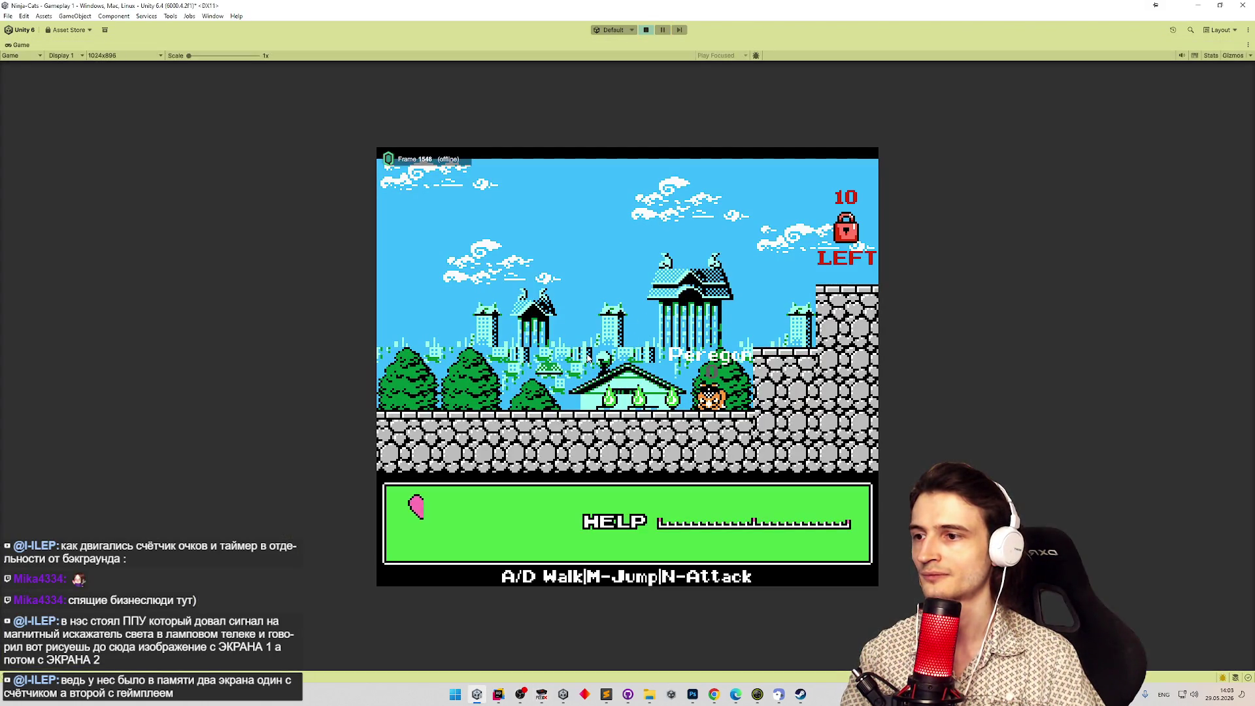
{"action": "key", "text": "a"}
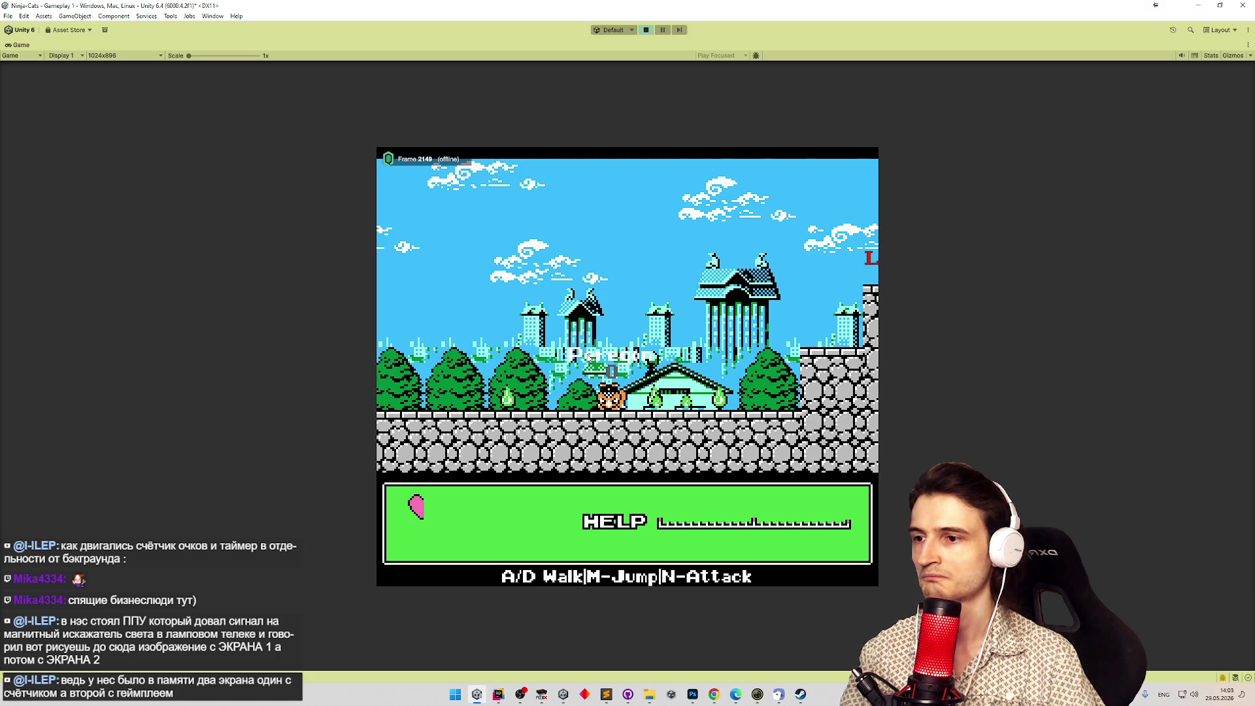
{"action": "key", "text": "a"}
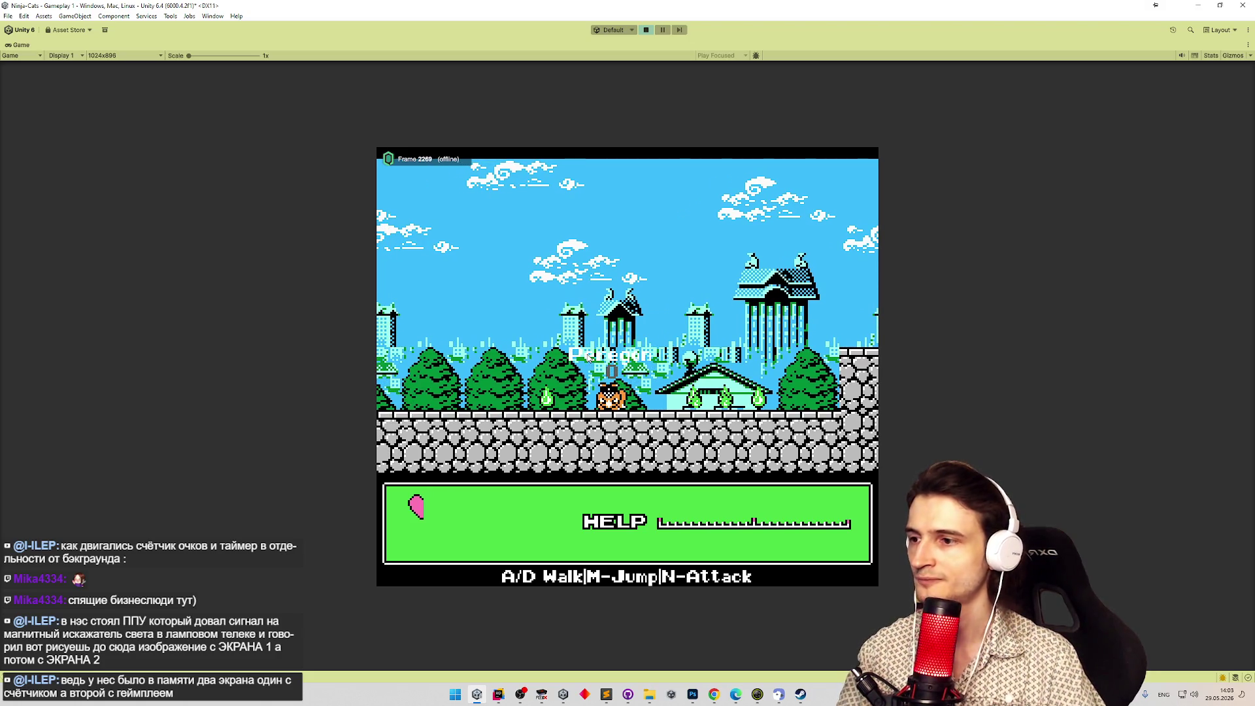
Stop the game and bring FCEUX forward, enlarged over Unity by dragging its corner.
{"action": "key", "text": "ctrl+p"}
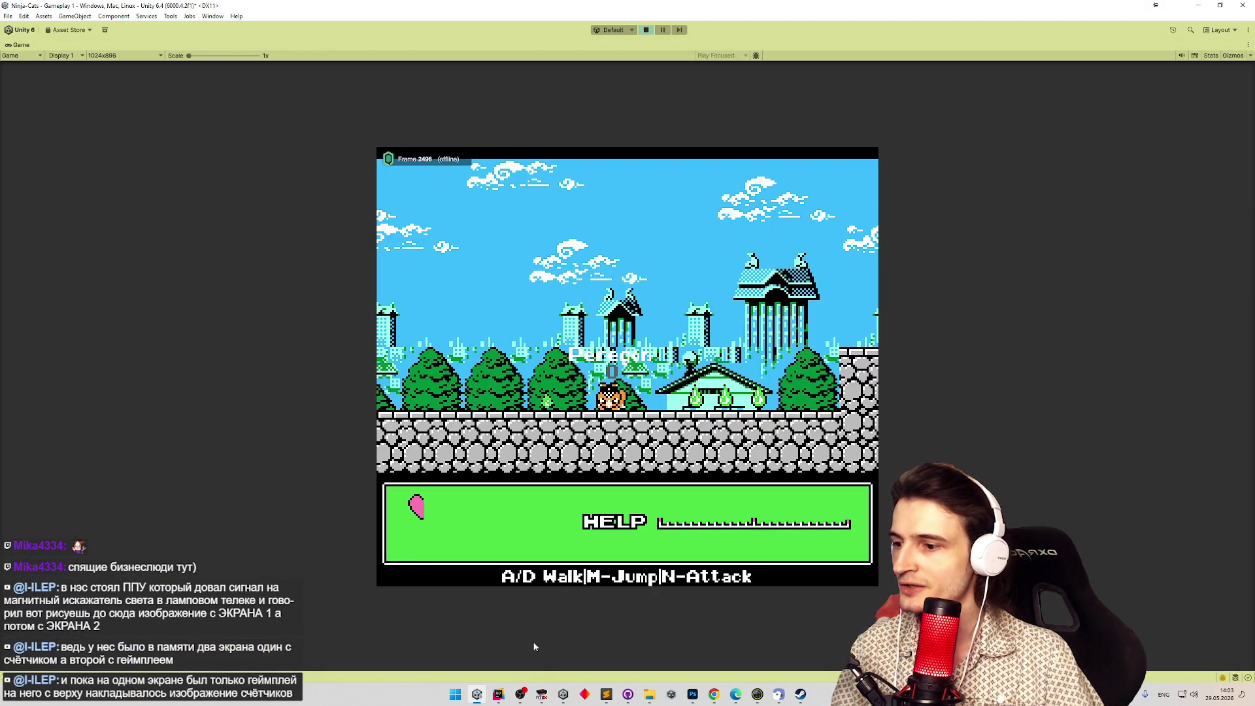
{"action": "left_click", "coordinate": [541, 695]}
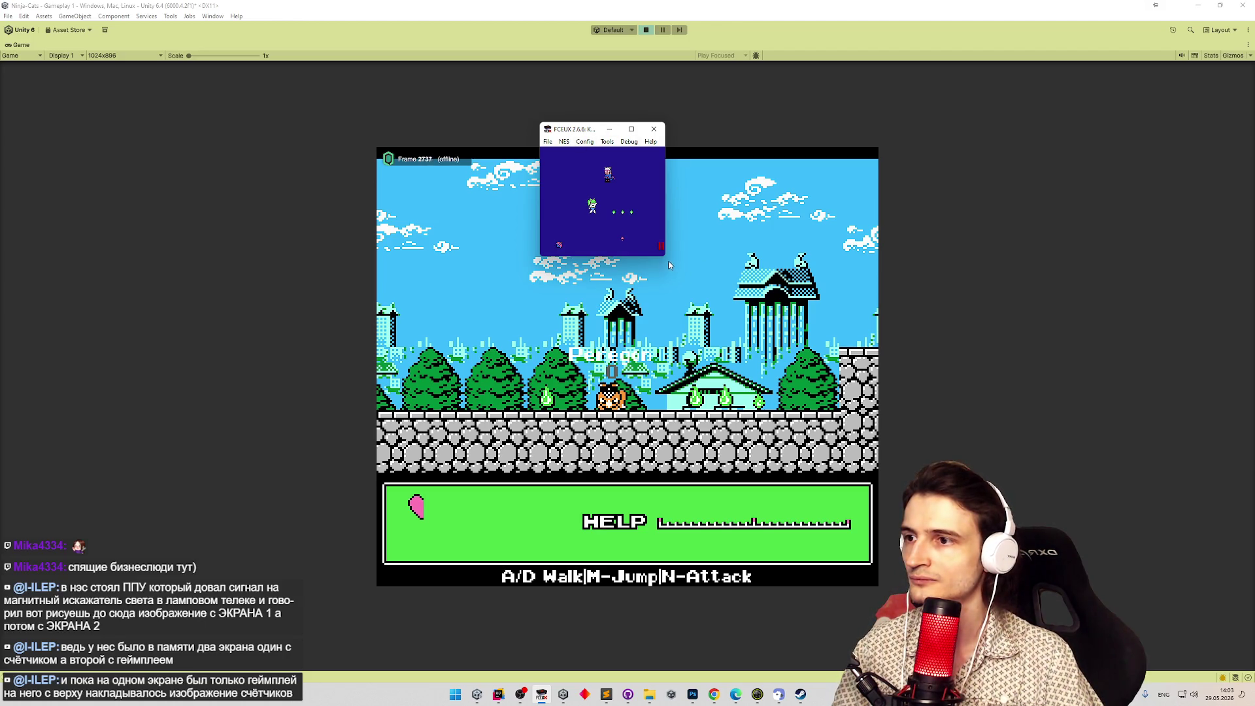
{"action": "left_click_drag", "start_coordinate": [722, 300], "coordinate": [1073, 503]}
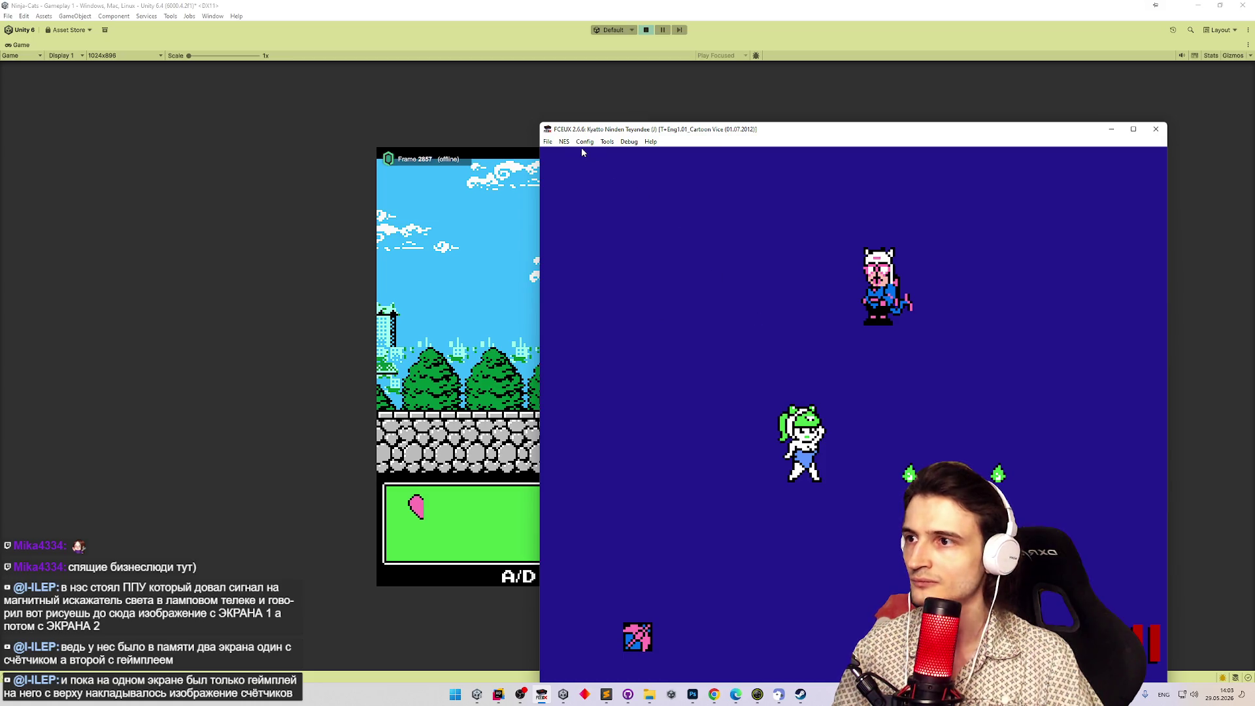
Turn on FCEUX's Background layer under Config > Enable, then minimize it and stop Unity's game.
{"action": "left_click", "coordinate": [564, 142]}
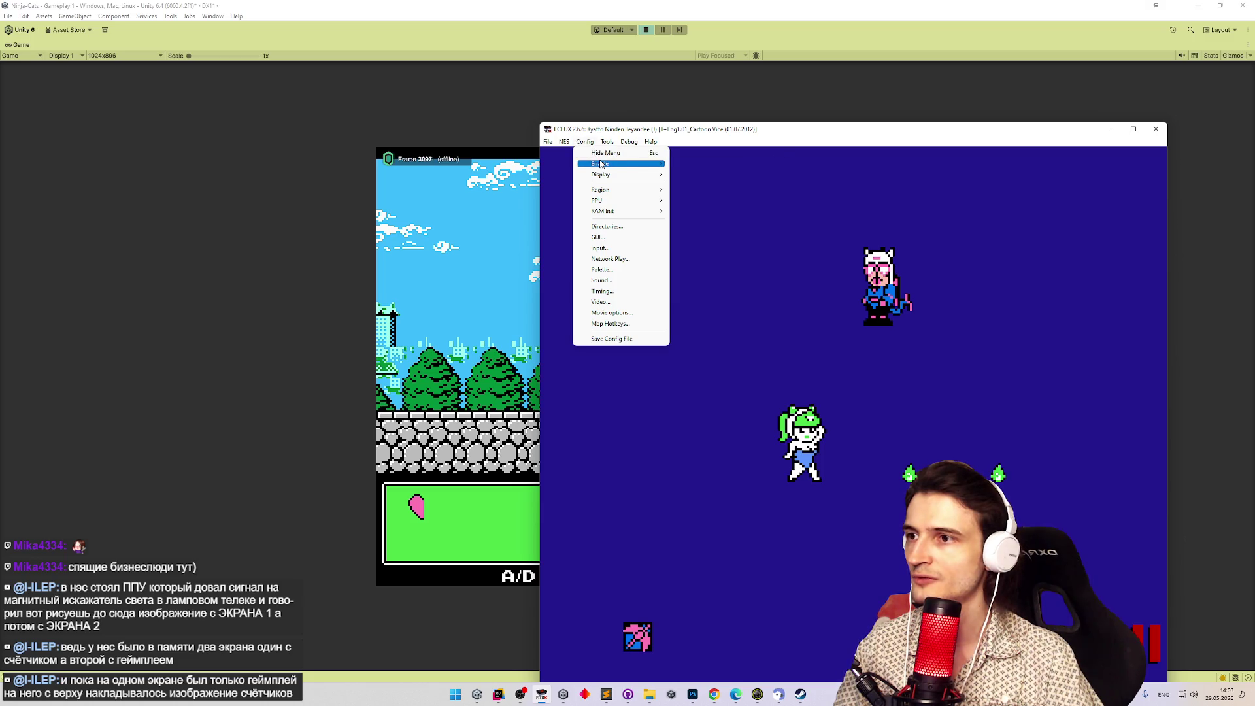
{"action": "mouse_move", "coordinate": [601, 165]}
{"action": "left_click", "coordinate": [705, 246]}
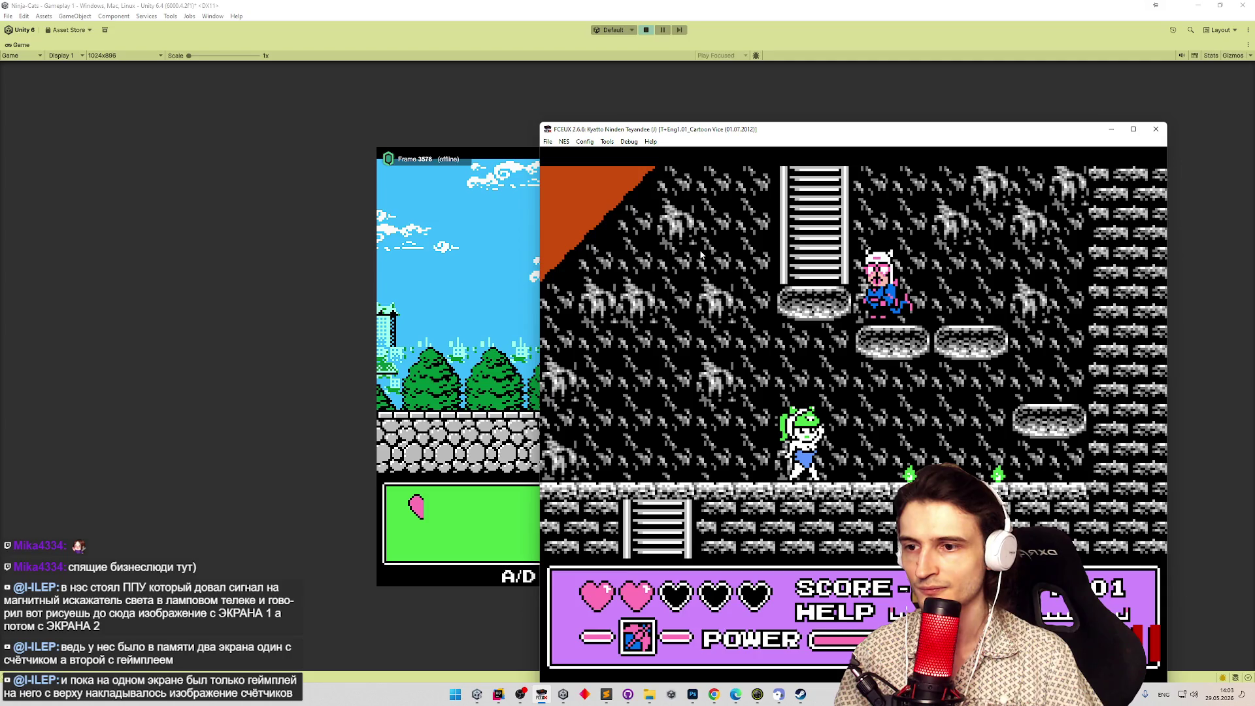
{"action": "left_click", "coordinate": [1112, 129]}
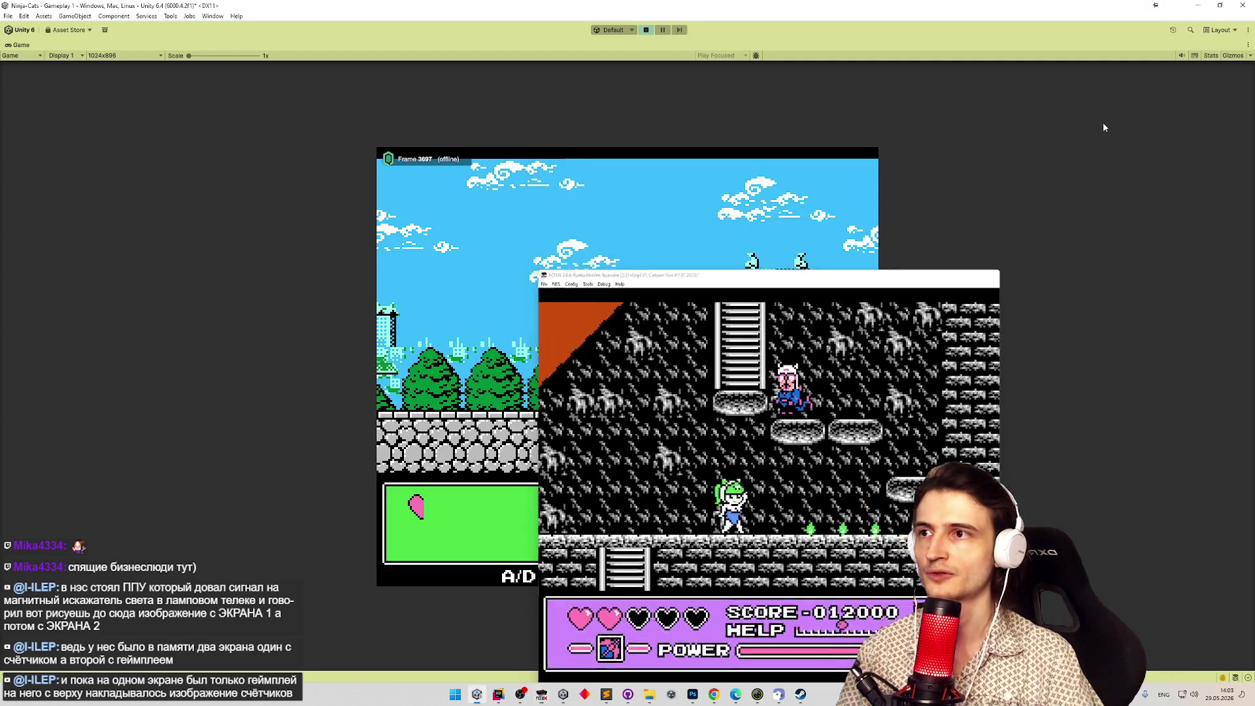
{"action": "key", "text": "ctrl+p"}
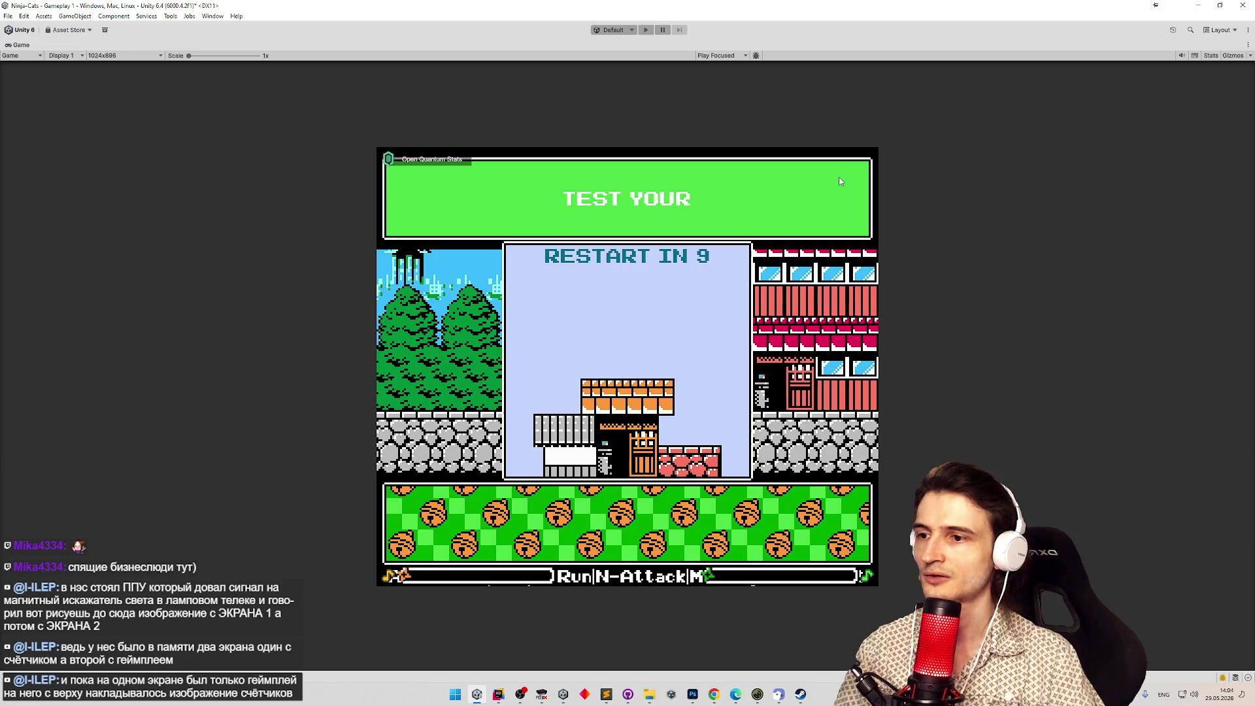
Restore the normal editor layout, clear the console, and save the scene.
{"action": "key", "text": "shift+space"}
{"action": "left_click", "coordinate": [10, 432]}
{"action": "key", "text": "ctrl+s"}
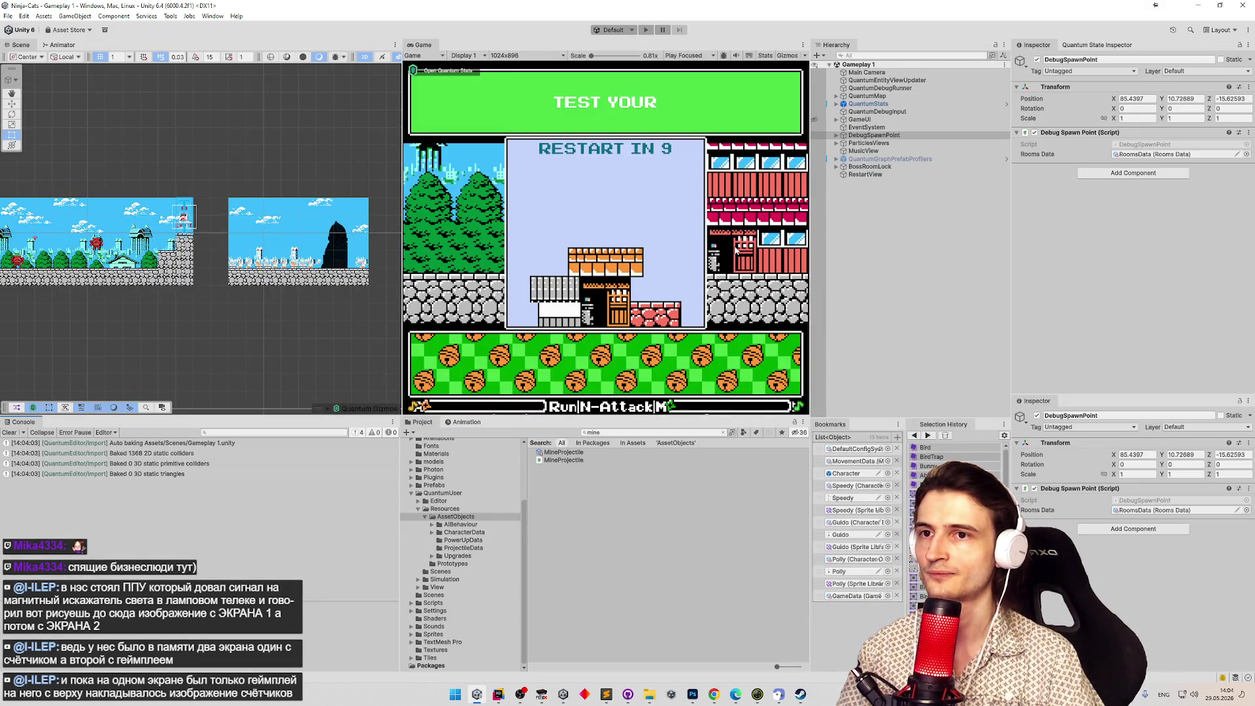
Find MineProjectile via a 'mine' search, set its Extents Y to 0.125, and start Play mode.
{"action": "left_click", "coordinate": [723, 432]}
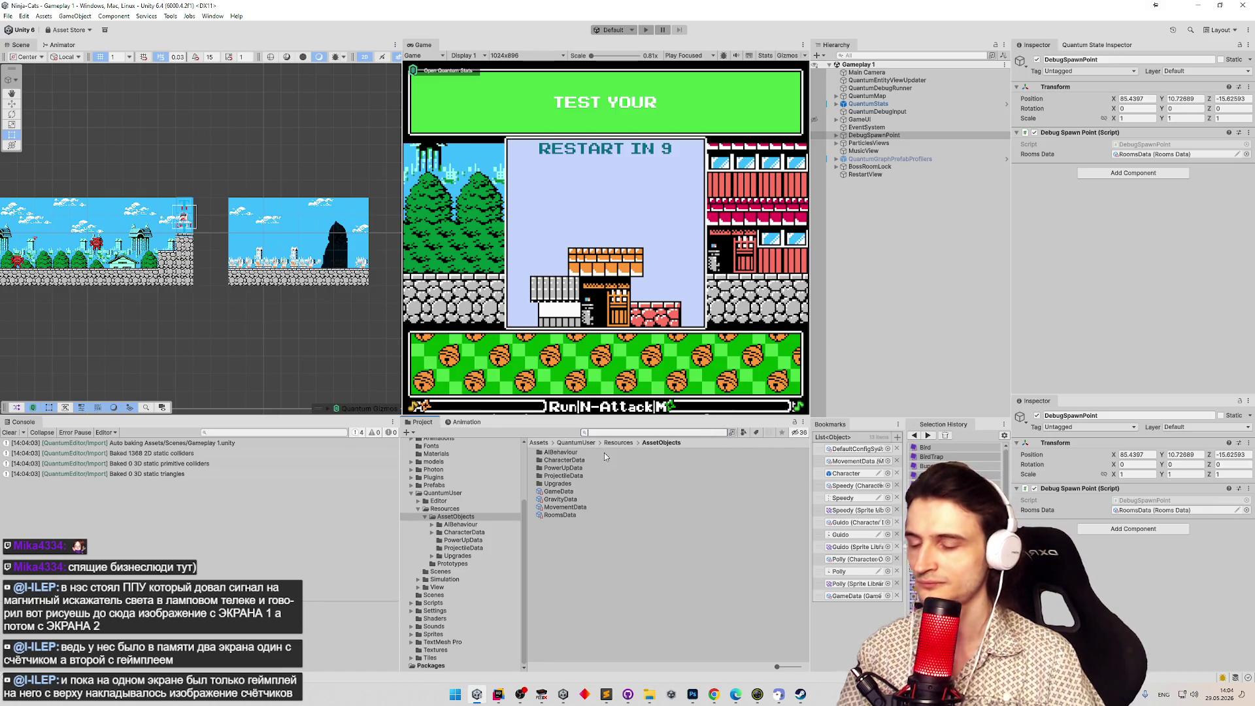
{"action": "type", "text": "mine"}
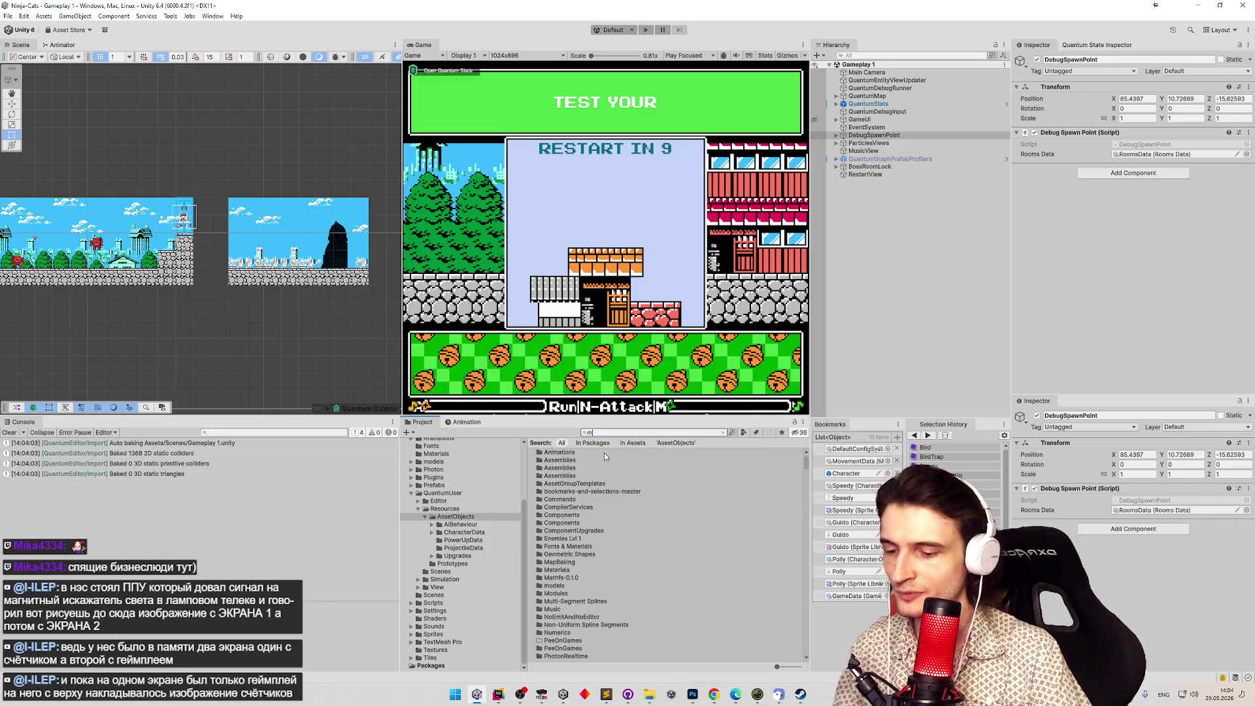
{"action": "left_click", "coordinate": [604, 452]}
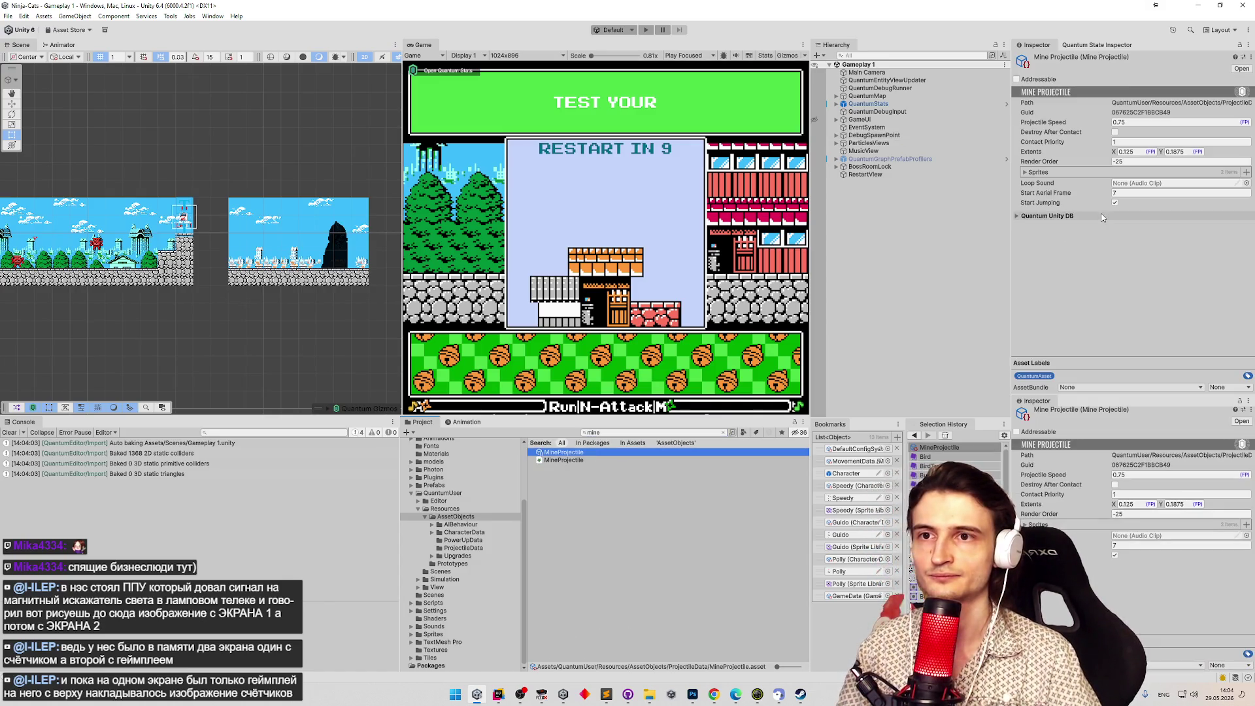
{"action": "left_click", "coordinate": [1190, 152]}
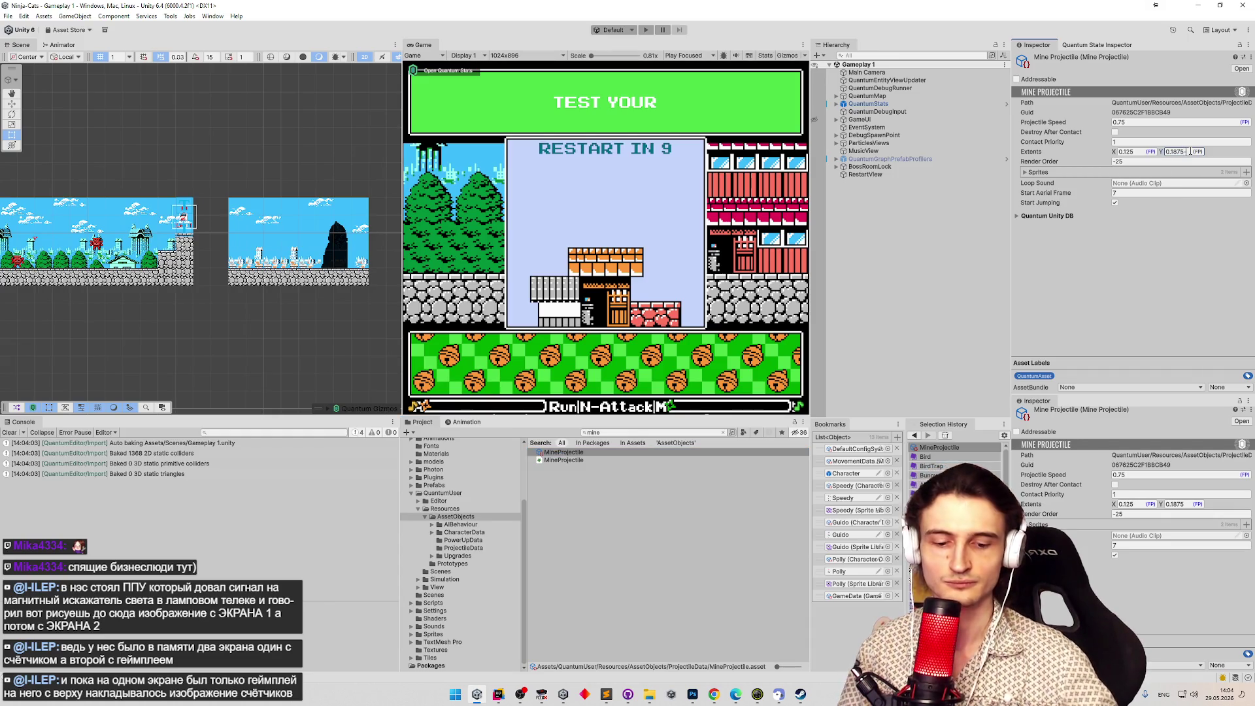
{"action": "type", "text": "-0.03125"}
{"action": "key", "text": "Return"}
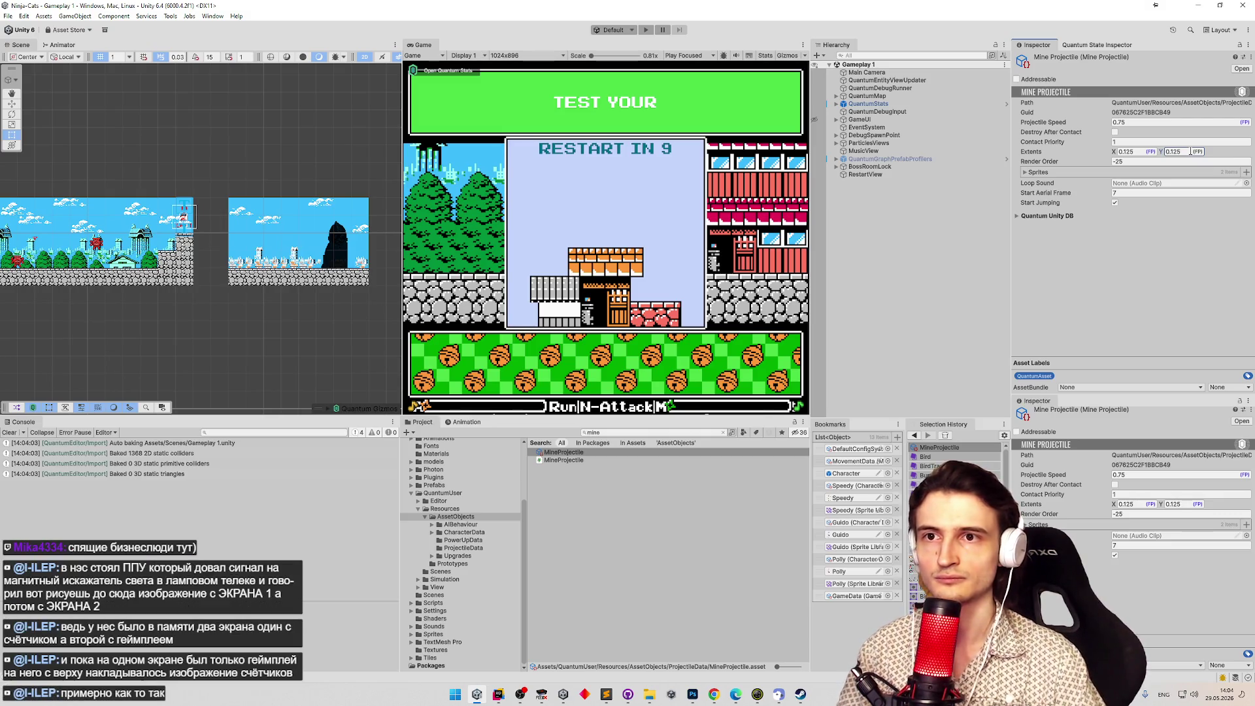
{"action": "left_click", "coordinate": [709, 188]}
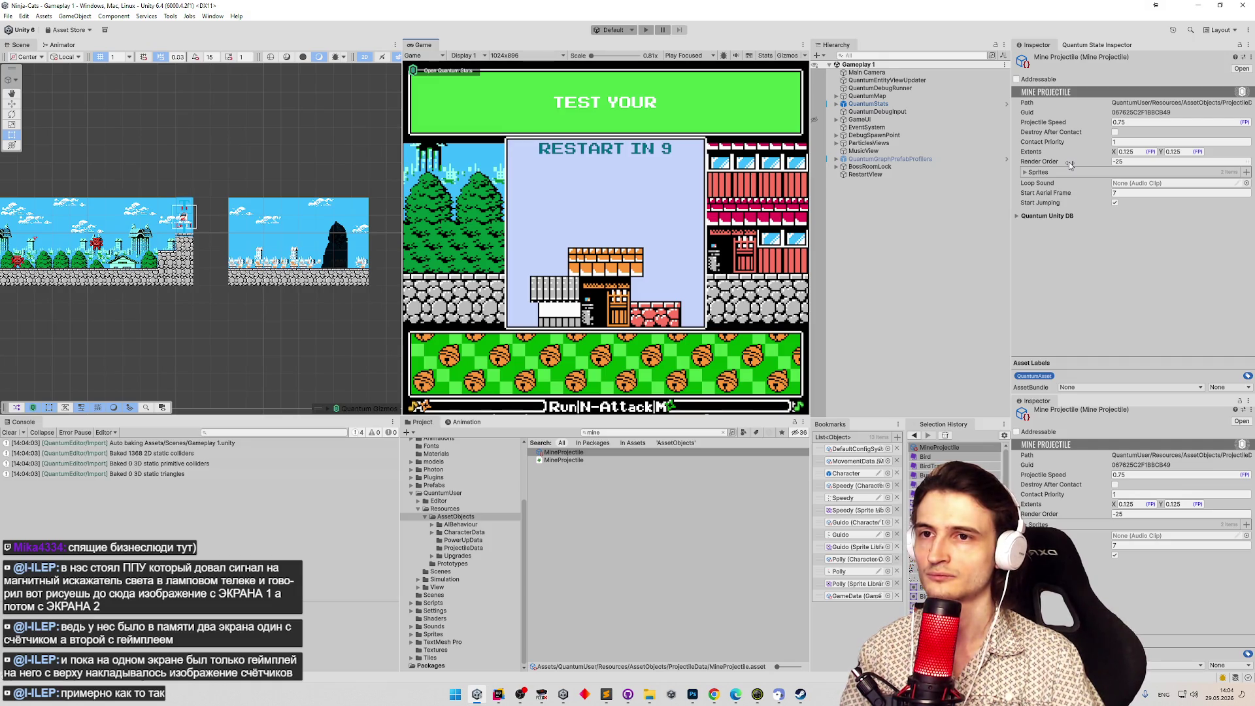
{"action": "key", "text": "ctrl+p"}
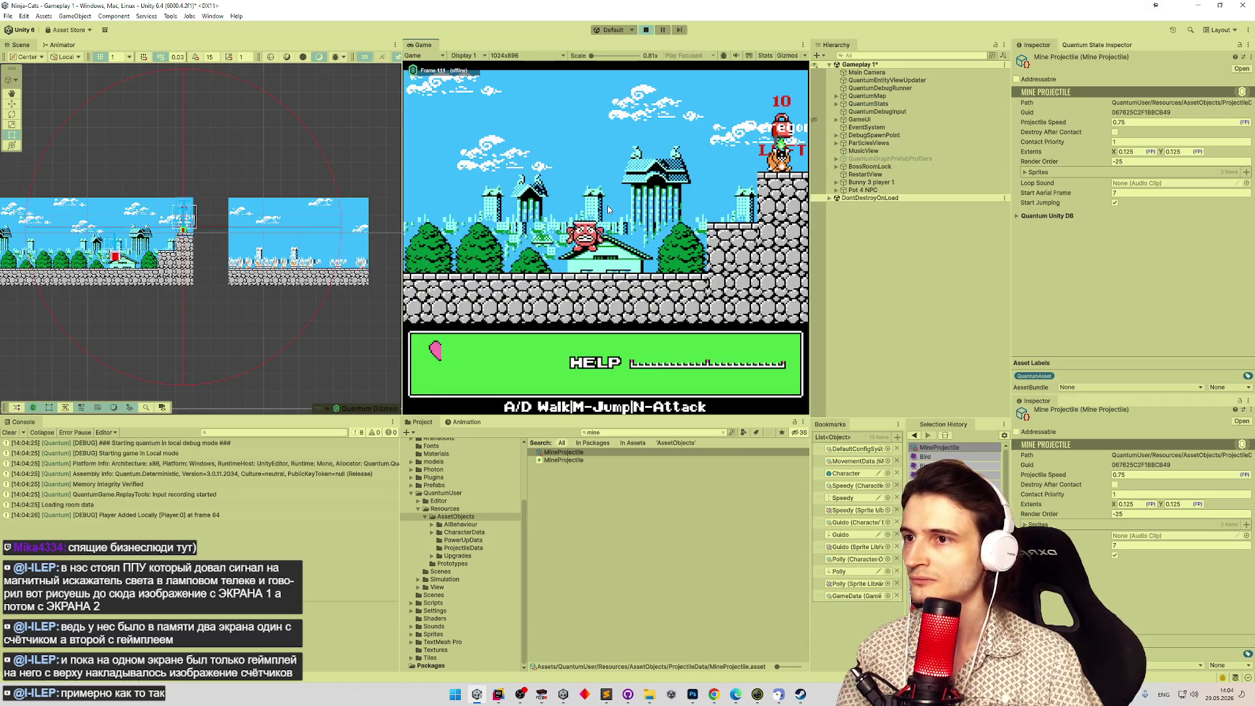
Walk the player right and jump onto the ledge, zoom the Scene view to inspect, then stop.
{"action": "key", "text": "d"}
{"action": "key", "text": "m"}
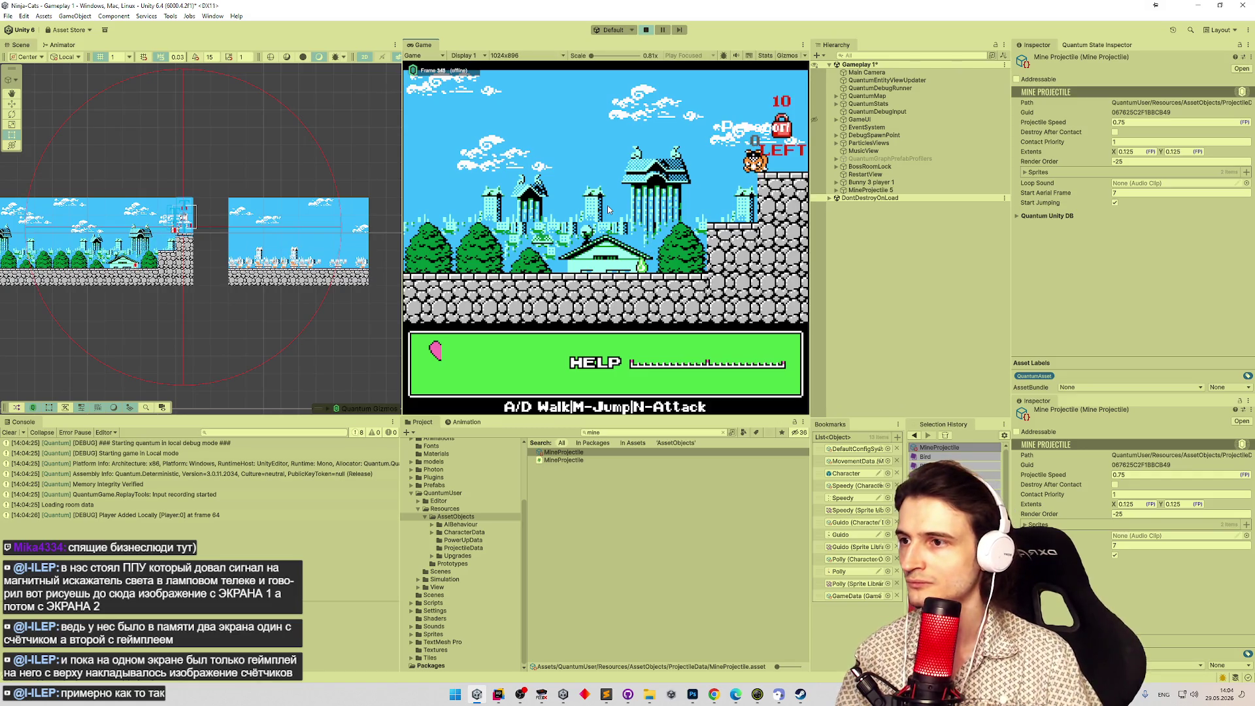
{"action": "scroll", "coordinate": [298, 234], "scroll_direction": "up", "scroll_amount": 10}
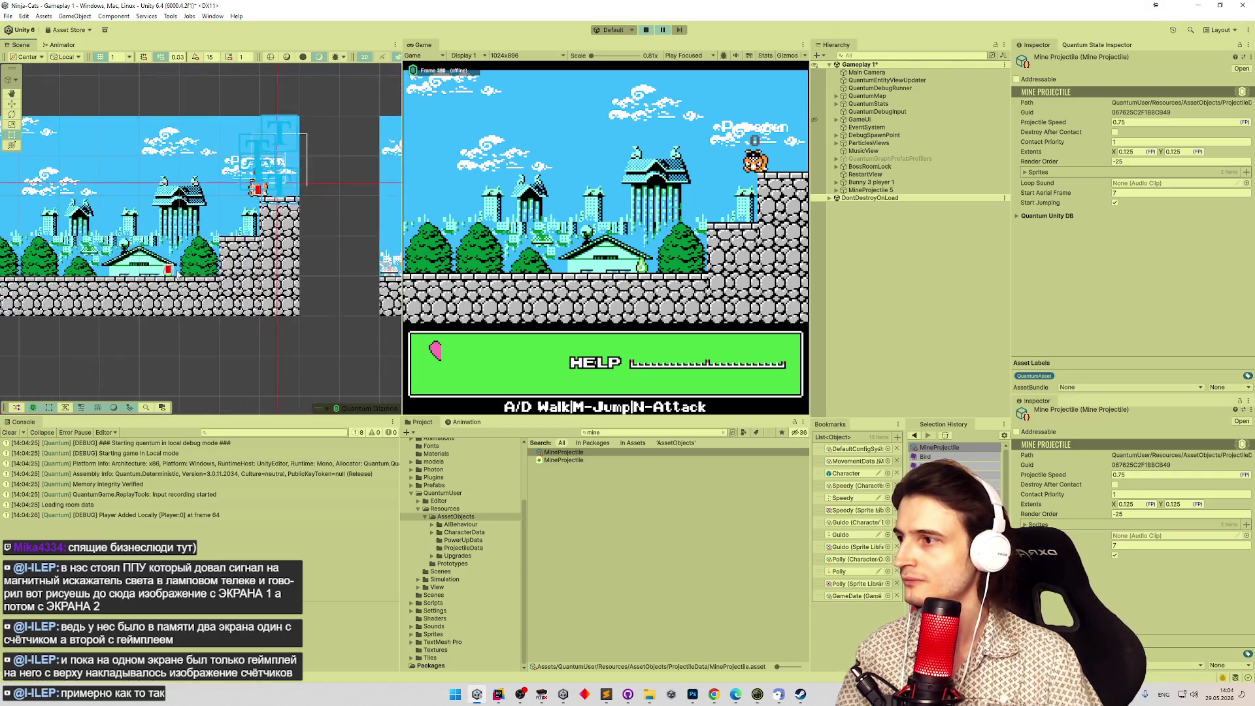
{"action": "scroll", "coordinate": [203, 223], "scroll_direction": "up", "scroll_amount": 8}
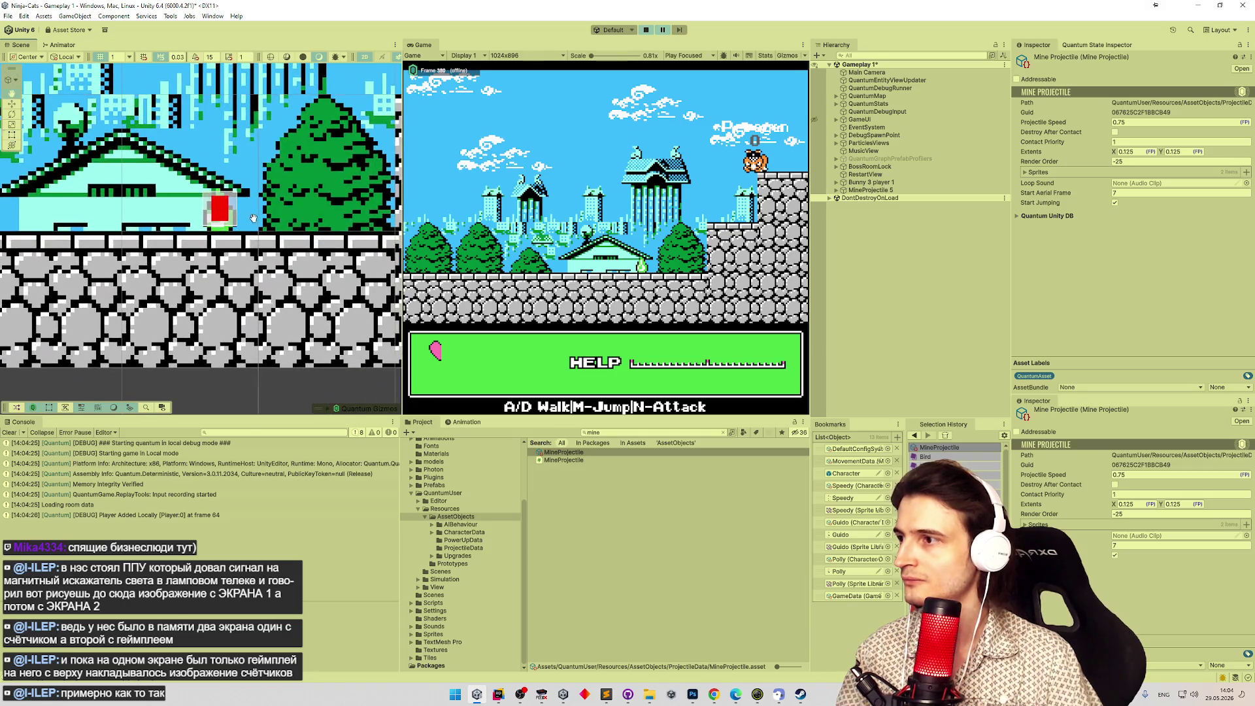
{"action": "scroll", "coordinate": [229, 226], "scroll_direction": "up", "scroll_amount": 3}
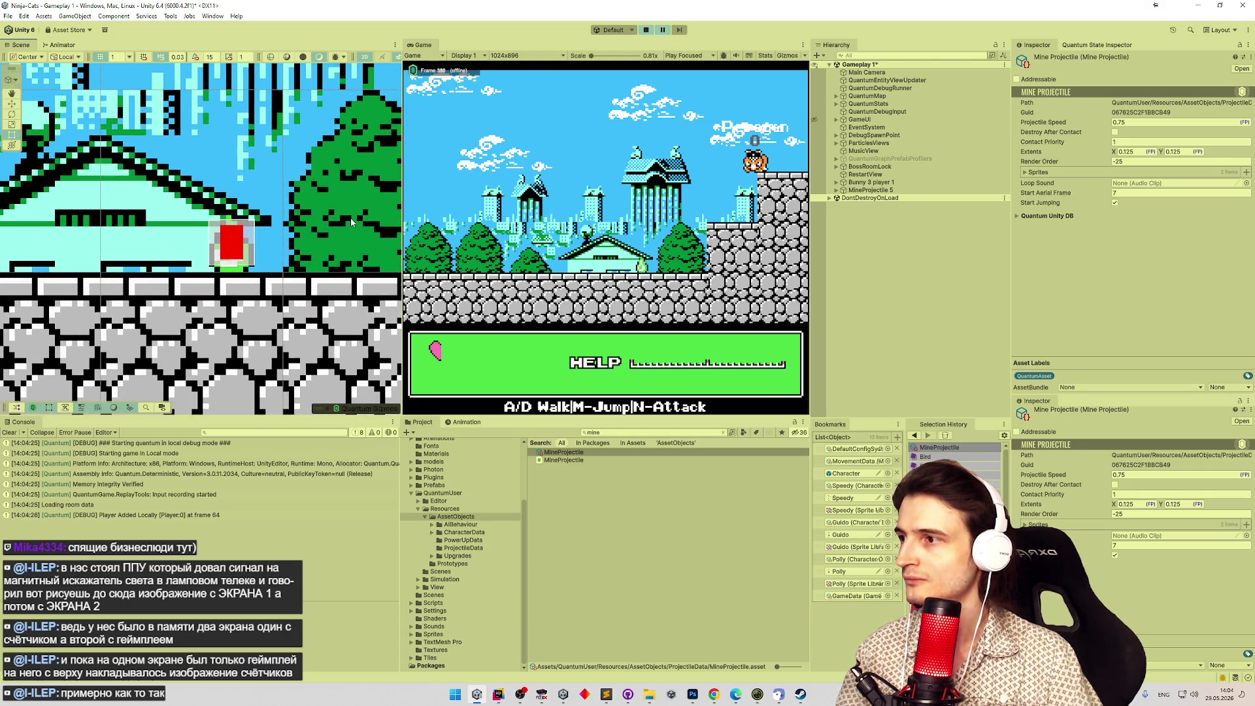
{"action": "scroll", "coordinate": [268, 182], "scroll_direction": "down", "scroll_amount": 2}
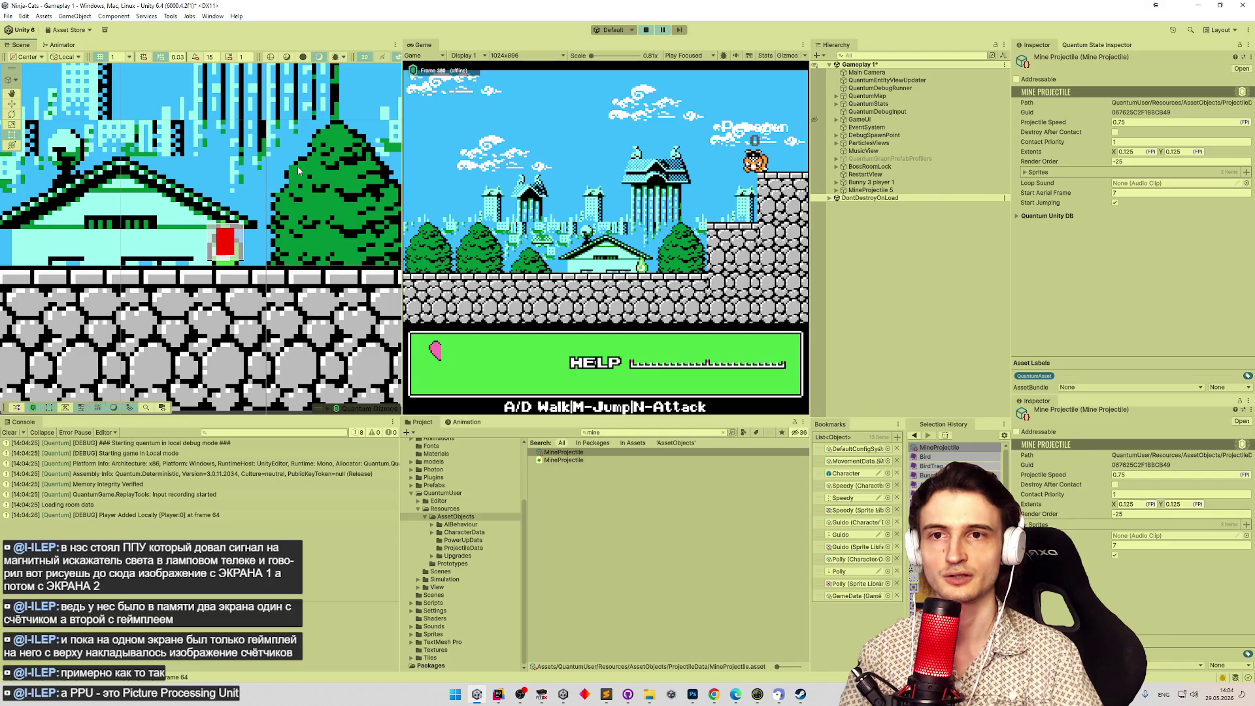
{"action": "left_click", "coordinate": [298, 172]}
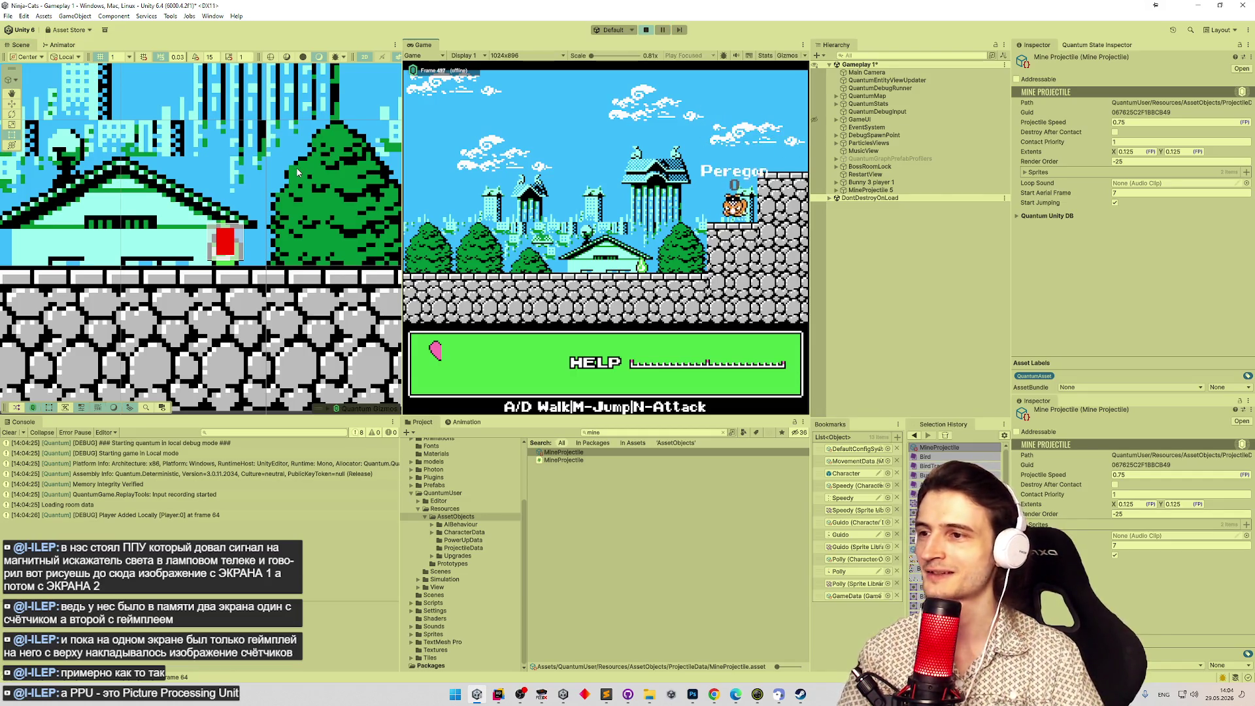
{"action": "key", "text": "ctrl+p"}
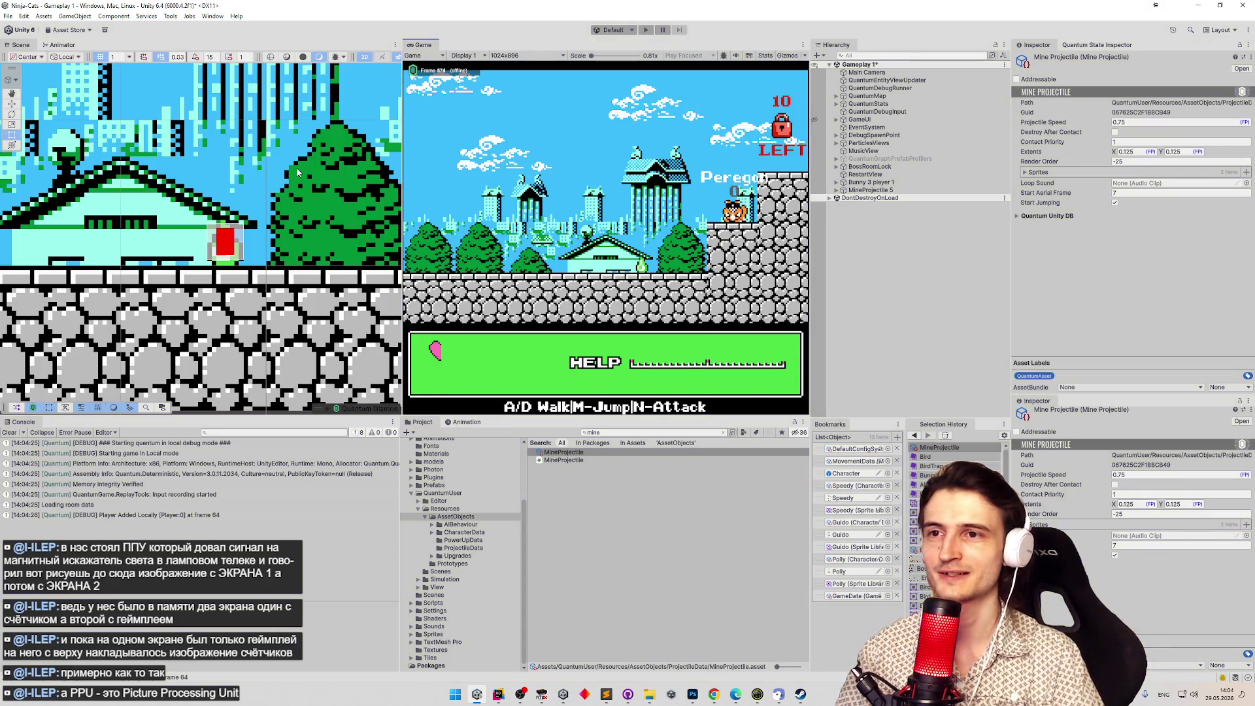
Switch to Rider and search everywhere for 'eggprojectilev'.
{"action": "left_click", "coordinate": [499, 694]}
{"action": "key", "text": "shift"}
{"action": "key", "text": "shift"}
{"action": "type", "text": "egg"}
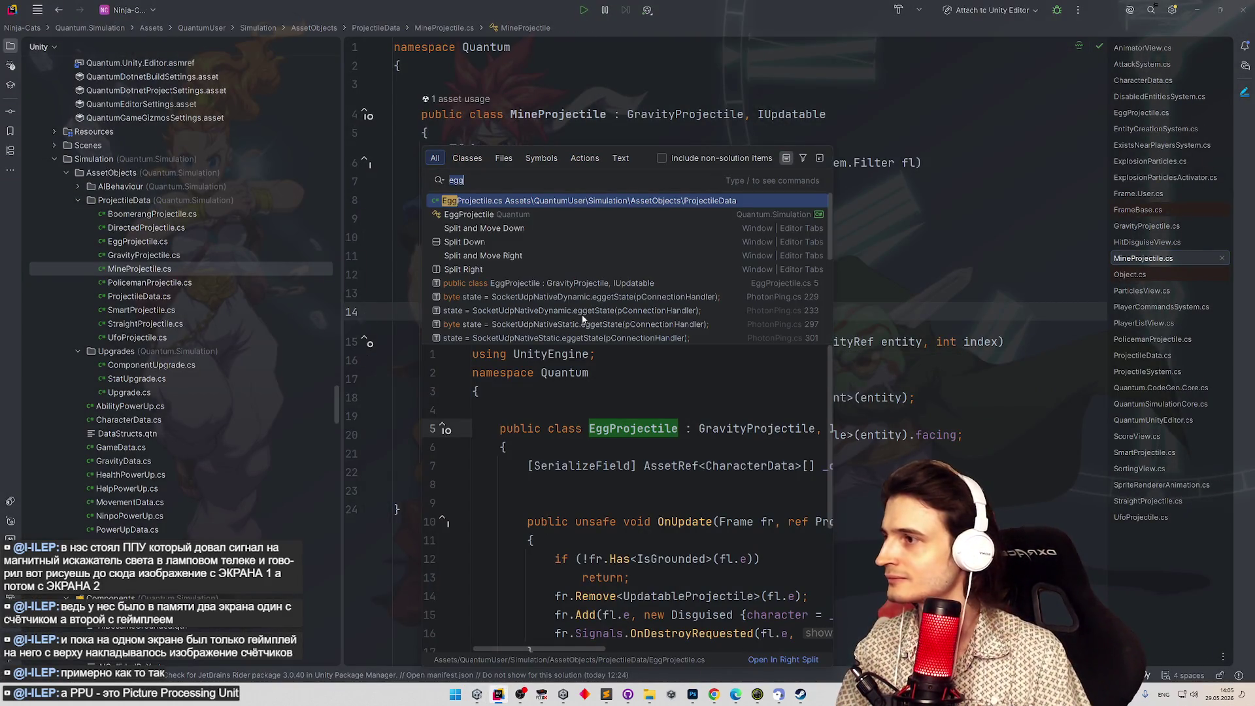
{"action": "type", "text": "p"}
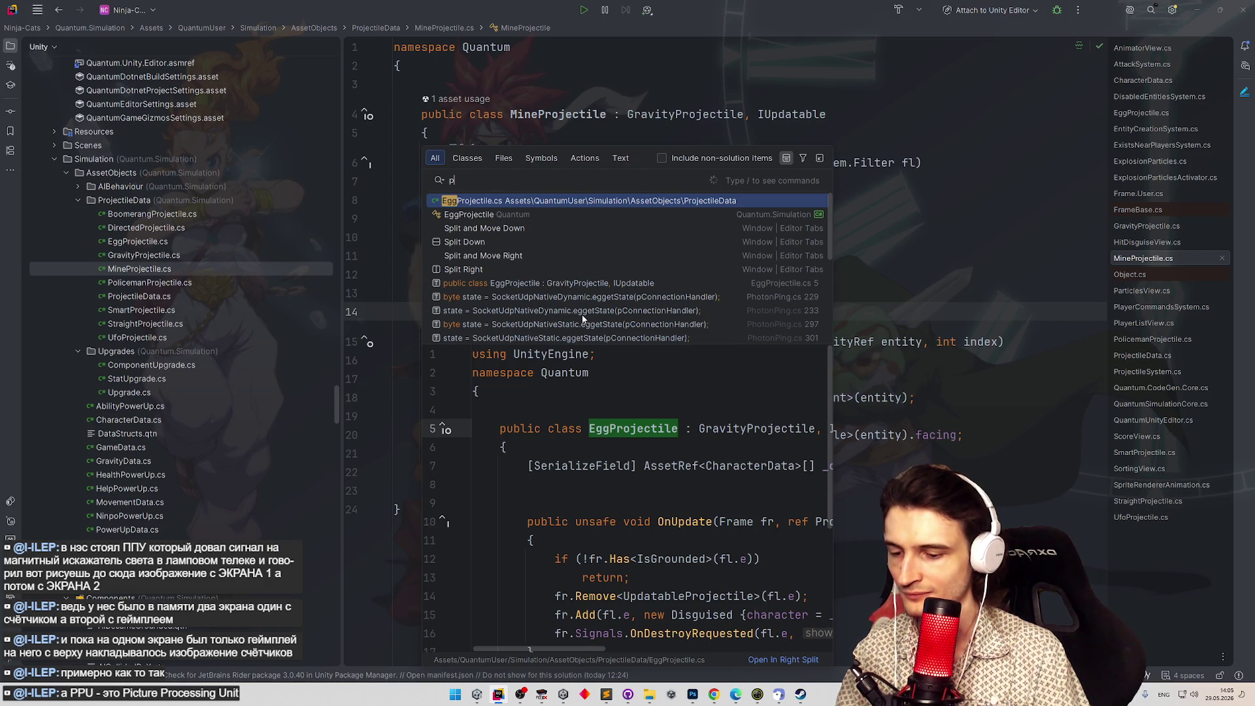
{"action": "type", "text": "rojectilev"}
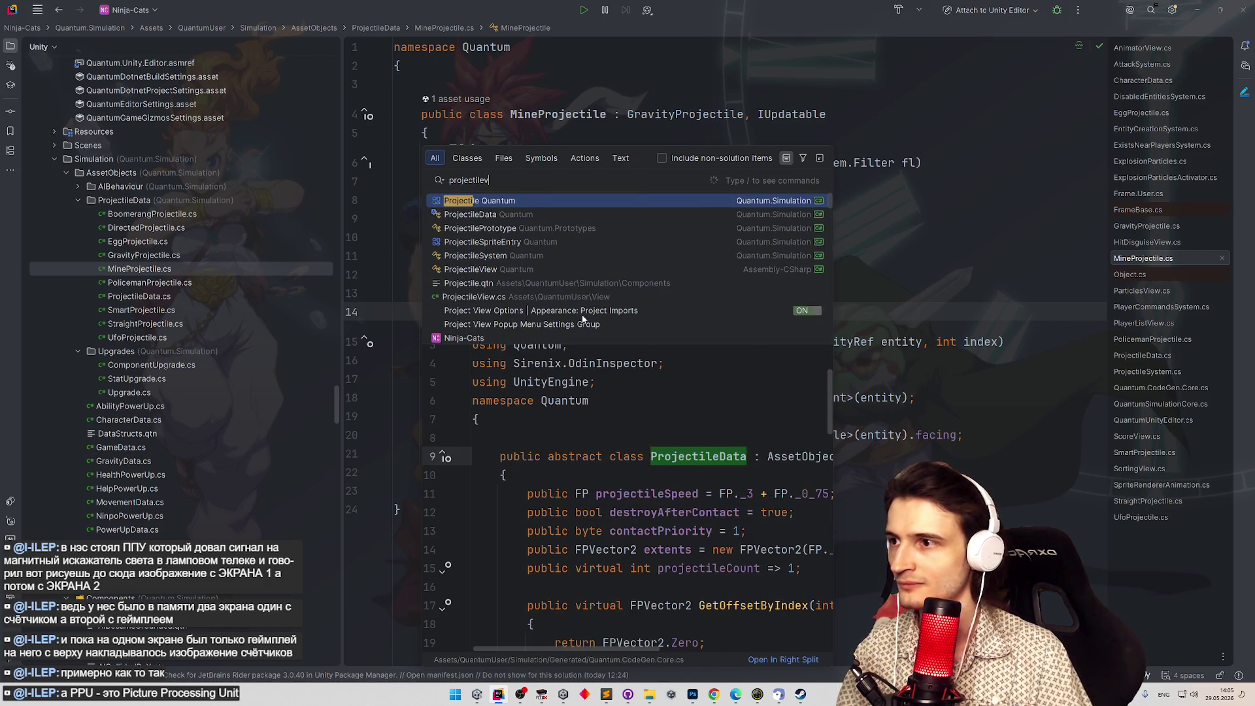
Open ProjectileView.cs, read through its sprite and animation setup, then go to the SpriteRendererAnimation definition.
{"action": "key", "text": "Return"}
{"action": "scroll", "coordinate": [786, 331], "scroll_direction": "down", "scroll_amount": 15}
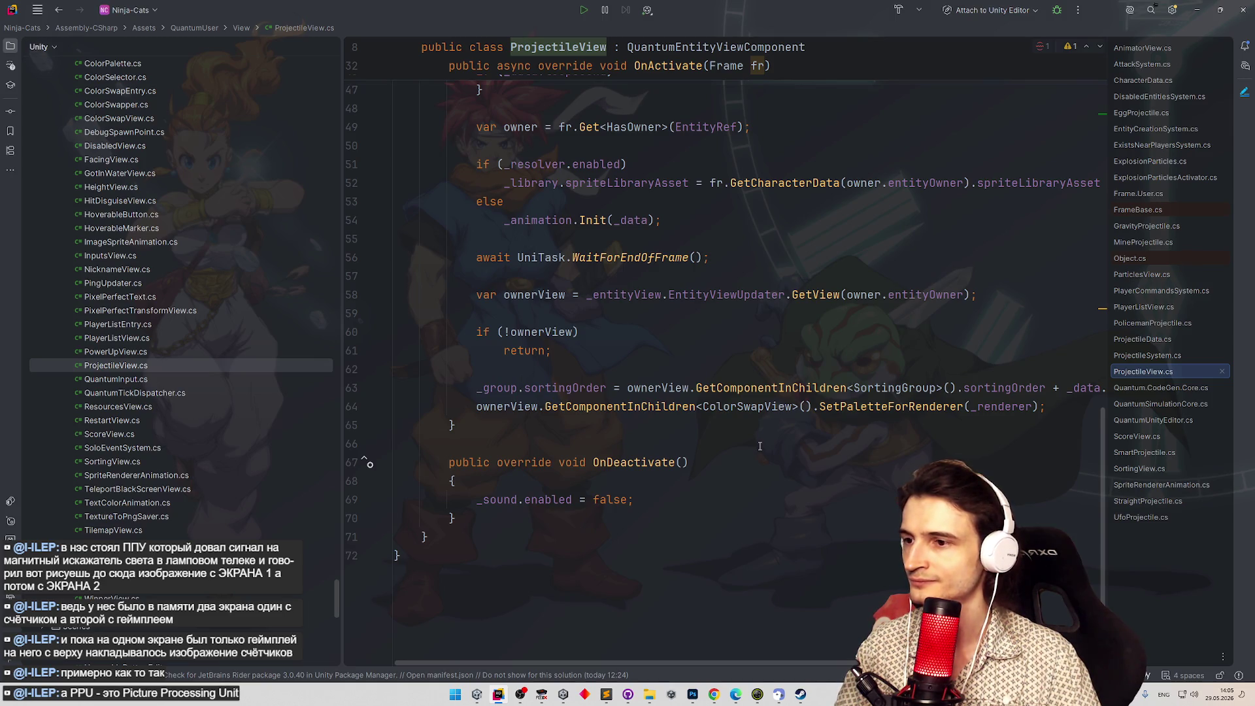
{"action": "scroll", "coordinate": [761, 446], "scroll_direction": "up", "scroll_amount": 2}
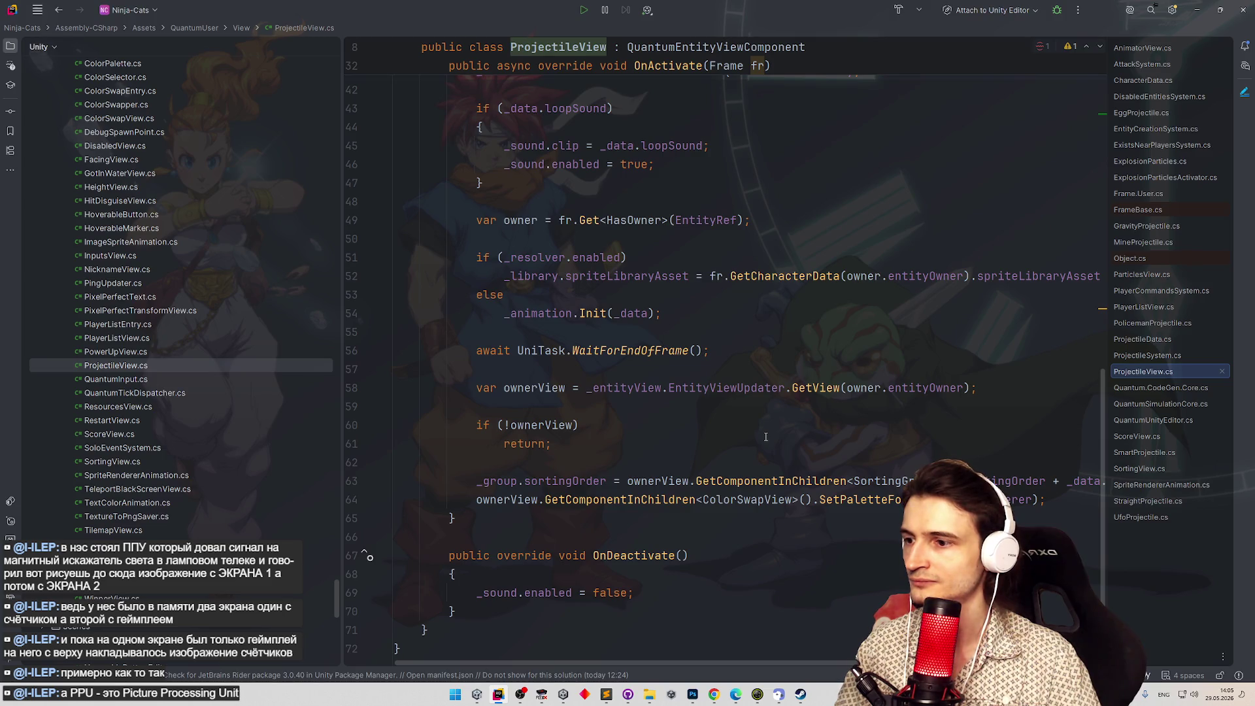
{"action": "scroll", "coordinate": [766, 436], "scroll_direction": "up", "scroll_amount": 8}
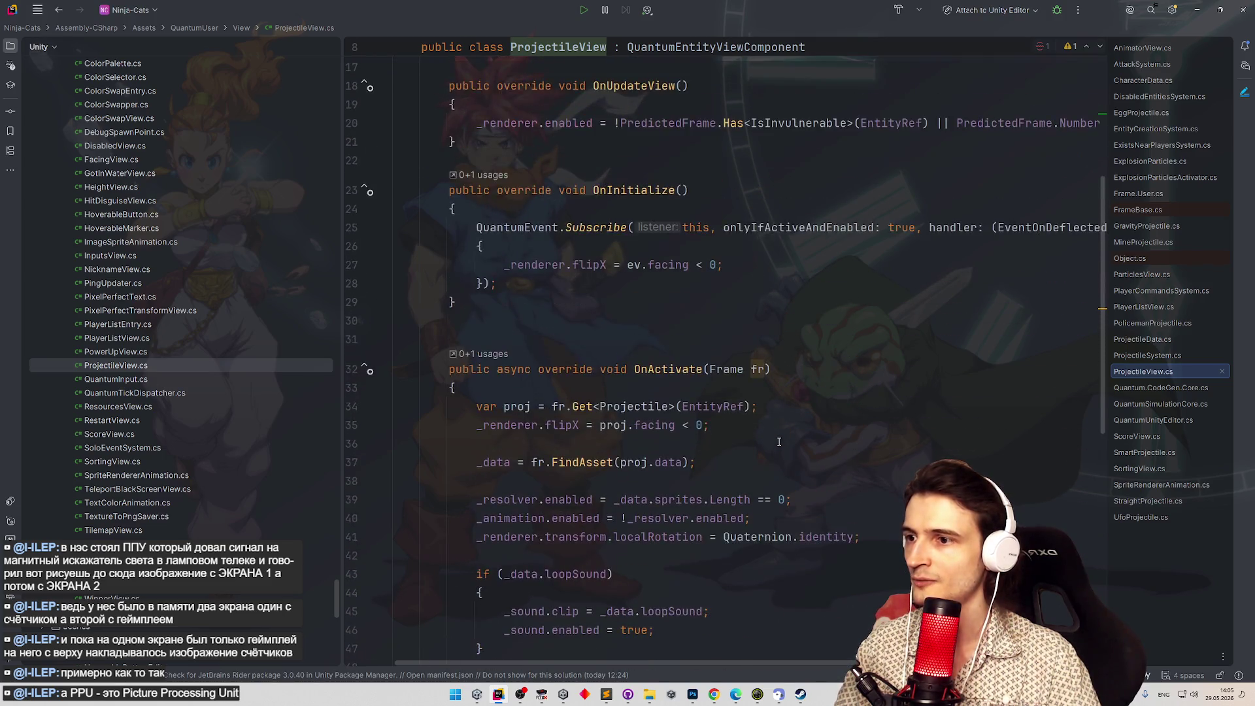
{"action": "scroll", "coordinate": [778, 442], "scroll_direction": "up", "scroll_amount": 4}
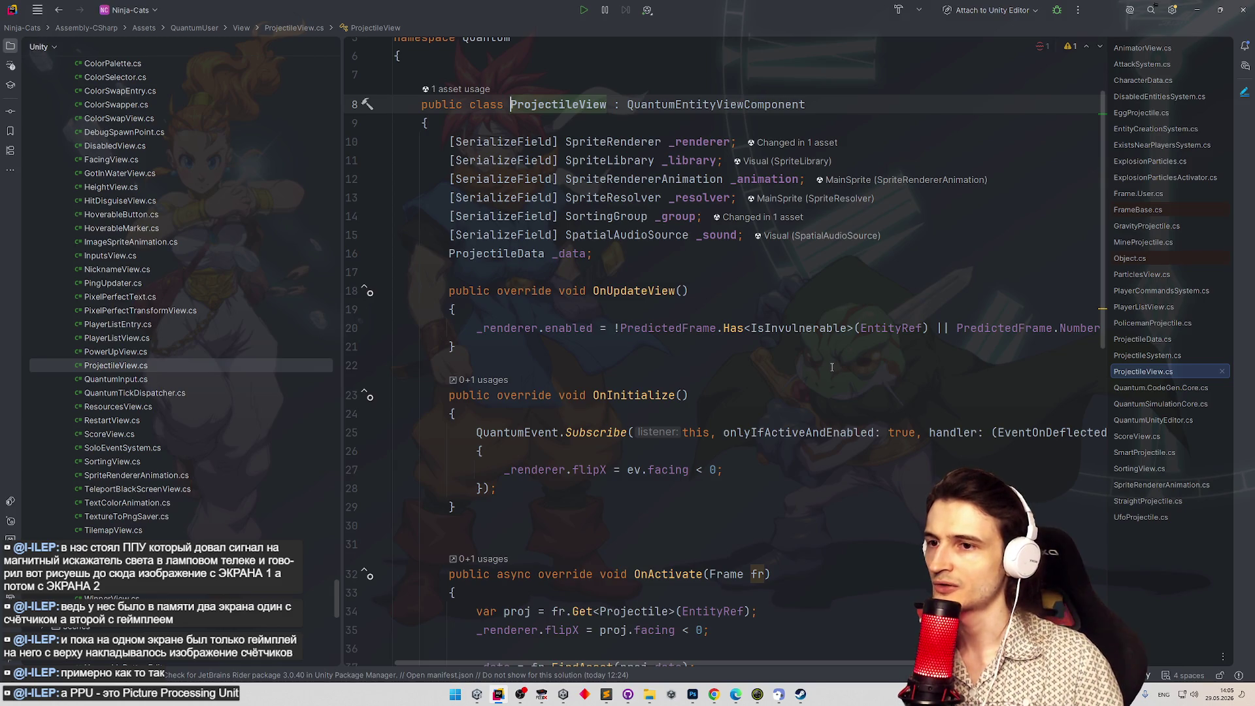
{"action": "scroll", "coordinate": [822, 368], "scroll_direction": "down", "scroll_amount": 2}
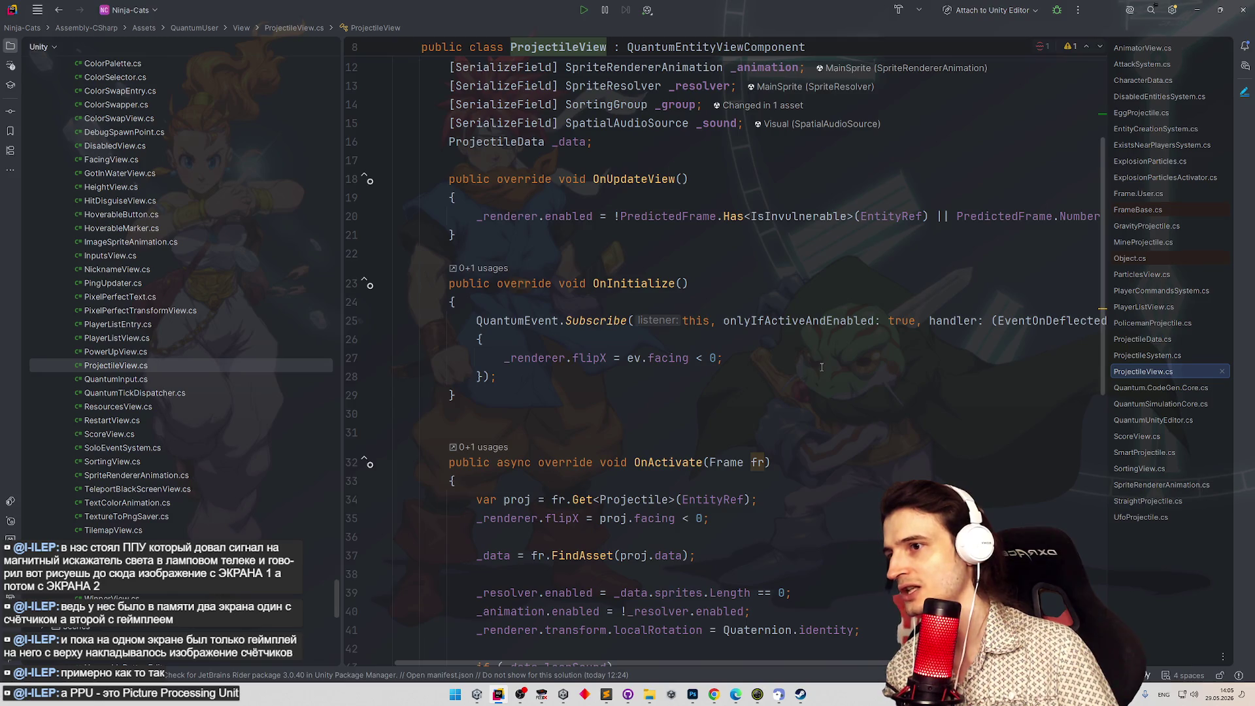
{"action": "scroll", "coordinate": [765, 390], "scroll_direction": "down", "scroll_amount": 9}
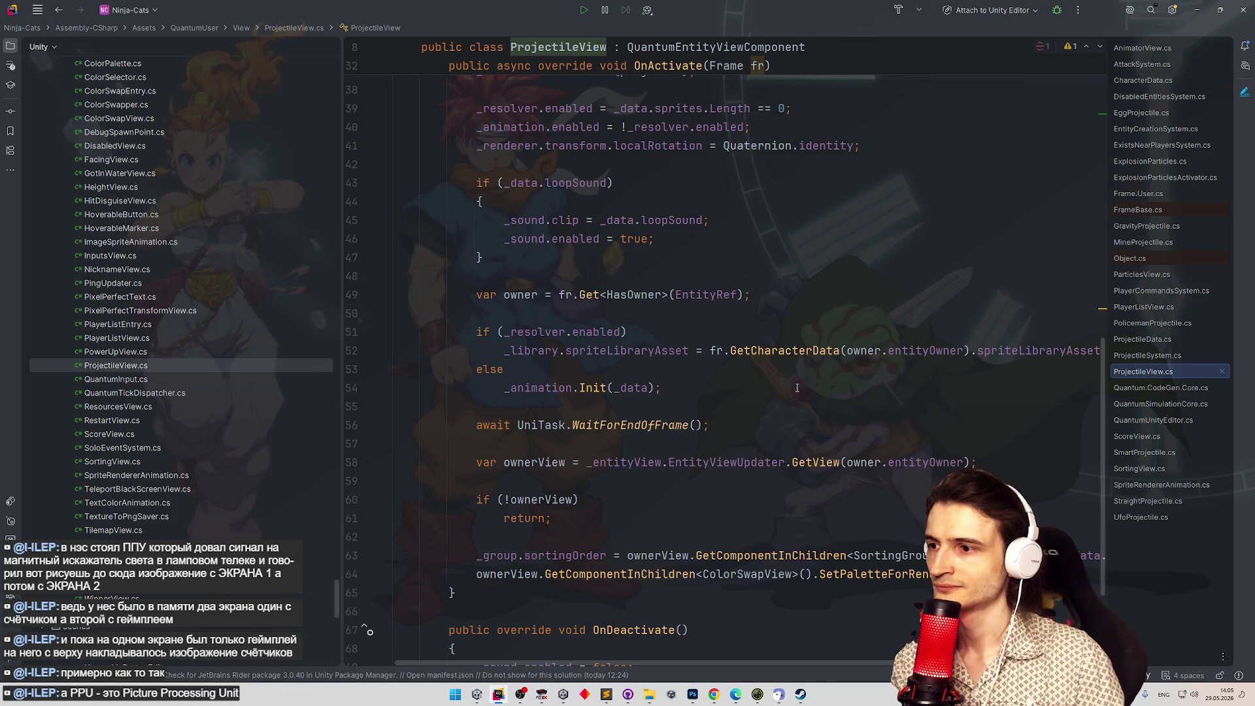
{"action": "scroll", "coordinate": [797, 389], "scroll_direction": "down", "scroll_amount": 3}
{"action": "scroll", "coordinate": [769, 421], "scroll_direction": "up", "scroll_amount": 13}
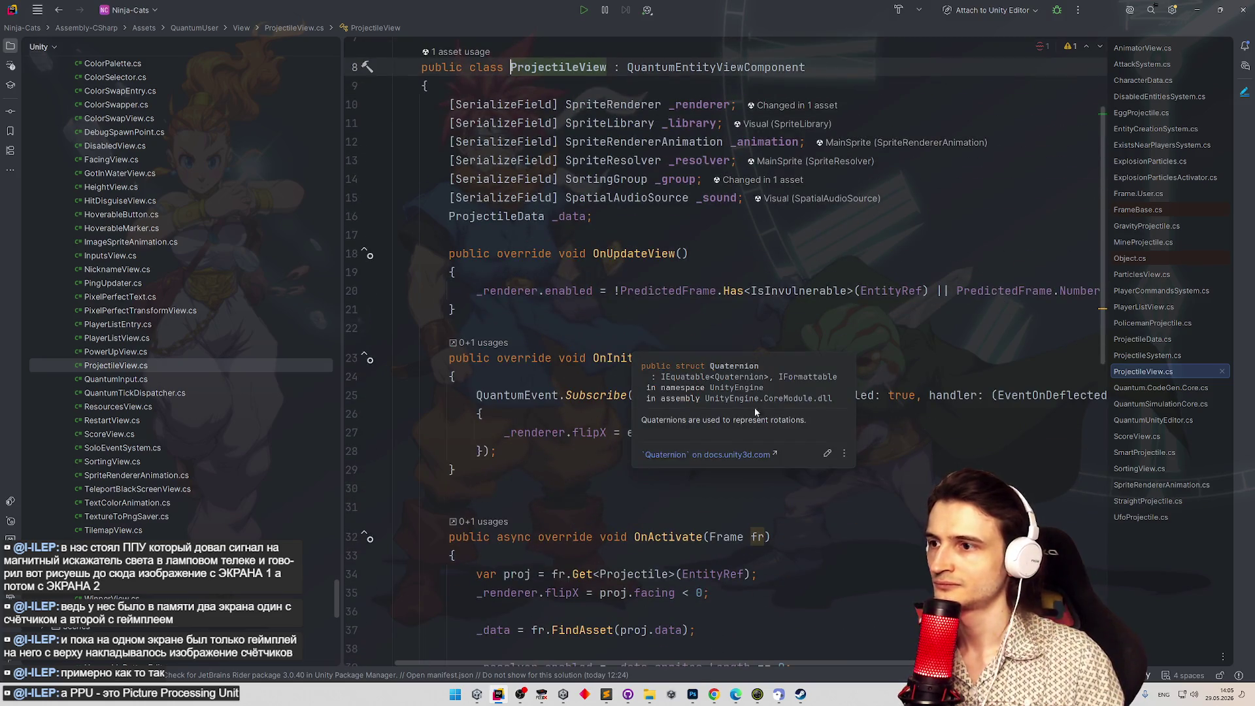
{"action": "scroll", "coordinate": [740, 303], "scroll_direction": "down", "scroll_amount": 13}
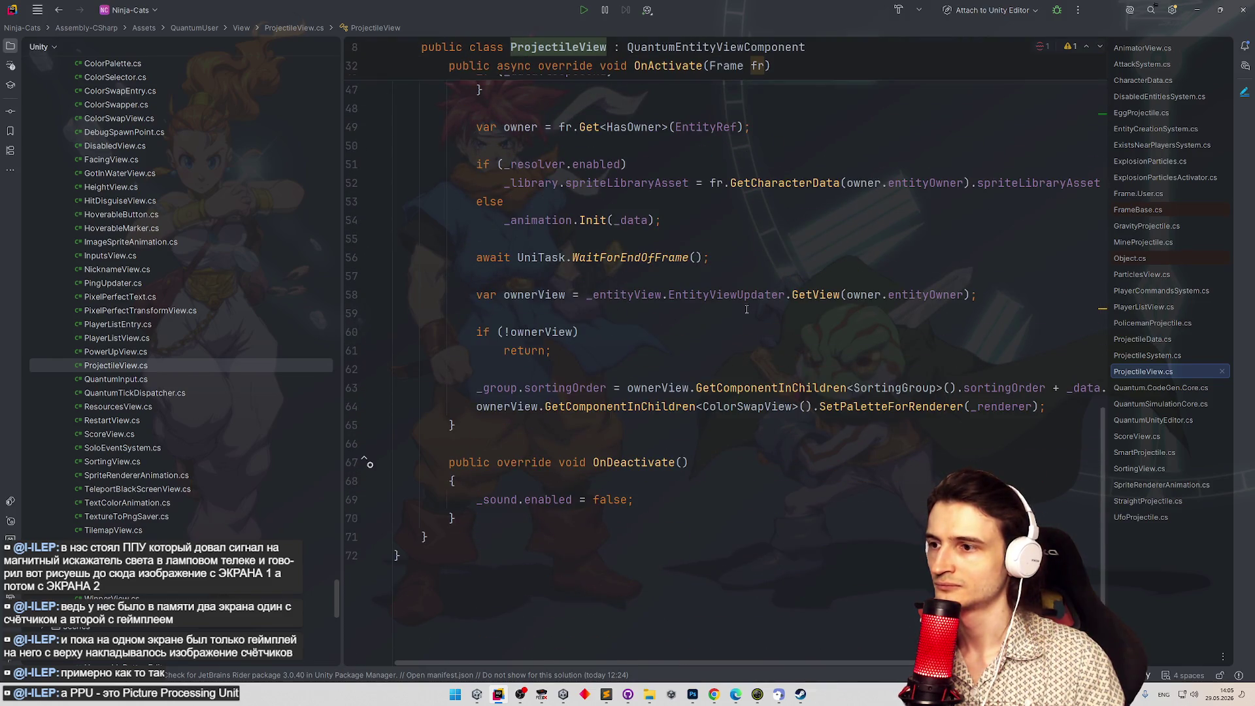
{"action": "scroll", "coordinate": [712, 317], "scroll_direction": "up", "scroll_amount": 15}
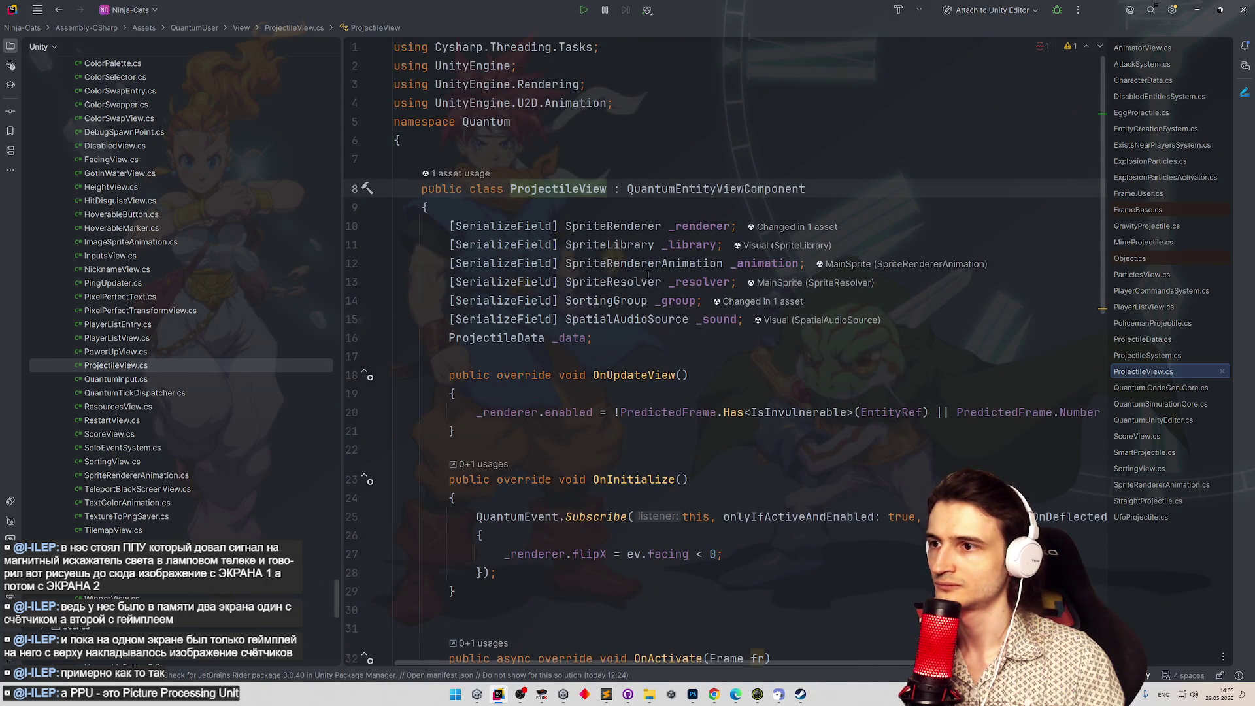
{"action": "left_click", "coordinate": [648, 267], "text": "ctrl"}
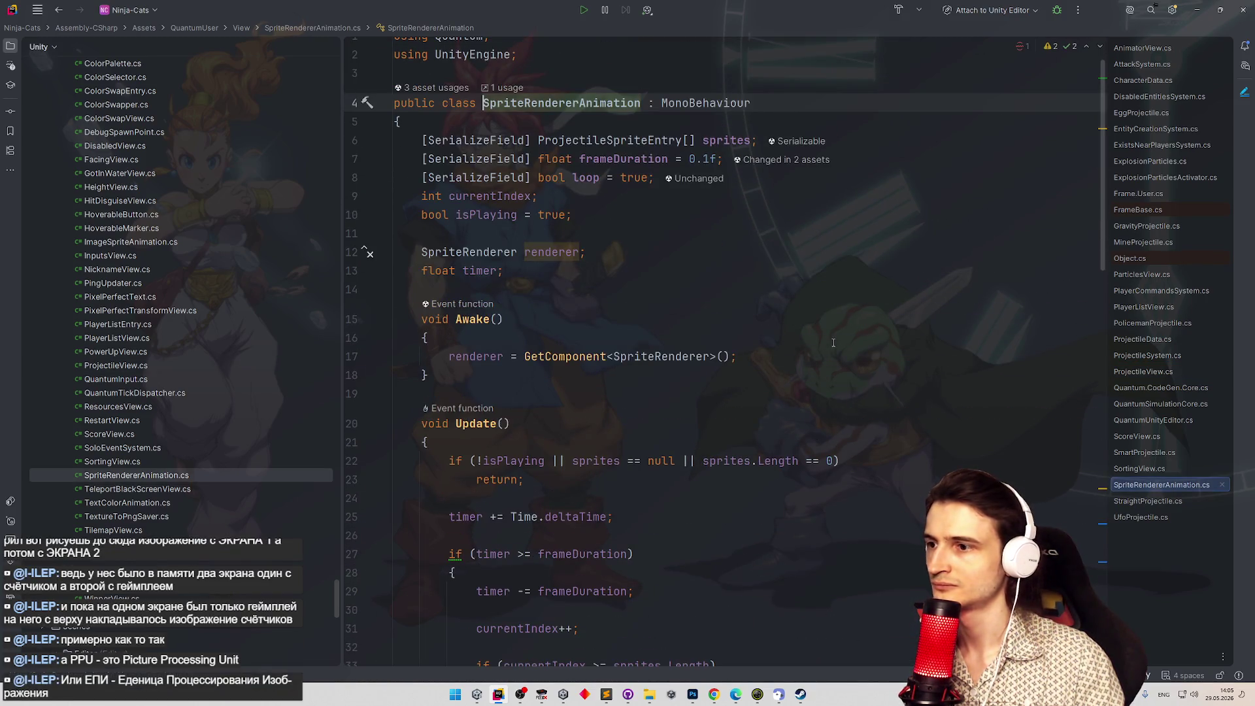
Go to SetSpriteEntry and find the frameDuration occurrences with Ctrl+F.
{"action": "scroll", "coordinate": [1059, 250], "scroll_direction": "down", "scroll_amount": 20}
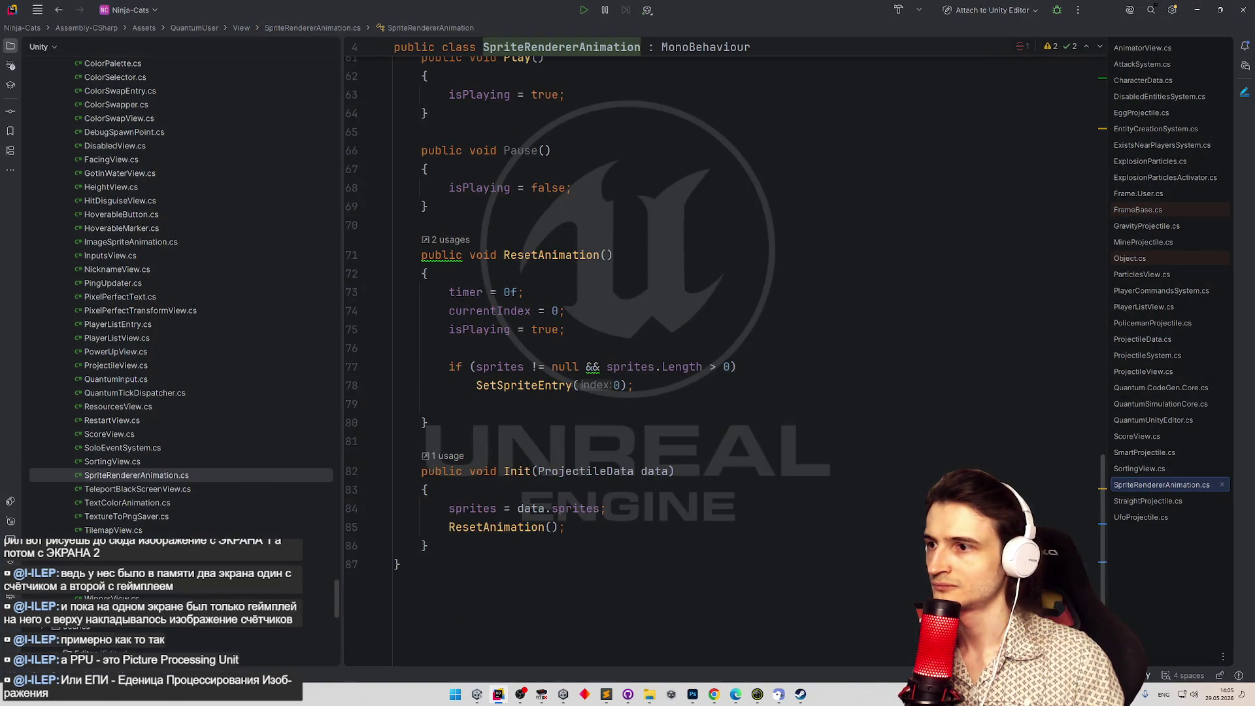
{"action": "left_click", "coordinate": [550, 387], "text": "ctrl"}
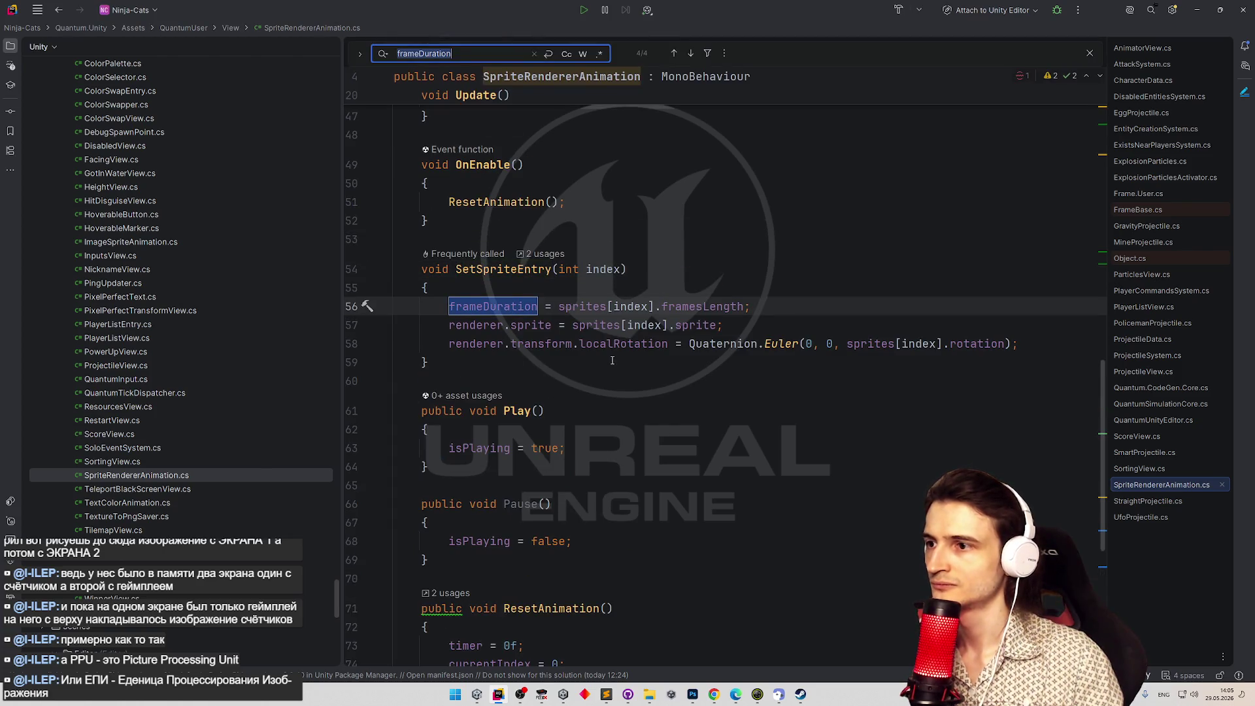
{"action": "left_click", "coordinate": [494, 307], "text": "ctrl"}
{"action": "key", "text": "ctrl+f"}
{"action": "key", "text": "Return"}
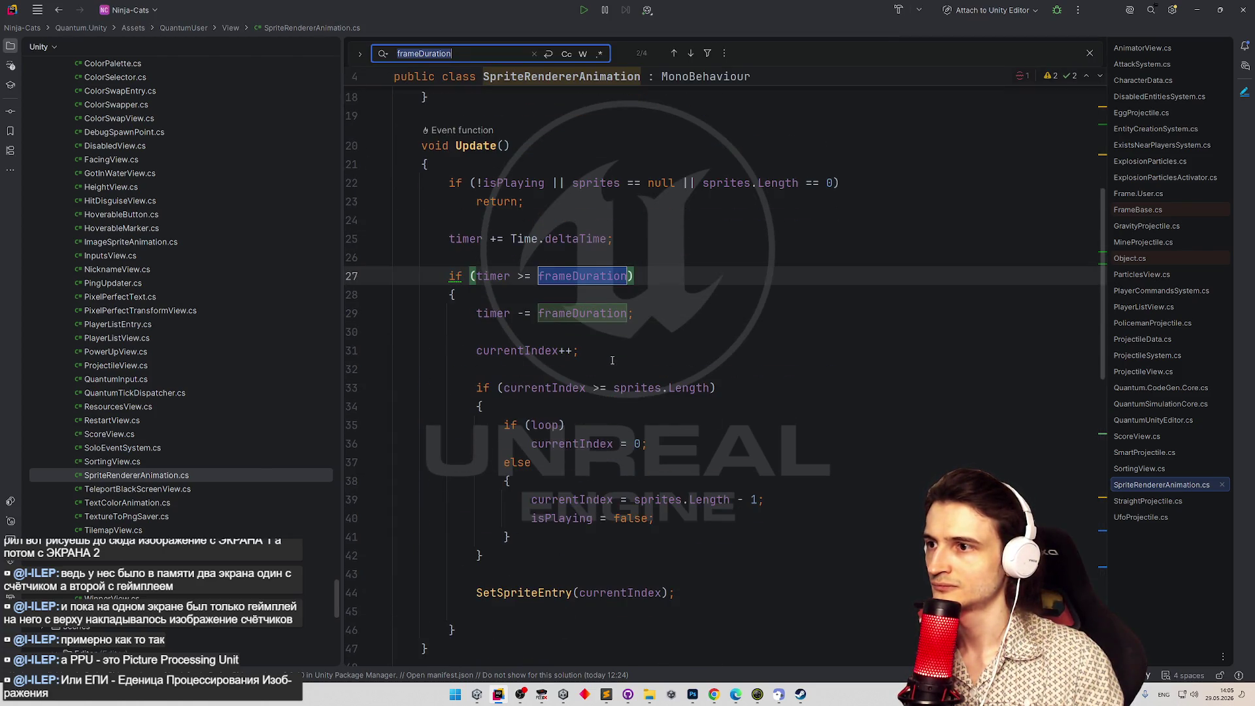
{"action": "key", "text": "Return"}
{"action": "key", "text": "Return"}
{"action": "key", "text": "Return"}
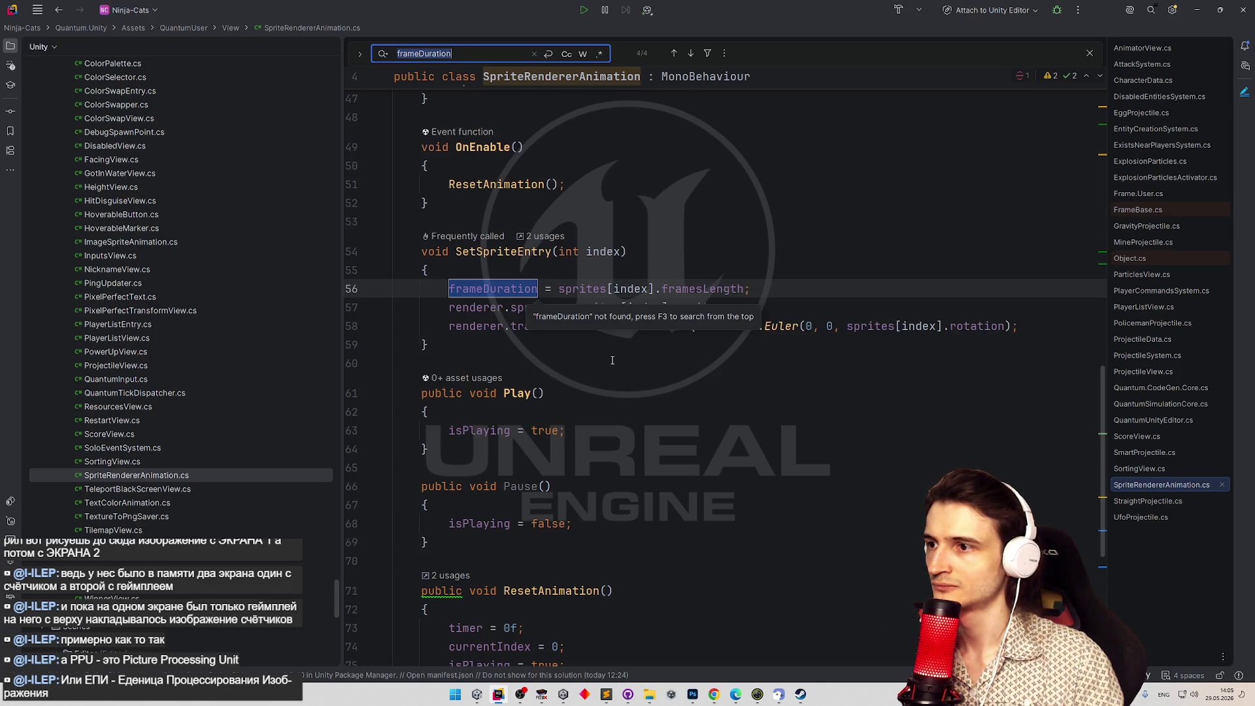
Append ' / 60' after framesLength on line 56 and switch to Unity.
{"action": "left_click", "coordinate": [608, 393]}
{"action": "left_click", "coordinate": [745, 289]}
{"action": "type", "text": "*"}
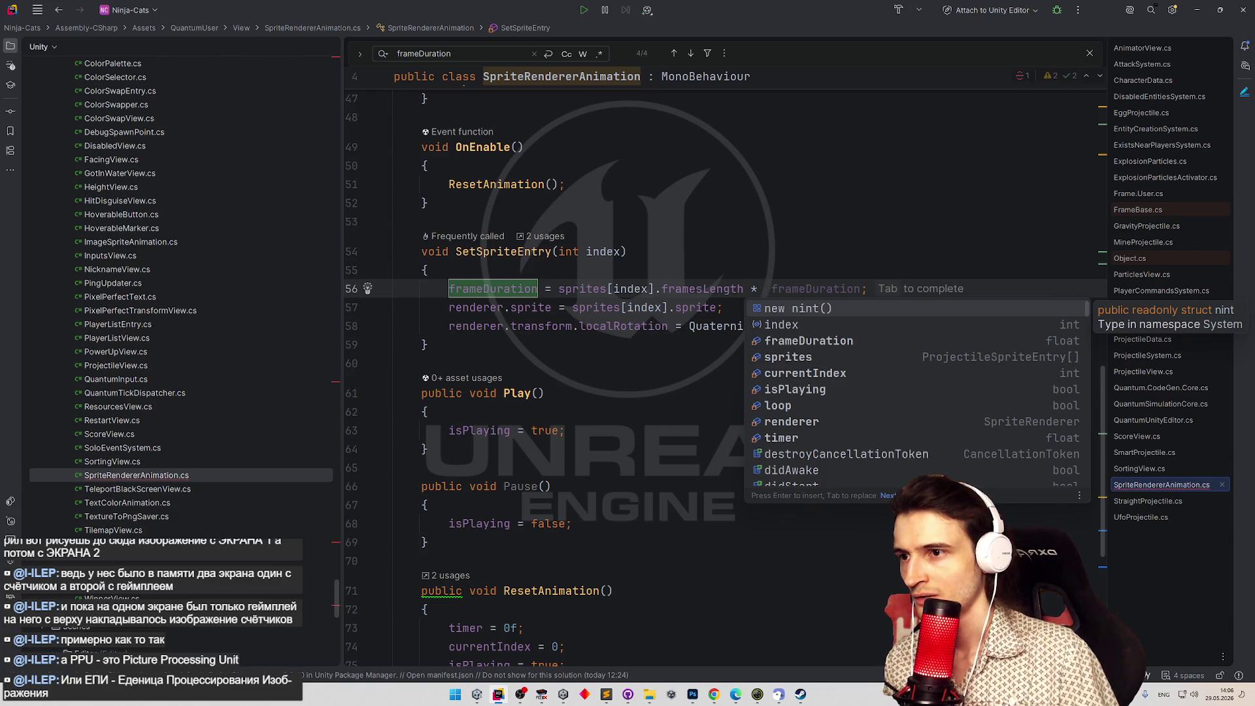
{"action": "key", "text": "BackSpace"}
{"action": "key", "text": "BackSpace"}
{"action": "type", "text": "/ 60"}
{"action": "key", "text": "Up"}
{"action": "key", "text": "Up"}
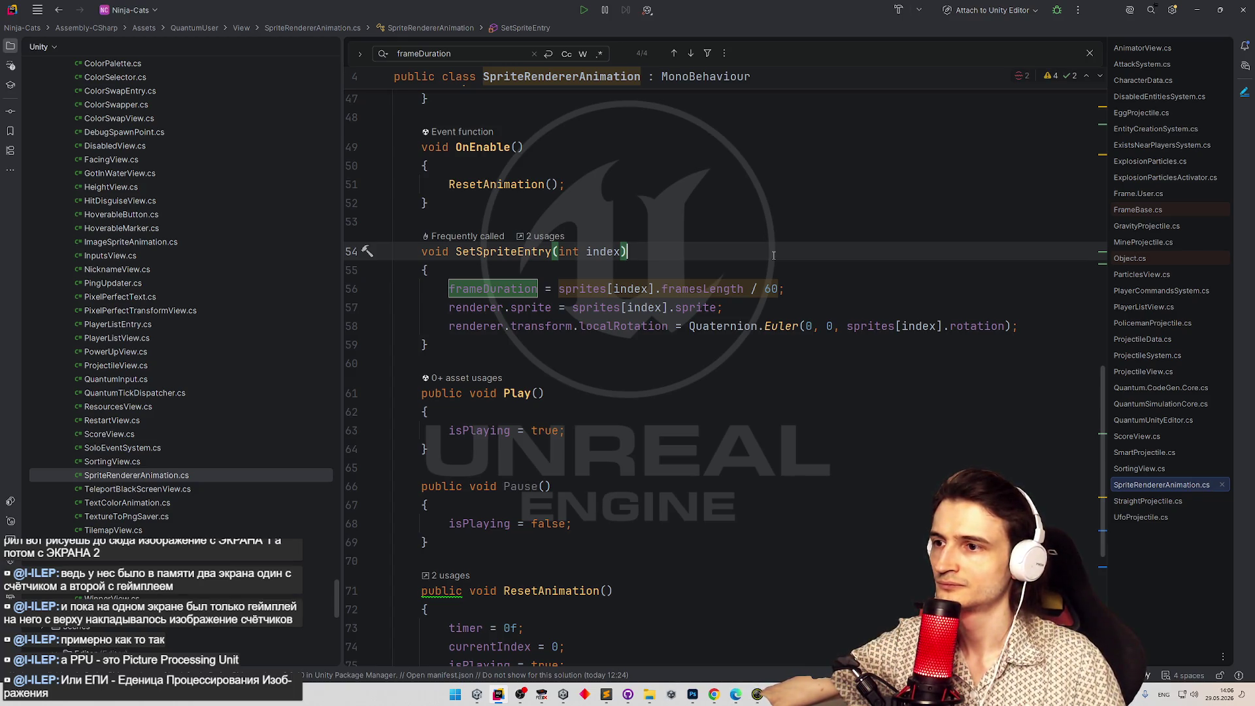
{"action": "left_click", "coordinate": [1193, 11]}
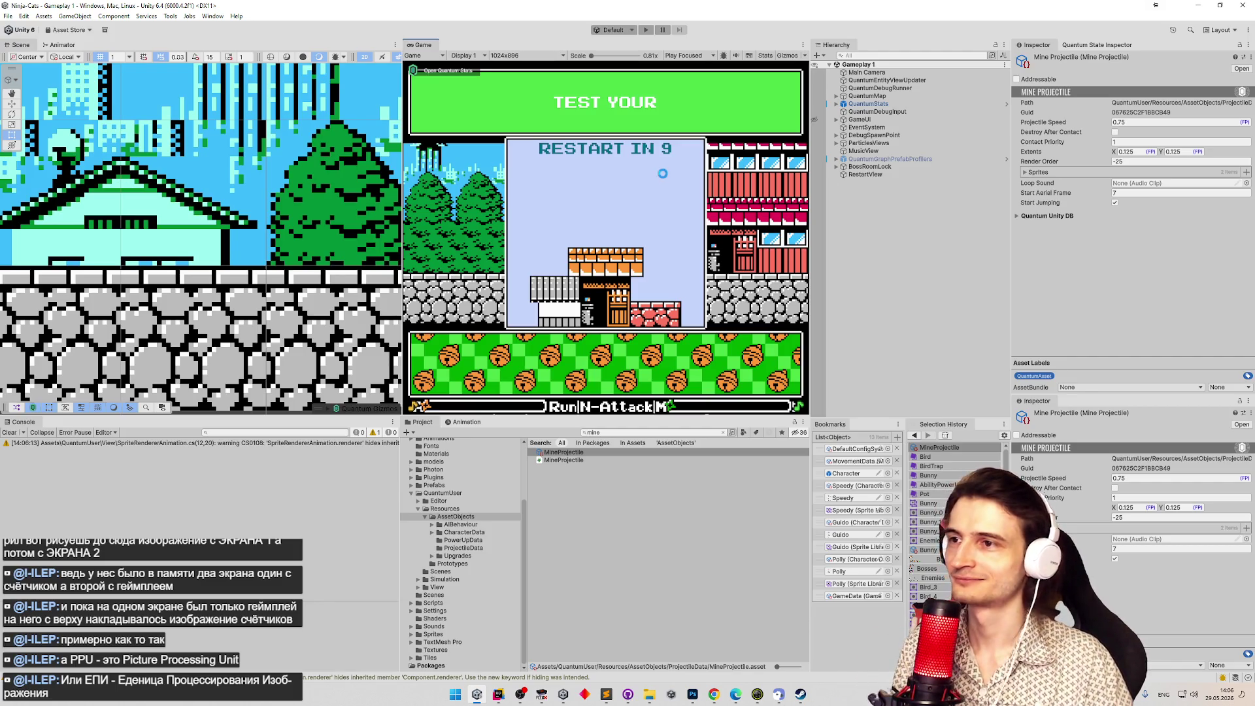
Play-test the projectile animation timing in a maximized Game view, pause, stop, and return to Rider.
{"action": "key", "text": "ctrl+p"}
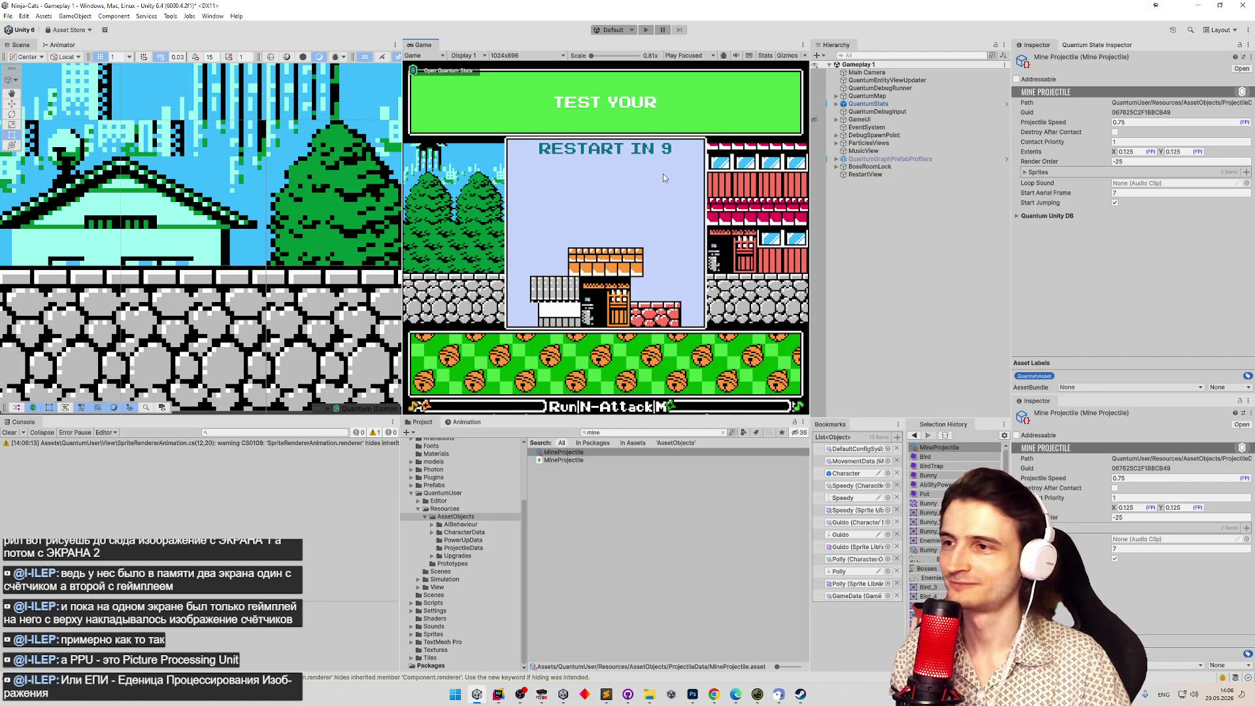
{"action": "key", "text": "shift+space"}
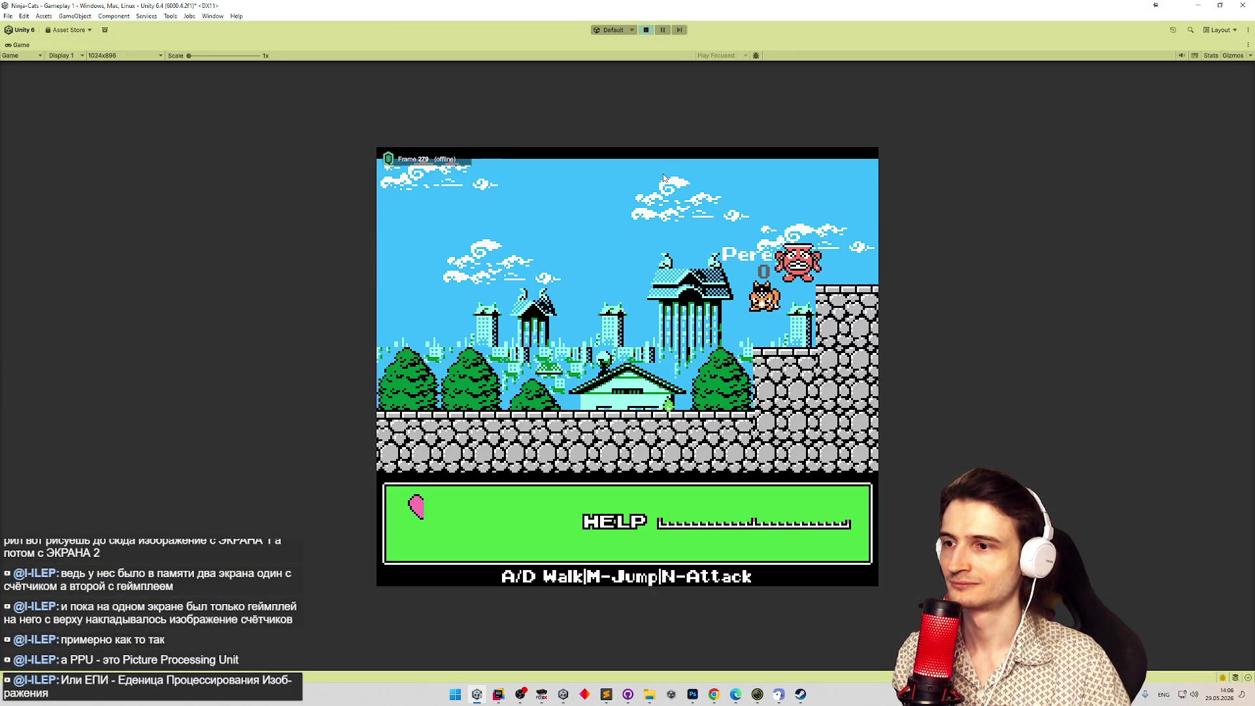
{"action": "key", "text": "ctrl+shift+p"}
{"action": "key", "text": "shift+space"}
{"action": "key", "text": "shift+space"}
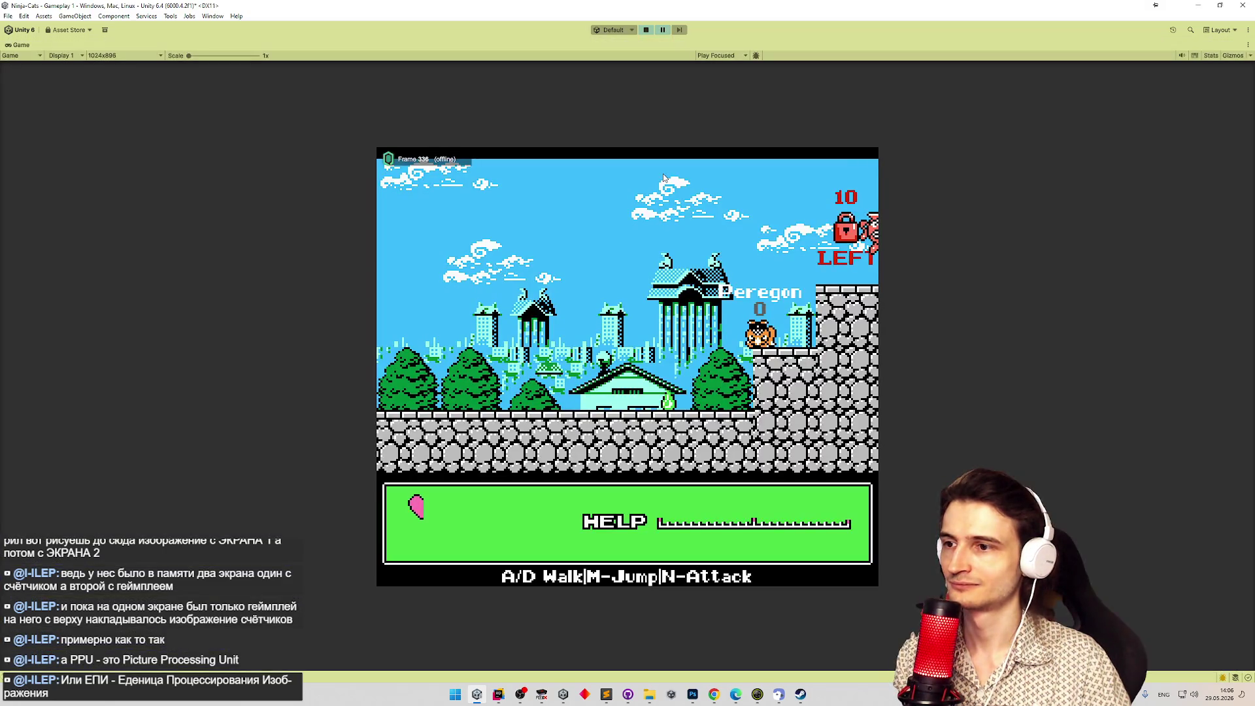
{"action": "key", "text": "ctrl+p"}
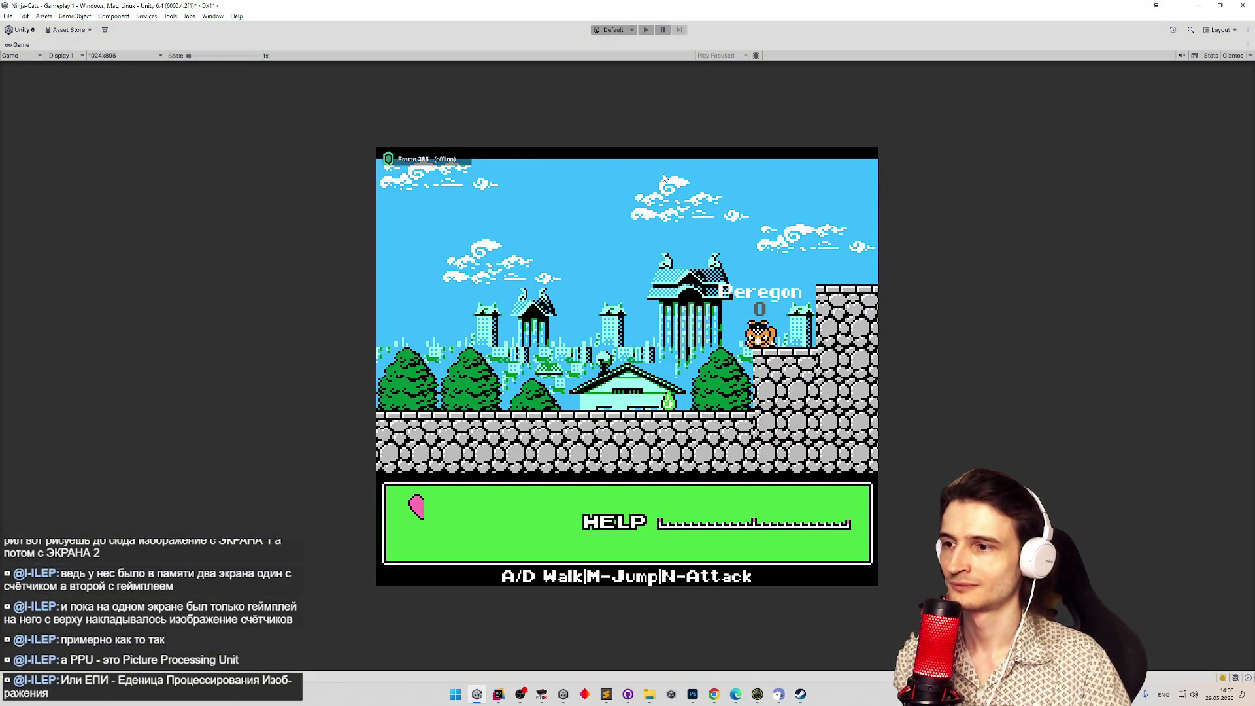
{"action": "key", "text": "alt+Tab"}
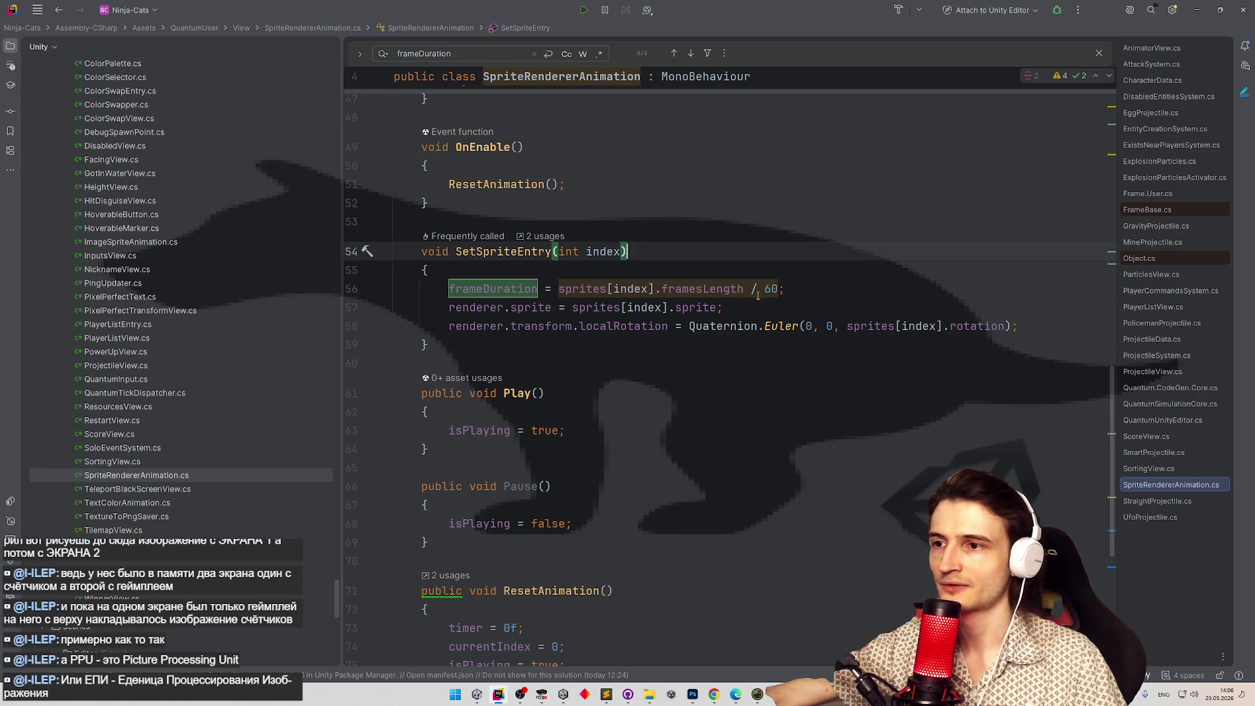
Replace the '/ 60' divisor on line 56 with a '1 / 60 *' prefix before sprites[index].framesLength.
{"action": "left_click_drag", "start_coordinate": [751, 289], "coordinate": [778, 289]}
{"action": "key", "text": "BackSpace"}
{"action": "left_click", "coordinate": [562, 288]}
{"action": "type", "text": "1 "}
{"action": "type", "text": "/ 60 "}
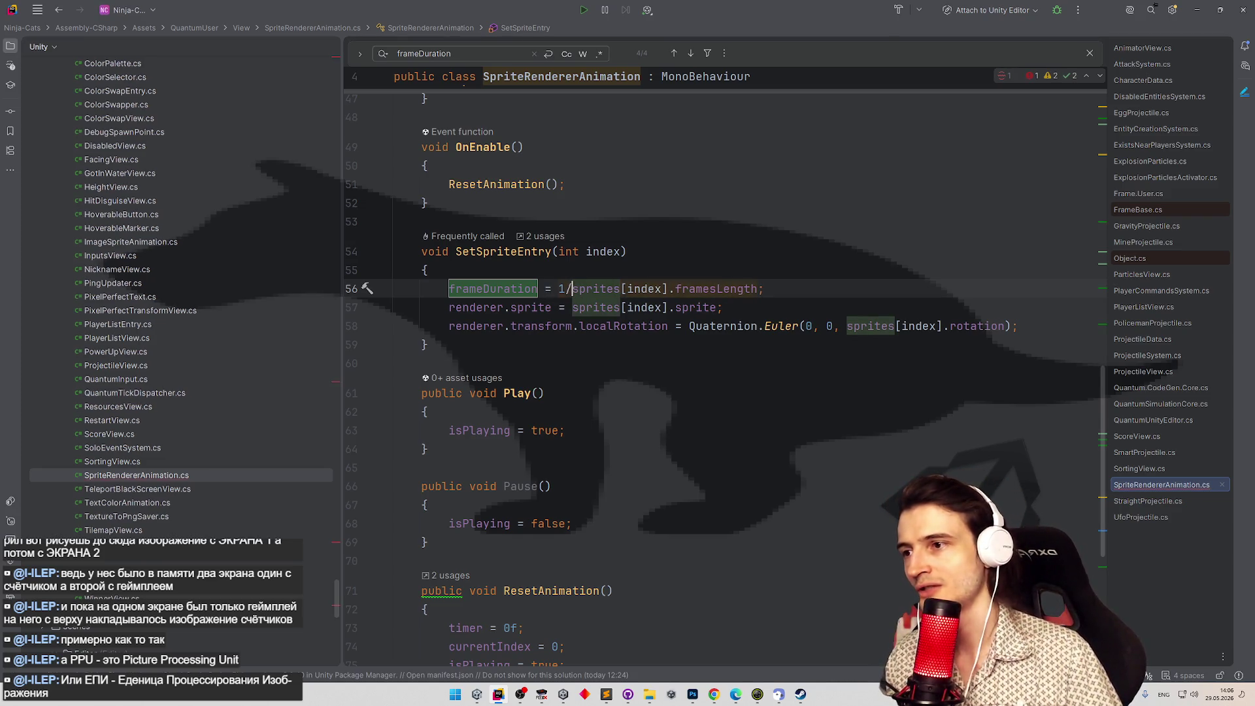
{"action": "type", "text": "*"}
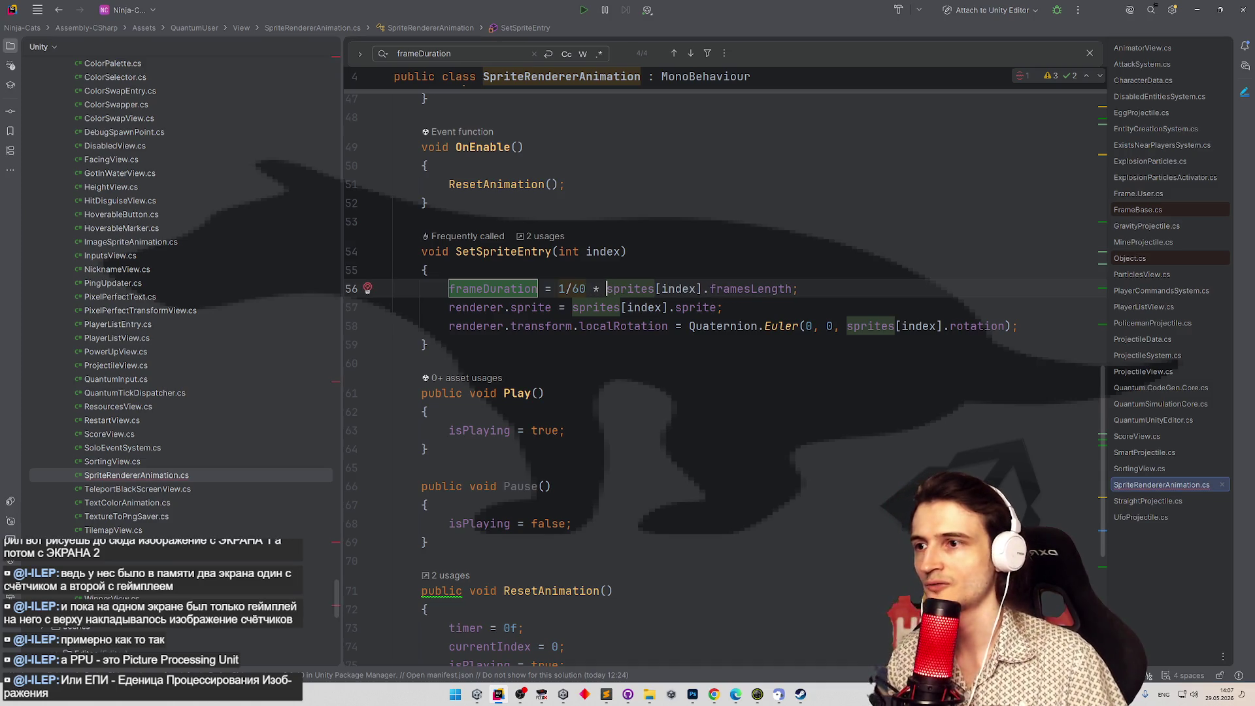
{"action": "left_click", "coordinate": [659, 220]}
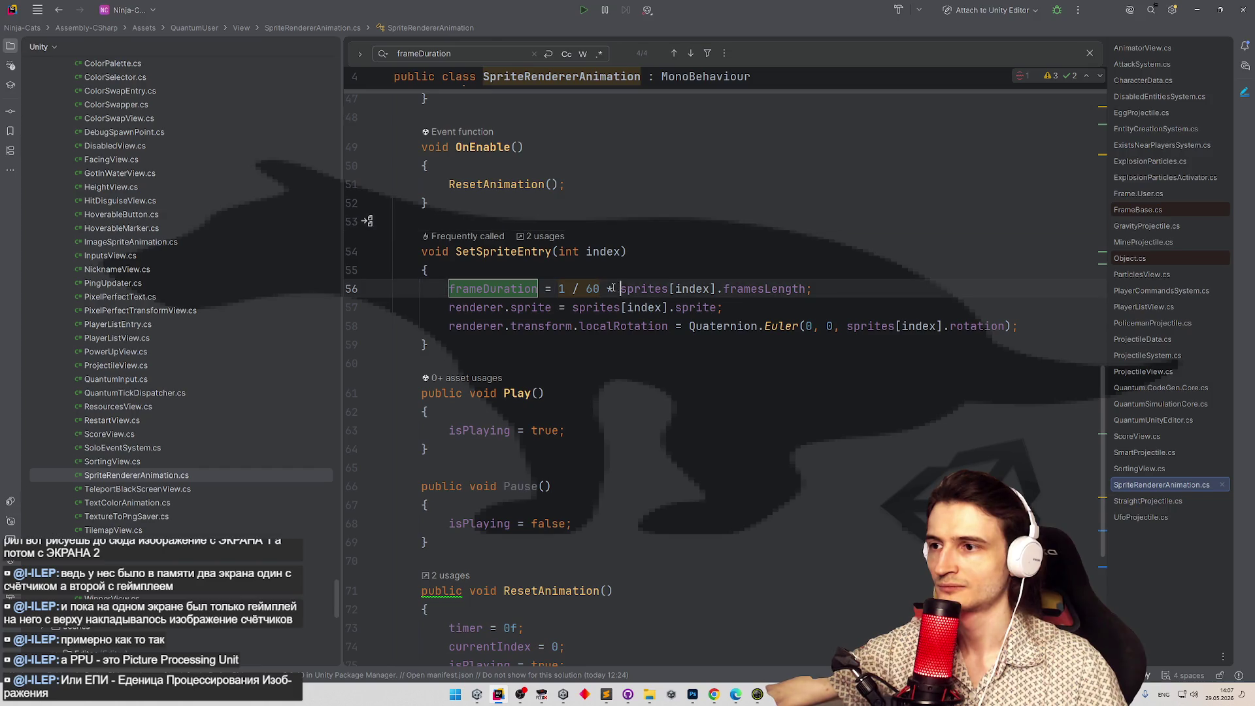
Swap the prefix for a trailing 0.016 multiplier after framesLength, then clear that multiplier.
{"action": "left_click_drag", "start_coordinate": [619, 288], "coordinate": [559, 289]}
{"action": "key", "text": "BackSpace"}
{"action": "left_click", "coordinate": [749, 288]}
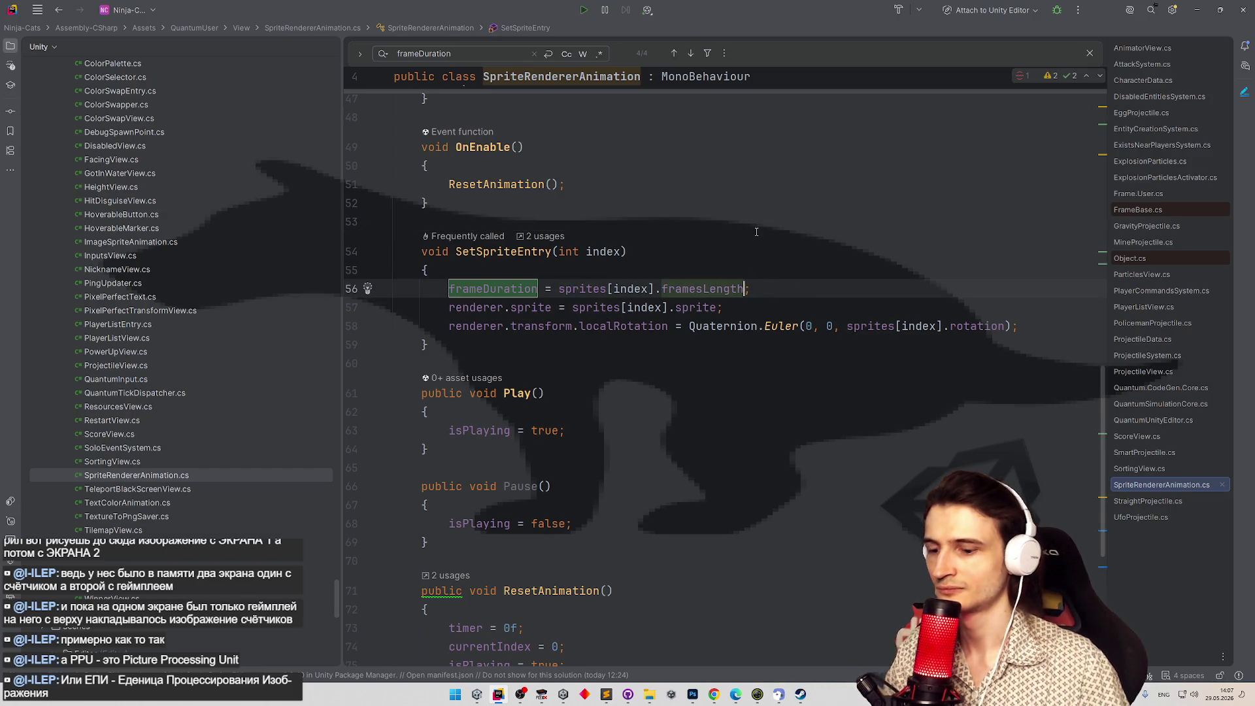
{"action": "type", "text": " * 0.0"}
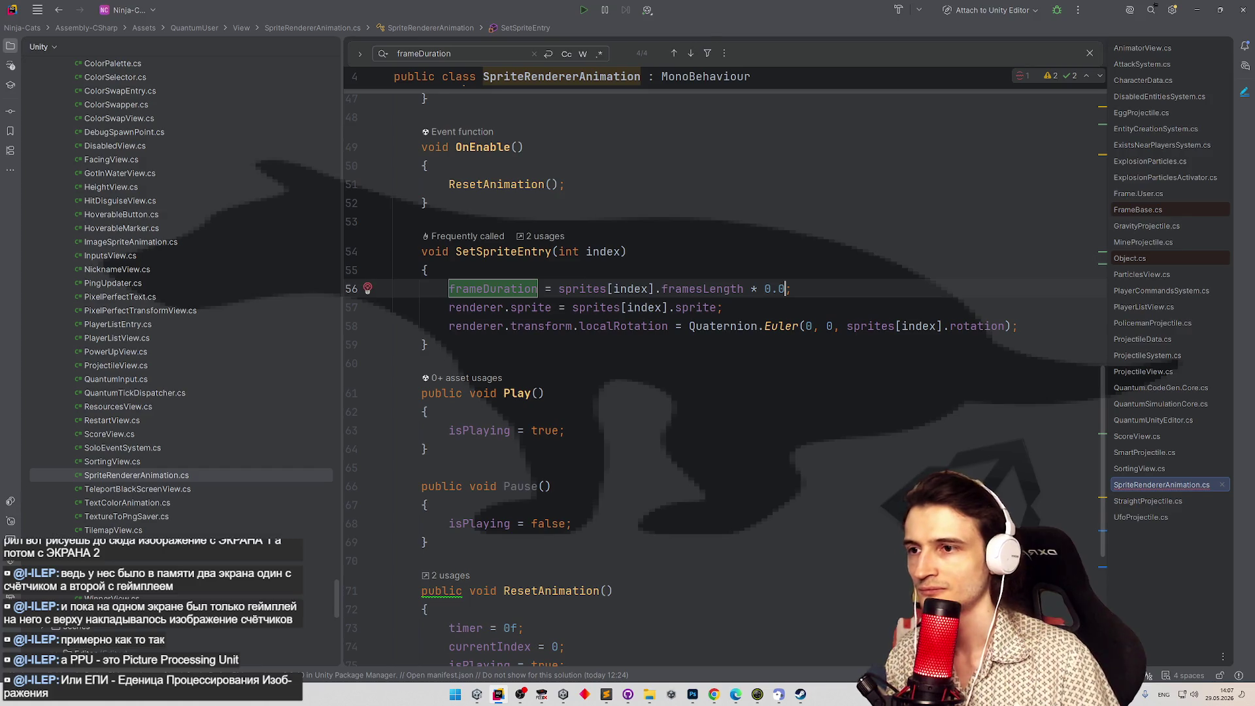
{"action": "type", "text": "1"}
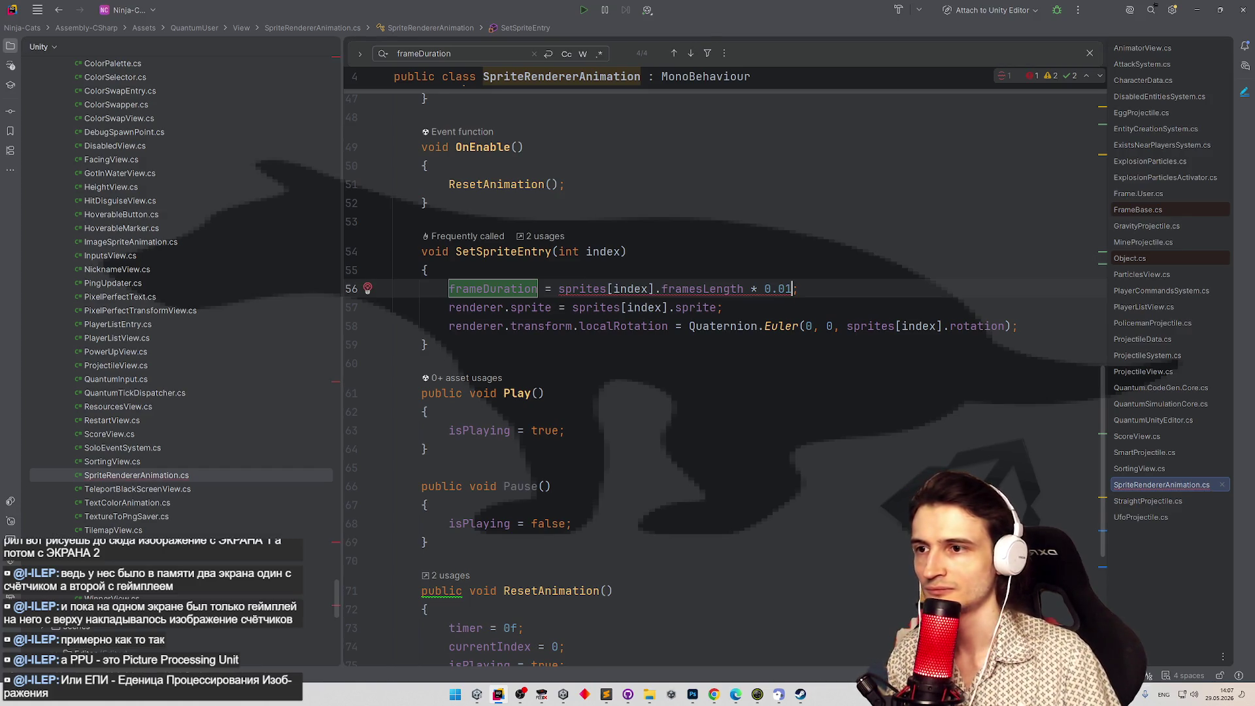
{"action": "type", "text": "6"}
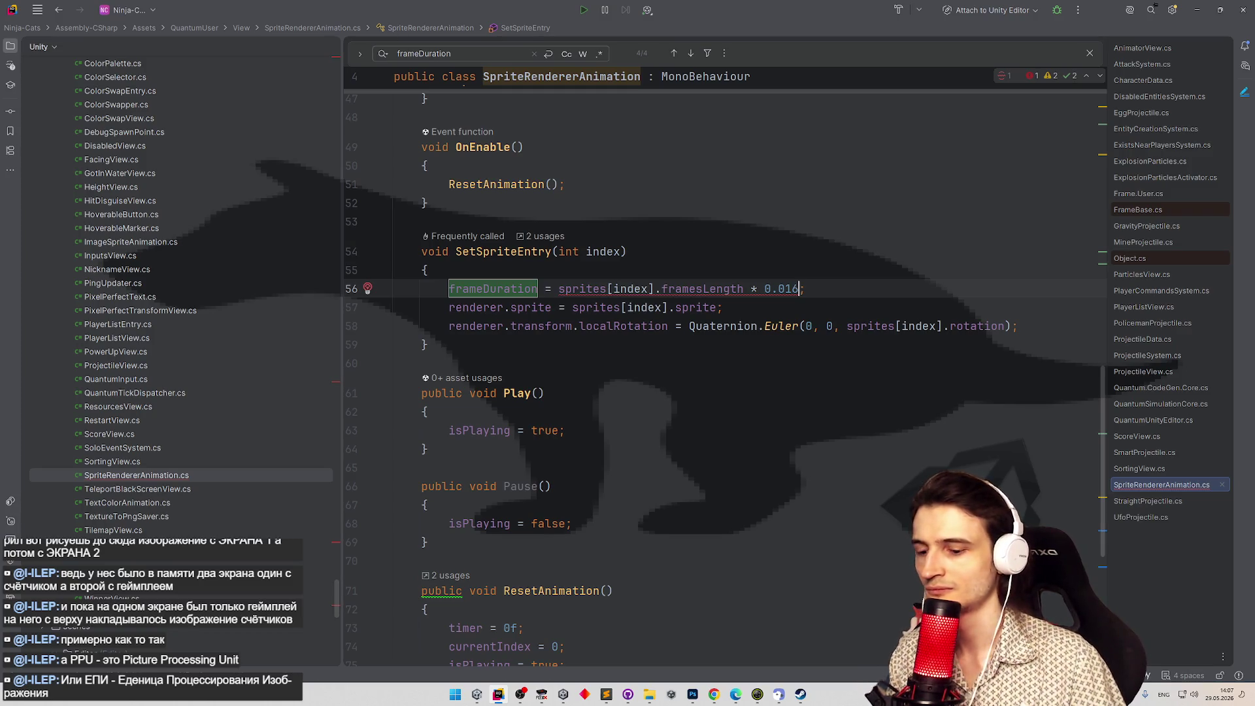
{"action": "key", "text": "BackSpace"}
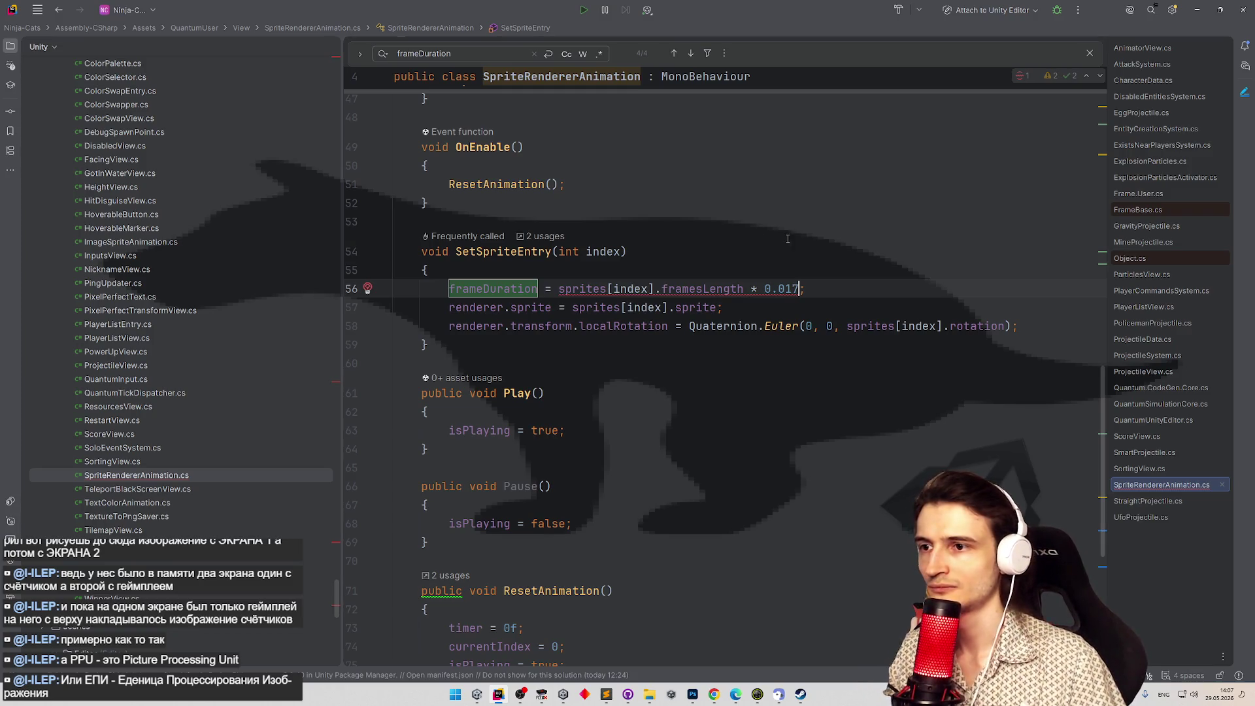
{"action": "key", "text": "BackSpace"}
{"action": "key", "text": "BackSpace"}
{"action": "key", "text": "BackSpace"}
Restore the '1 / 60 *' prefix on line 56 and glance at the running game in Unity.
{"action": "key", "text": "ctrl+Left"}
{"action": "key", "text": "ctrl+Left"}
{"action": "key", "text": "ctrl+Left"}
{"action": "type", "text": "1 / 60 *"}
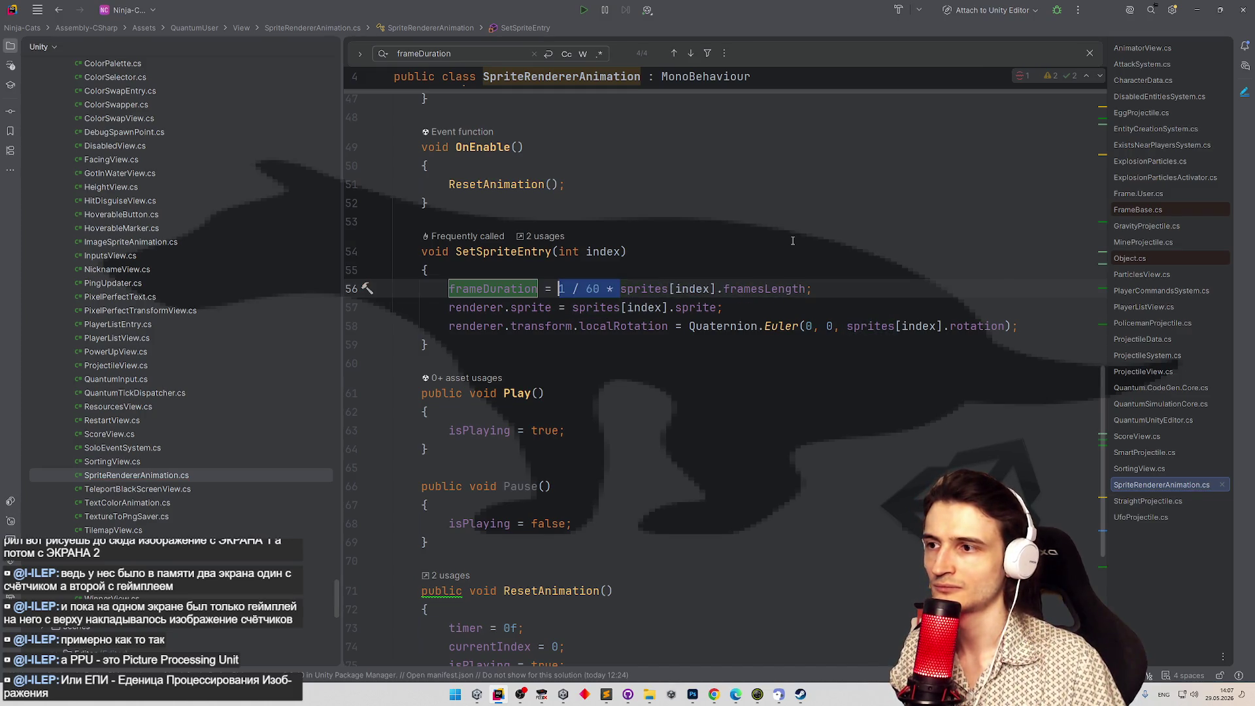
{"action": "key", "text": "Up"}
{"action": "key", "text": "Up"}
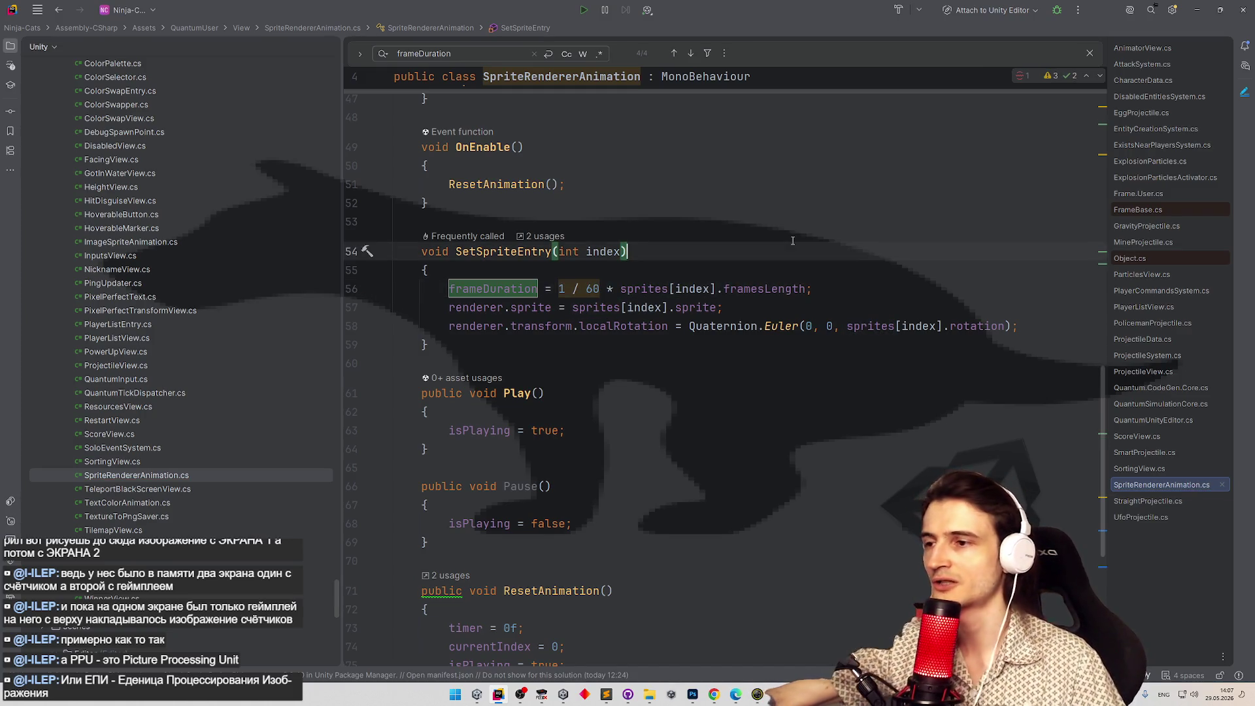
{"action": "key", "text": "alt+Tab"}
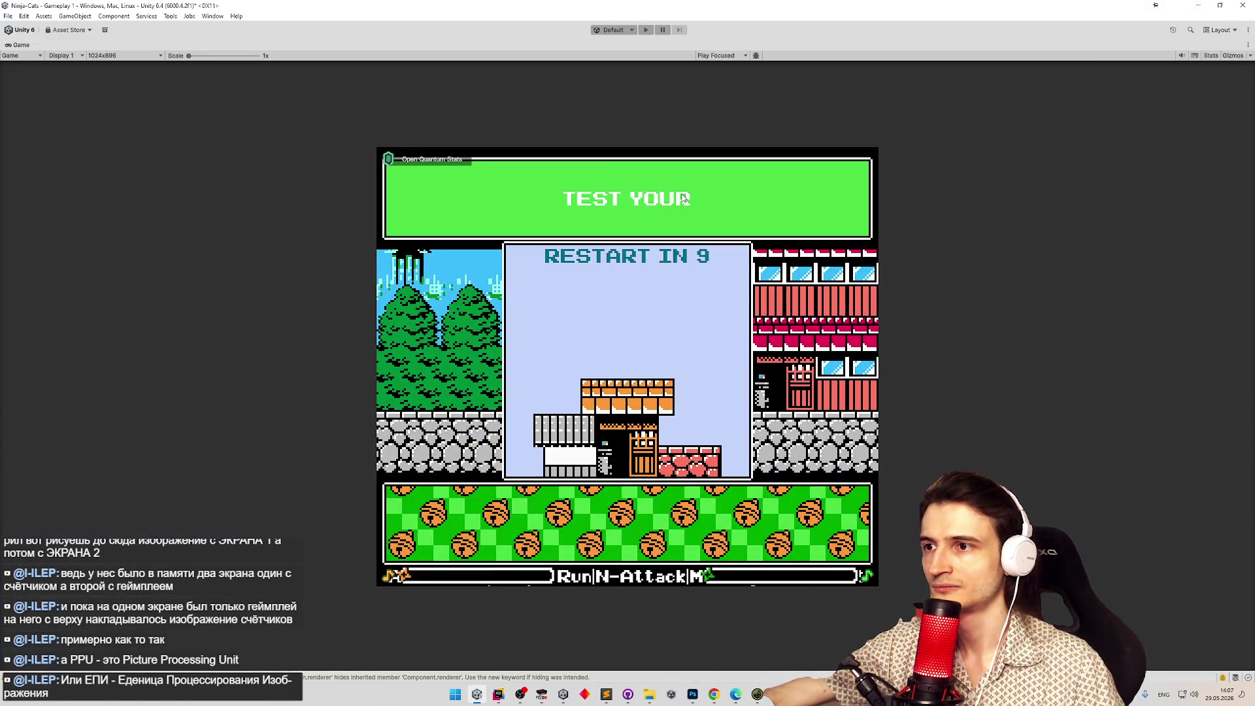
{"action": "left_click", "coordinate": [498, 694]}
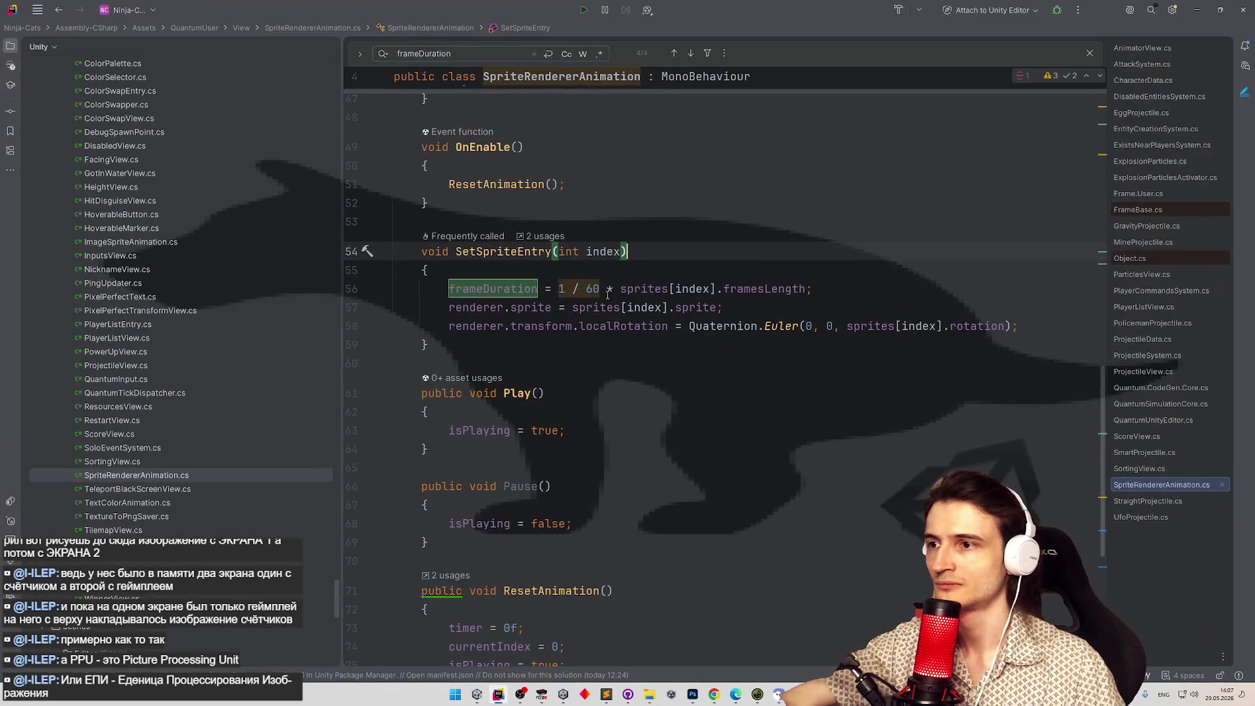
{"action": "scroll", "coordinate": [581, 283], "scroll_direction": "up", "scroll_amount": 15}
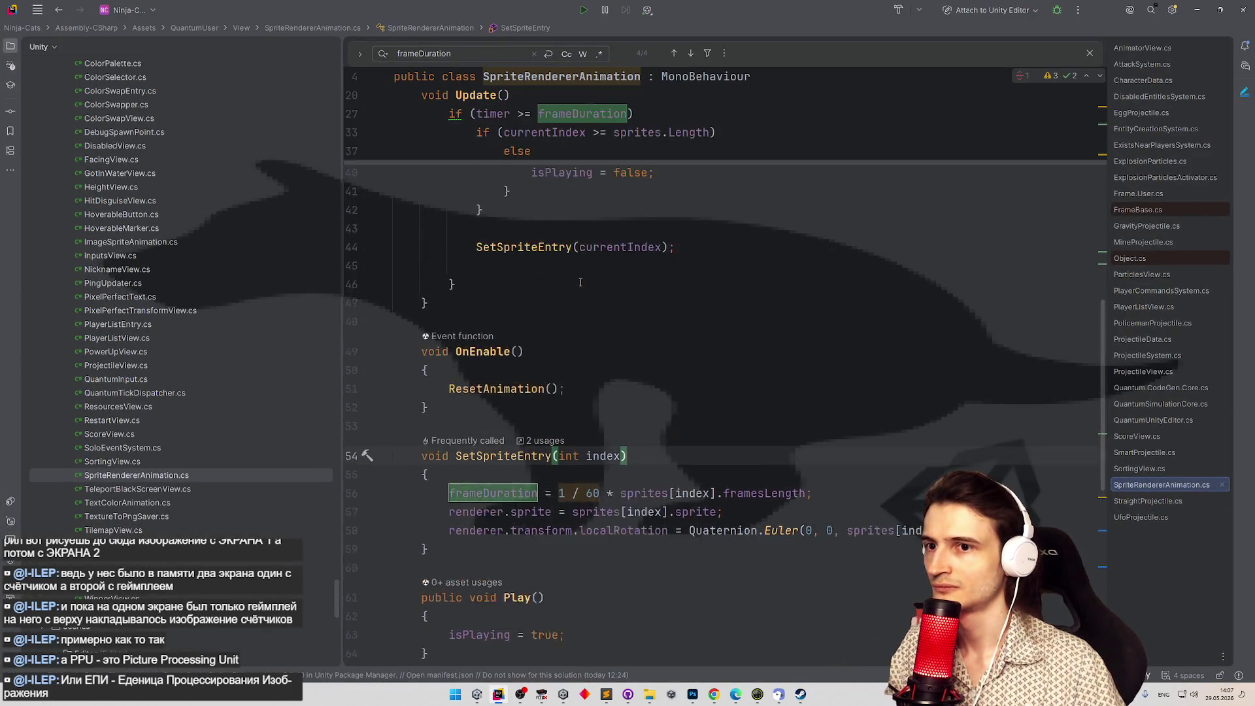
Add the field 'static const float frameLength = 1/60' below the isPlaying field.
{"action": "left_click", "coordinate": [595, 256]}
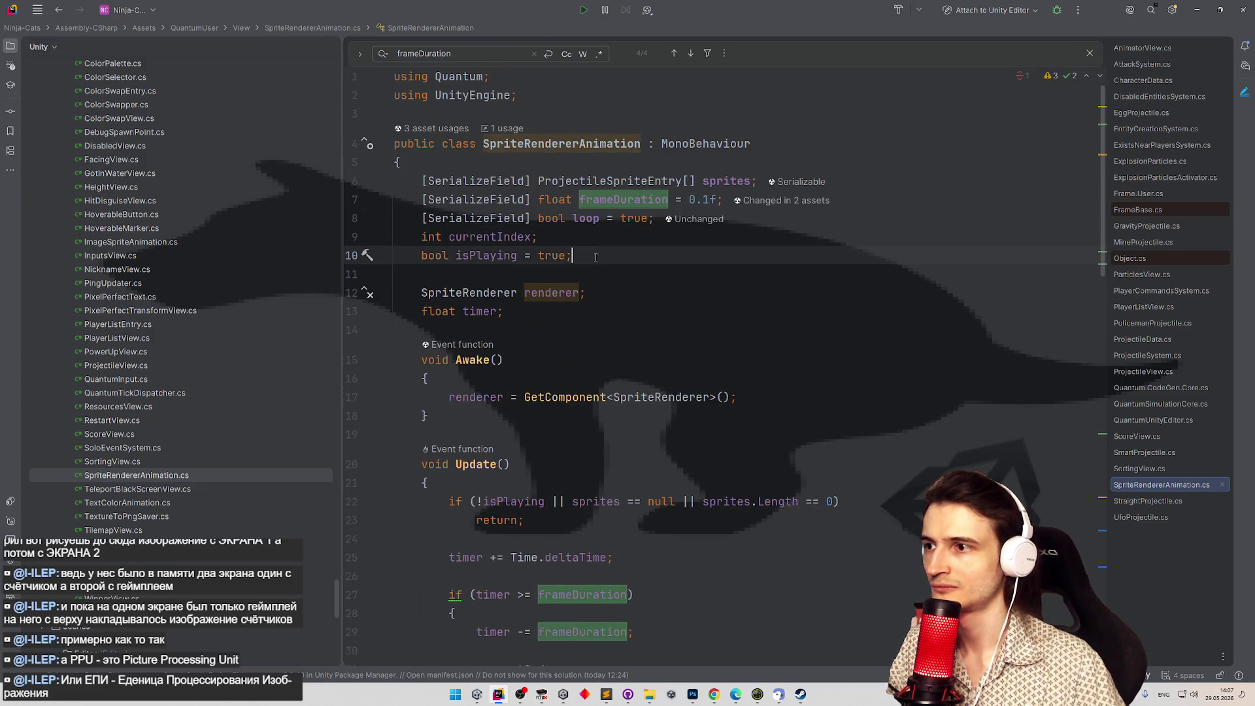
{"action": "key", "text": "Return"}
{"action": "type", "text": "s"}
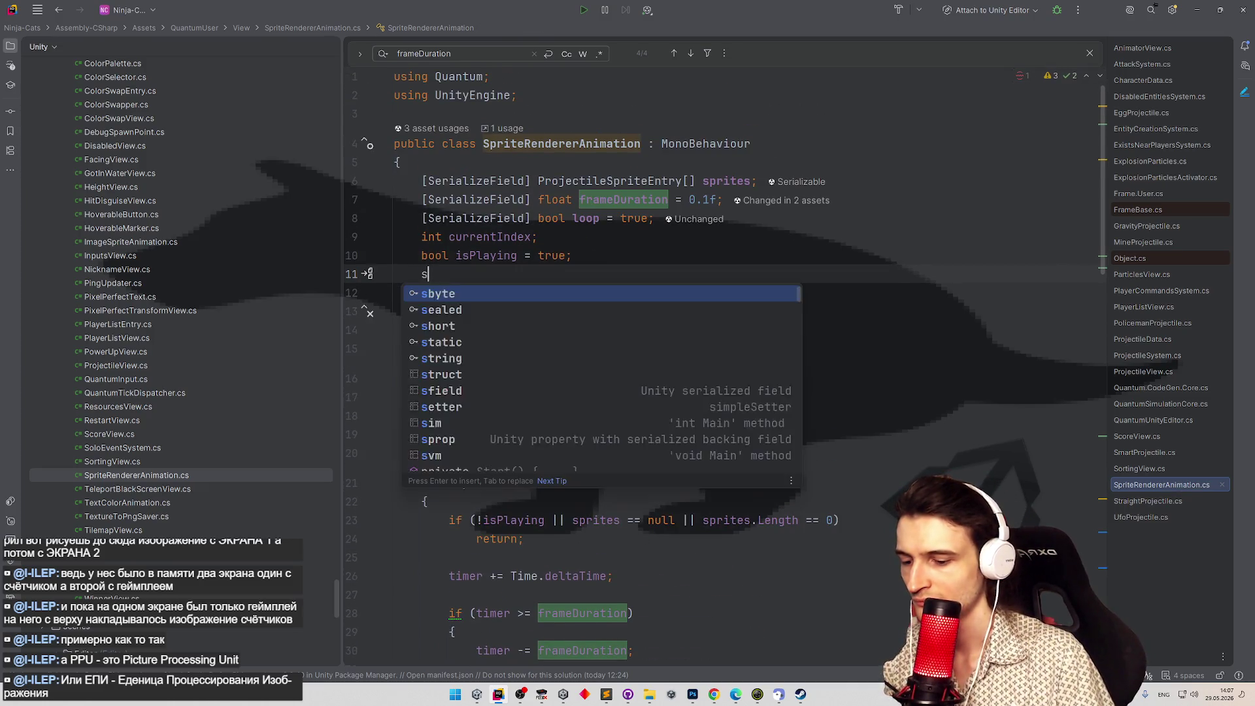
{"action": "type", "text": "tatic const "}
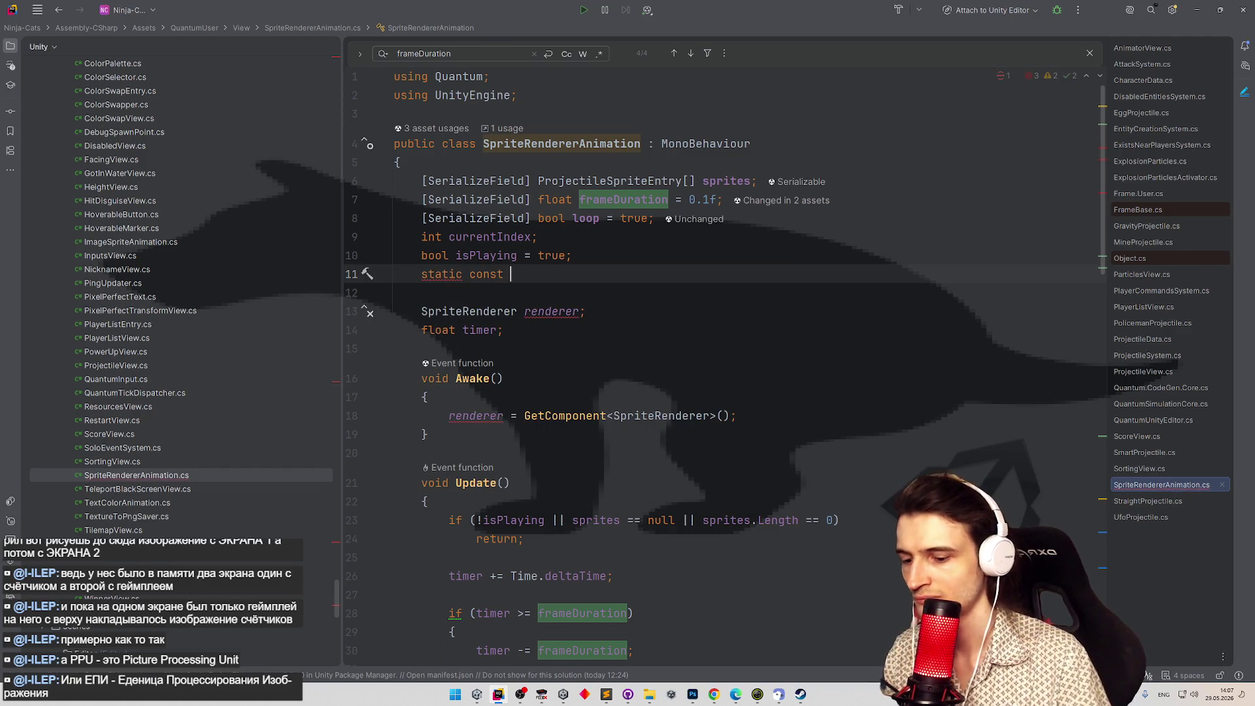
{"action": "type", "text": "frame"}
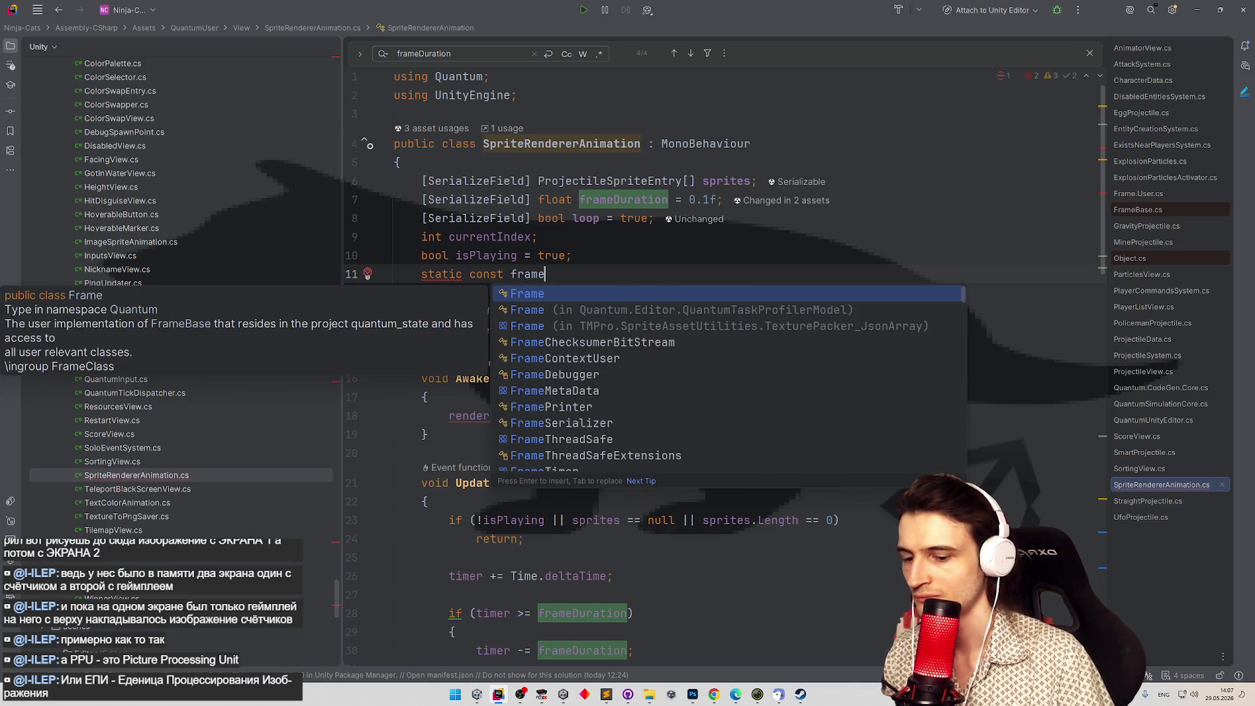
{"action": "type", "text": "Length = "}
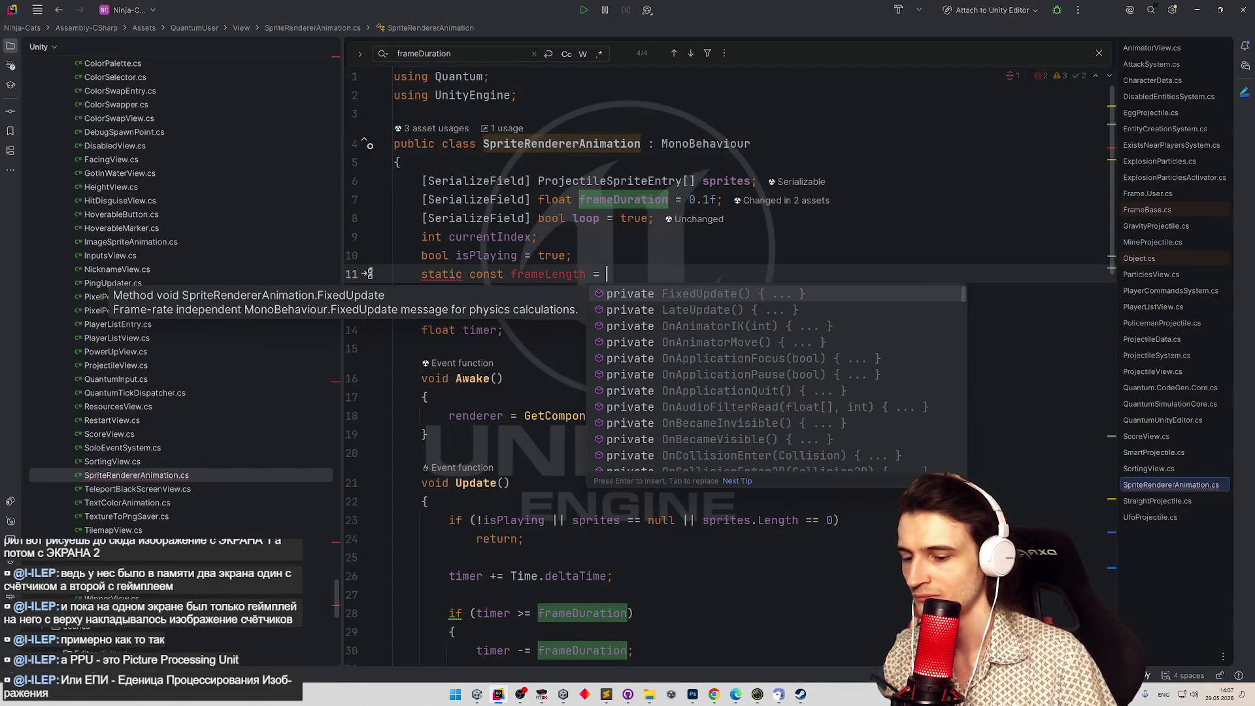
{"action": "type", "text": "1/60;"}
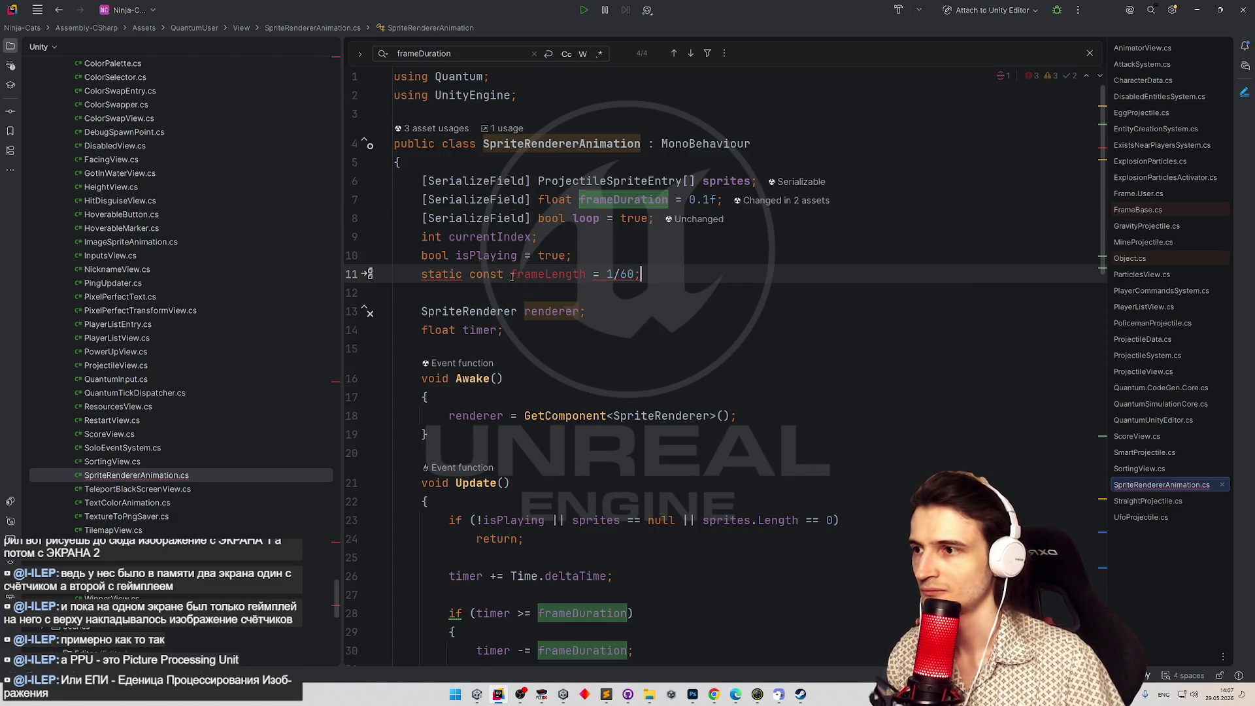
{"action": "left_click", "coordinate": [512, 274]}
{"action": "type", "text": "float"}
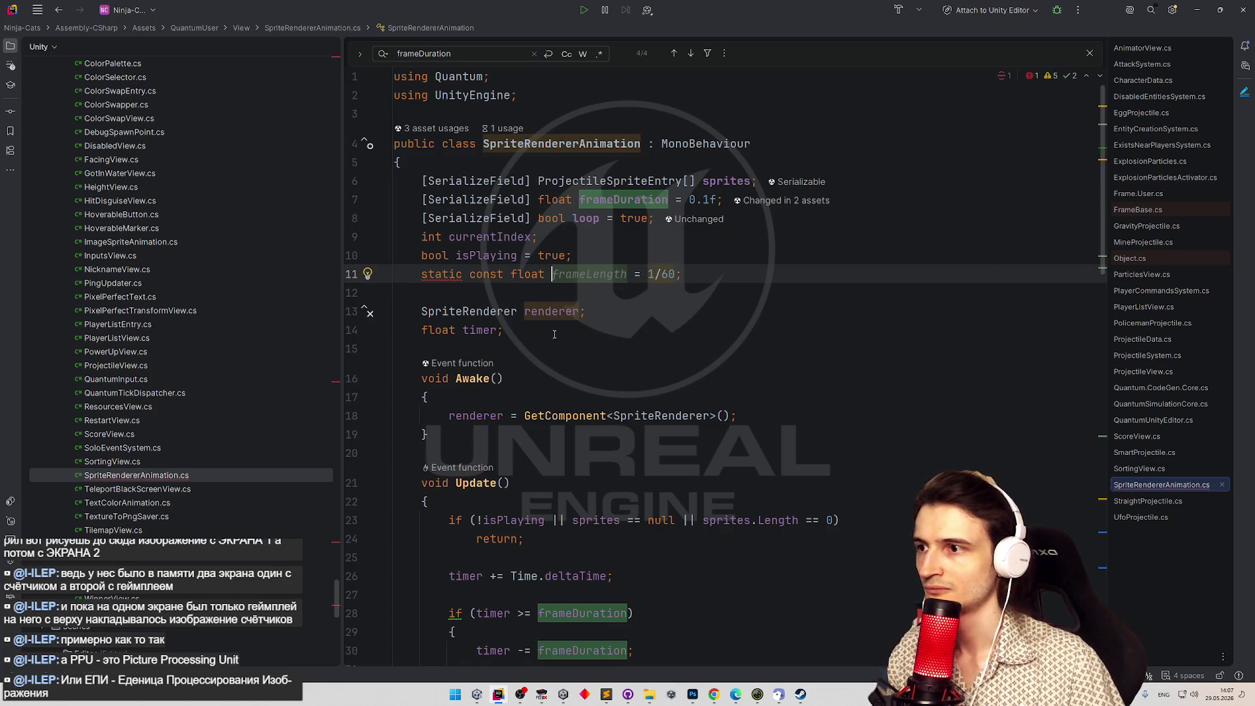
Experiment with removing and re-adding the static modifier on the frameLength constant.
{"action": "double_click", "coordinate": [442, 274]}
{"action": "key", "text": "Delete"}
{"action": "left_click", "coordinate": [468, 285]}
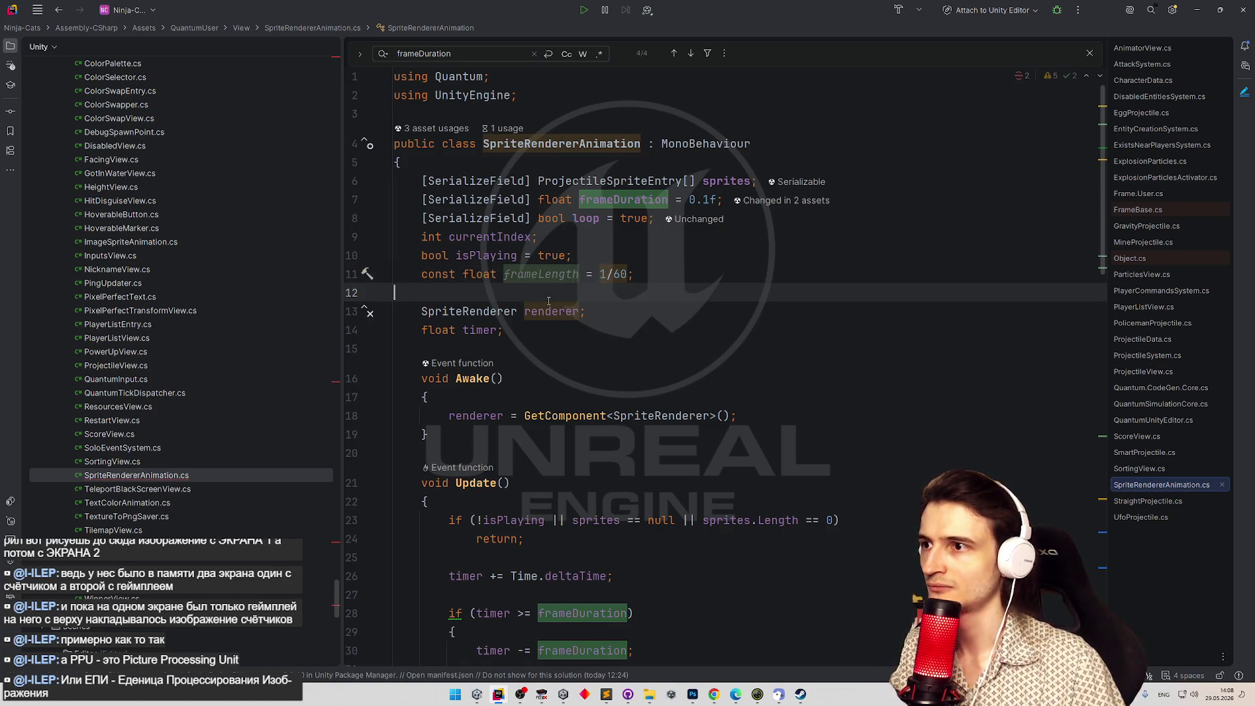
{"action": "left_click", "coordinate": [422, 274]}
{"action": "type", "text": "static"}
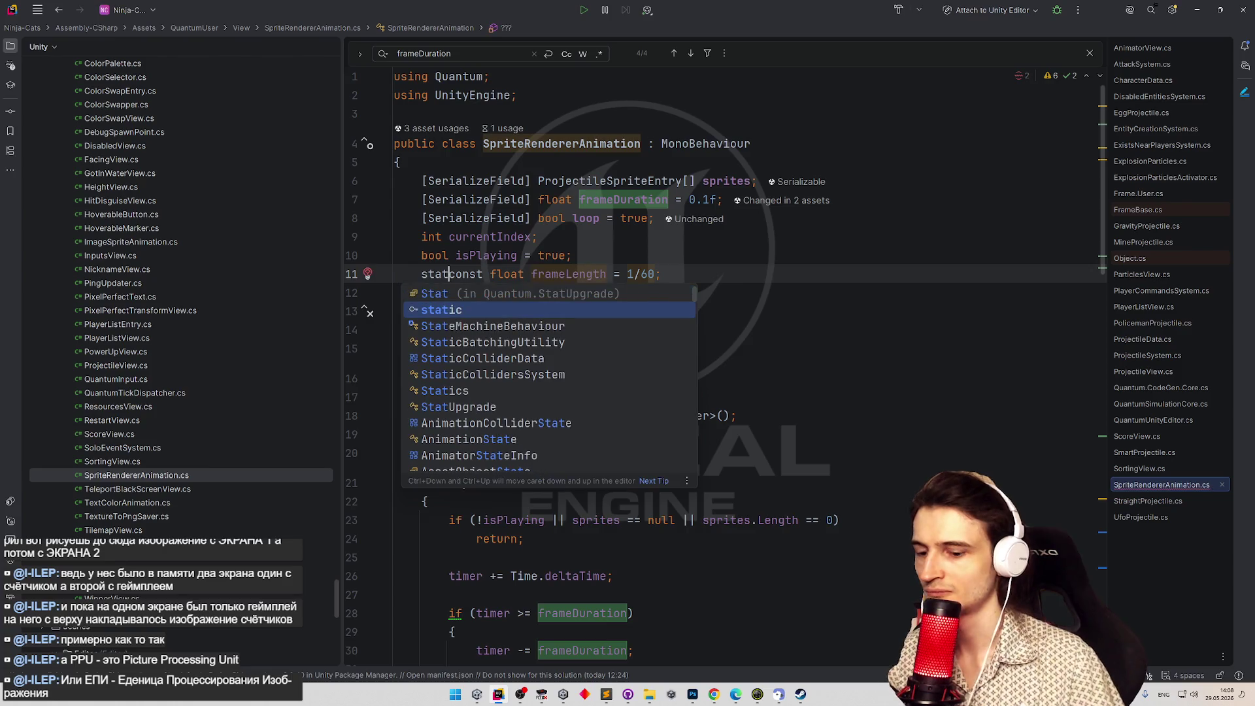
{"action": "key", "text": "ctrl+z"}
{"action": "type", "text": "static"}
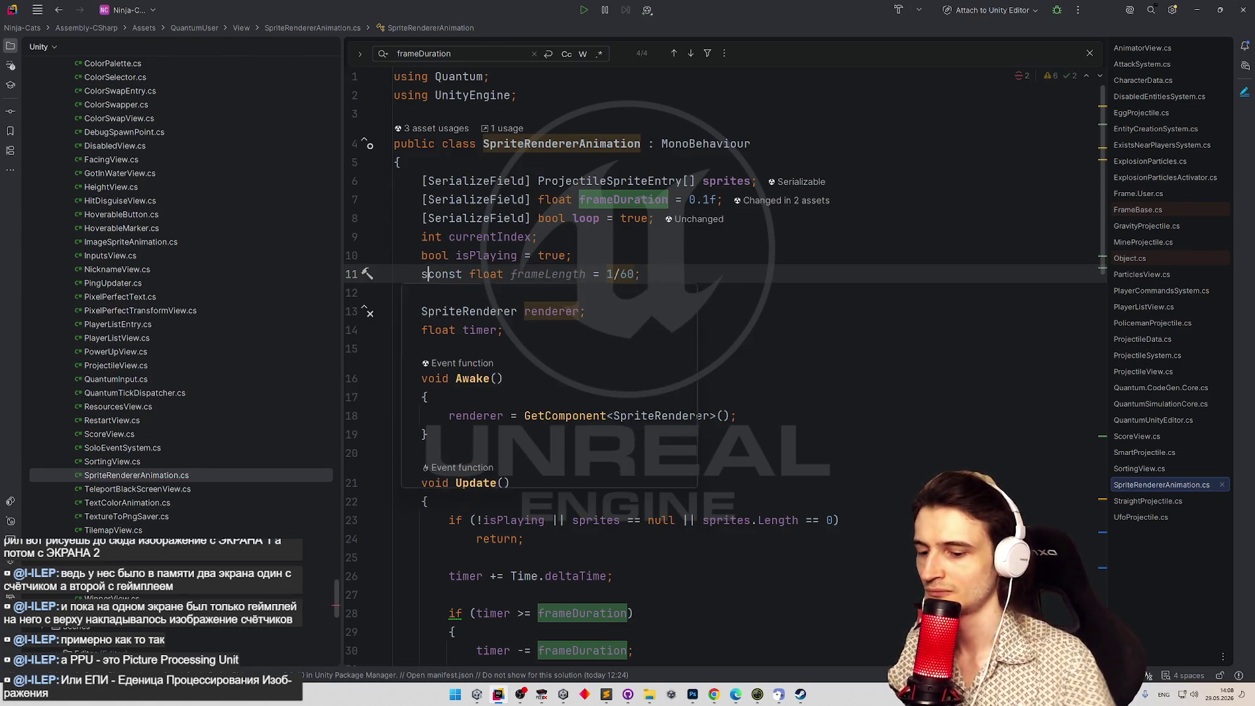
{"action": "left_click", "coordinate": [544, 298]}
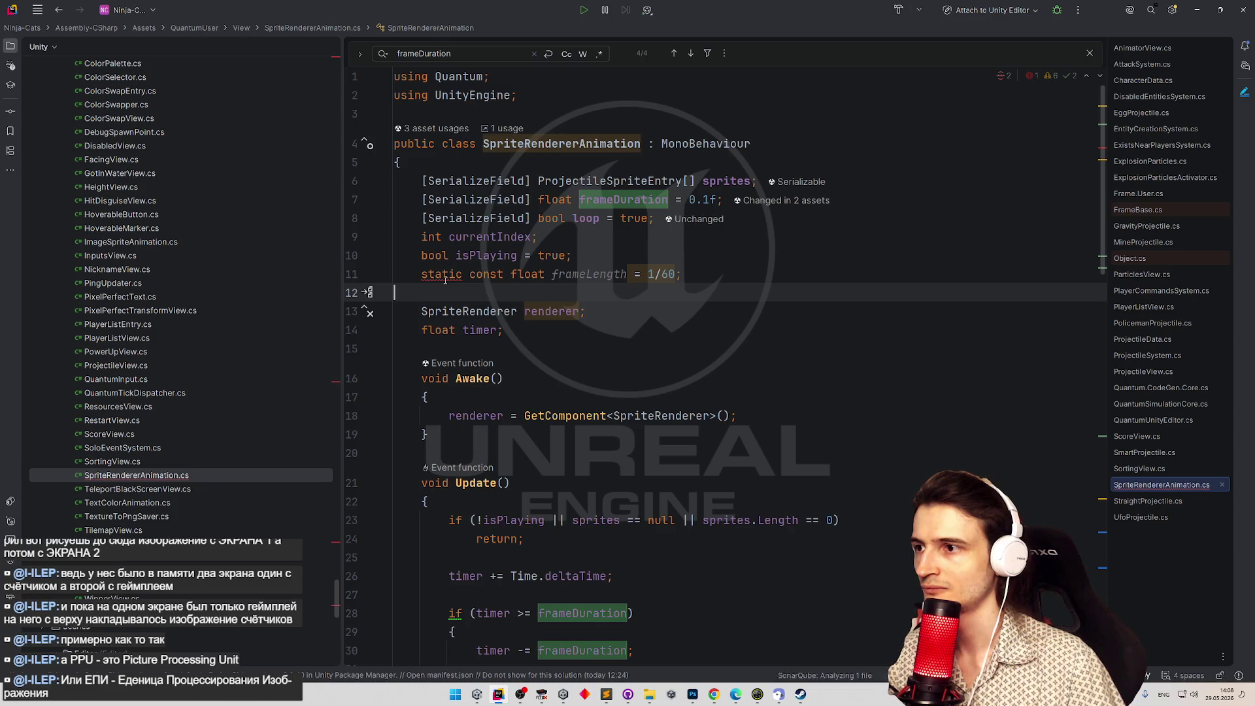
{"action": "key", "text": "ctrl+z"}
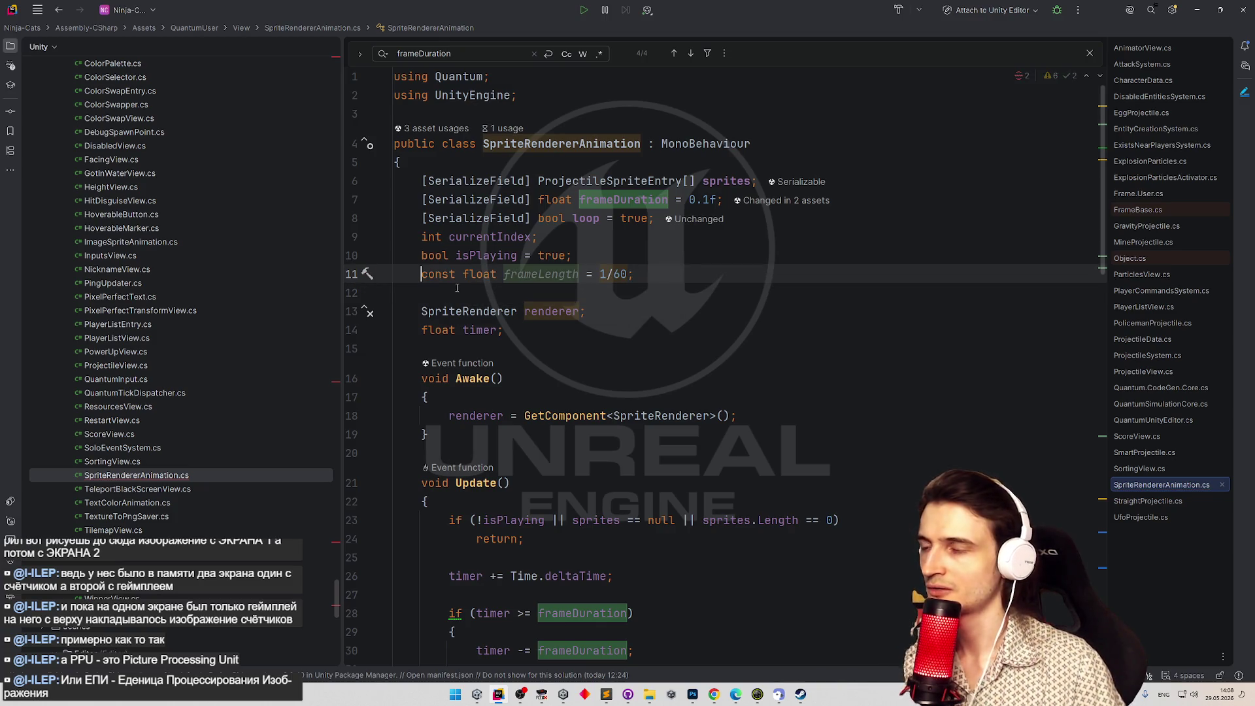
{"action": "key", "text": "Down"}
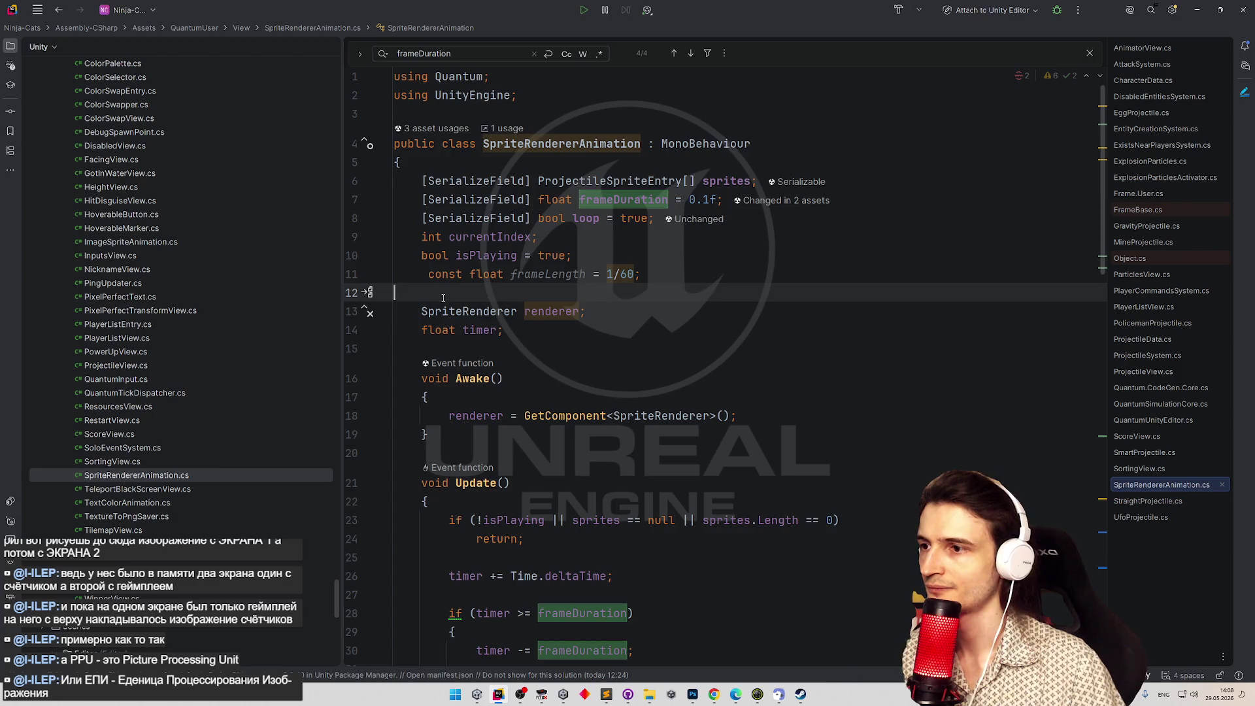
{"action": "key", "text": "ctrl+z"}
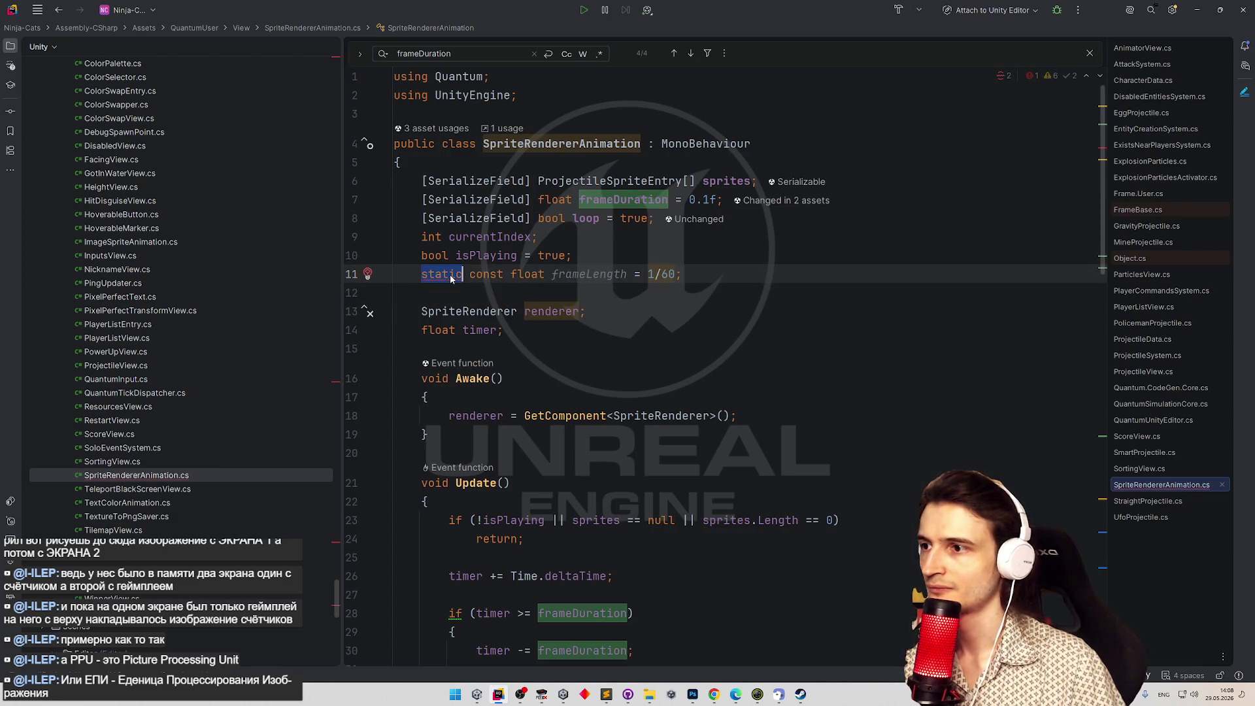
{"action": "mouse_move", "coordinate": [450, 278]}
{"action": "key", "text": "ctrl+shift+z"}
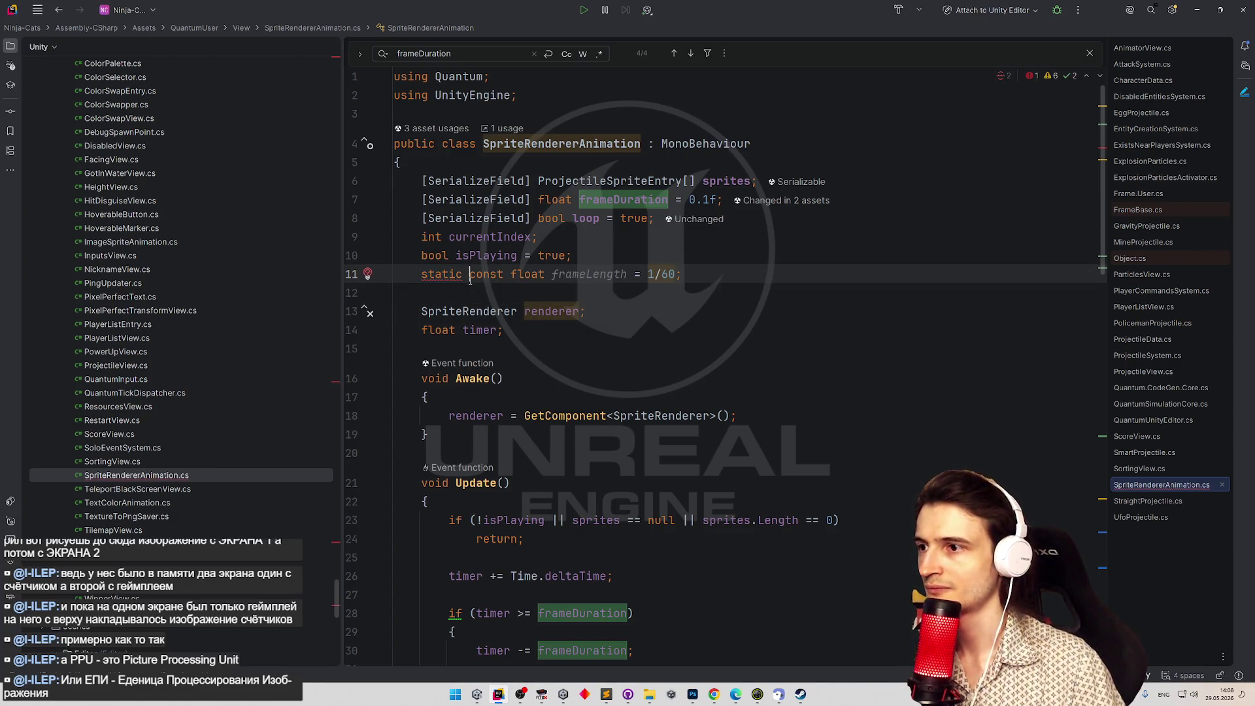
Apply the Alt+Enter quick-fix so the frameLength constant becomes 1f/60.
{"action": "double_click", "coordinate": [541, 275]}
{"action": "key", "text": "ctrl+c"}
{"action": "scroll", "coordinate": [633, 211], "scroll_direction": "down", "scroll_amount": 2}
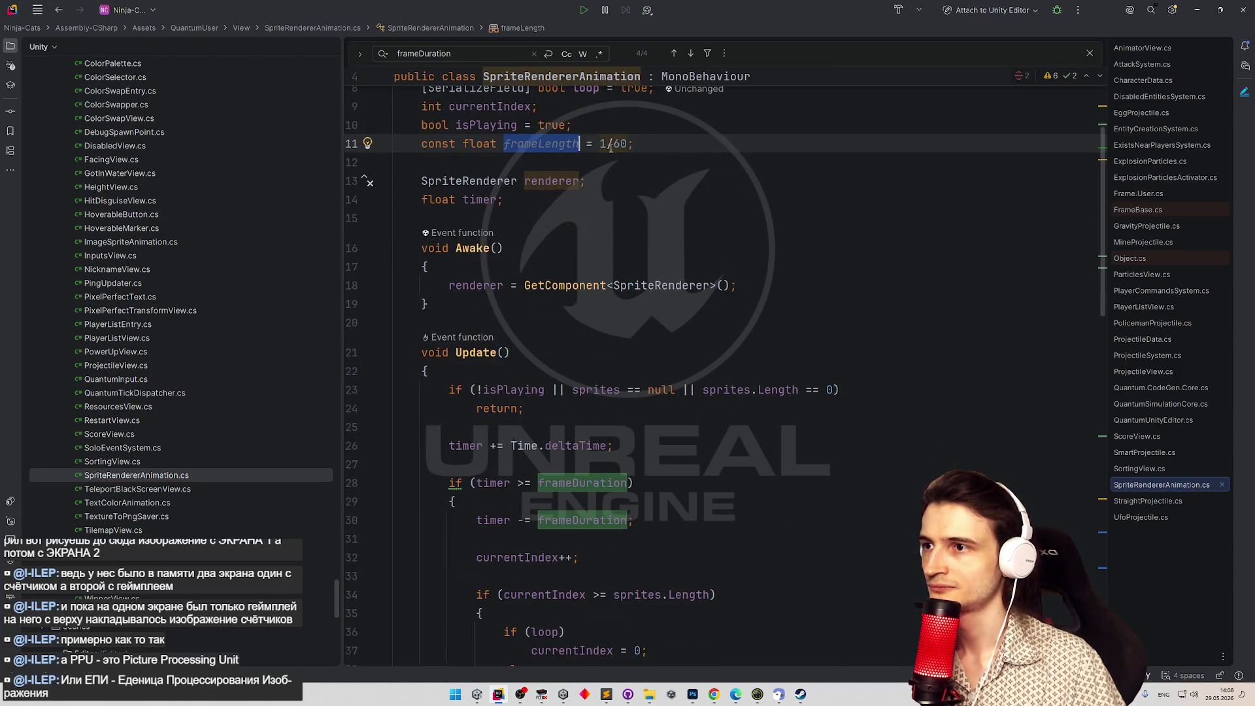
{"action": "key", "text": "alt+Return"}
{"action": "key", "text": "Return"}
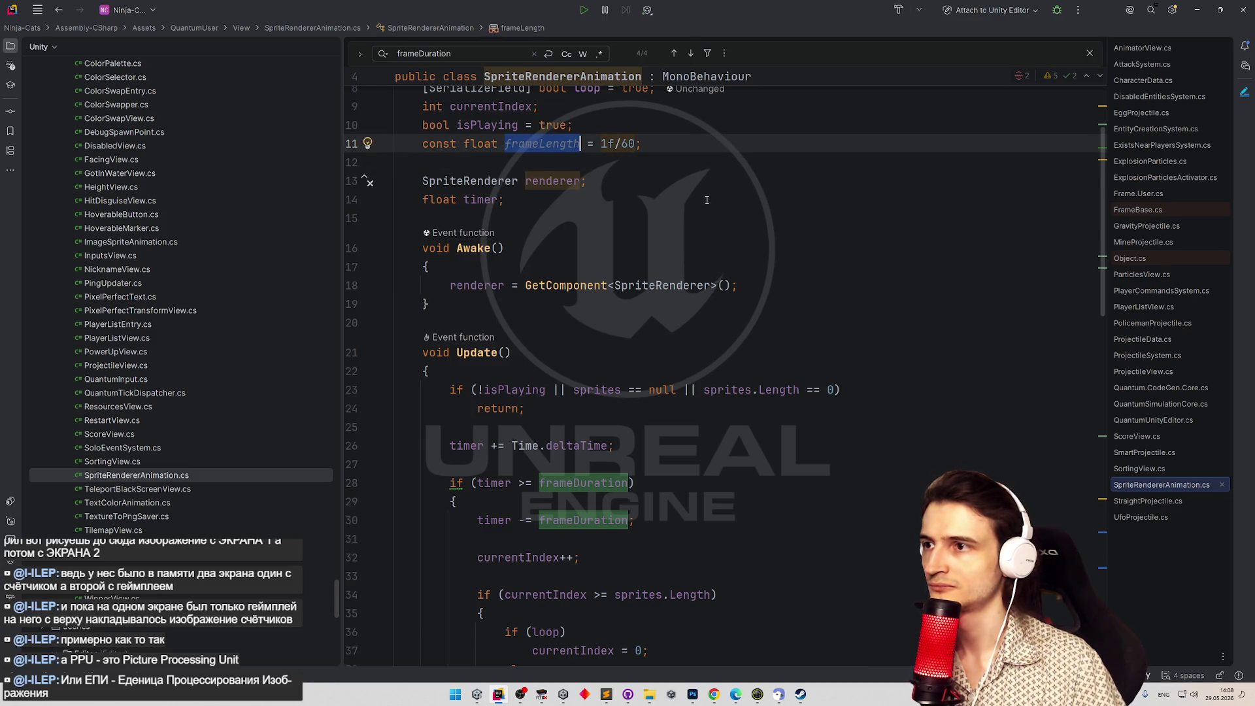
Replace '1 / 60' on line 57 of SetSpriteEntry with frameLength.
{"action": "scroll", "coordinate": [701, 200], "scroll_direction": "down", "scroll_amount": 10}
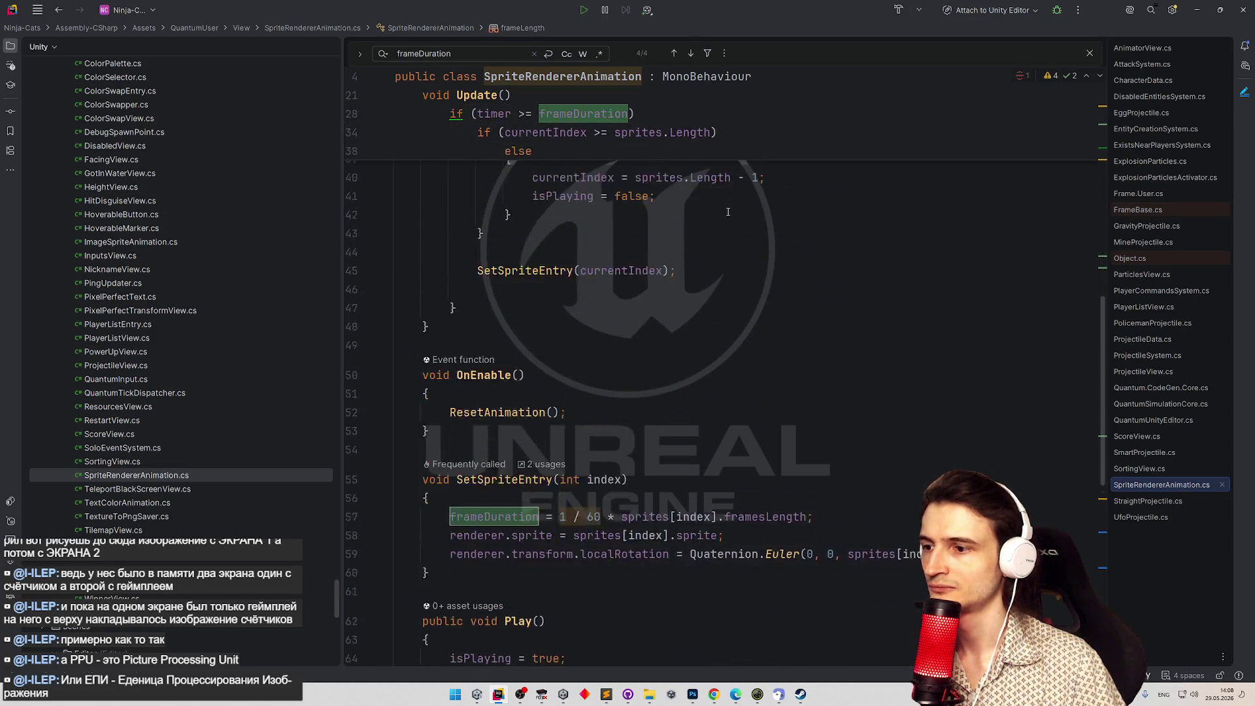
{"action": "scroll", "coordinate": [728, 212], "scroll_direction": "down", "scroll_amount": 2}
{"action": "left_click_drag", "start_coordinate": [600, 394], "coordinate": [559, 394]}
{"action": "key", "text": "ctrl+v"}
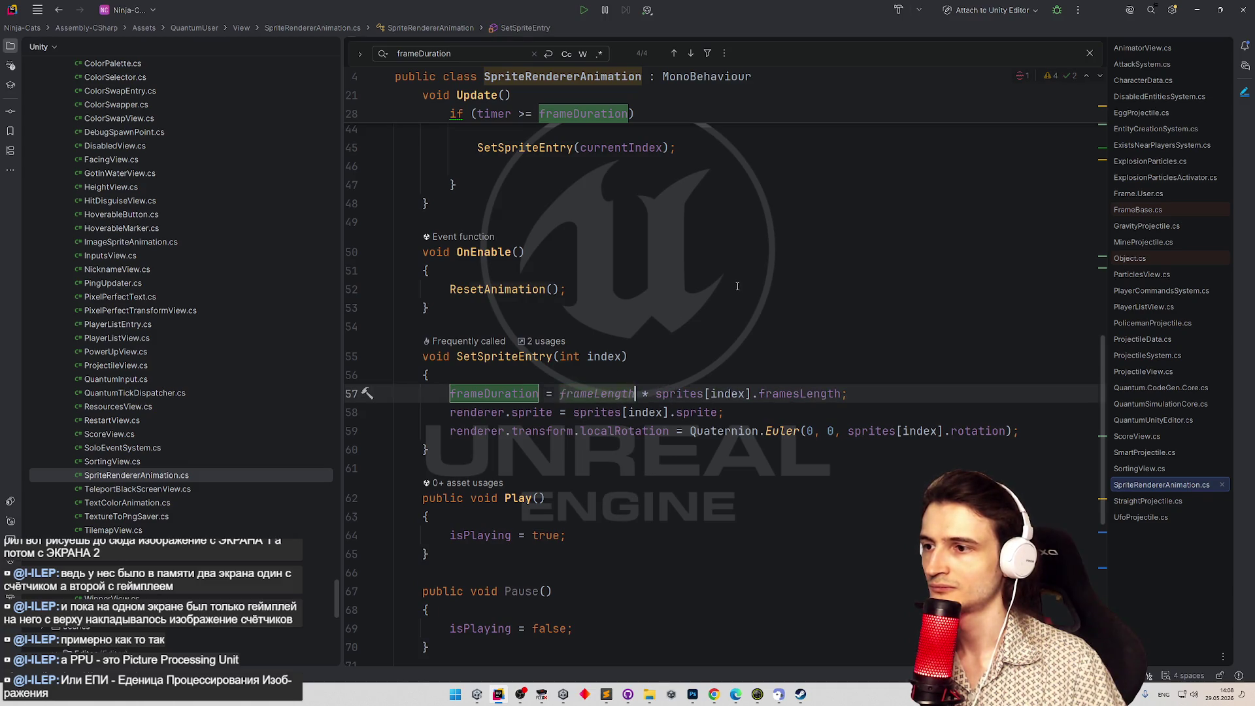
{"action": "left_click", "coordinate": [737, 286]}
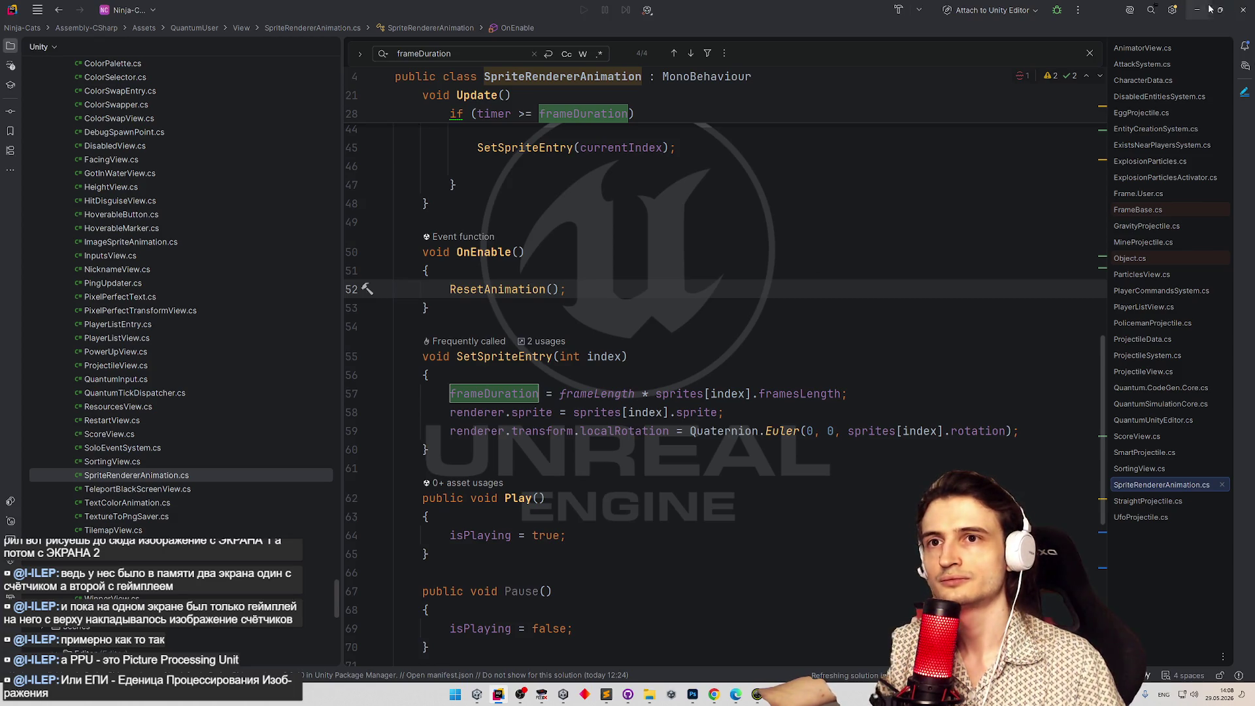
Enter Play mode in Unity to test the new frameLength, then bring SpriteRendererAnimation.cs in Rider forward.
{"action": "key", "text": "alt+Tab"}
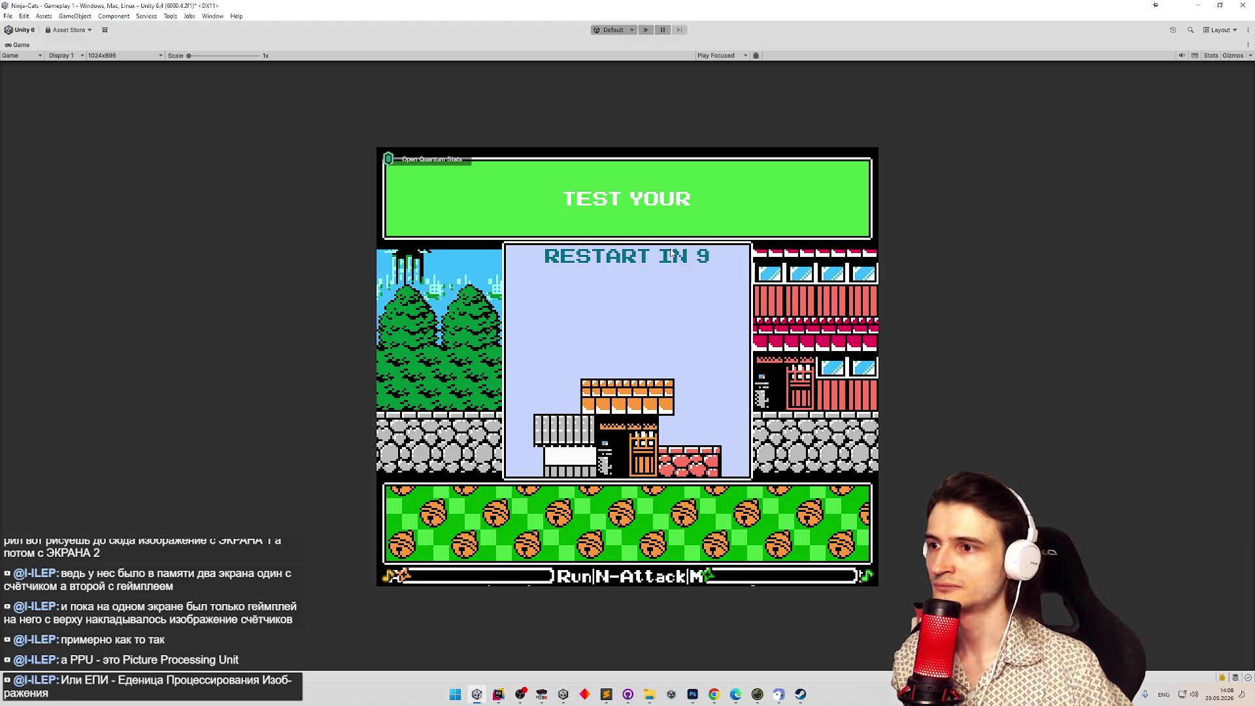
{"action": "key", "text": "ctrl+p"}
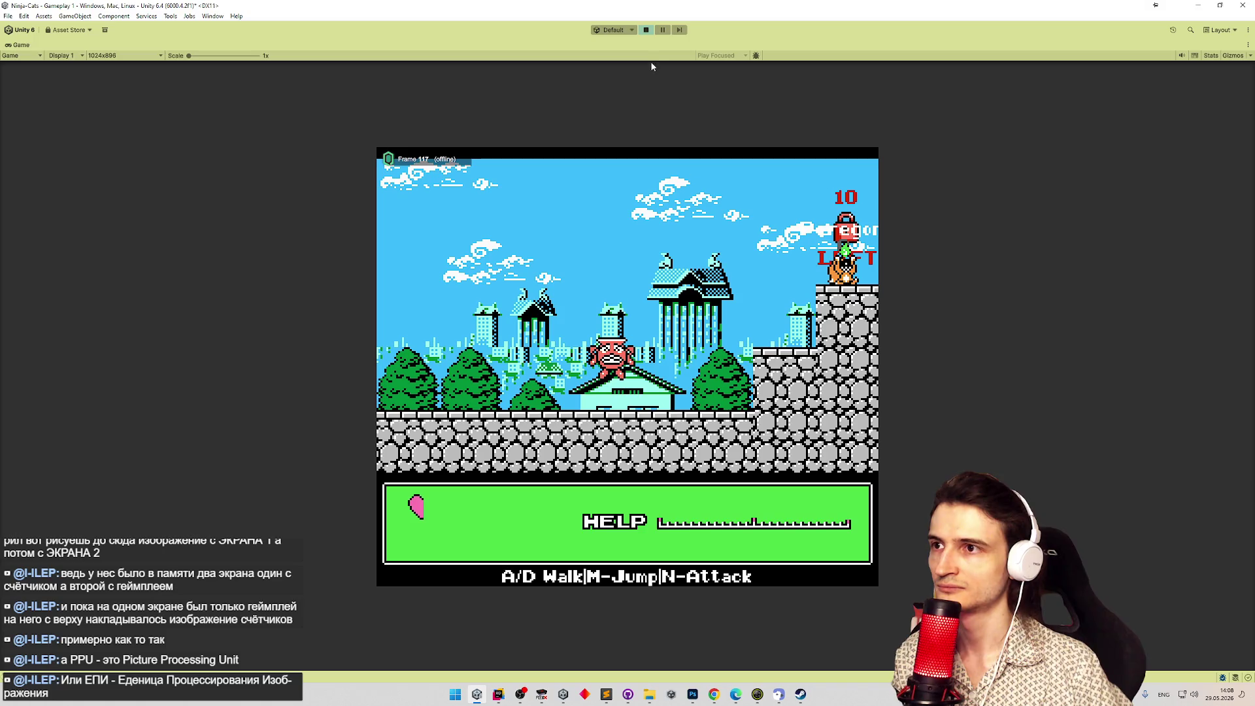
{"action": "left_click", "coordinate": [498, 694]}
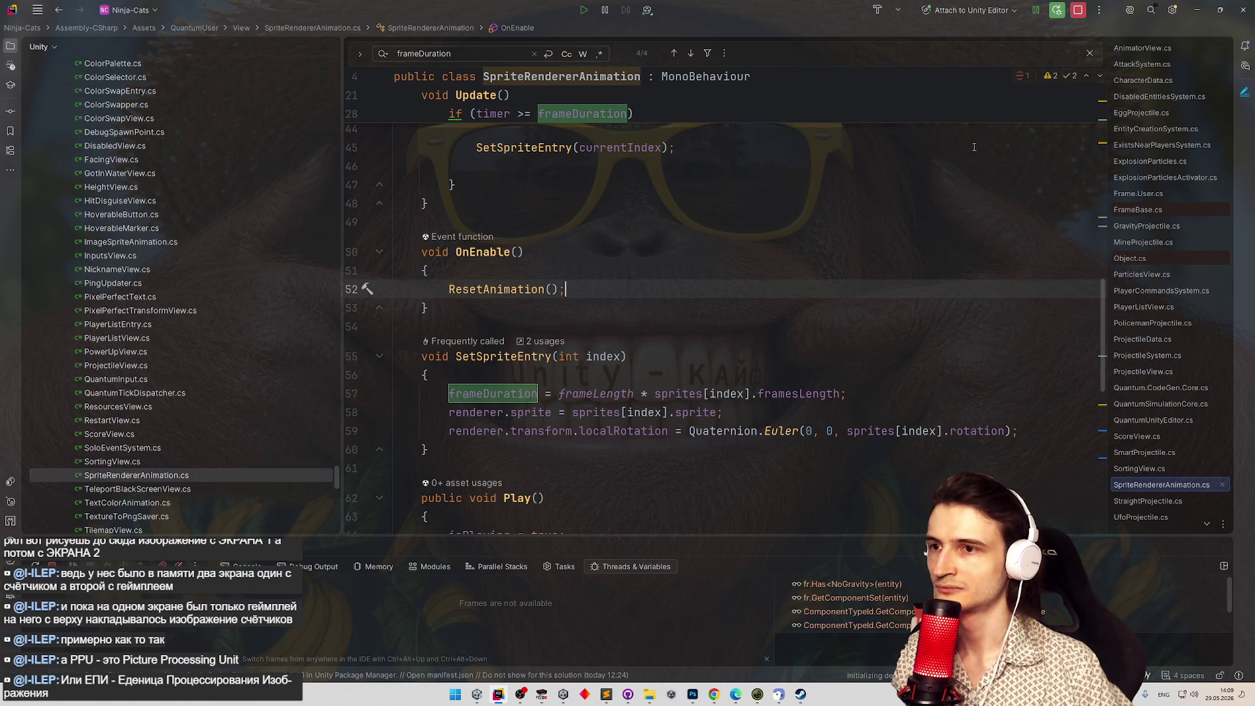
Minimize Rider, play-test the cat's projectile attack in the Game view, then stop Play mode.
{"action": "left_click", "coordinate": [1197, 10]}
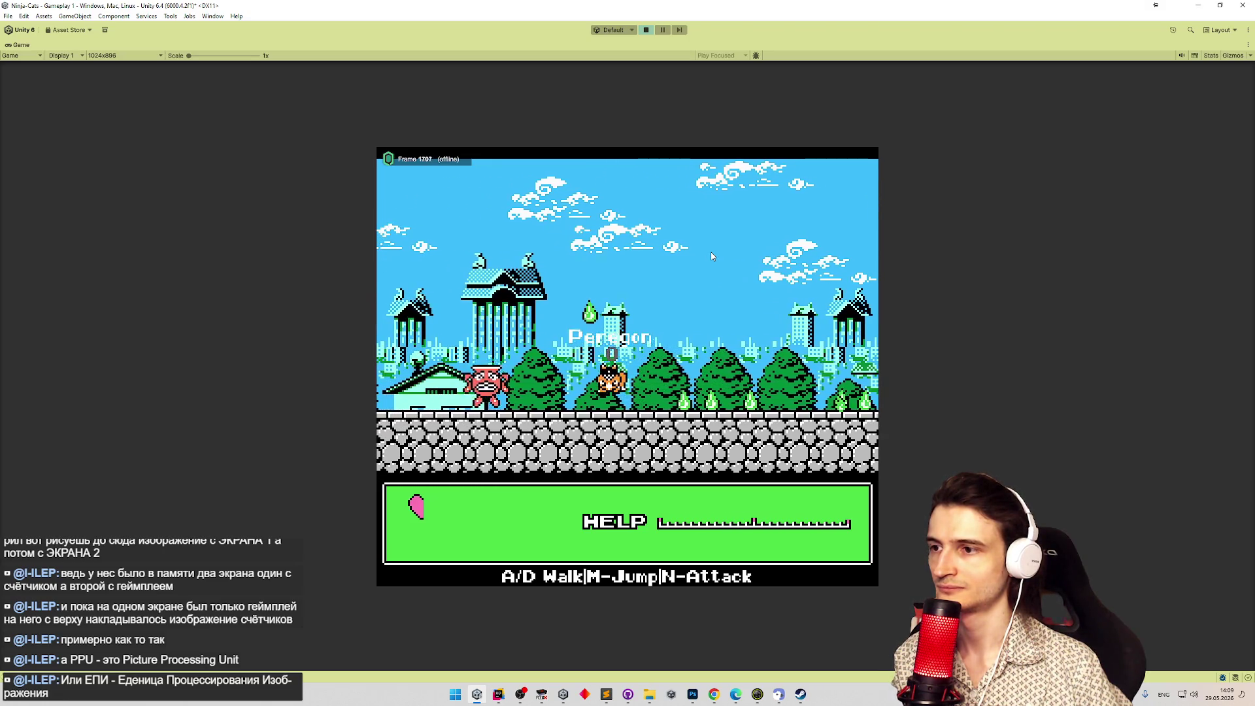
{"action": "key", "text": "ctrl+p"}
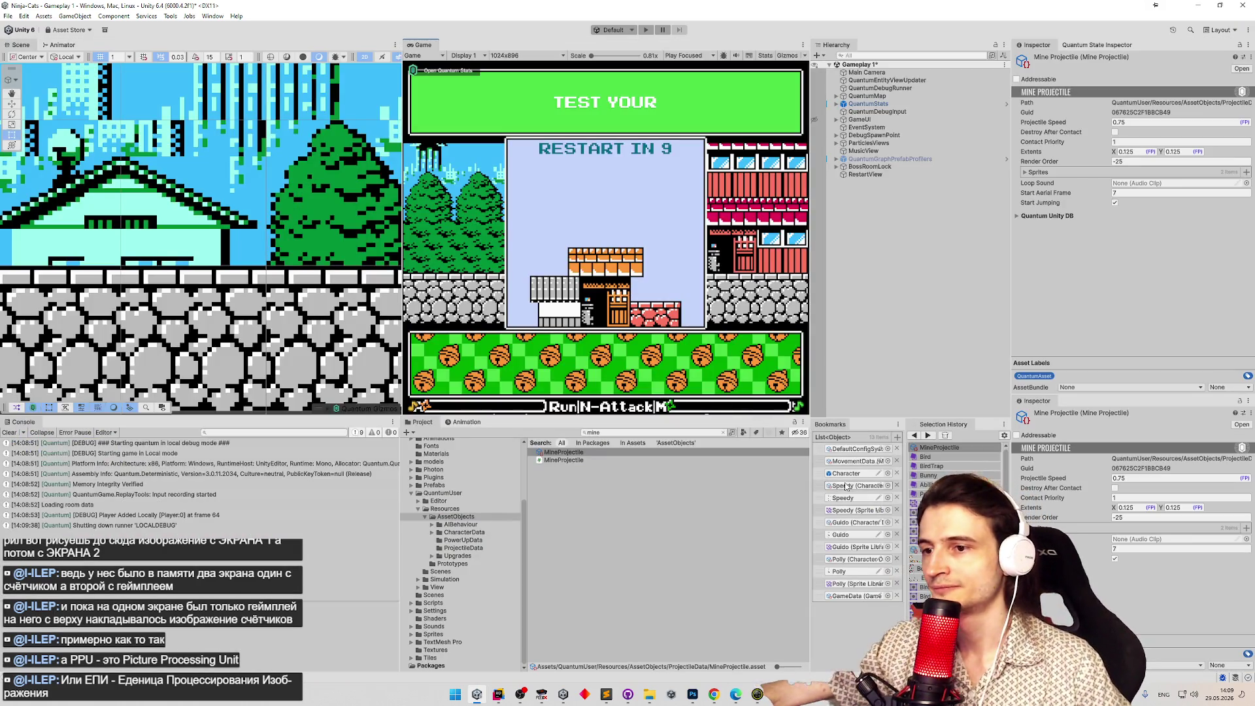
Open the Character prefab's Animator in the Animation window with the BunnyBasicShoot clip.
{"action": "double_click", "coordinate": [846, 473]}
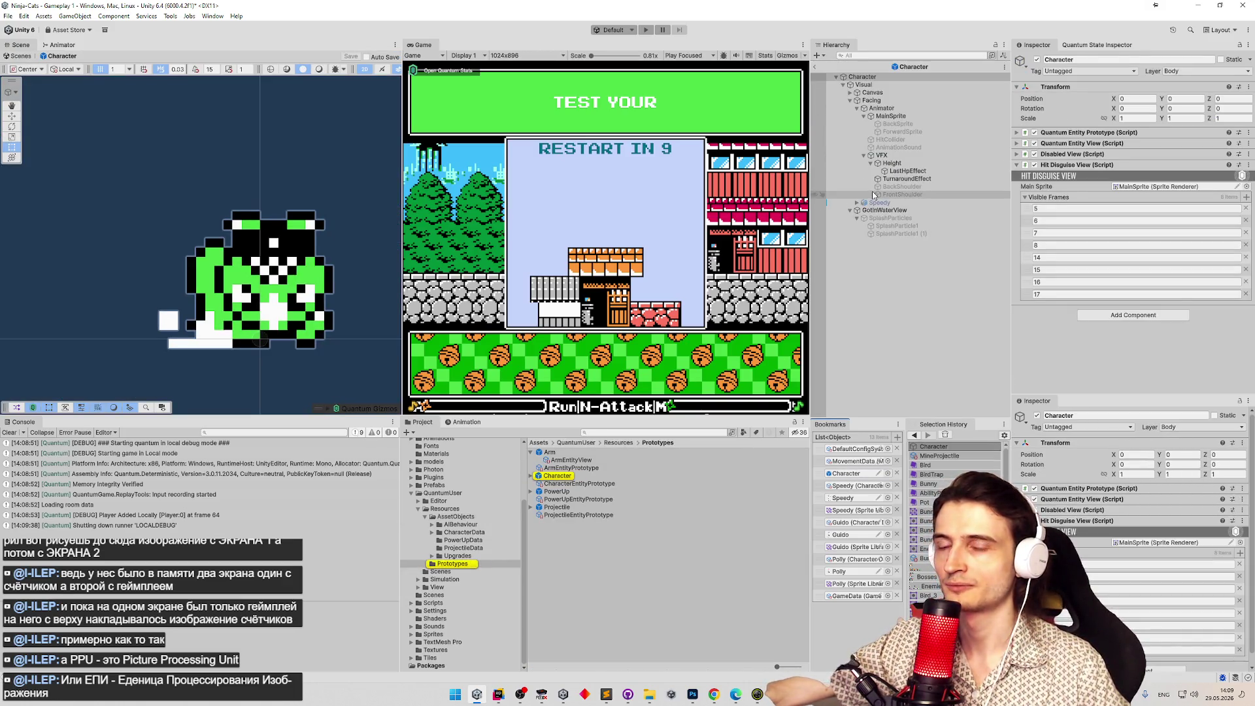
{"action": "left_click", "coordinate": [889, 109]}
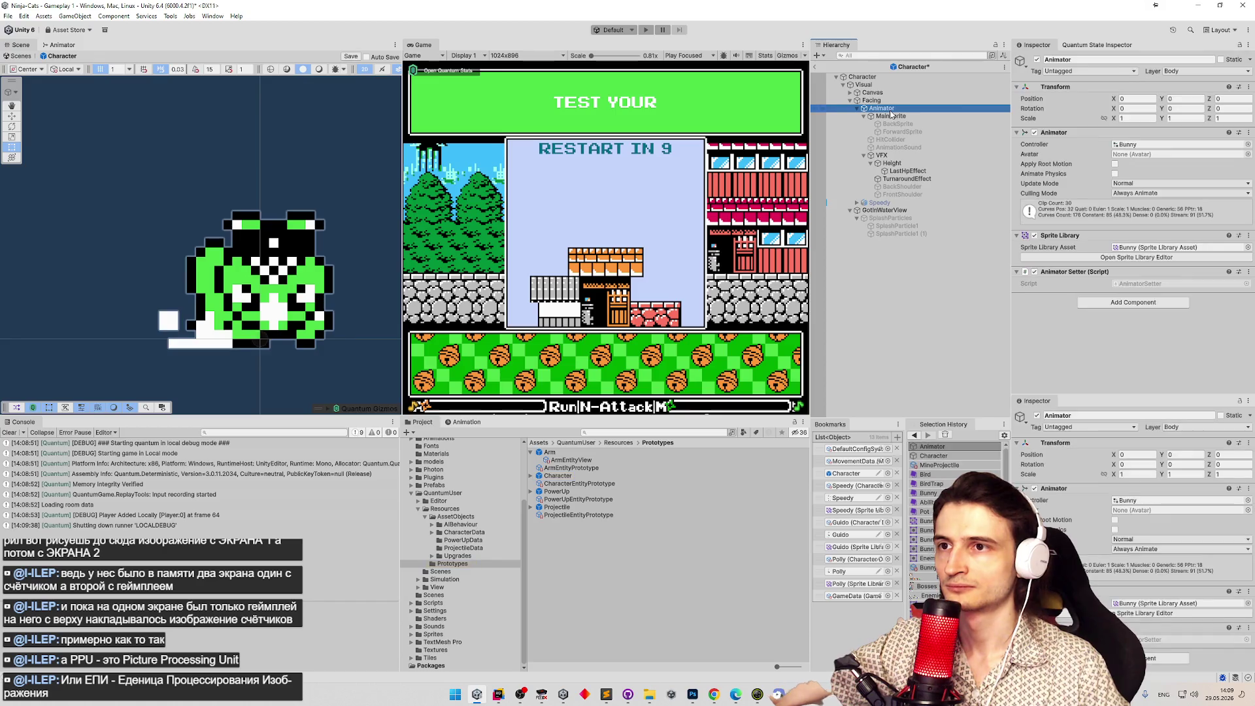
{"action": "left_click", "coordinate": [464, 422]}
{"action": "left_click", "coordinate": [445, 442]}
{"action": "left_click", "coordinate": [444, 476]}
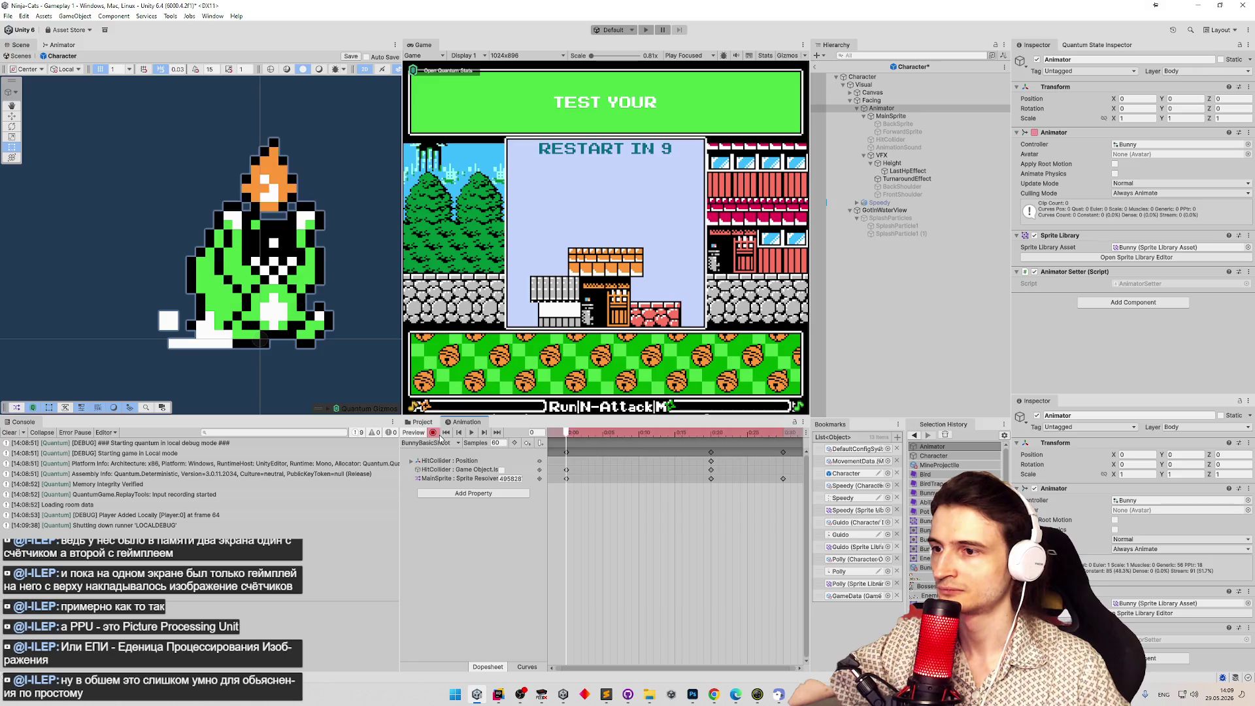
Move the MainSprite keyframe from 0:29 to 0:49 and the top column to 0:29, then save the prefab.
{"action": "scroll", "coordinate": [633, 524], "scroll_direction": "down", "scroll_amount": 3}
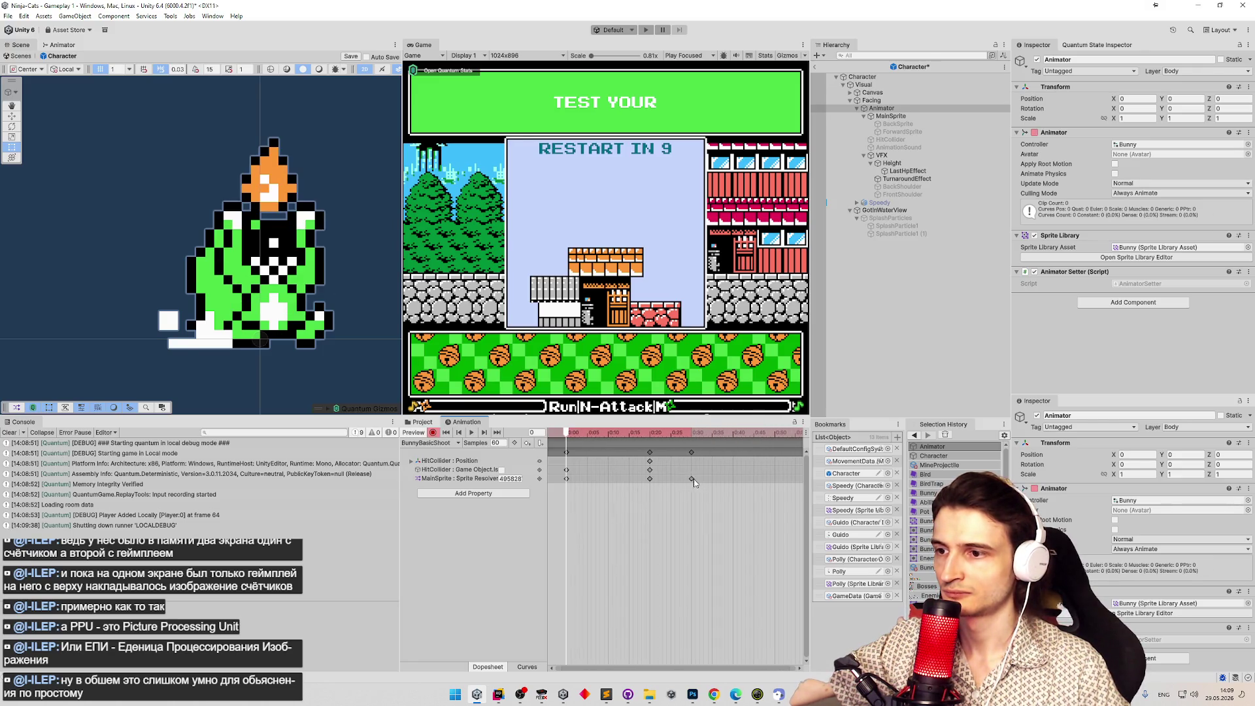
{"action": "left_click", "coordinate": [692, 479]}
{"action": "left_click_drag", "start_coordinate": [725, 483], "coordinate": [812, 484]}
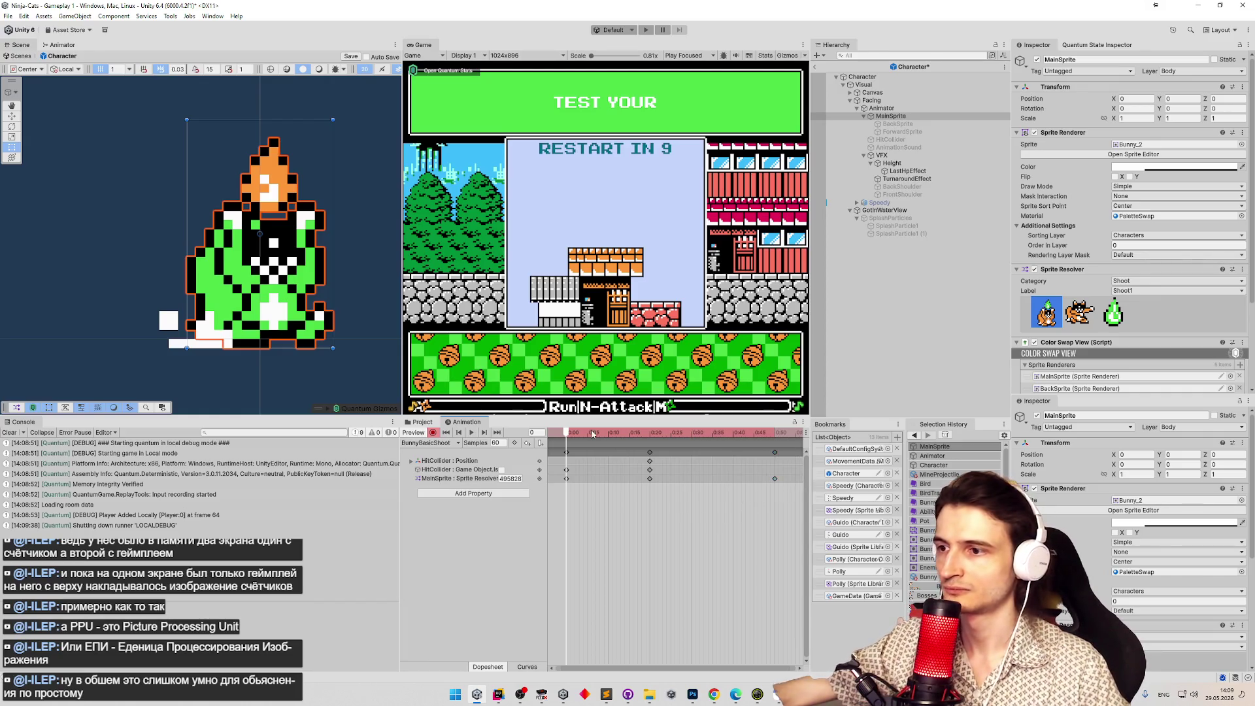
{"action": "left_click", "coordinate": [471, 433]}
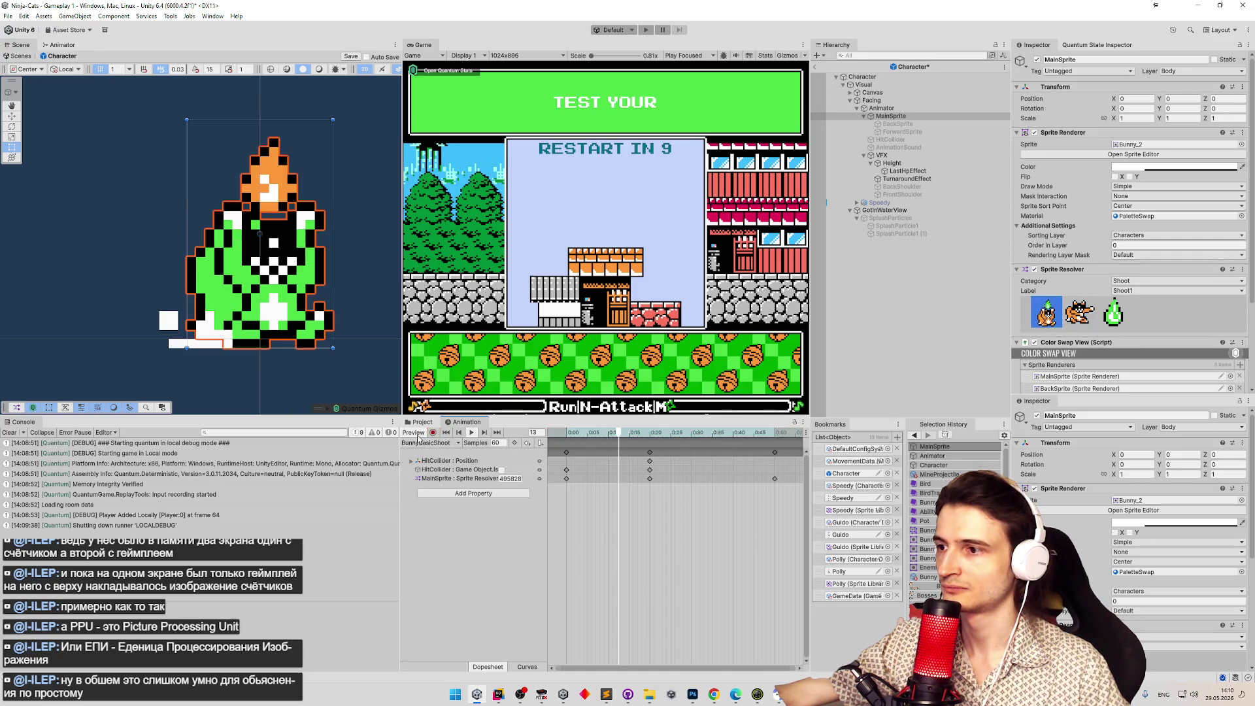
{"action": "mouse_move", "coordinate": [657, 453]}
{"action": "left_mouse_down"}
{"action": "mouse_move", "coordinate": [695, 455]}
{"action": "mouse_move", "coordinate": [643, 479]}
{"action": "mouse_move", "coordinate": [656, 487]}
{"action": "left_mouse_up"}
{"action": "scroll", "coordinate": [644, 495], "scroll_direction": "down", "scroll_amount": 5}
{"action": "left_click", "coordinate": [651, 497]}
{"action": "key", "text": "ctrl+s"}
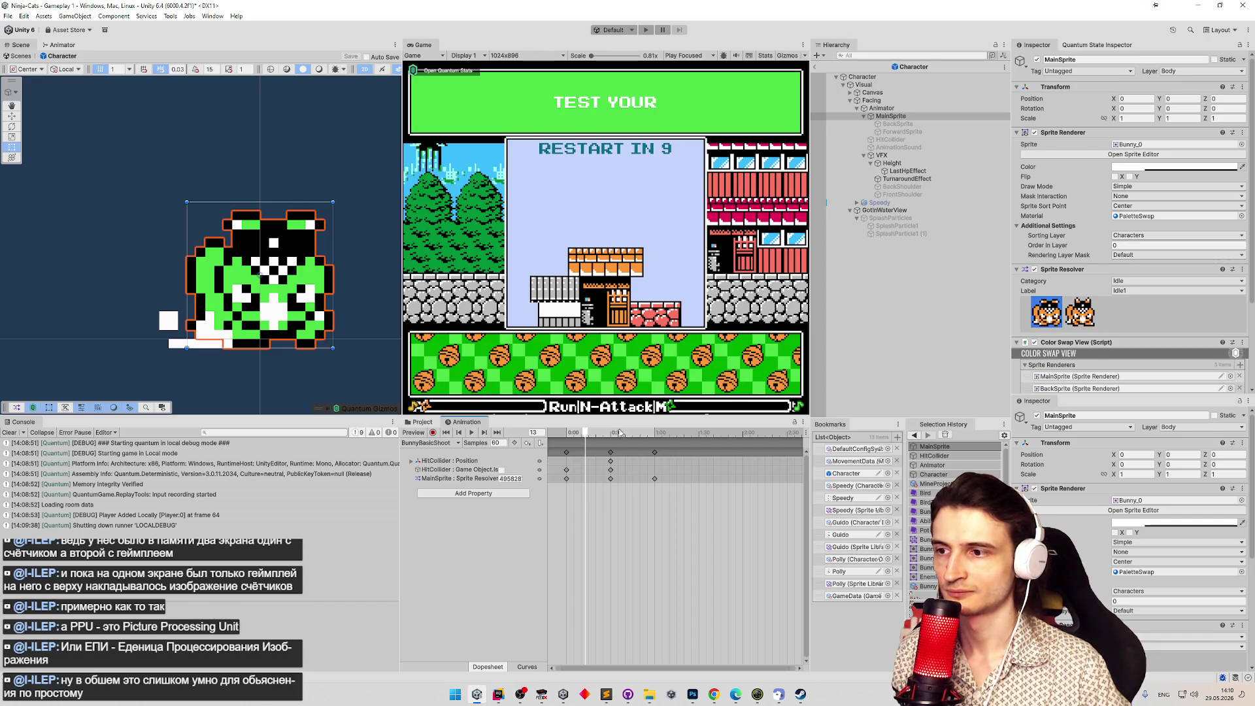
{"action": "left_click", "coordinate": [432, 422]}
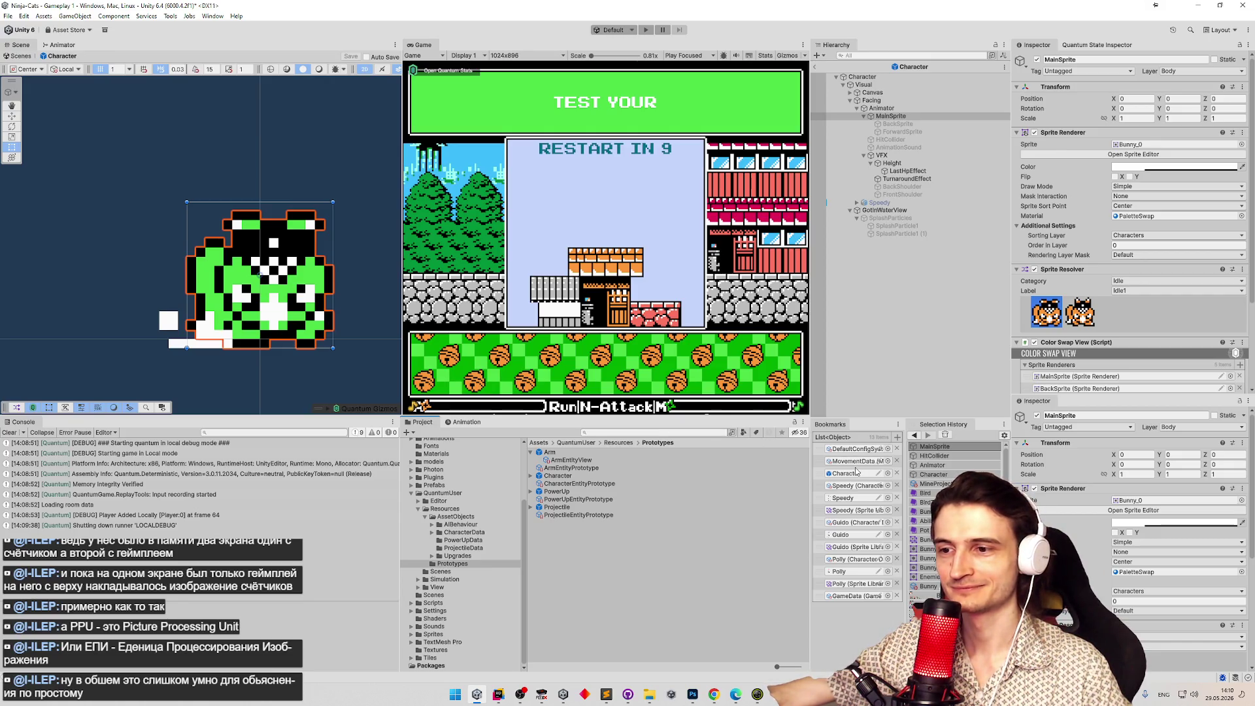
Jump to the Polly character data asset and stop Rider's debugger to unfreeze Unity.
{"action": "left_click", "coordinate": [856, 560]}
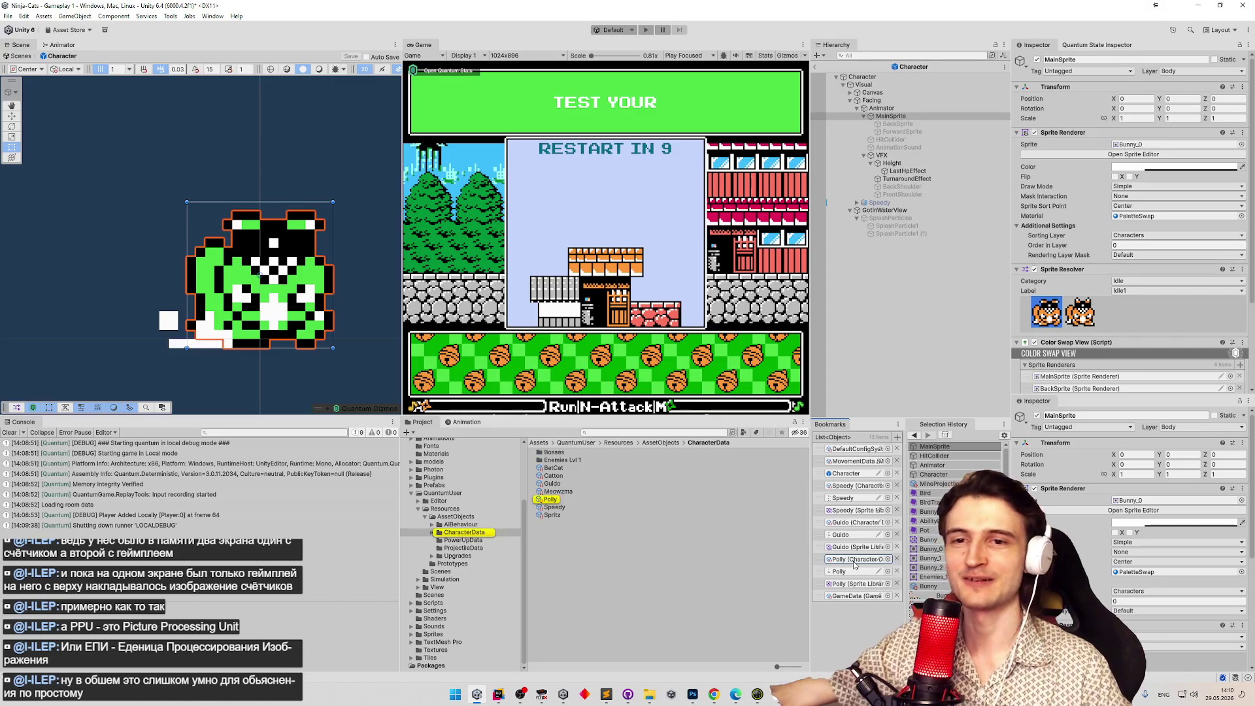
{"action": "left_click", "coordinate": [589, 501]}
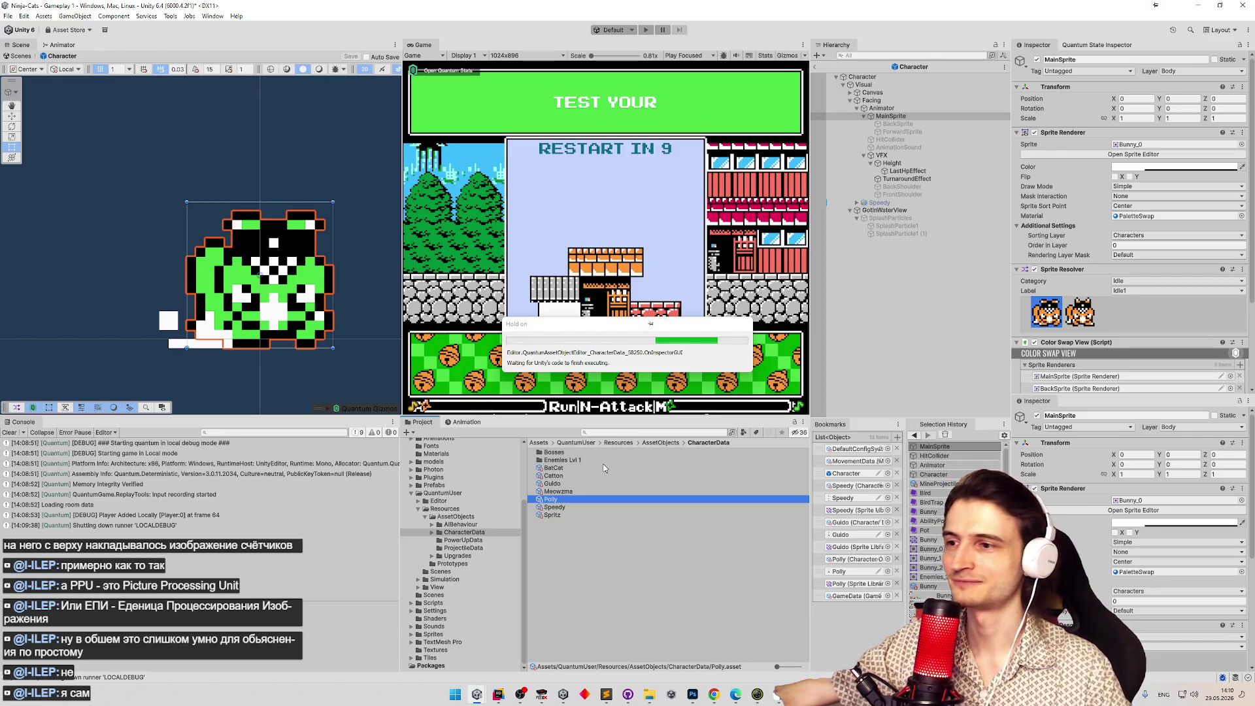
{"action": "left_click", "coordinate": [498, 695]}
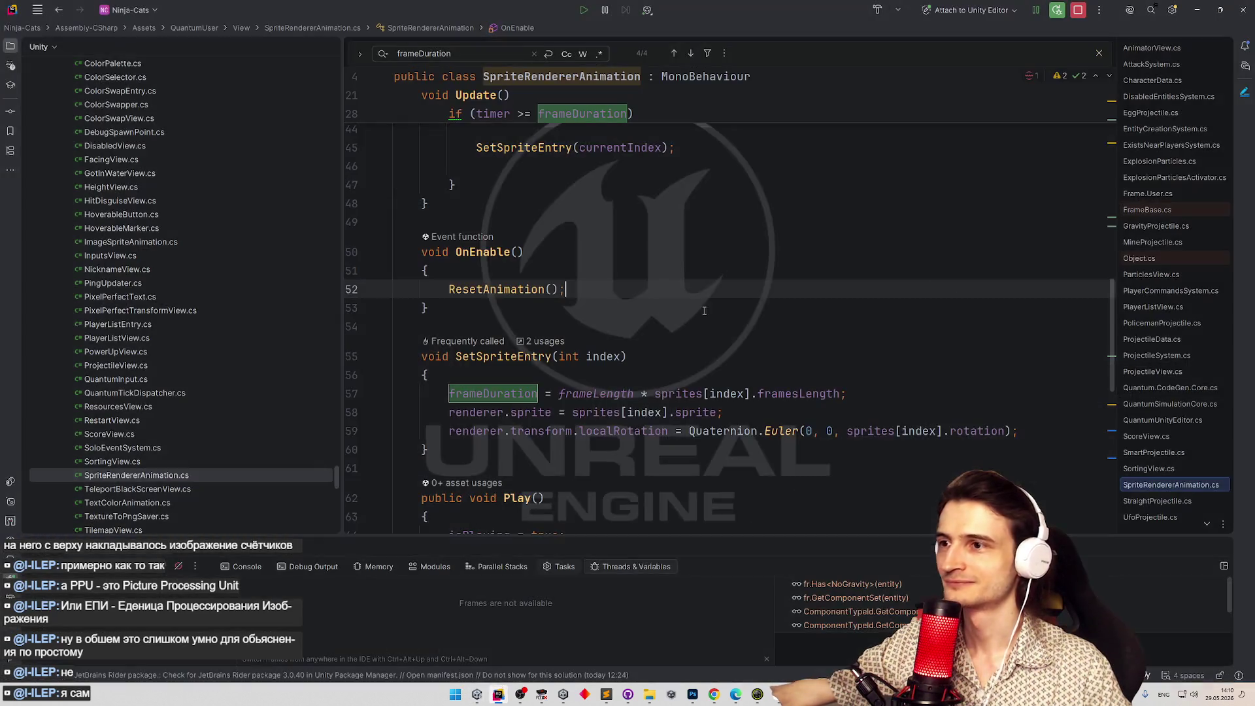
{"action": "left_click", "coordinate": [1078, 9]}
{"action": "key", "text": "alt+Tab"}
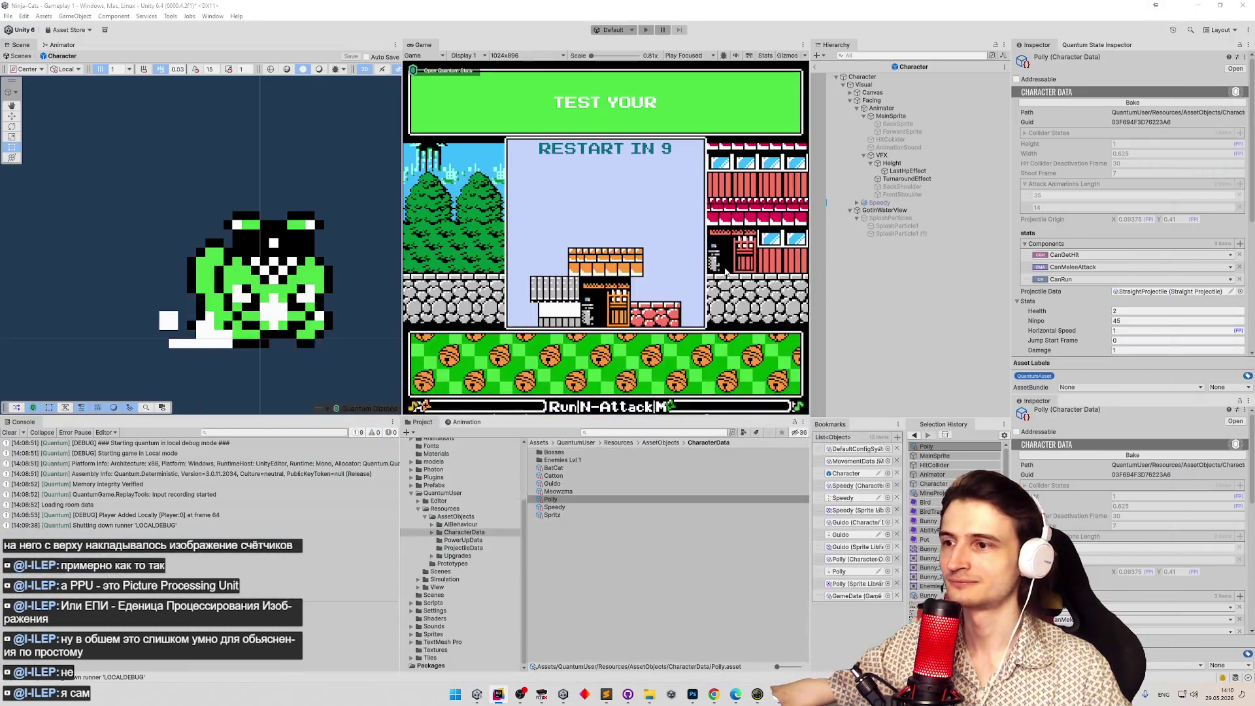
Select Polly again and scroll its Inspector through stats, sprites, palette and the PollyAttack sound.
{"action": "left_click", "coordinate": [571, 498]}
{"action": "key", "text": "Escape"}
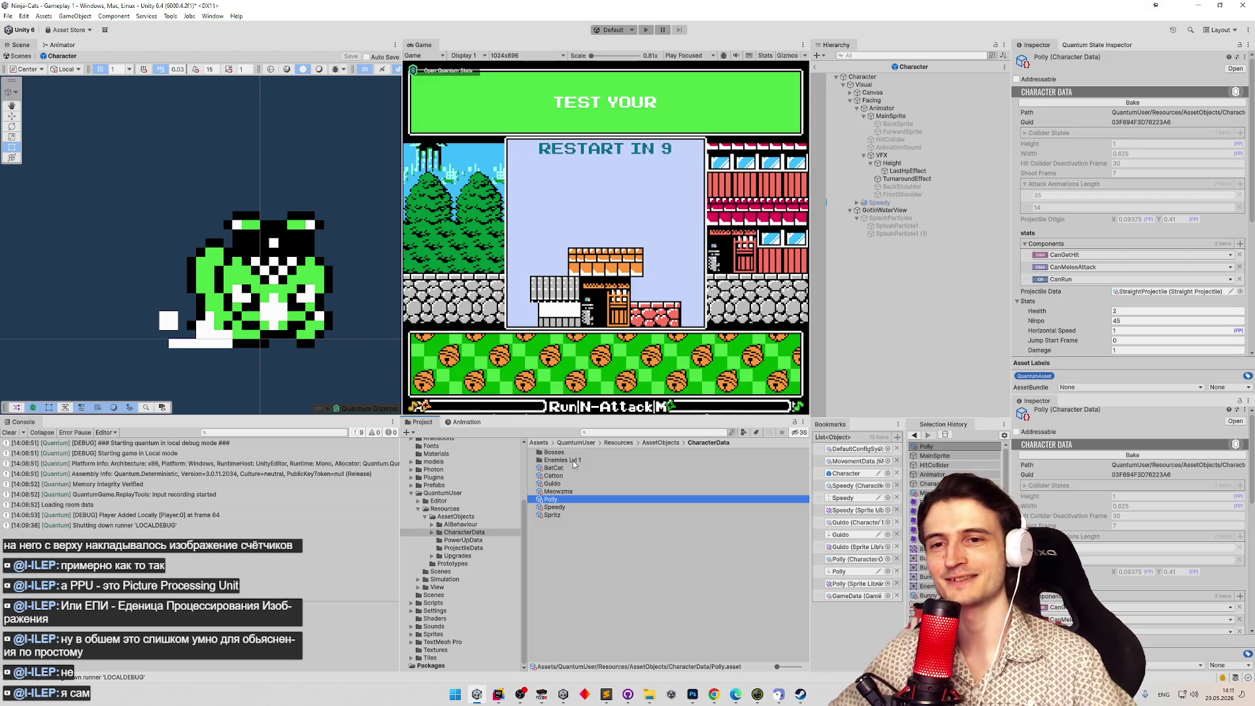
{"action": "left_click", "coordinate": [668, 435]}
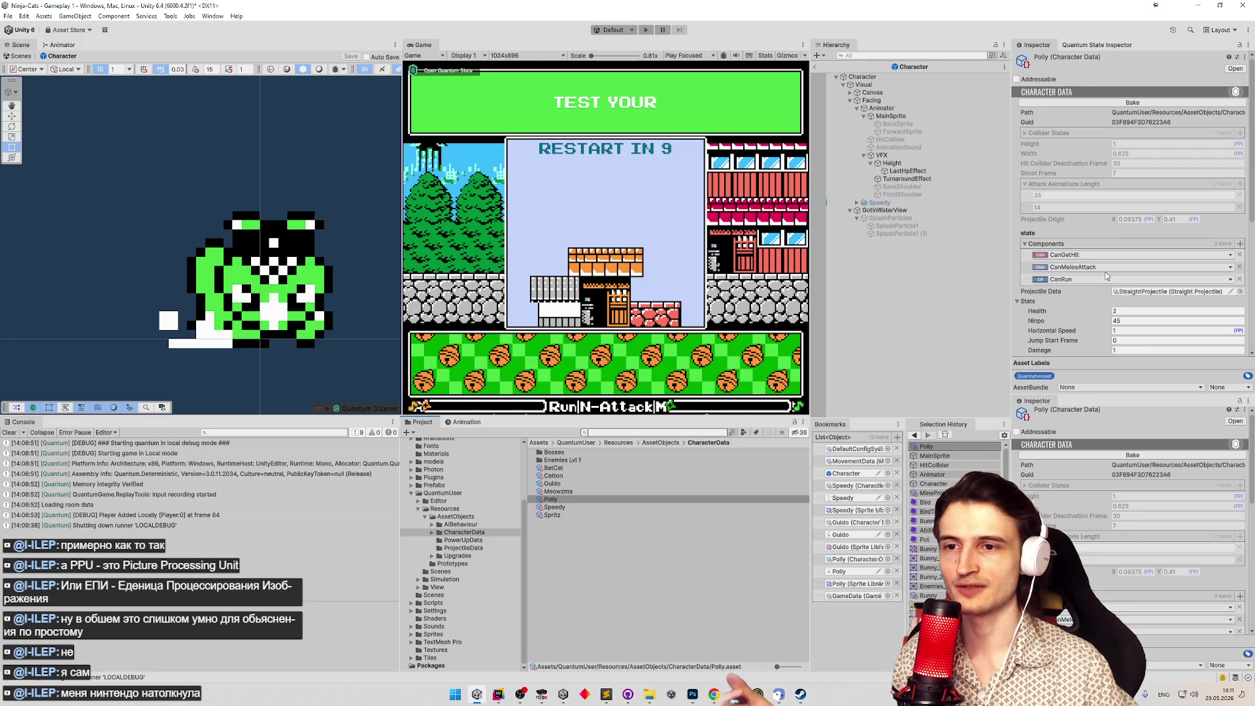
{"action": "scroll", "coordinate": [1106, 276], "scroll_direction": "down", "scroll_amount": 6}
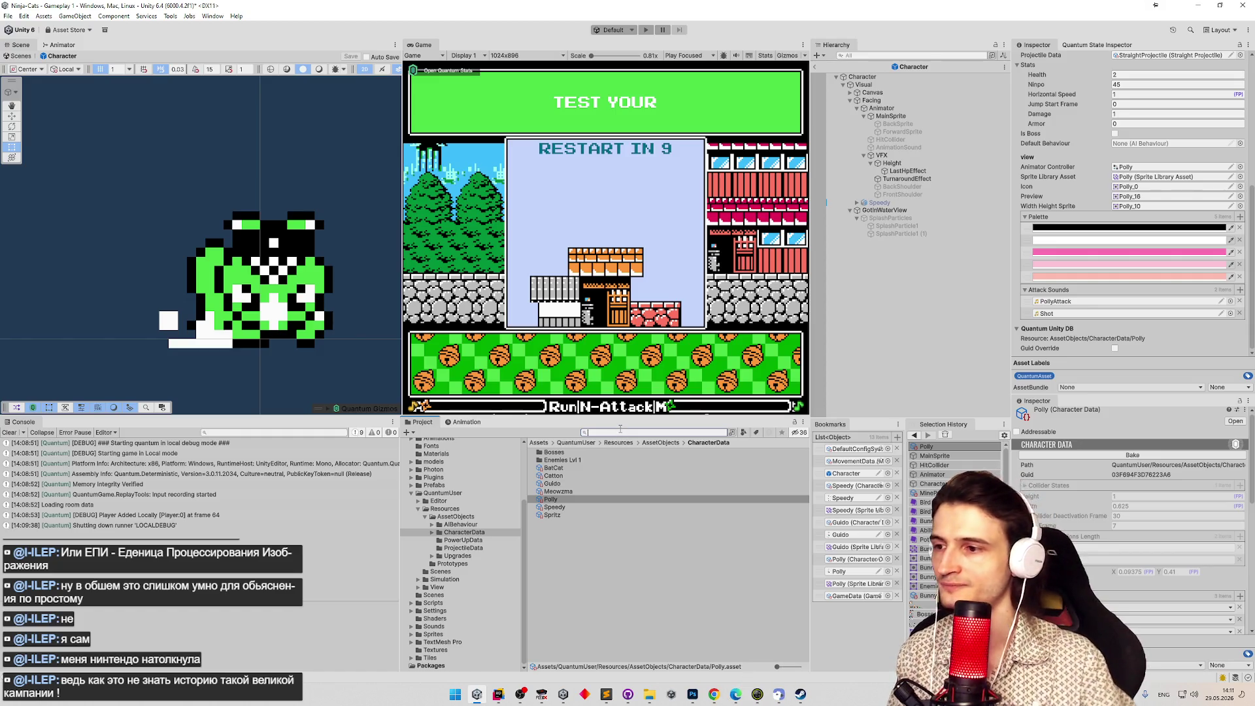
{"action": "left_click", "coordinate": [668, 356]}
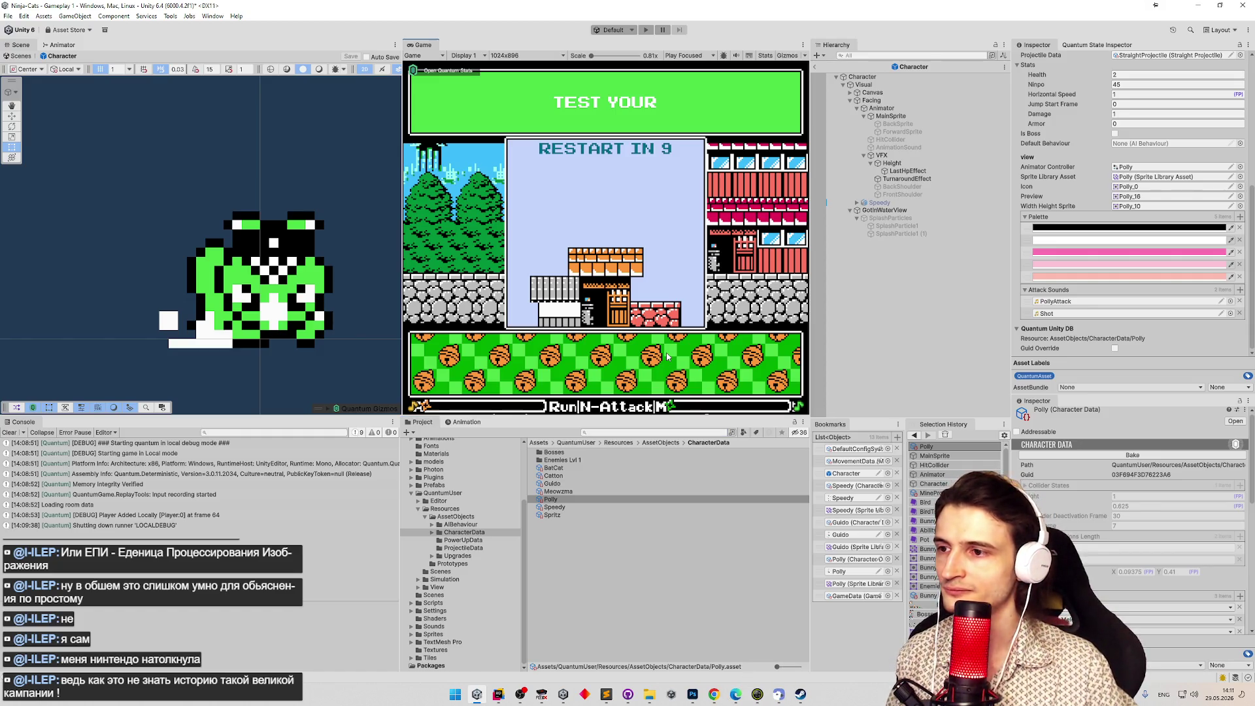
Bake the Bunny character data in Enemies Lvl 1, then play-test by moving the cat.
{"action": "left_click", "coordinate": [842, 524]}
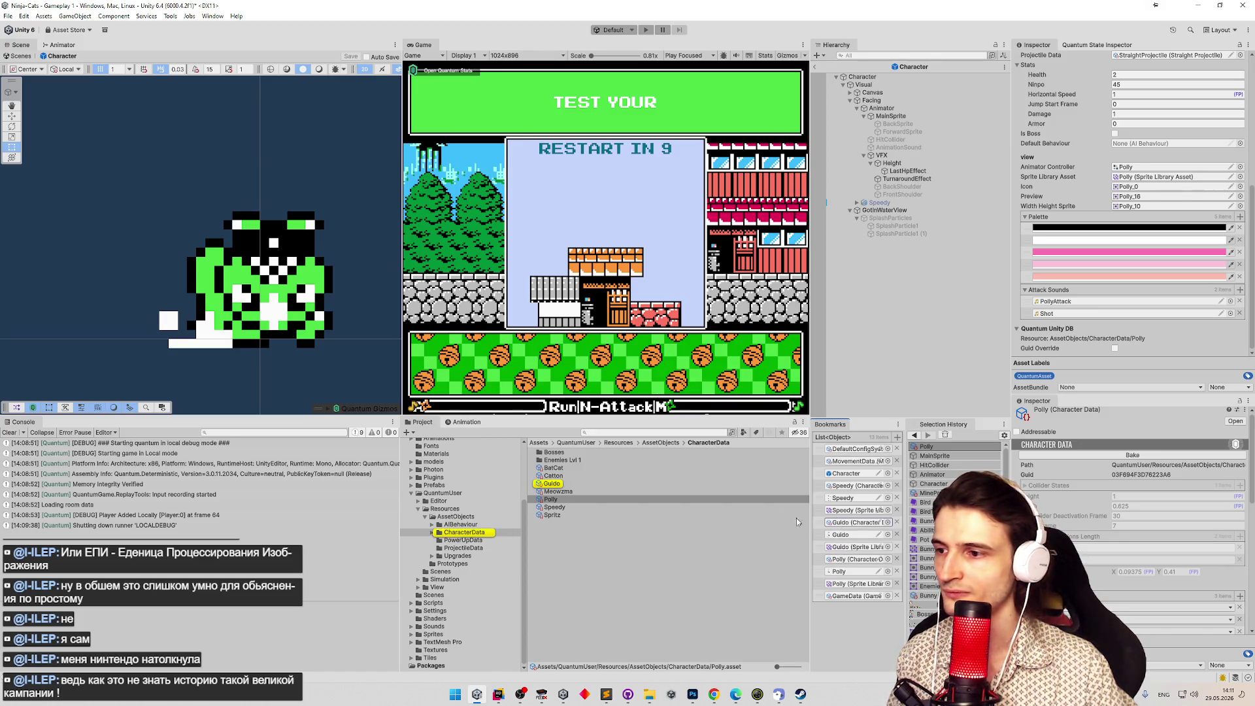
{"action": "double_click", "coordinate": [569, 459]}
{"action": "left_click", "coordinate": [568, 459]}
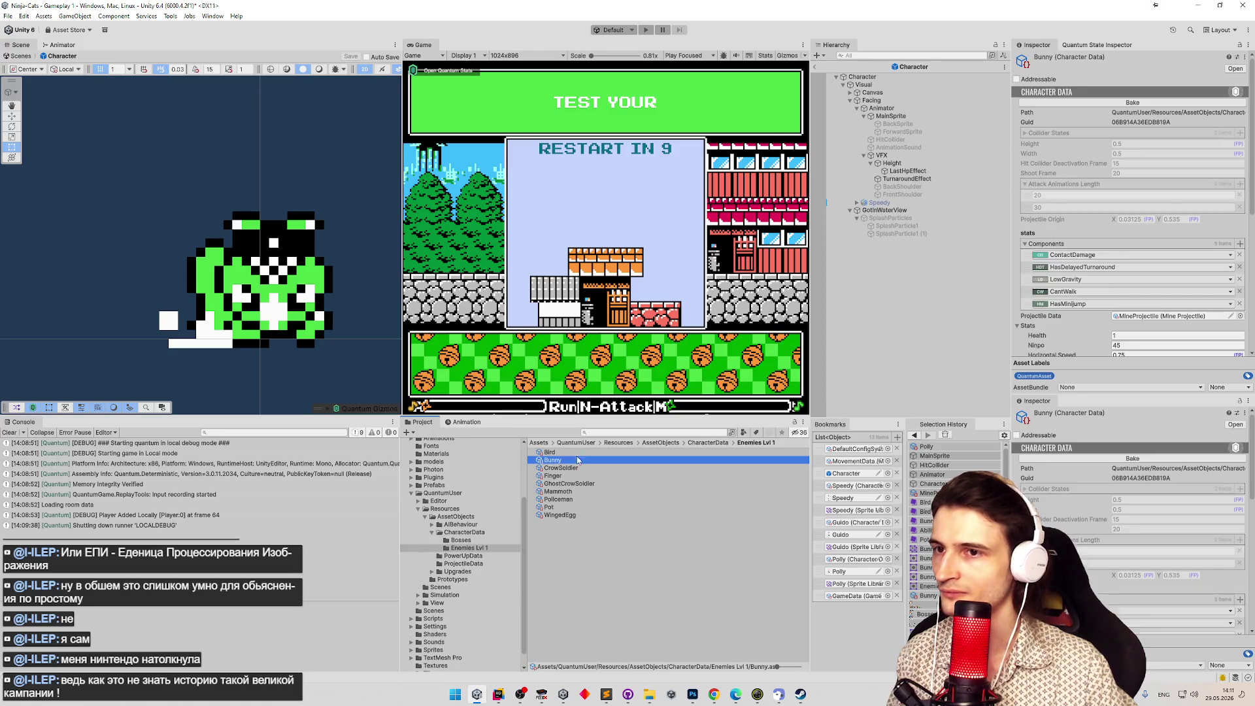
{"action": "left_click", "coordinate": [1193, 103]}
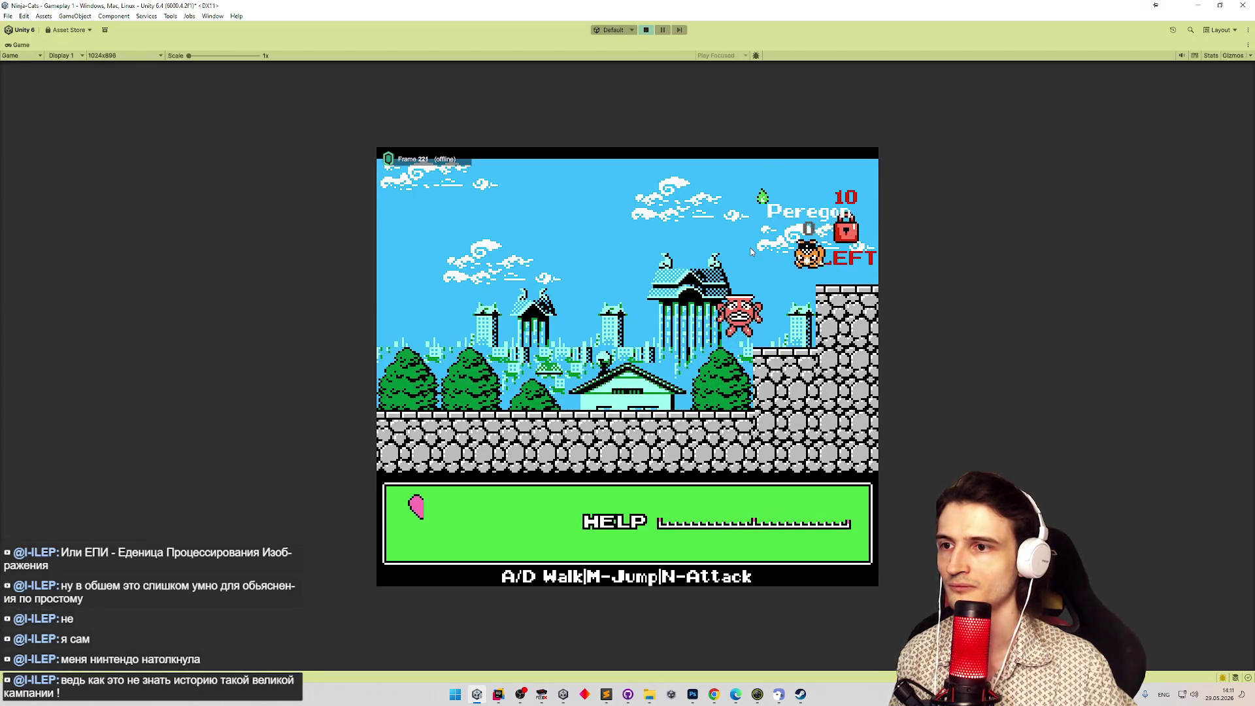
{"action": "key", "text": "a"}
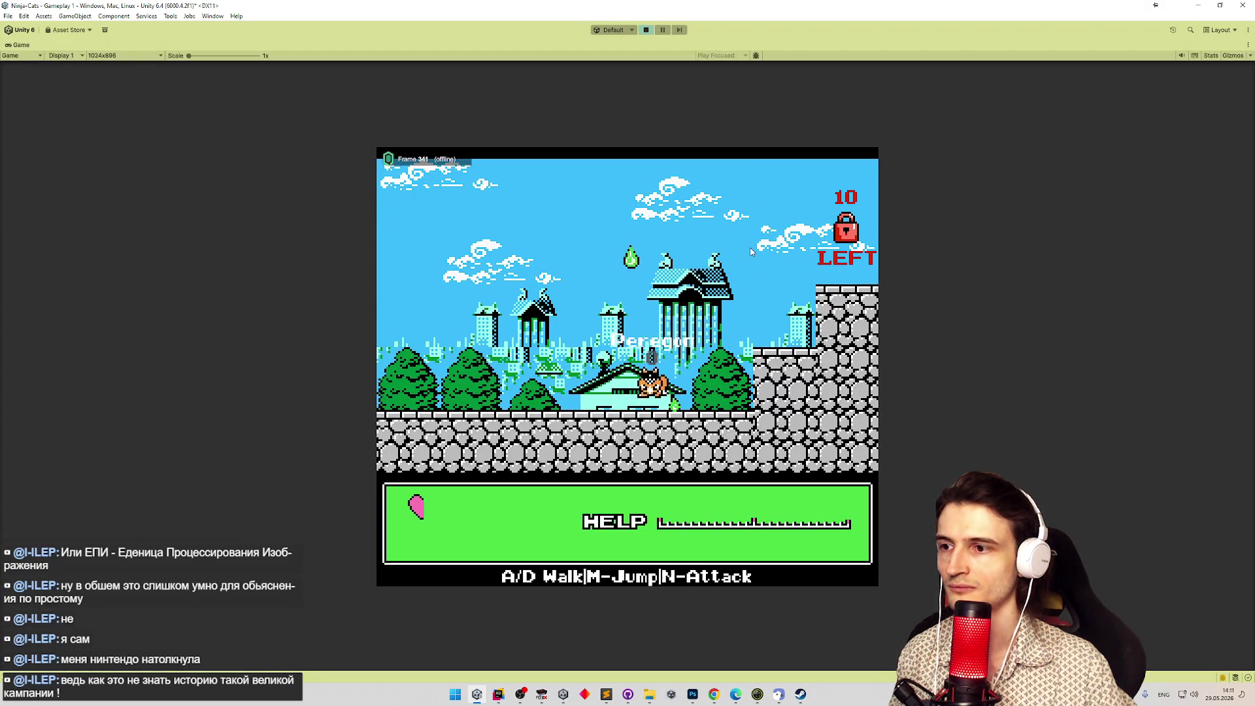